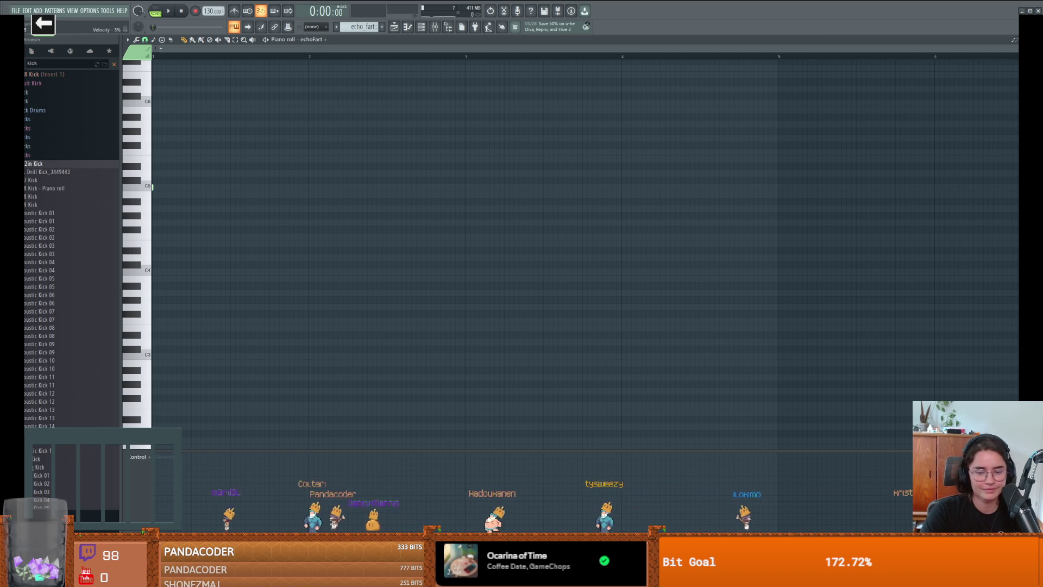
Launch Audacity from the Windows Start search.
key(super)
key(super)
key(super)
text(audacity)
key(Return)
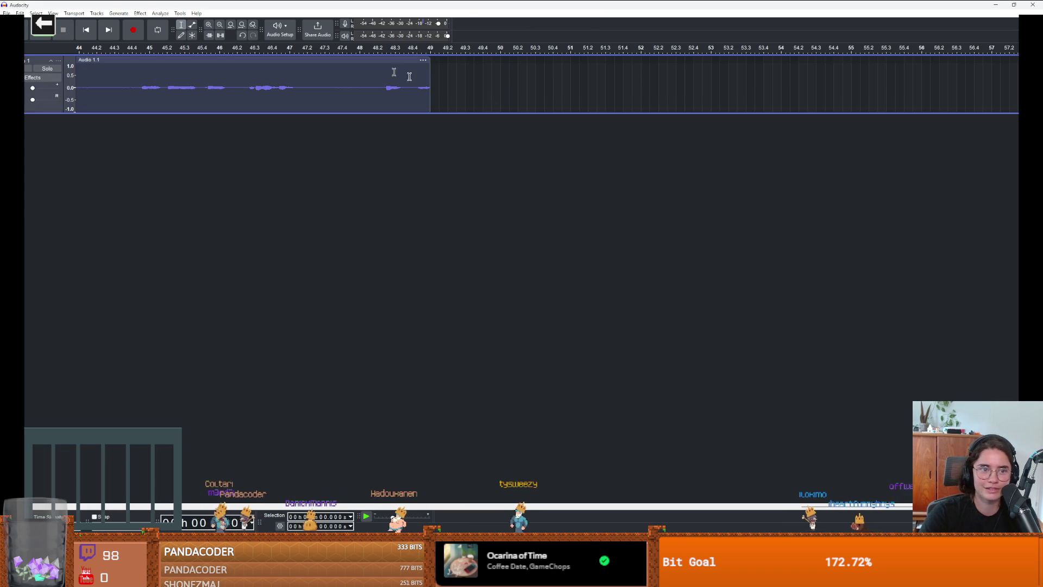
Open the recent echoFart project and delete the silence before the fart sound.
scroll(123, 54, left, 1)
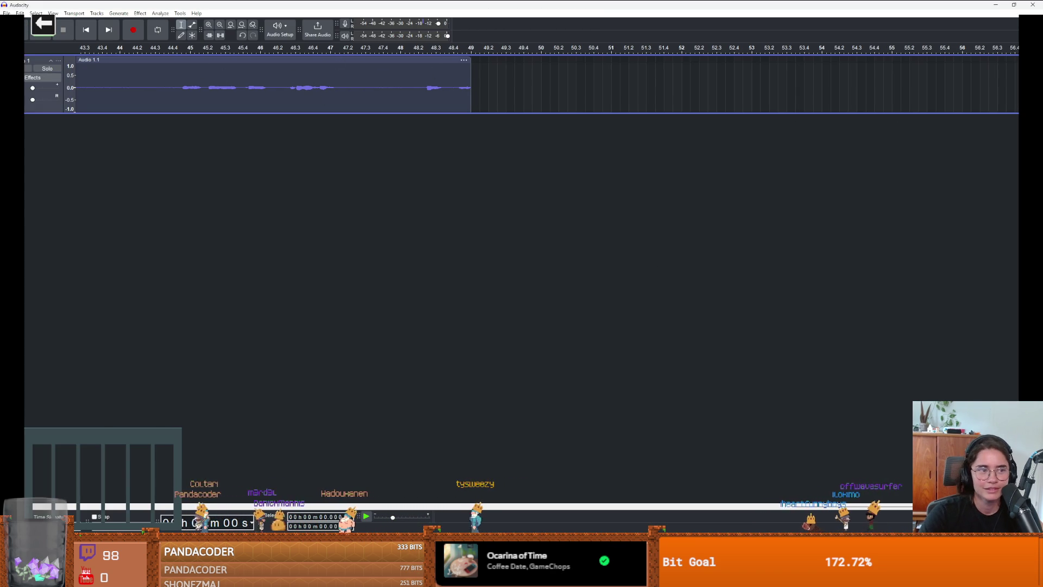
click(6, 13)
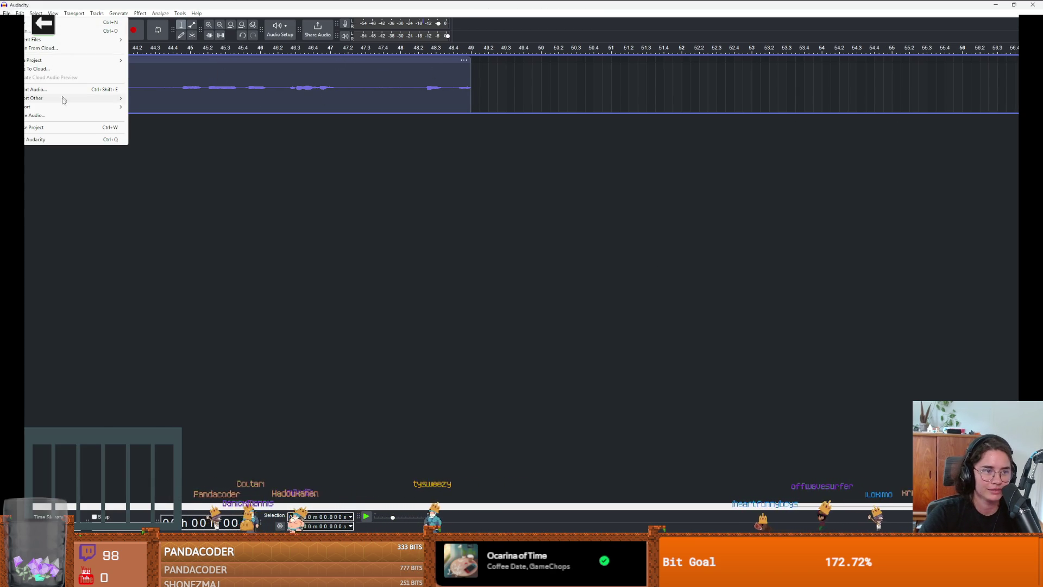
click(56, 26)
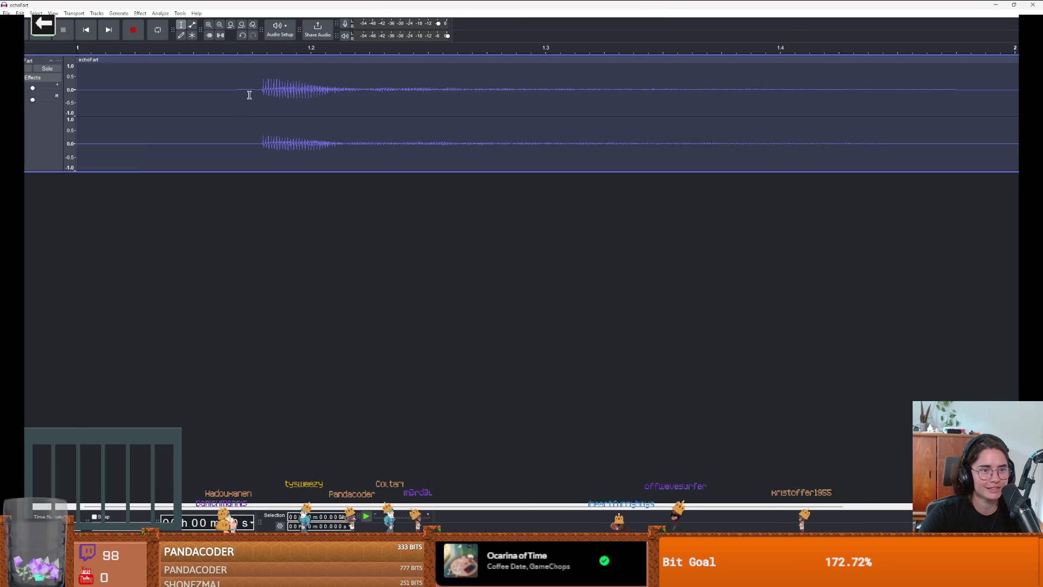
mouse_move(258, 94)
mouse_down()
mouse_move(91, 103)
mouse_move(77, 94)
mouse_up()
key(Delete)
key(Delete)
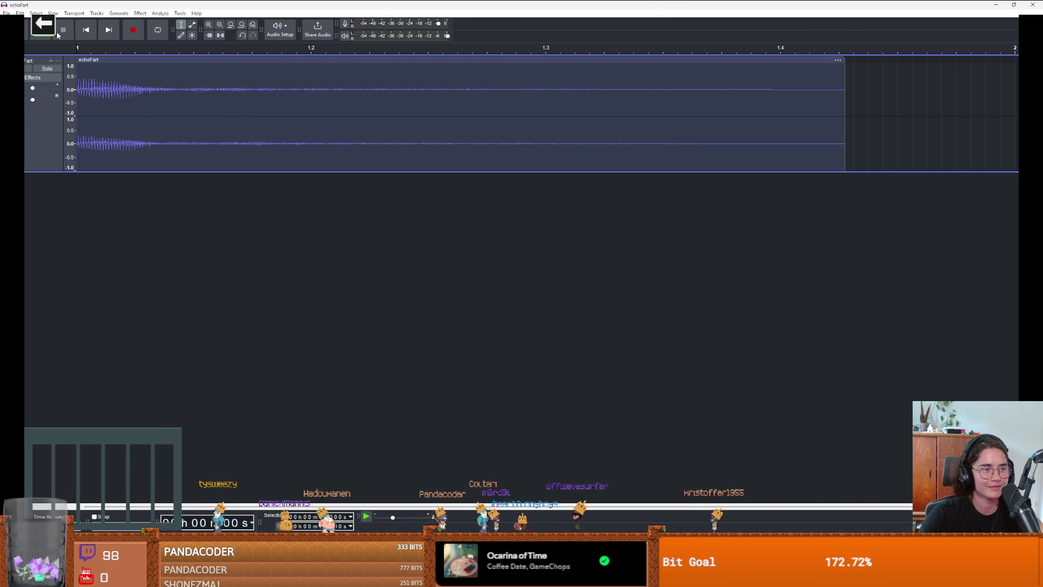
Export the trimmed clip to the computer as an MP3, then close the echoFart project.
click(6, 12)
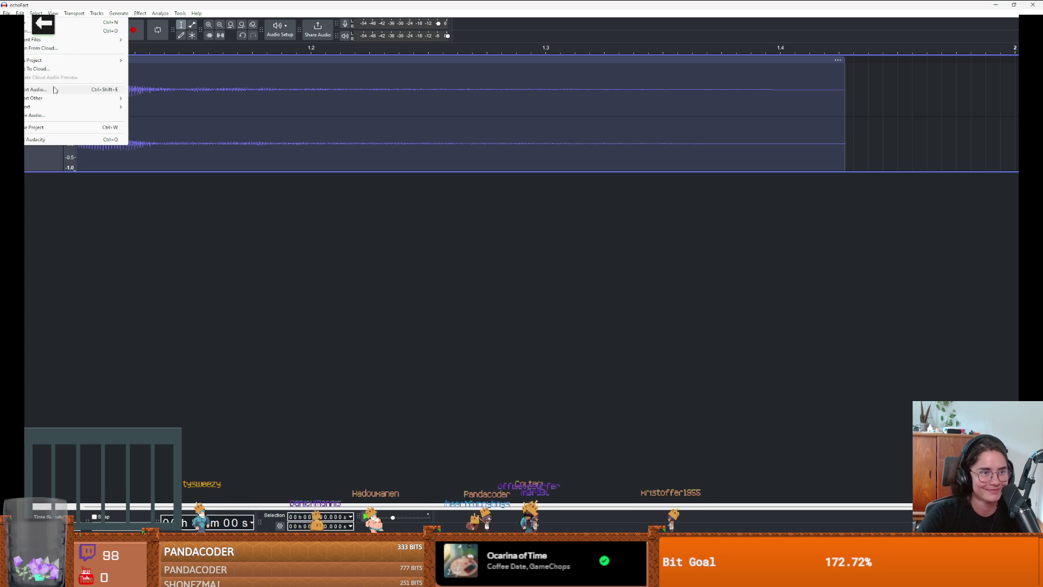
mouse_move(44, 63)
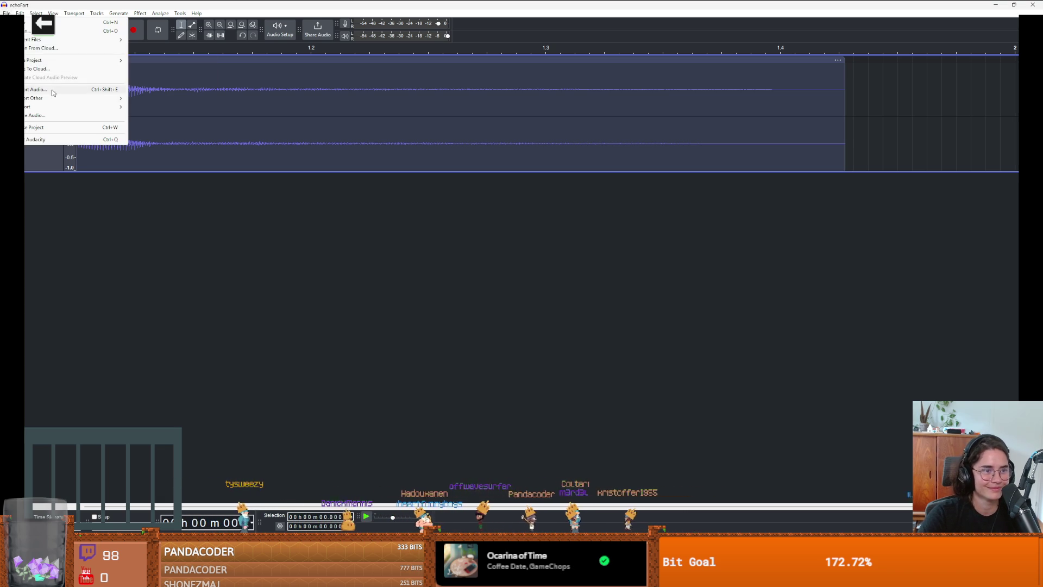
click(46, 90)
click(568, 356)
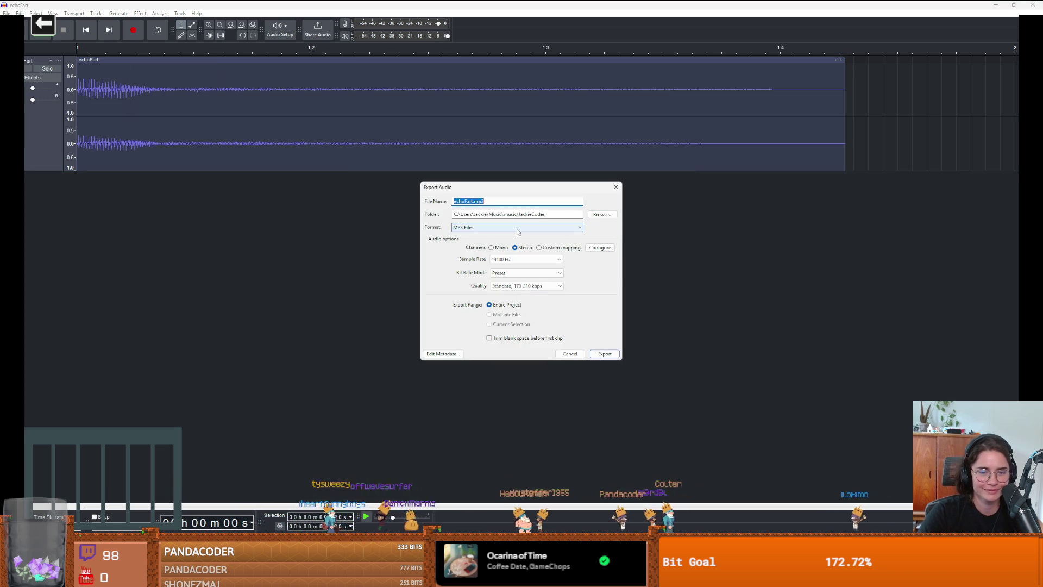
click(607, 354)
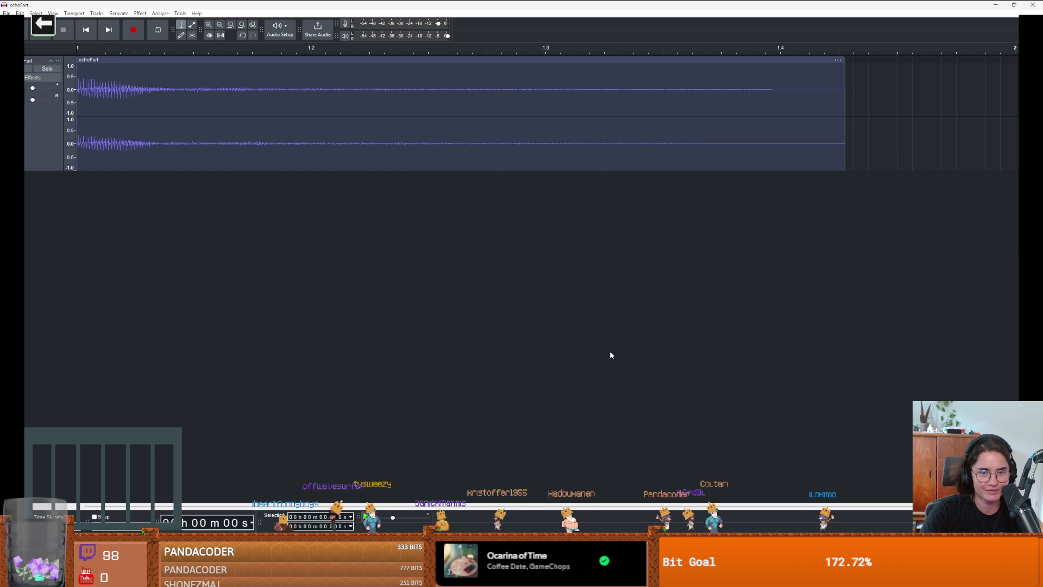
click(1026, 4)
click(544, 277)
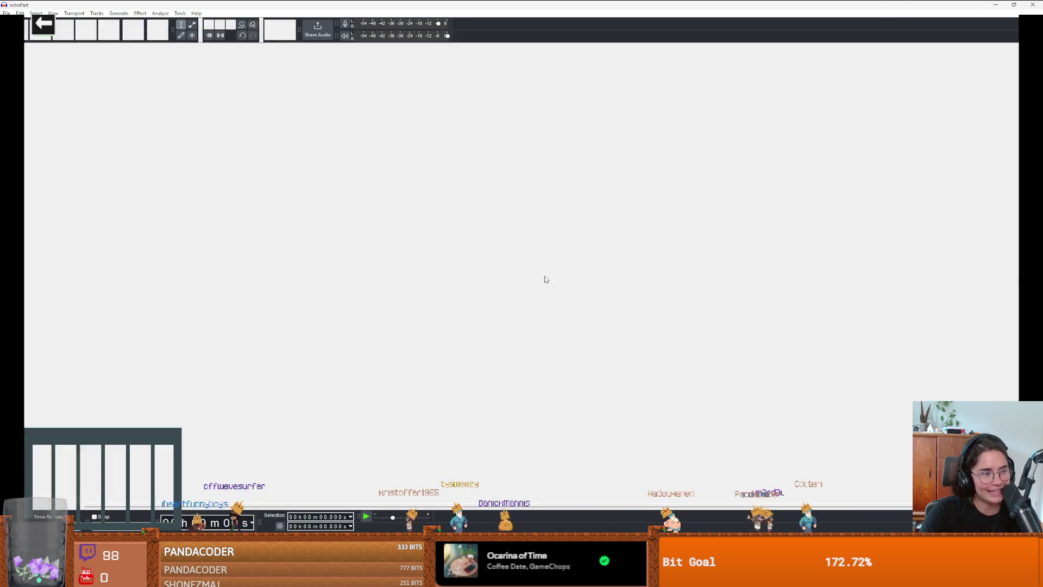
Return to FL Studio's playlist and check the new echoFart channel in the channel rack.
click(997, 6)
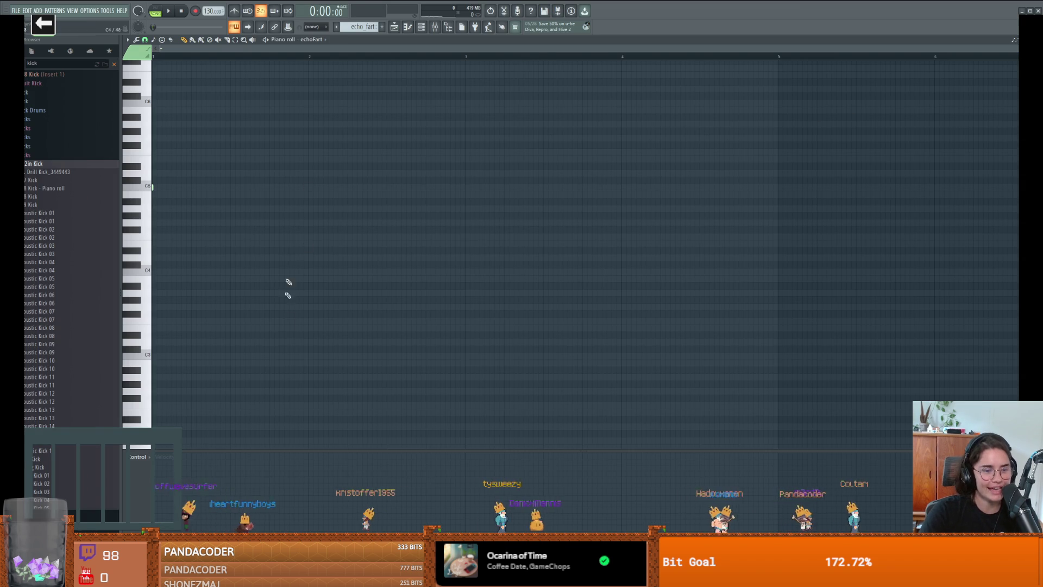
click(410, 28)
click(422, 28)
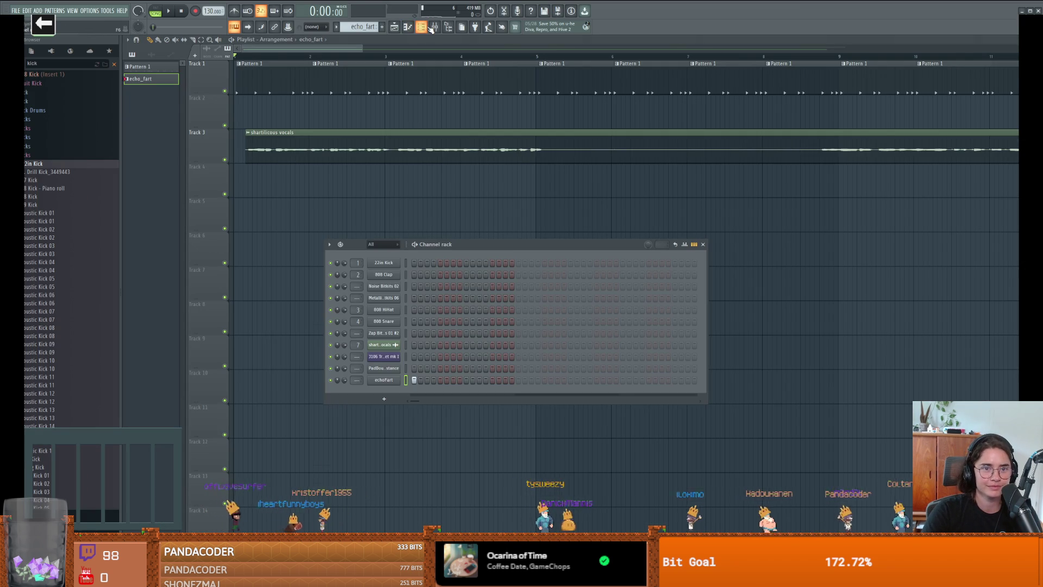
mouse_move(299, 576)
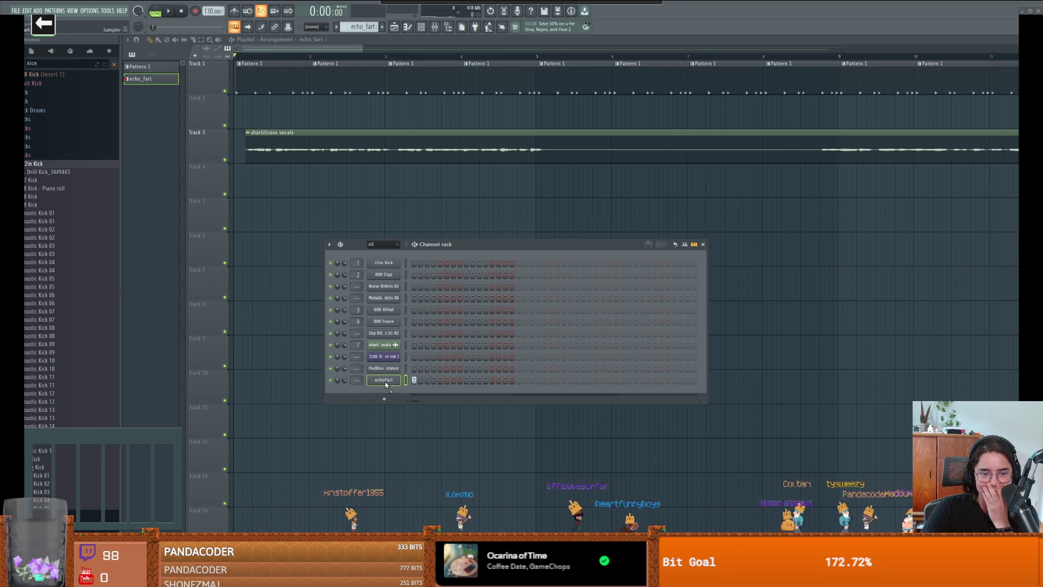
click(702, 245)
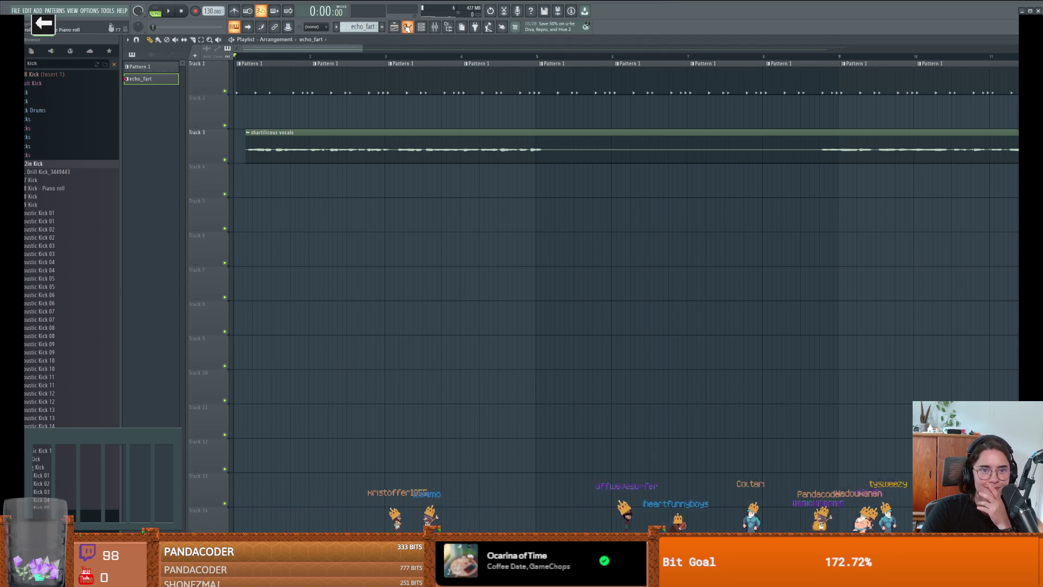
Open the echoFart piano roll and audition the sound at C4.
click(407, 27)
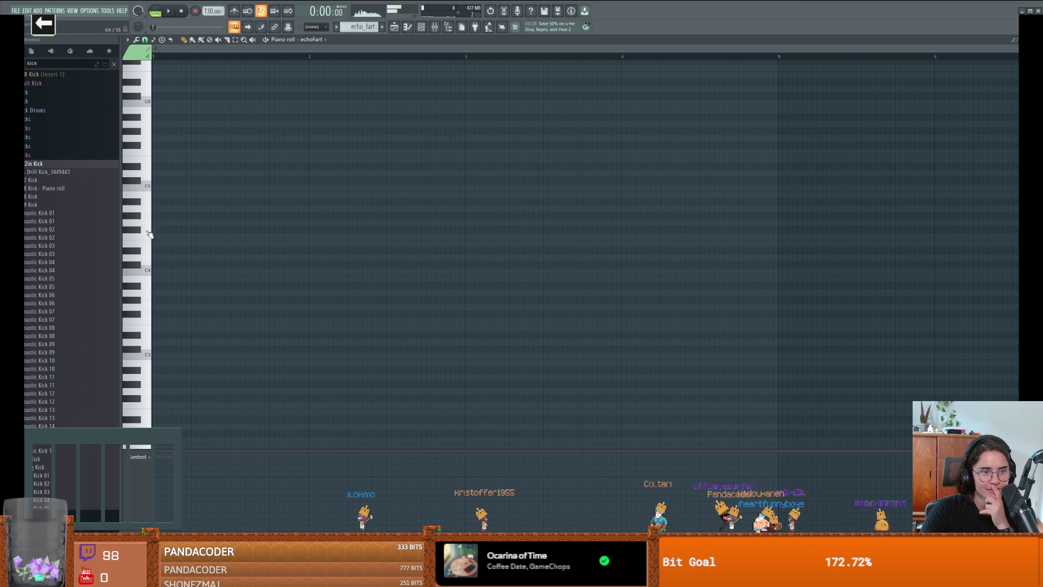
click(147, 276)
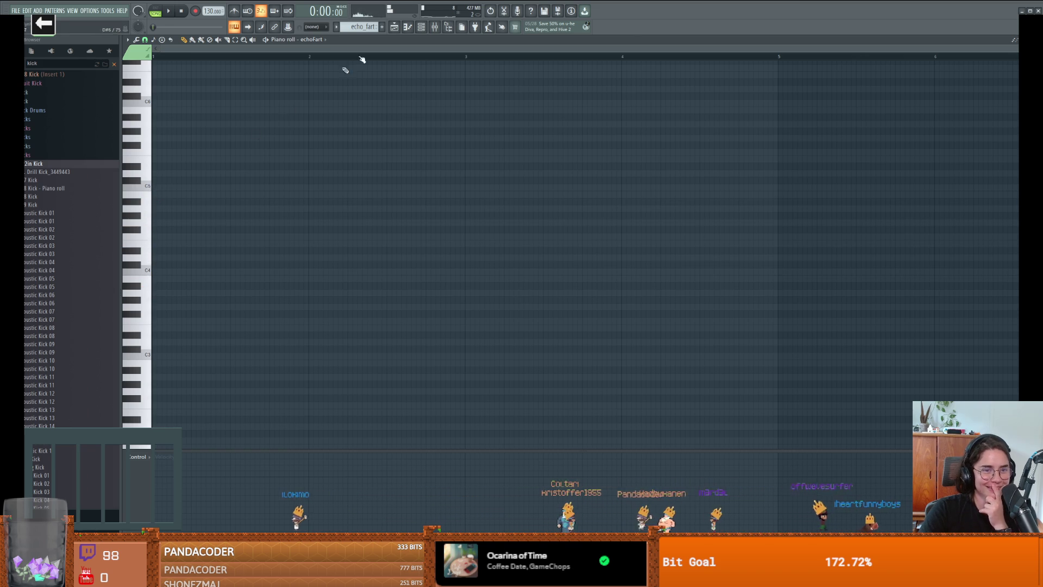
click(428, 30)
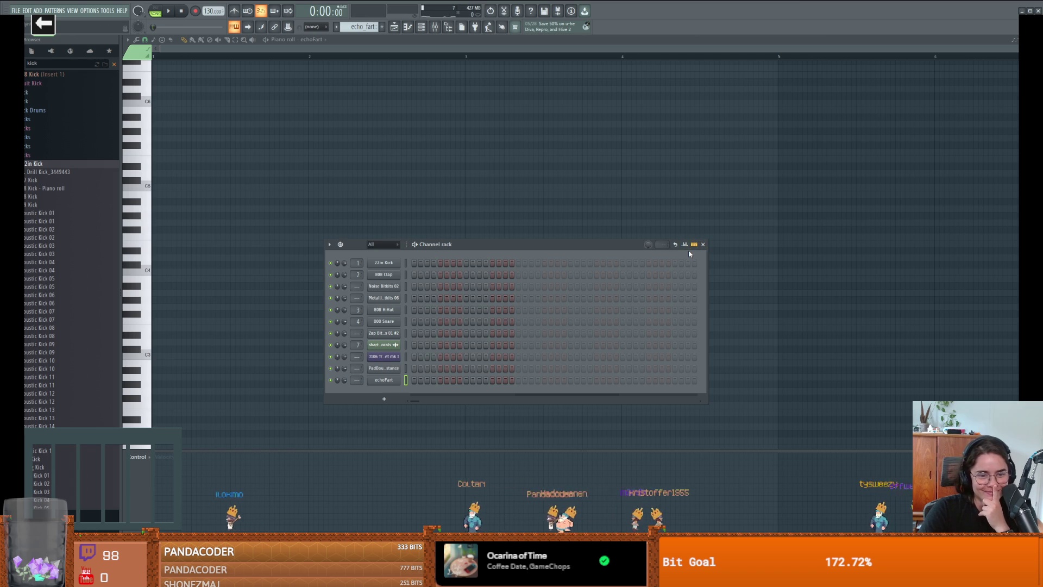
click(702, 245)
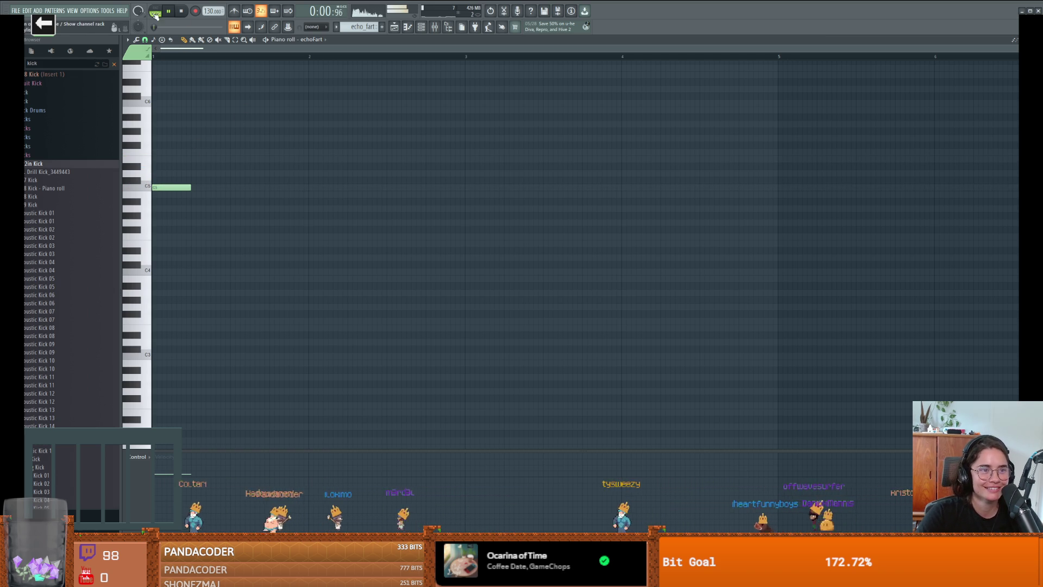
Add another note to the melody, play it back, and lengthen the F5 note.
click(201, 173)
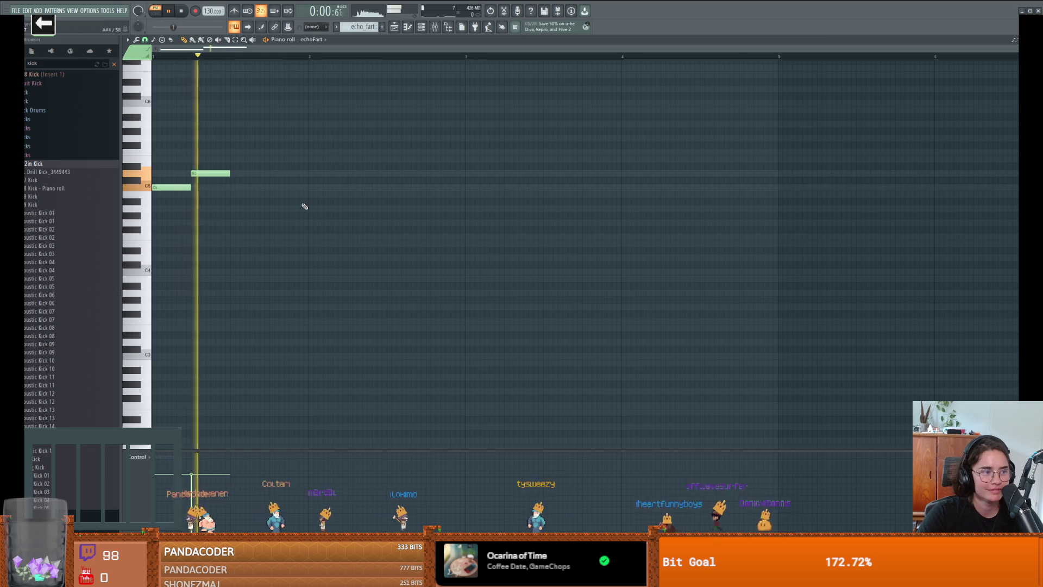
key(space)
key(space)
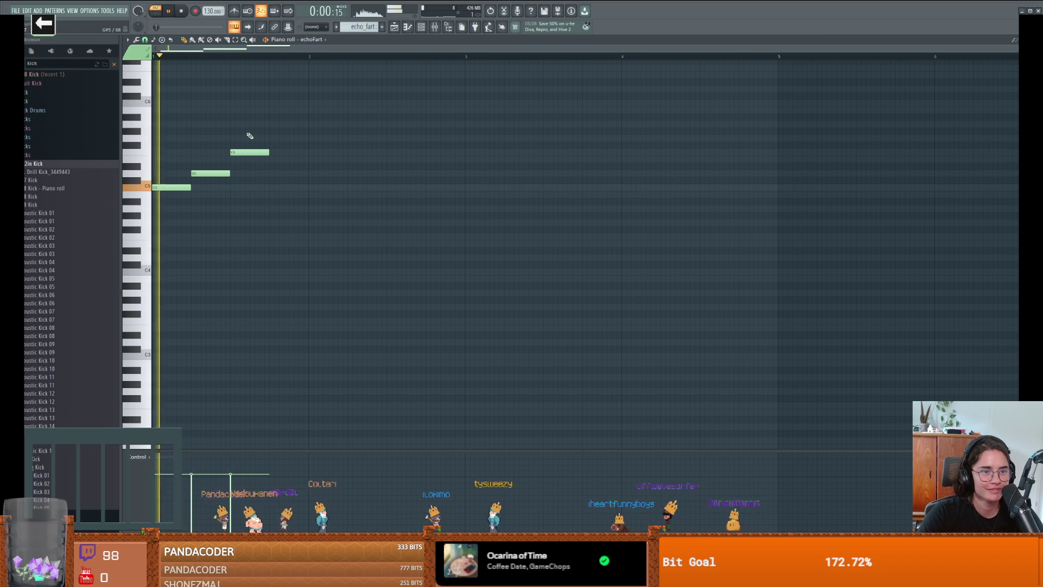
key(space)
drag(269, 152, 308, 152)
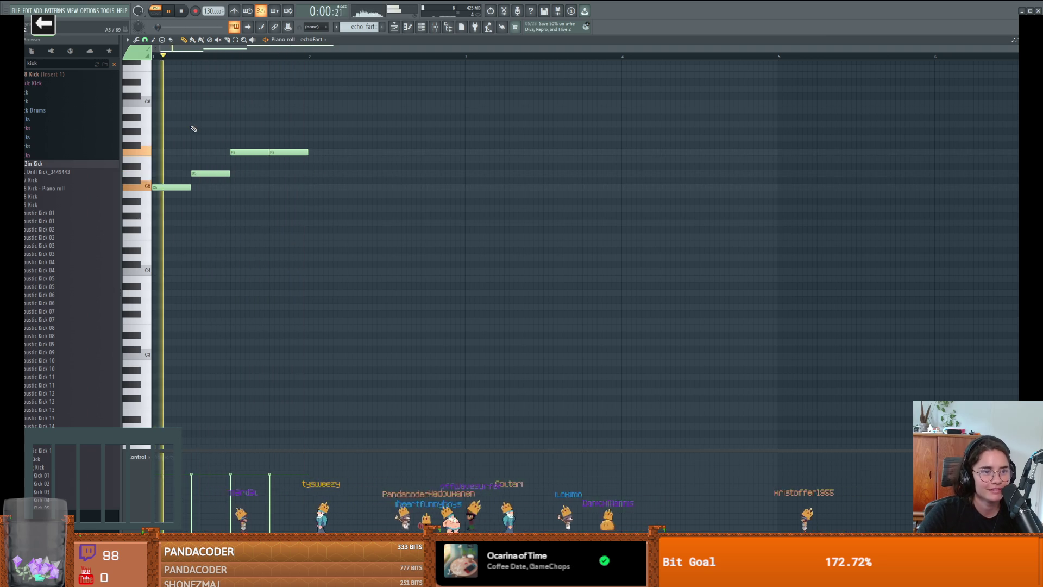
Add two short C6 notes, shifting the second one later, and stop playback.
click(184, 103)
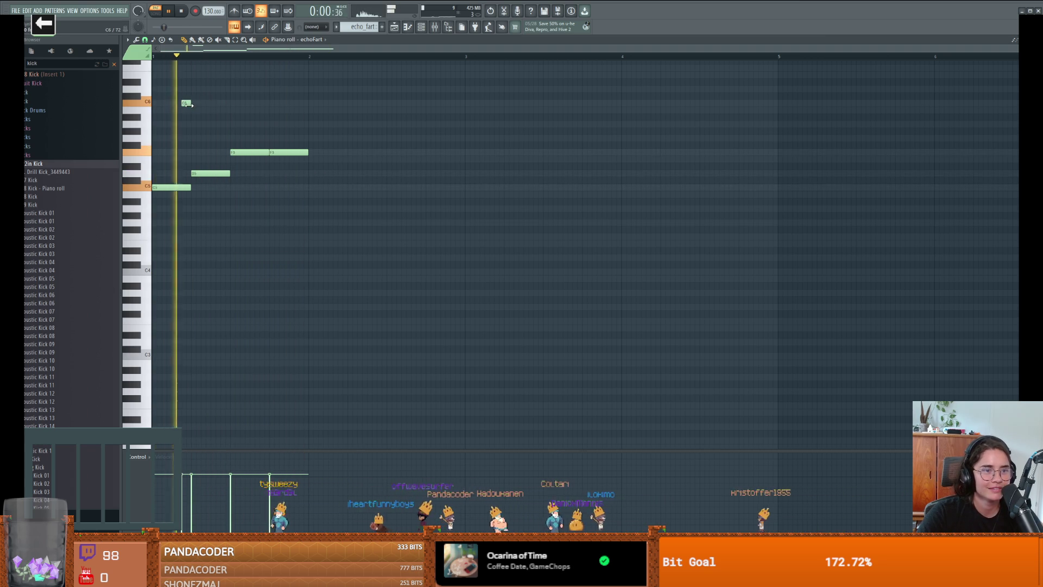
click(223, 103)
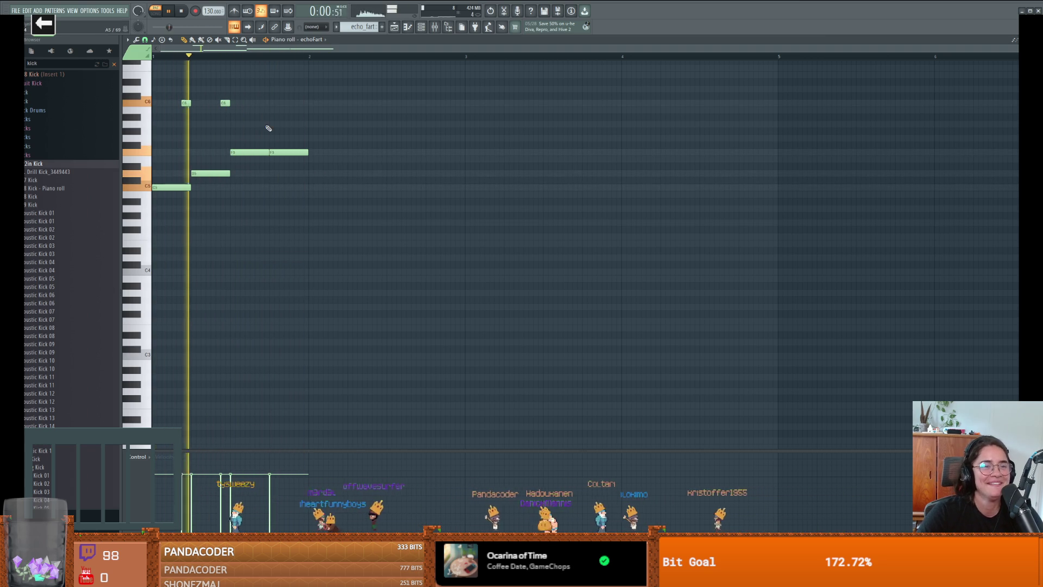
drag(224, 103, 262, 103)
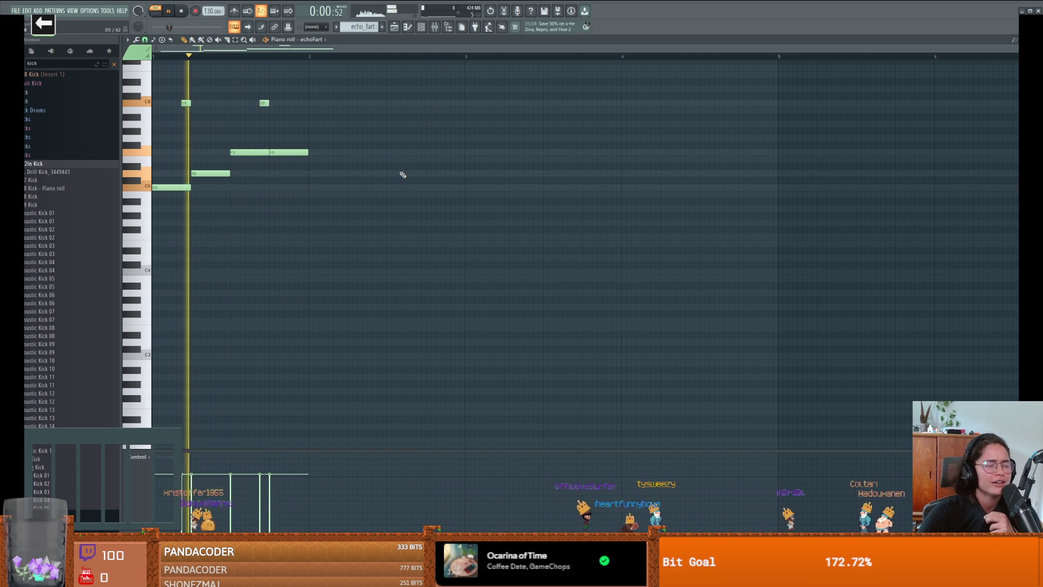
key(space)
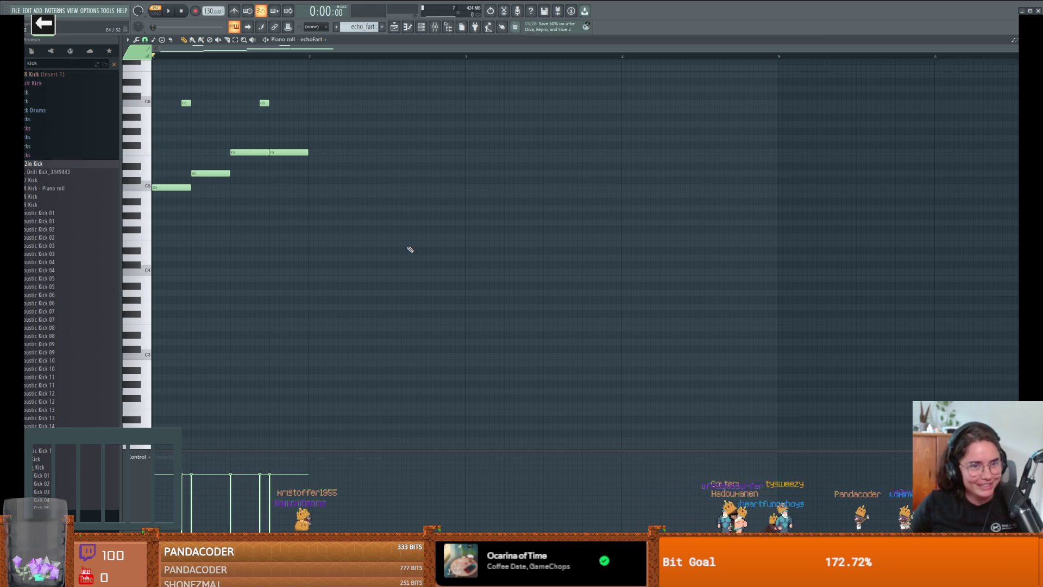
click(408, 27)
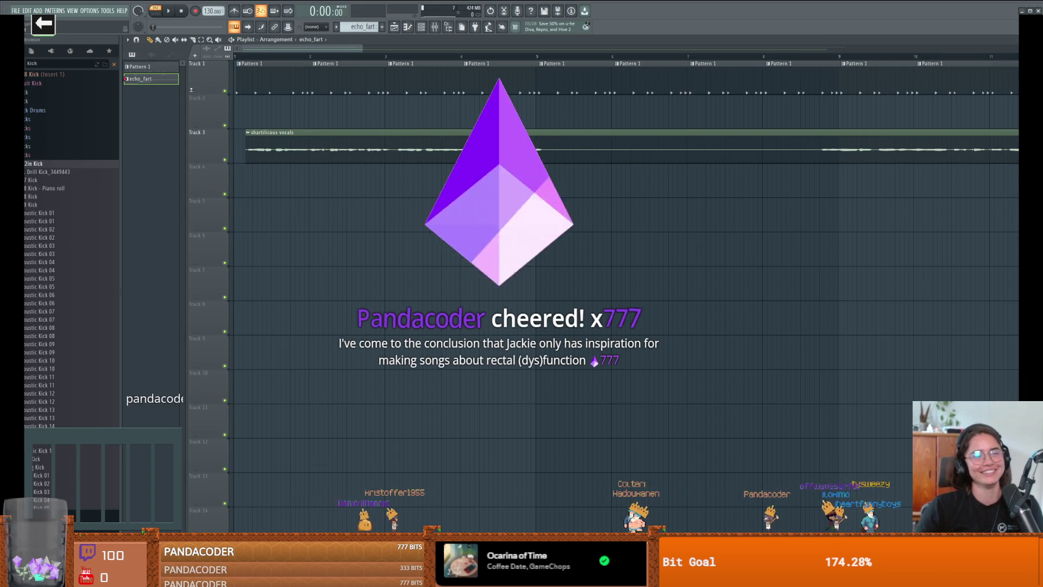
Place echo_fart at the start of Track 4 and set playlist snap to 1/2 step.
click(235, 184)
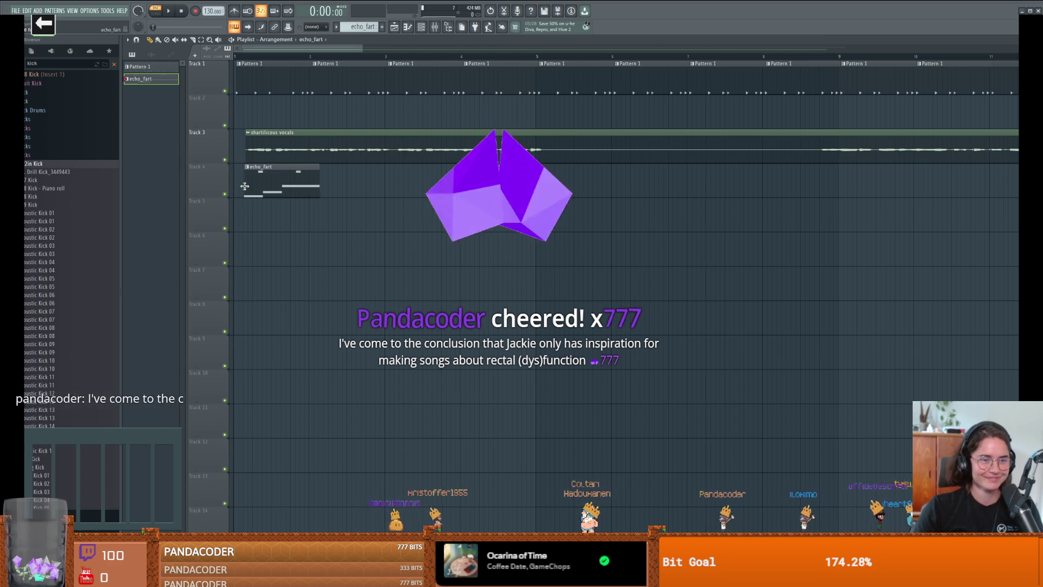
click(136, 40)
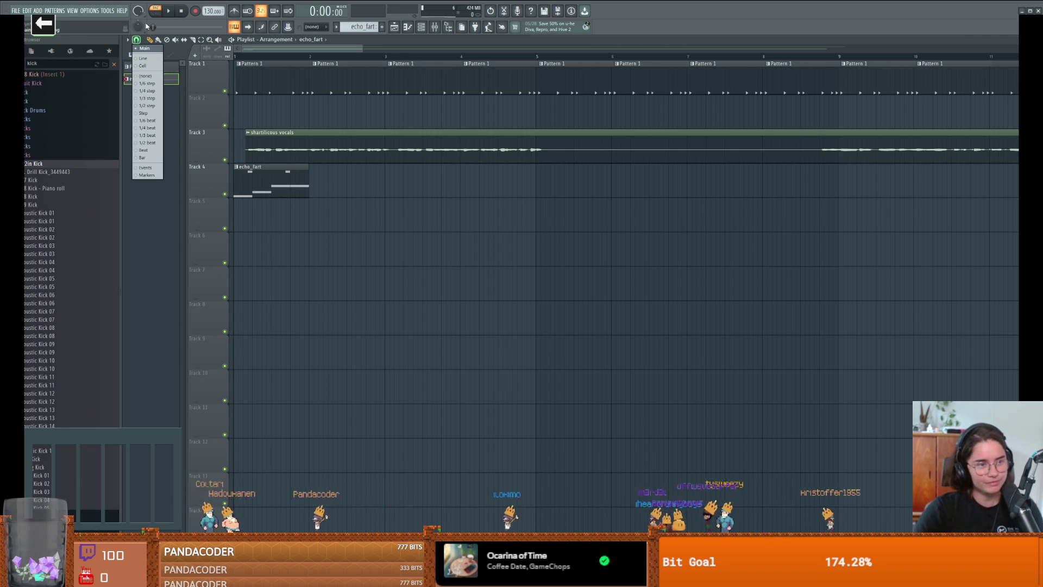
click(150, 60)
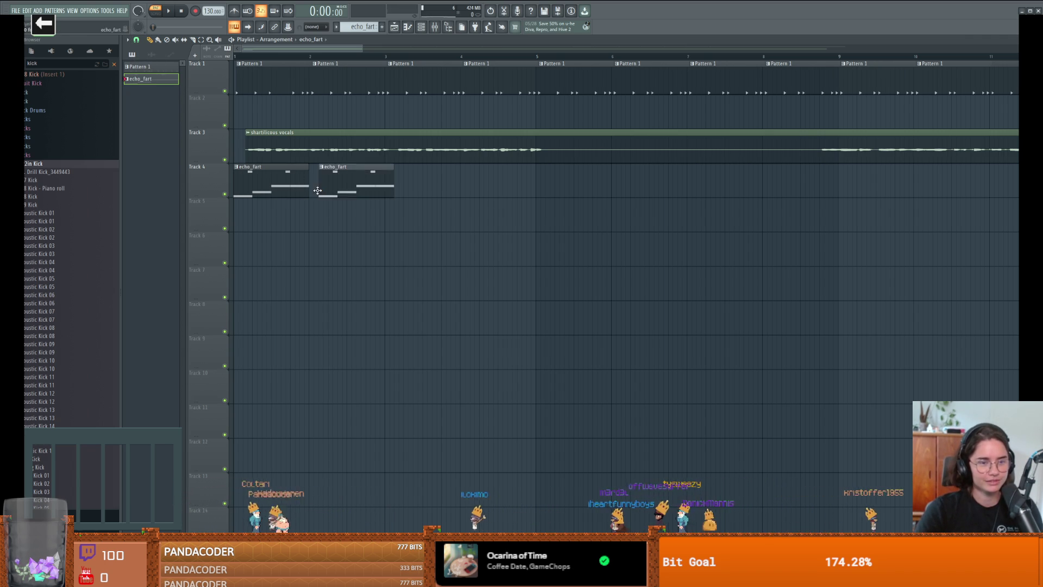
click(138, 41)
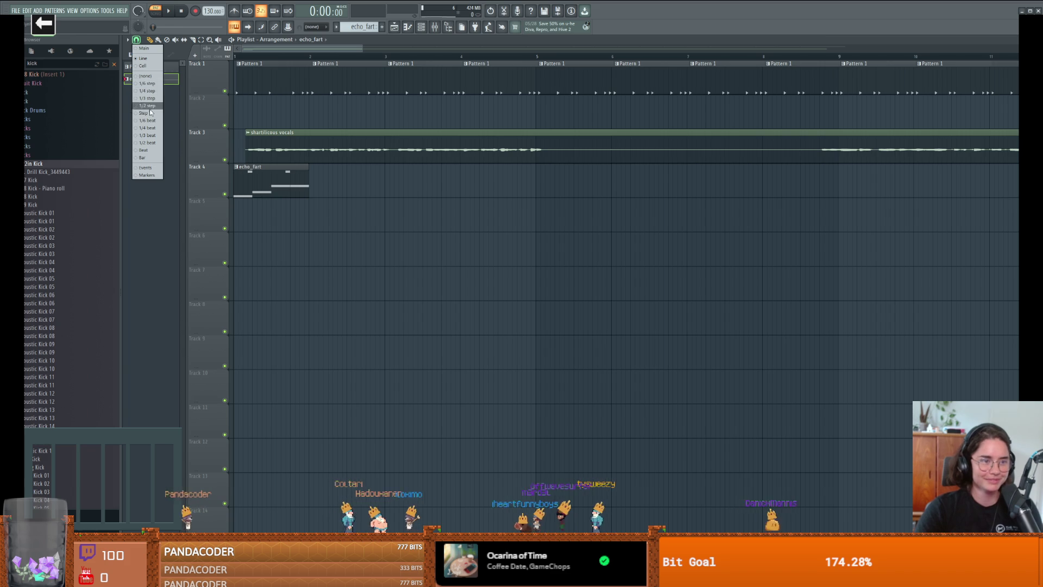
click(150, 107)
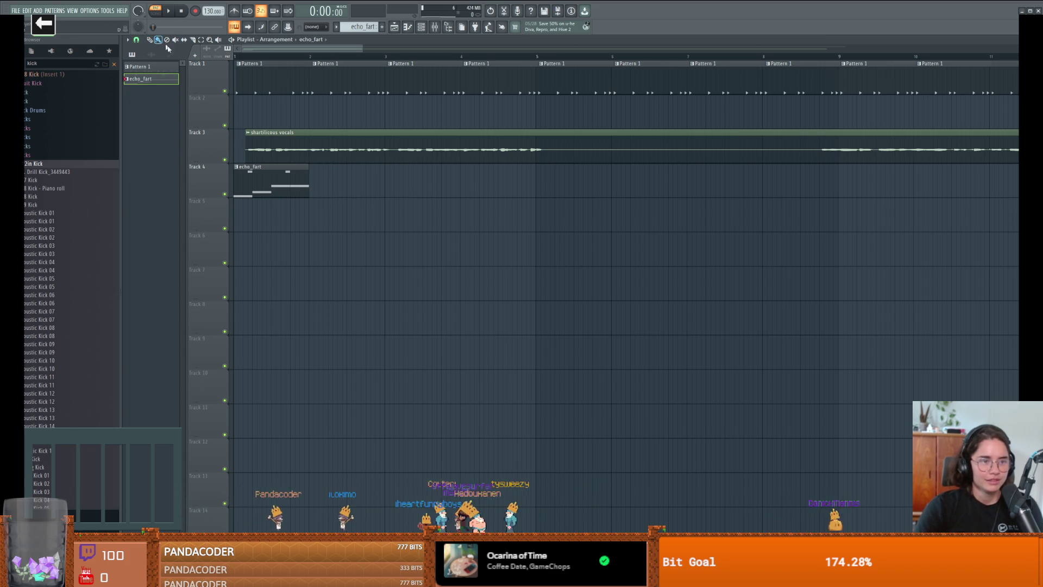
Paint repeated echo_fart clips across Track 4 and play the song in Song mode.
mouse_move(315, 184)
mouse_down()
mouse_move(603, 200)
mouse_move(1003, 196)
mouse_up()
click(161, 12)
click(168, 11)
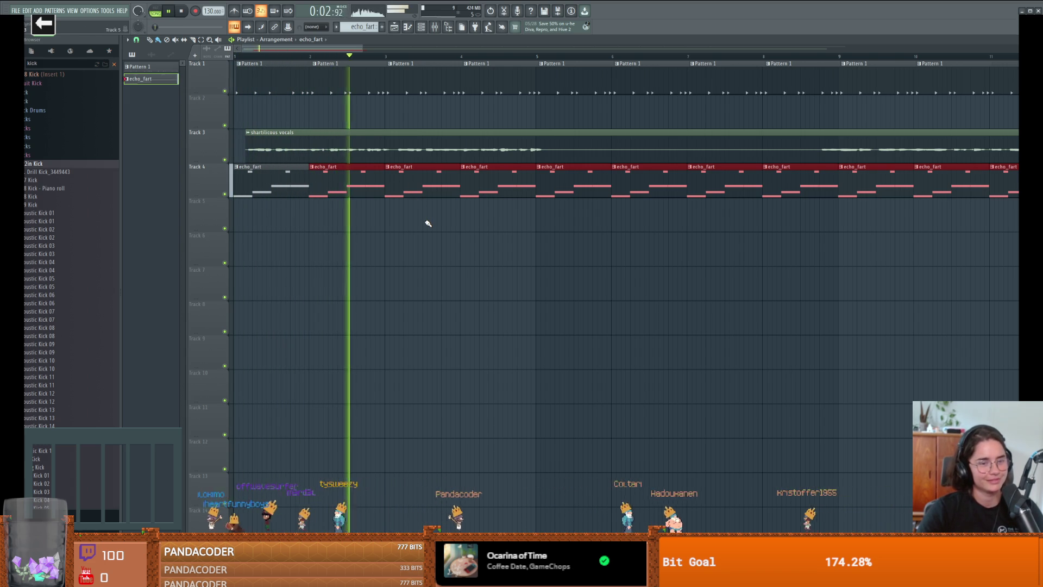
Stop playback and drag the shartilicous vocals clip's left edge back to the song start.
key(space)
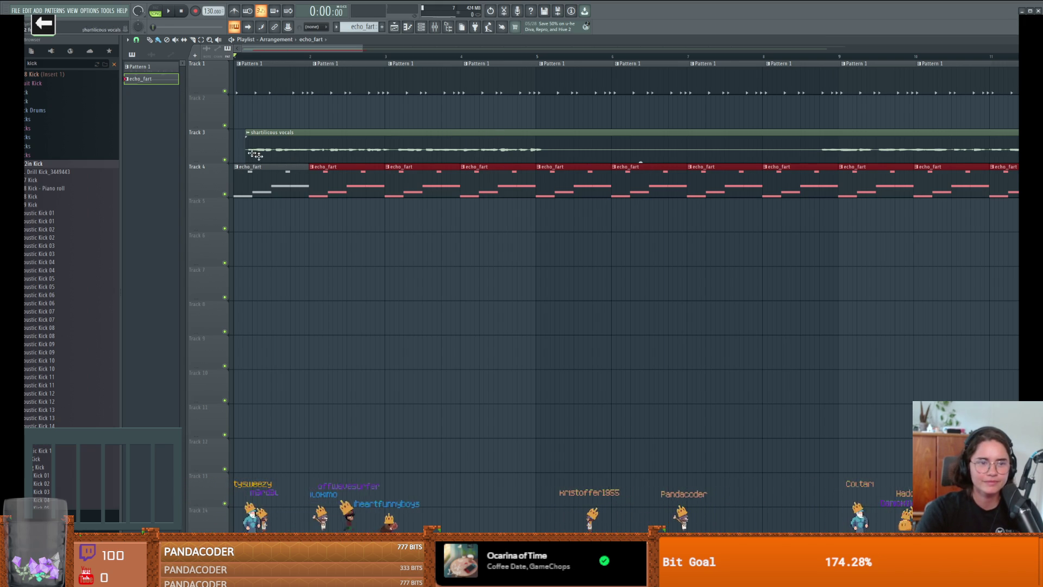
drag(244, 133, 239, 132)
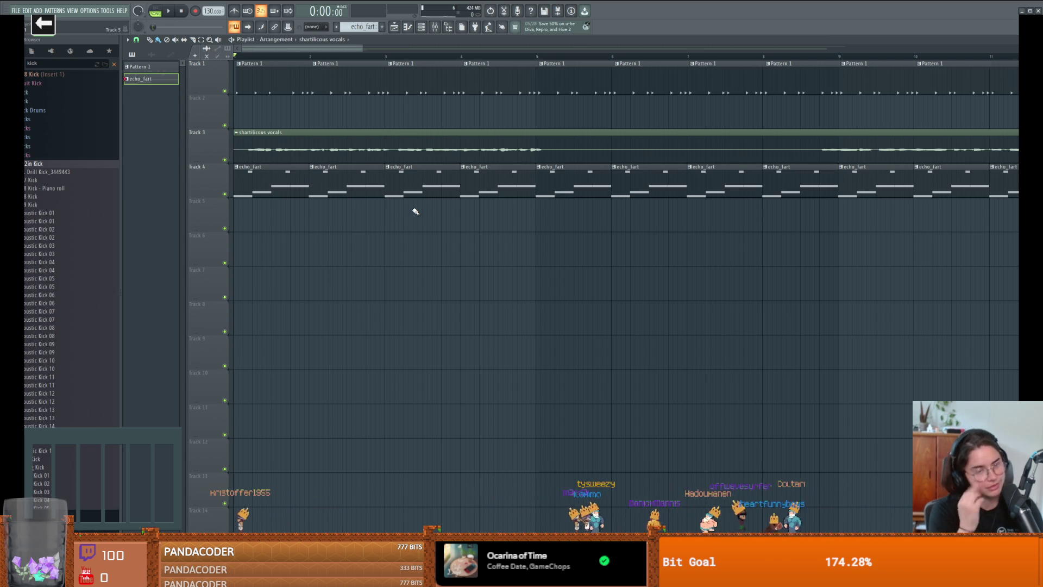
click(408, 28)
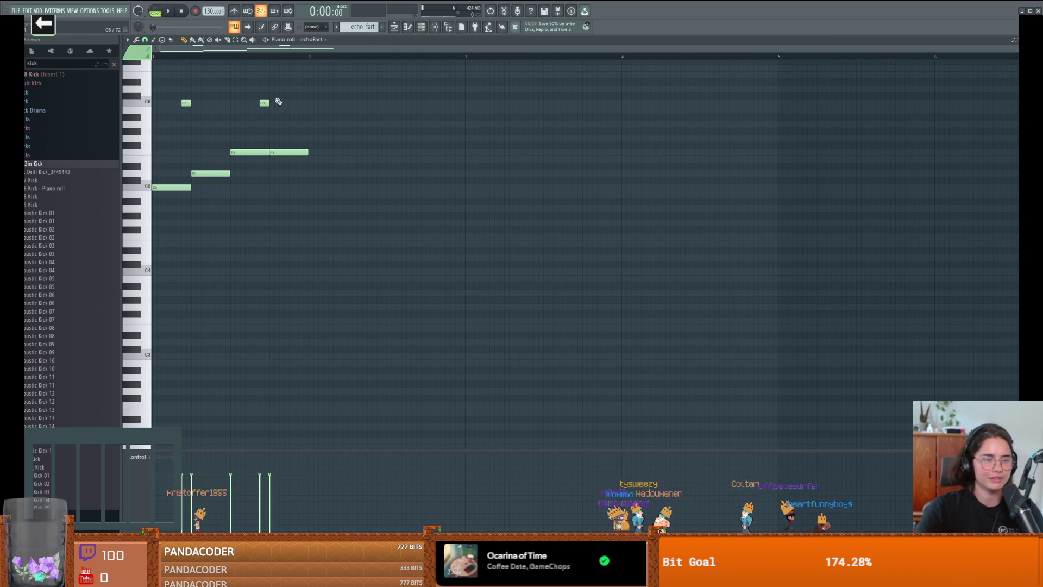
key(space)
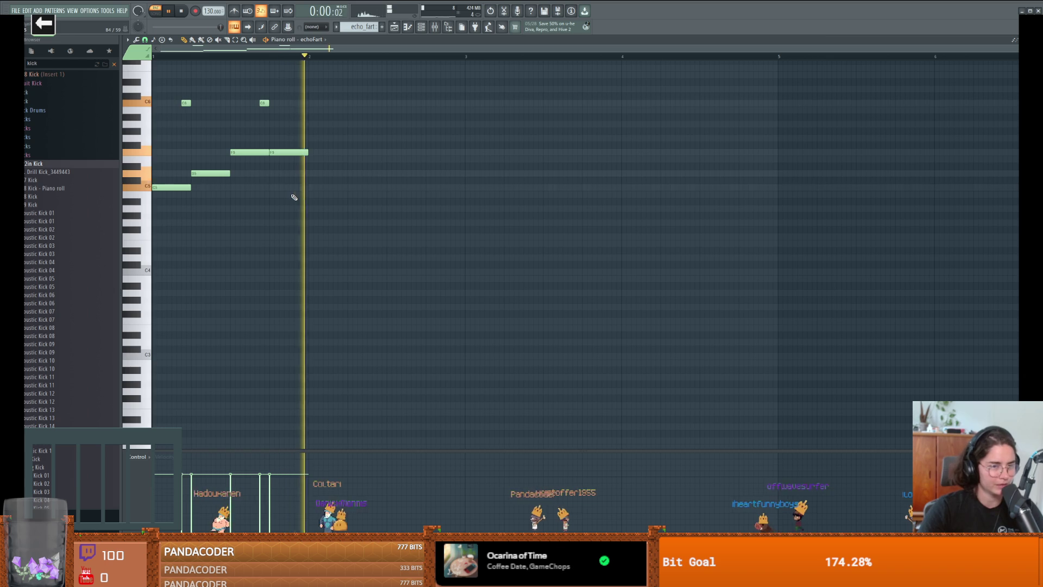
key(space)
click(409, 27)
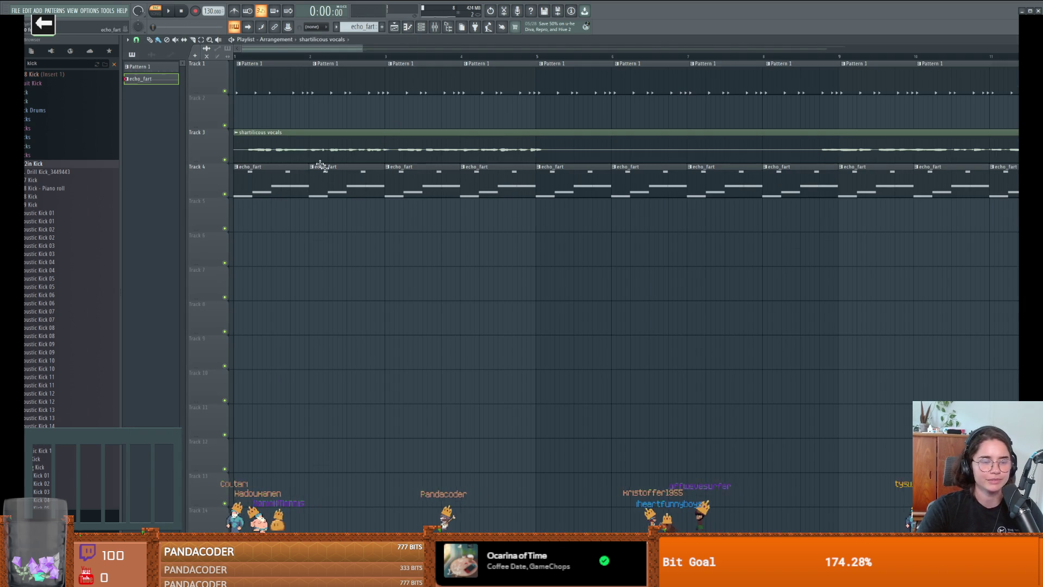
click(156, 16)
key(space)
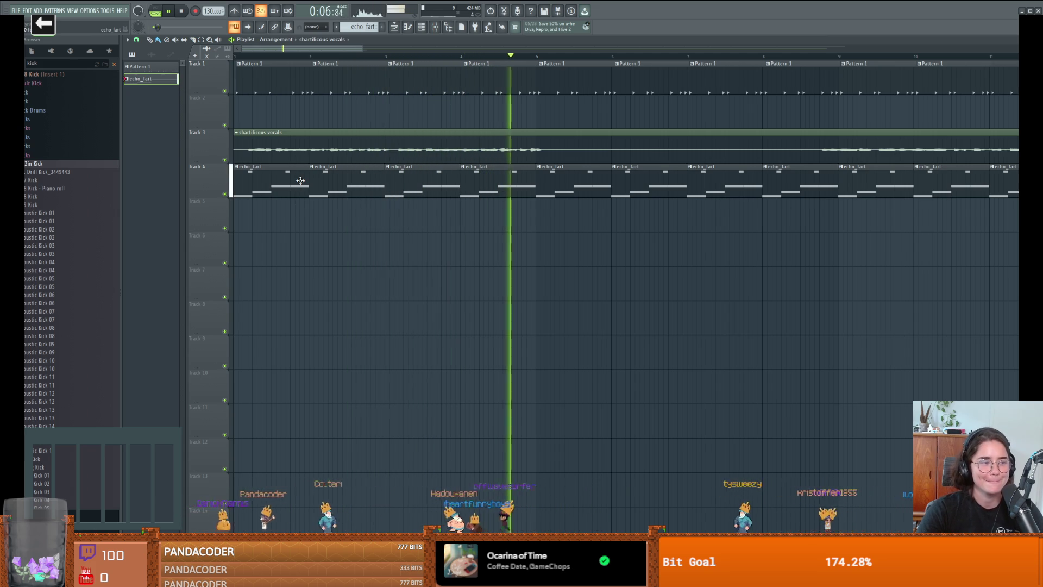
scroll(401, 228, right, 1)
key(space)
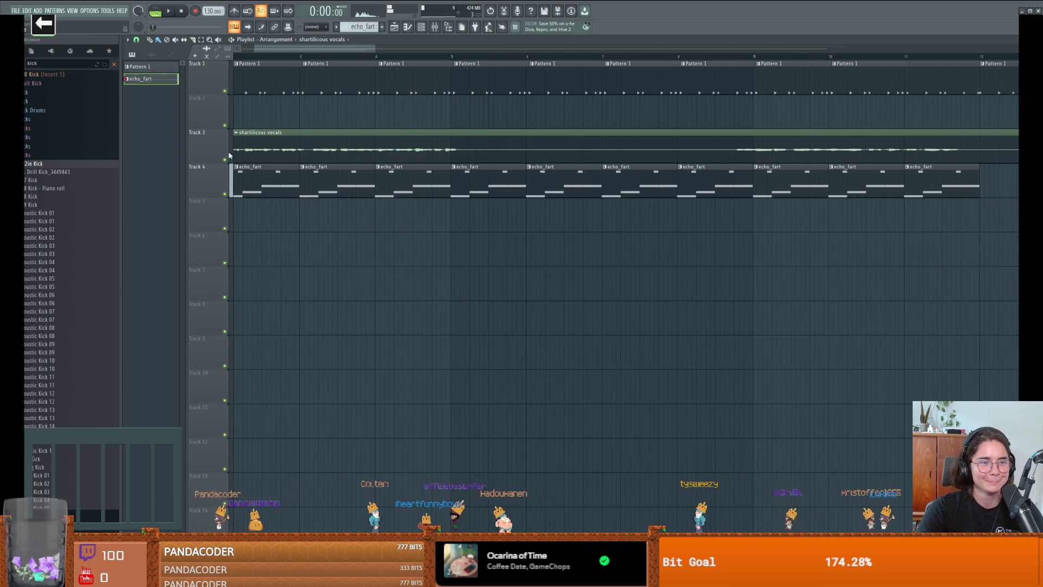
click(421, 27)
click(434, 29)
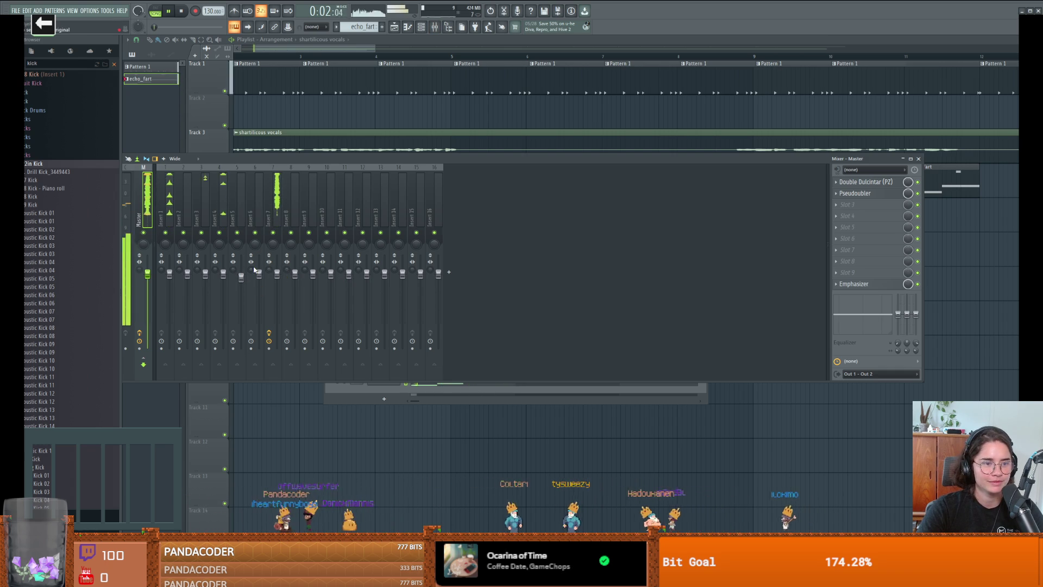
Raise the mixer Insert 7 fader, stop playback, and swap the Mixer for the Channel rack.
drag(277, 274, 277, 256)
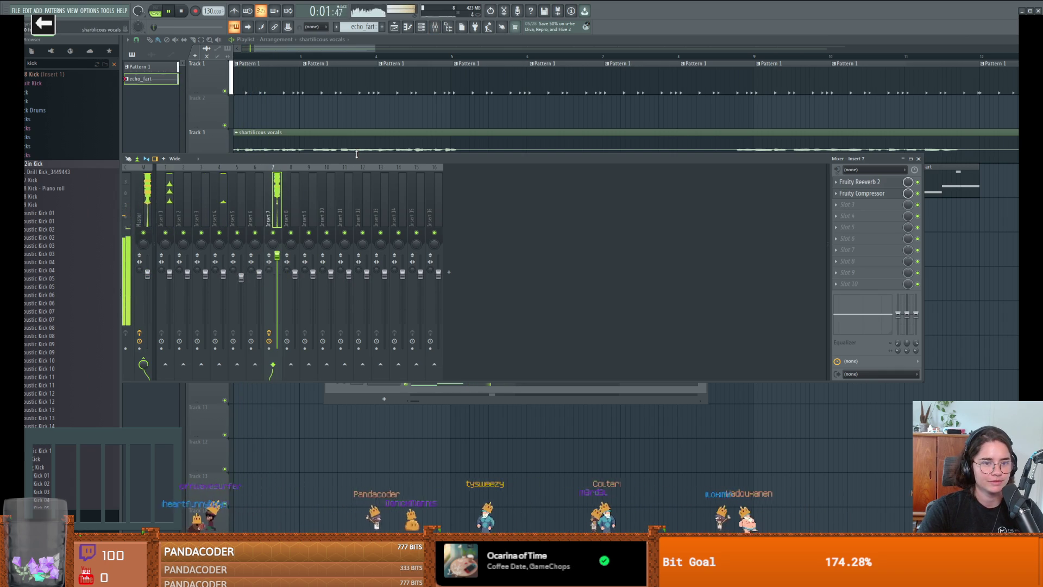
mouse_move(356, 154)
mouse_down()
mouse_move(418, 195)
mouse_move(462, 266)
mouse_up()
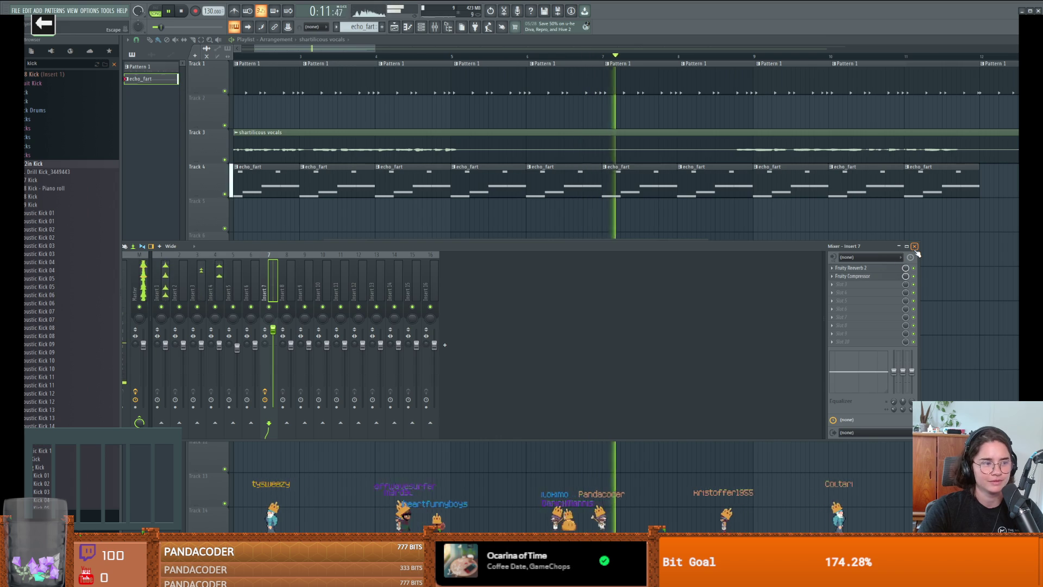
key(space)
key(F9)
key(F6)
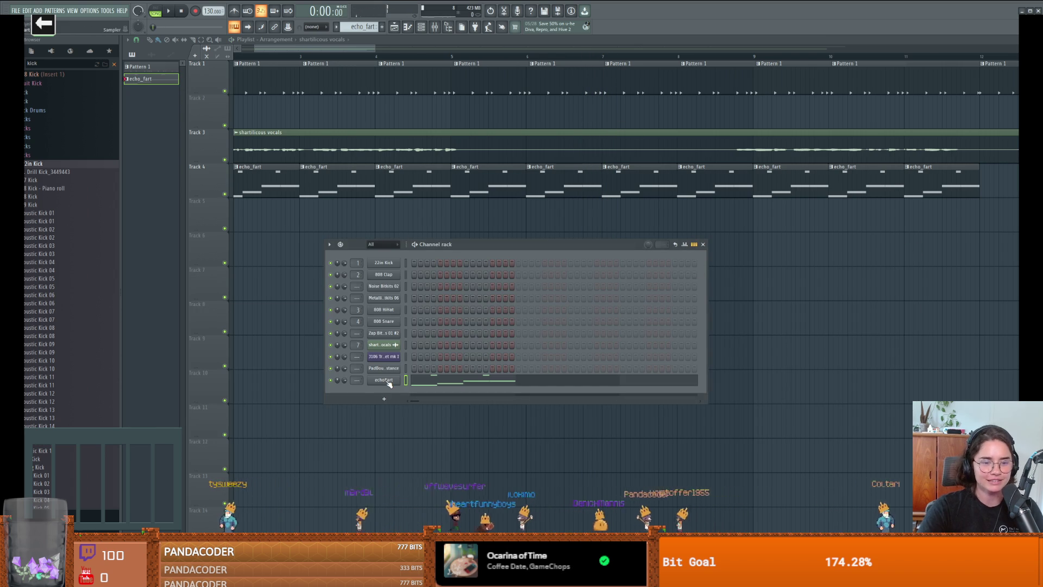
Clone the echoFart channel so echoFart #2 appears beneath it.
click(388, 381)
click(402, 125)
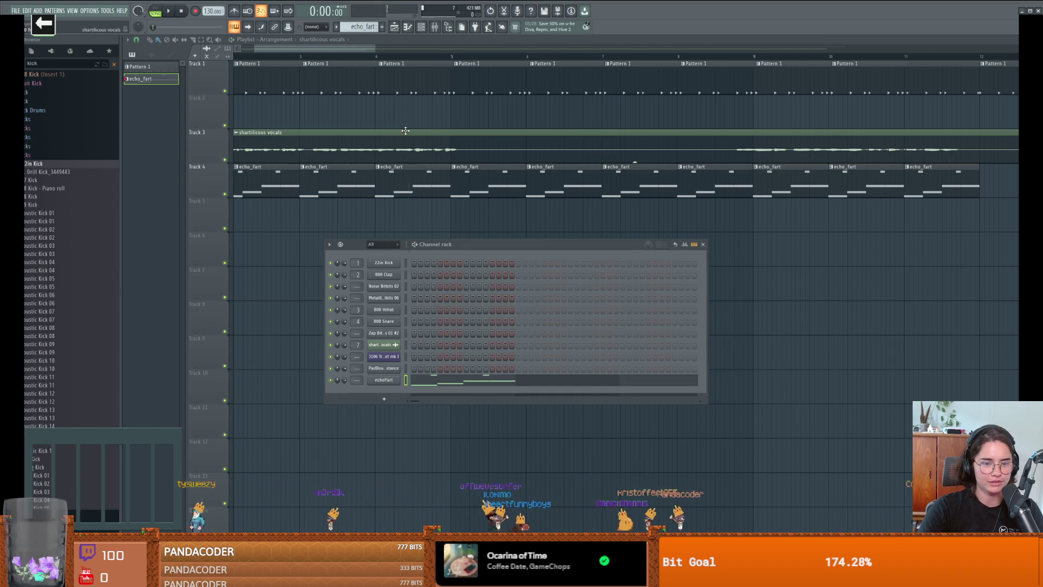
right_click(390, 380)
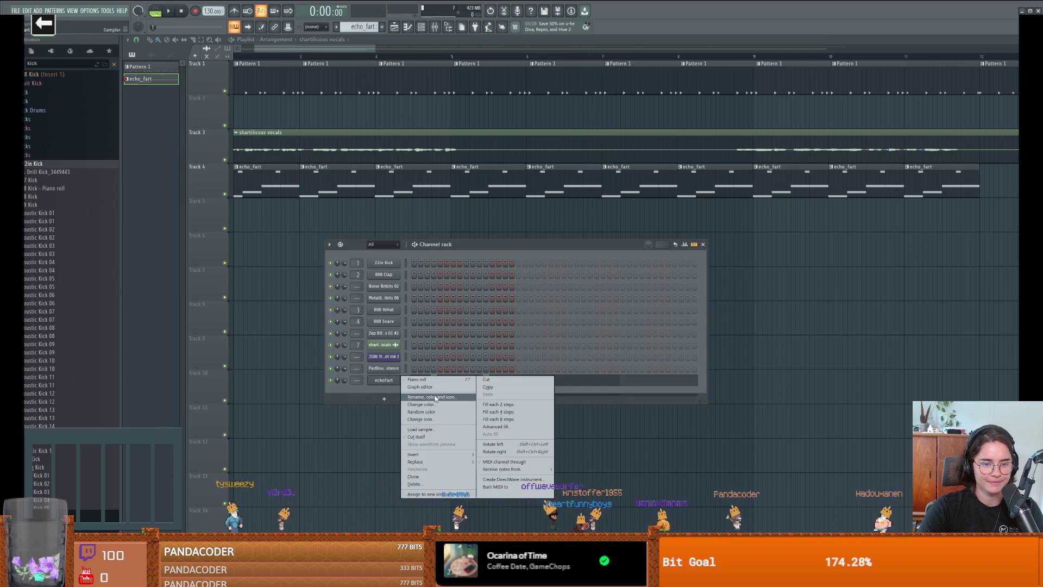
click(424, 478)
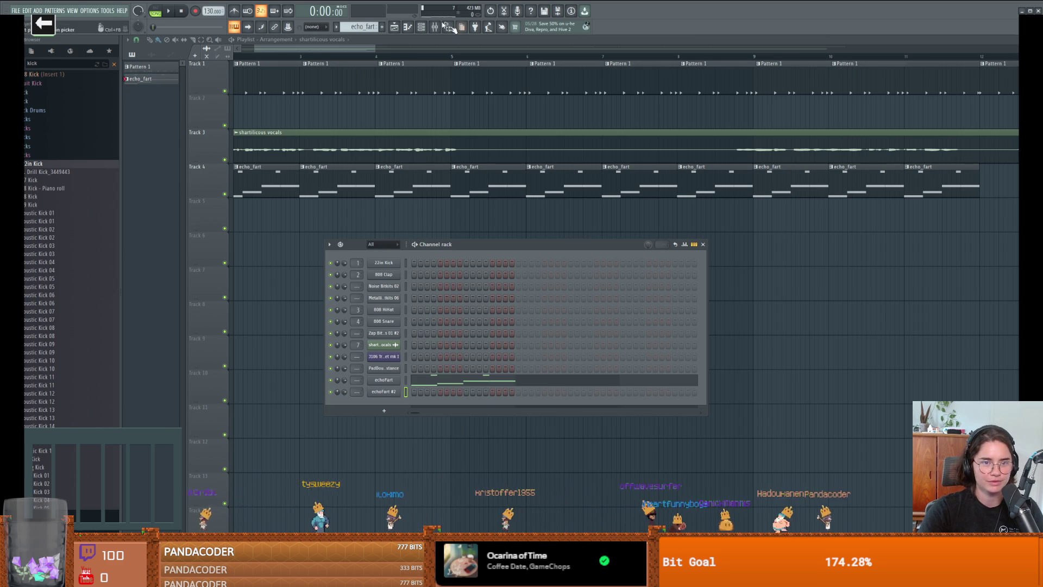
Create a new pattern named echo fart 2 and play echoFart #2's notes in the piano roll.
click(380, 27)
text(echo fart 2)
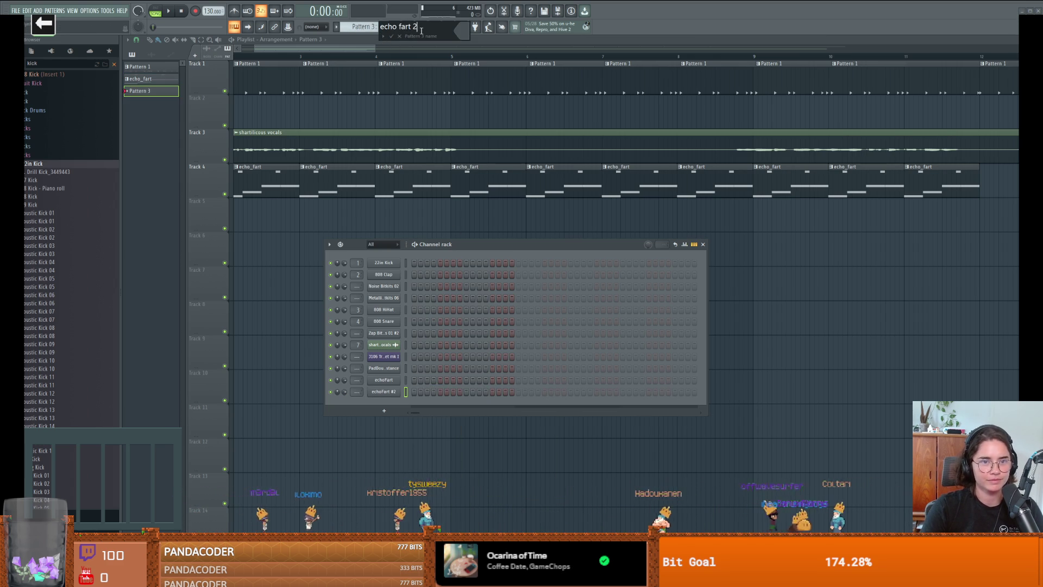
key(Return)
click(411, 30)
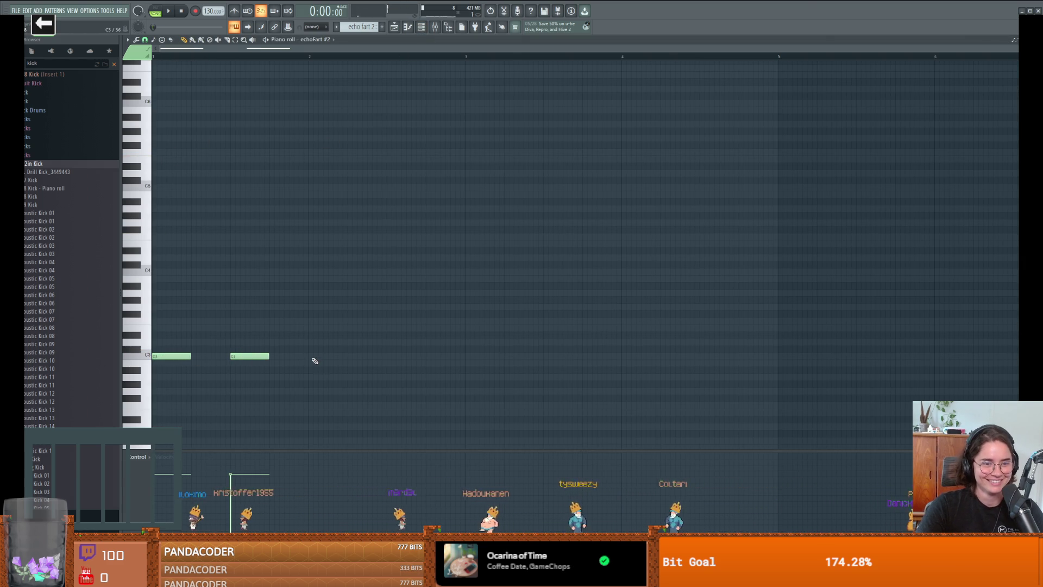
key(space)
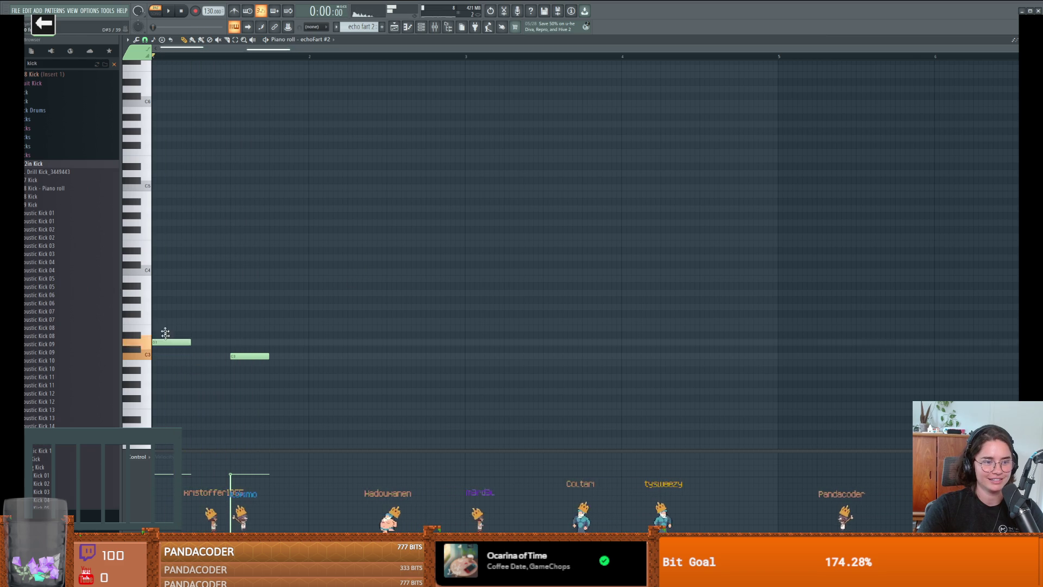
Raise a note to C#4 and add a lower A#3 note after the second.
drag(255, 356, 255, 265)
key(space)
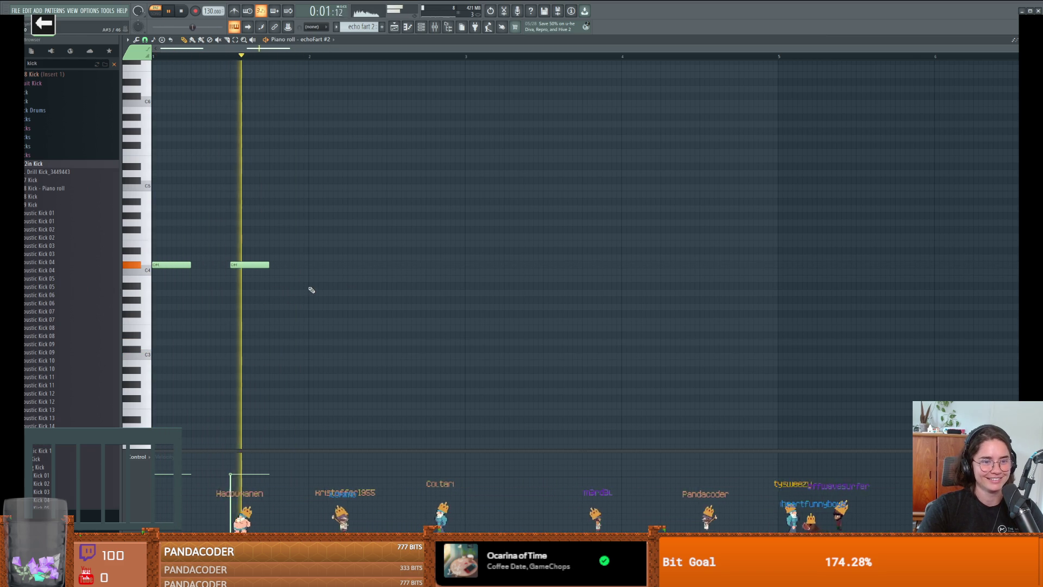
click(276, 286)
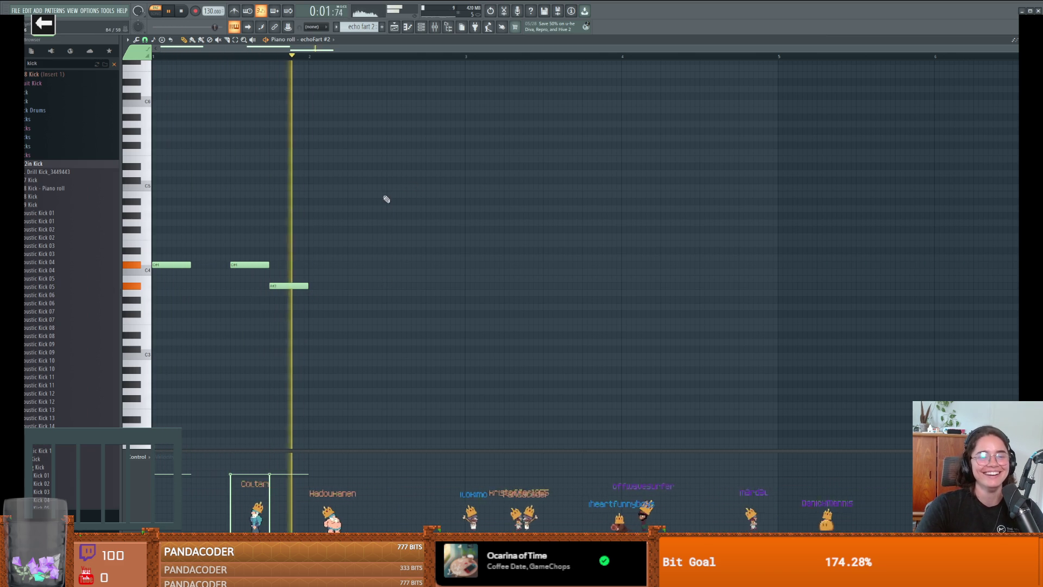
click(421, 26)
click(421, 27)
click(393, 28)
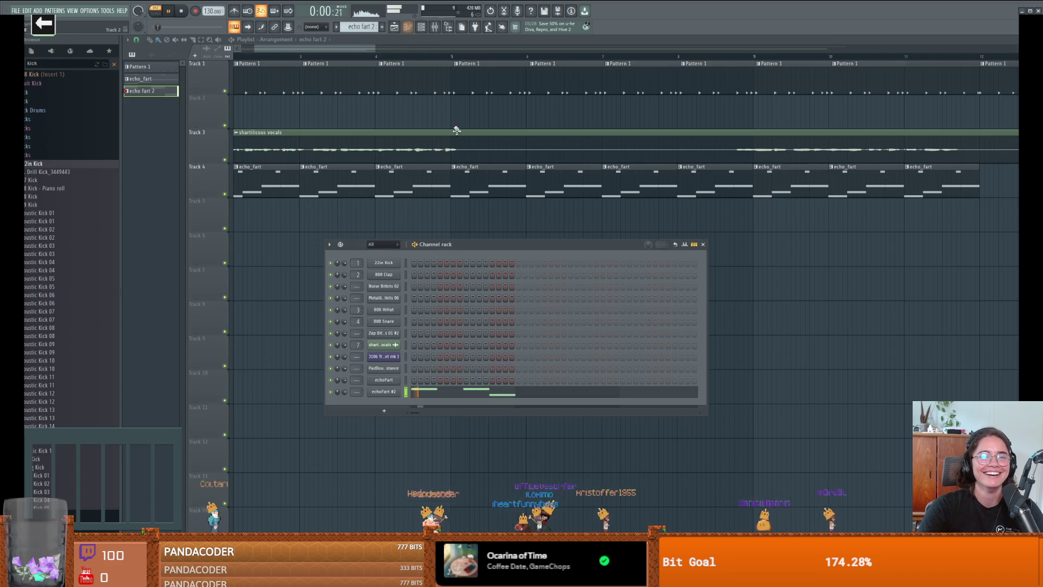
Paint four echo fart 2 clips on Track 2 from bar 5 to 9, play them, and add Pattern 4.
drag(455, 120, 689, 117)
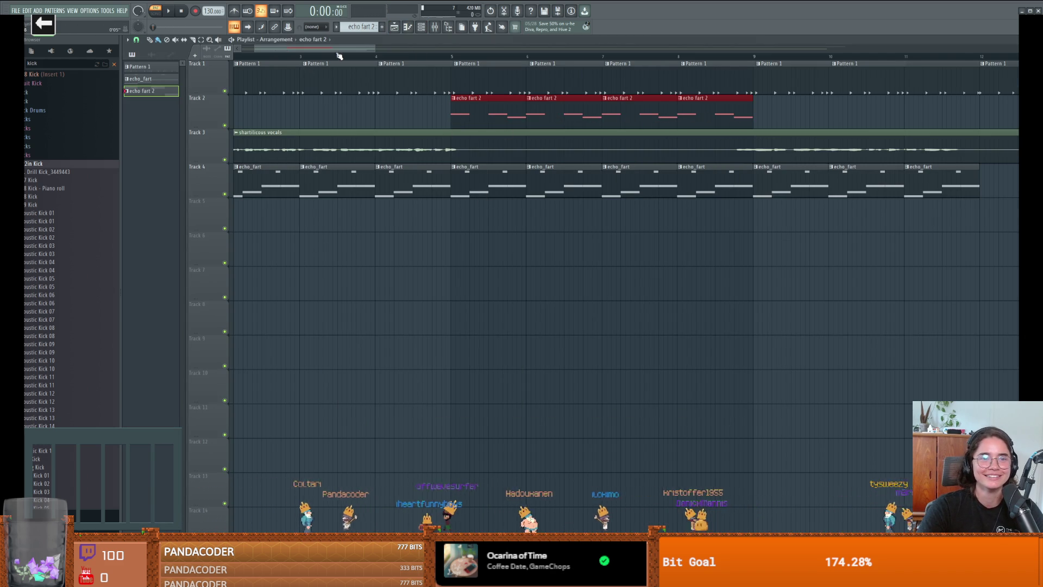
key(space)
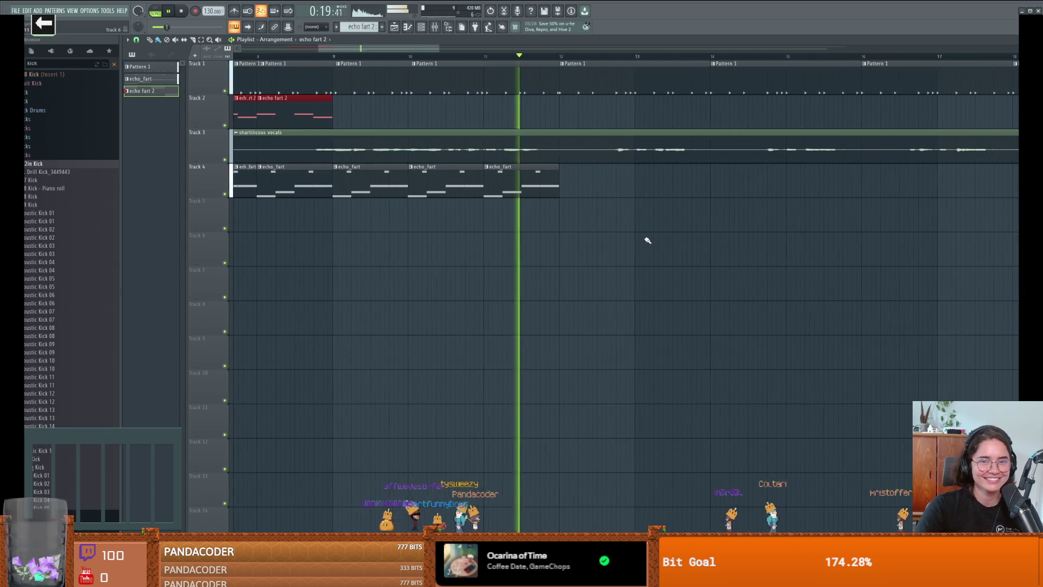
key(space)
click(383, 27)
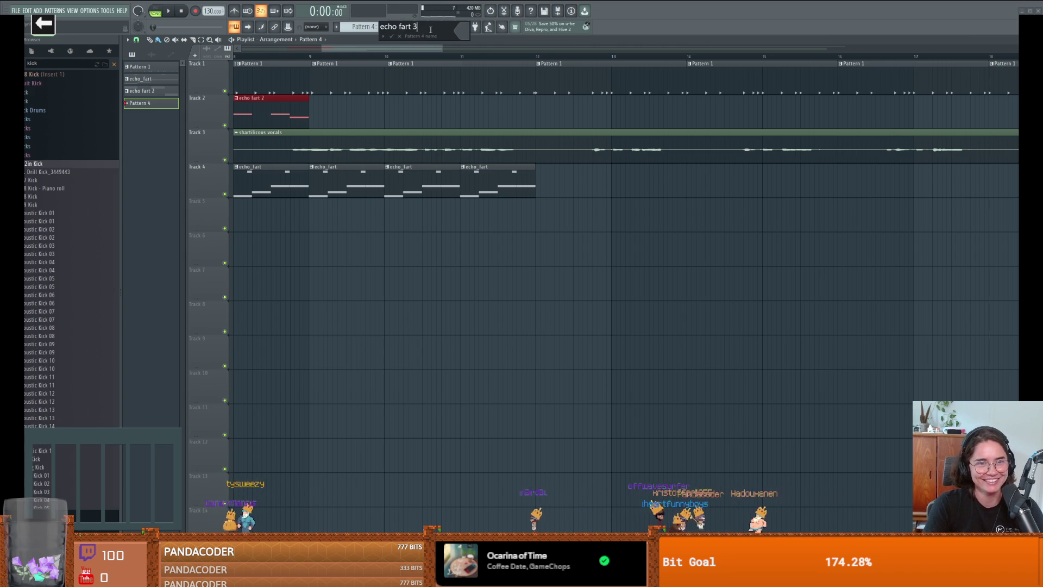
Confirm the pattern name echo fart 3 and bring up the echoFart #2 notes for editing.
key(Return)
click(420, 28)
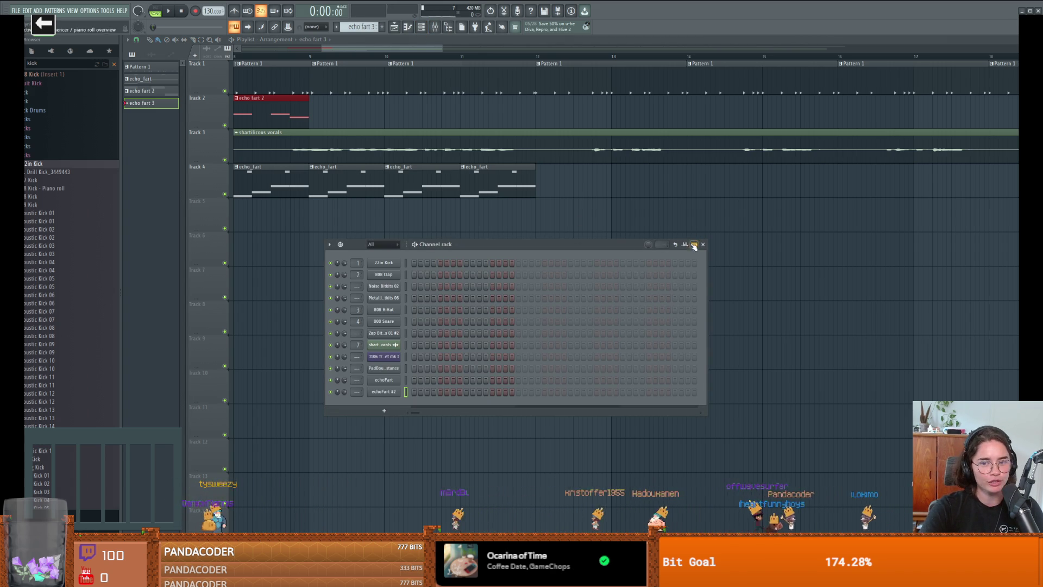
click(703, 244)
click(407, 27)
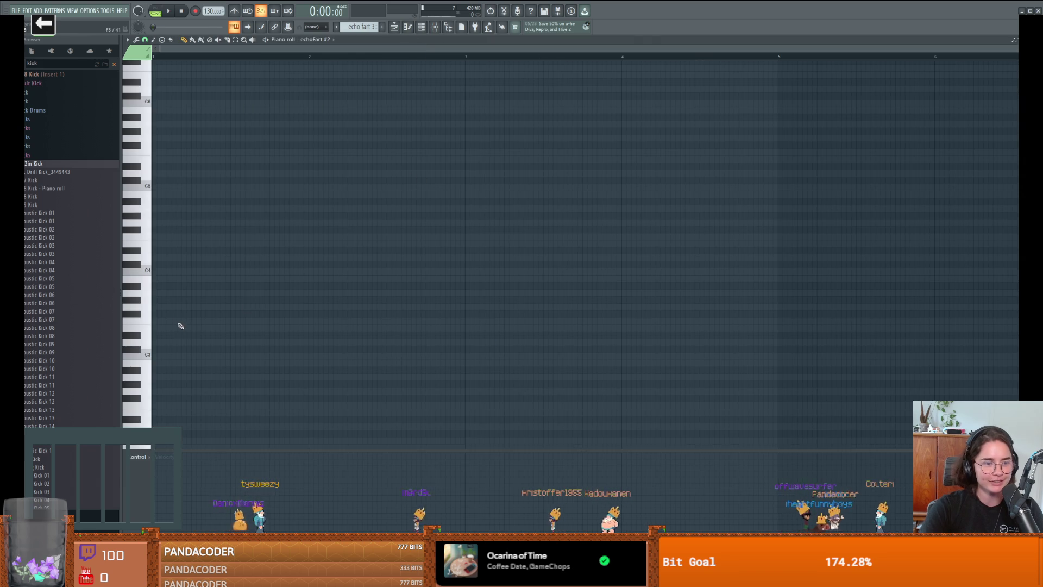
Click in a short rising run of notes from D3 up to G#3 and play it.
click(187, 299)
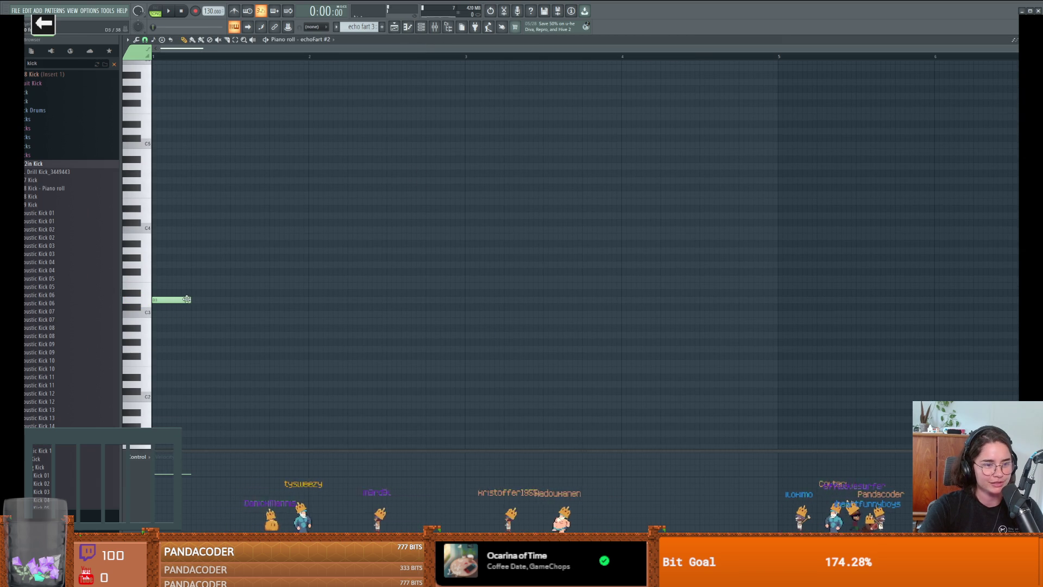
click(197, 279)
click(216, 271)
click(231, 265)
click(254, 258)
key(space)
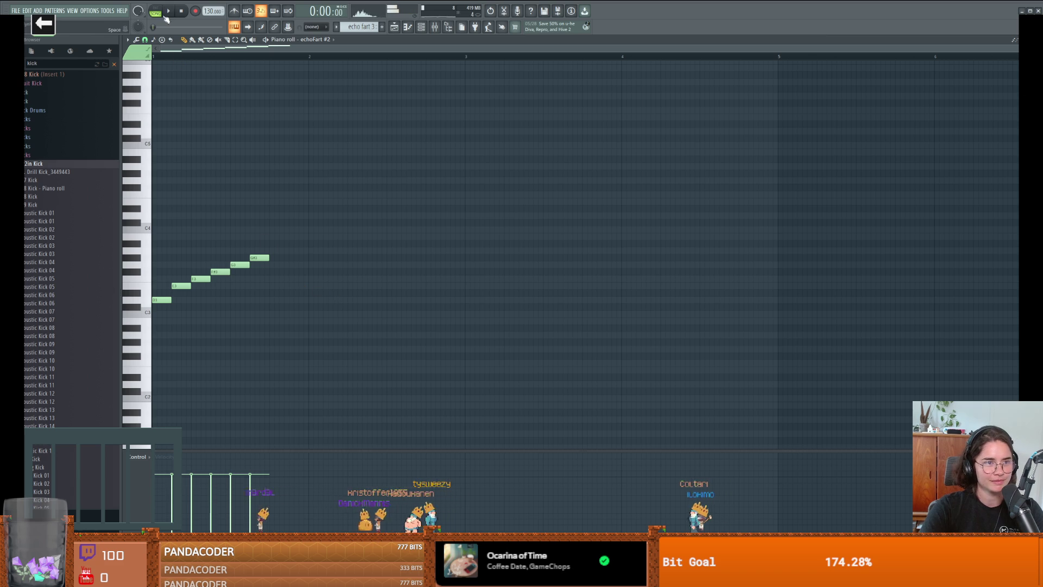
key(space)
key(space)
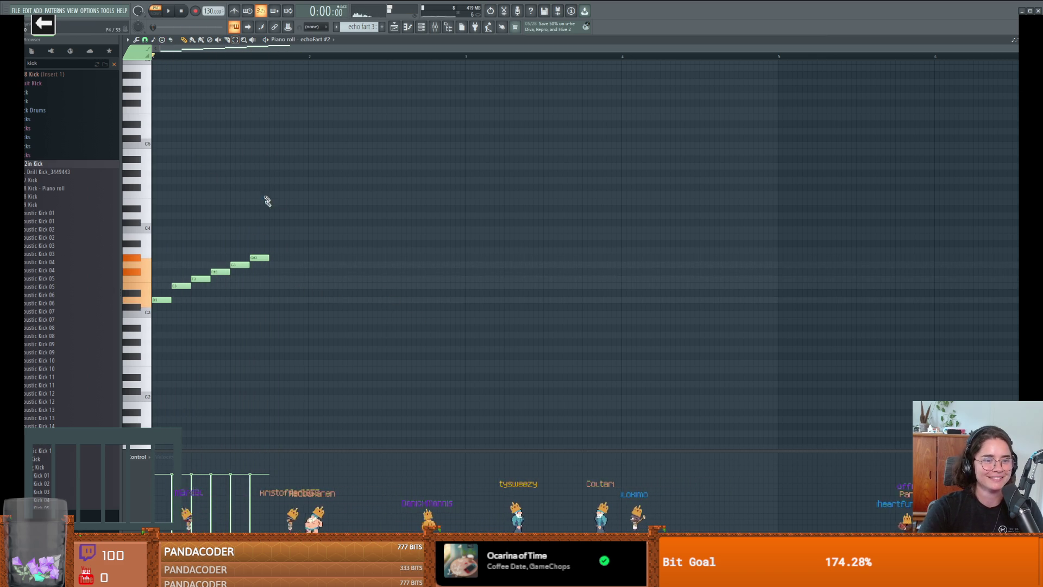
Erase the low run and build a higher semitone staircase from G4 through D#5.
drag(239, 265, 155, 314)
scroll(167, 218, up, 4)
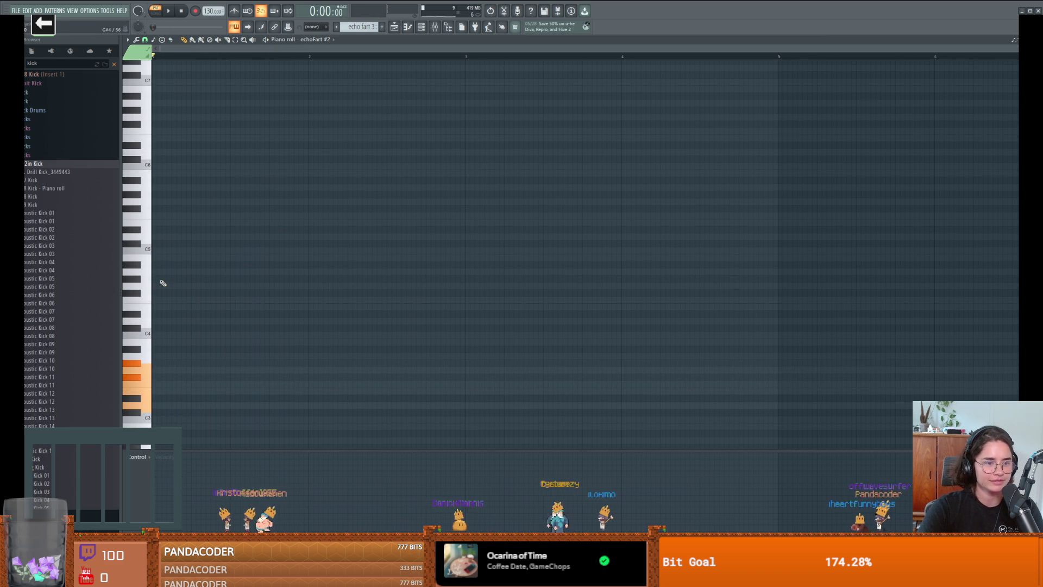
click(158, 287)
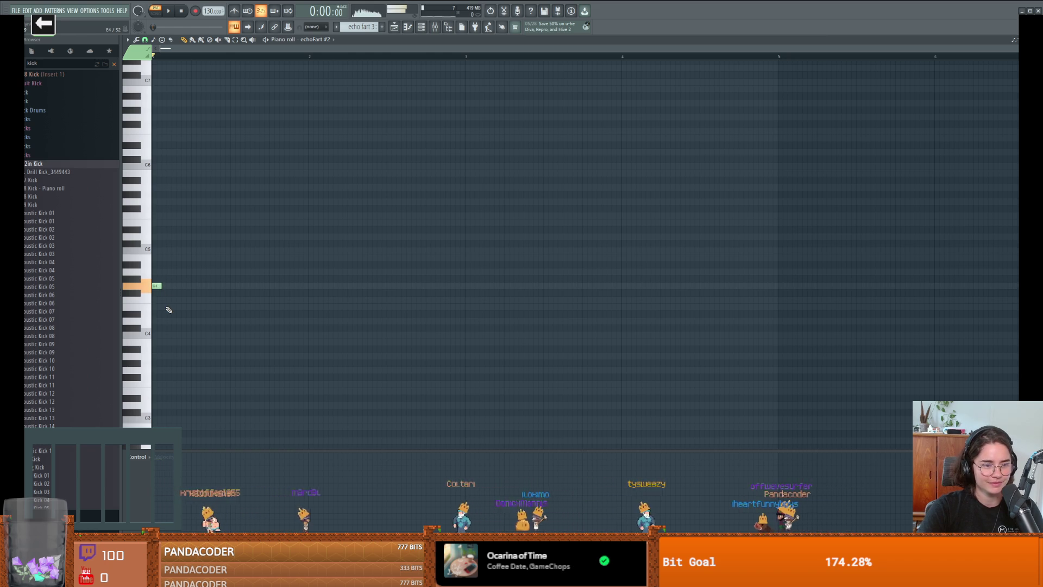
scroll(172, 312, up, 3)
scroll(176, 312, down, 2)
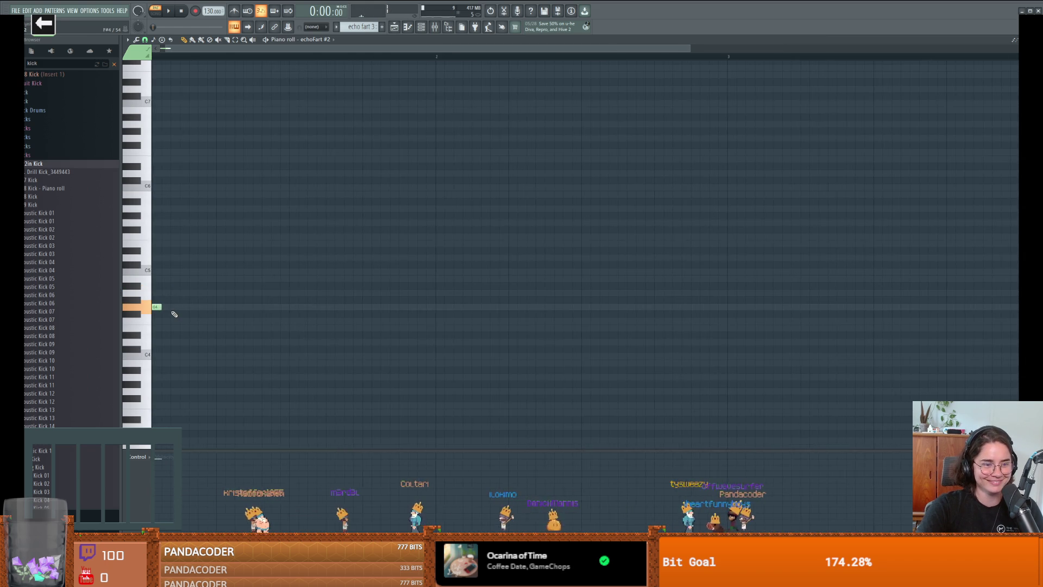
click(209, 279)
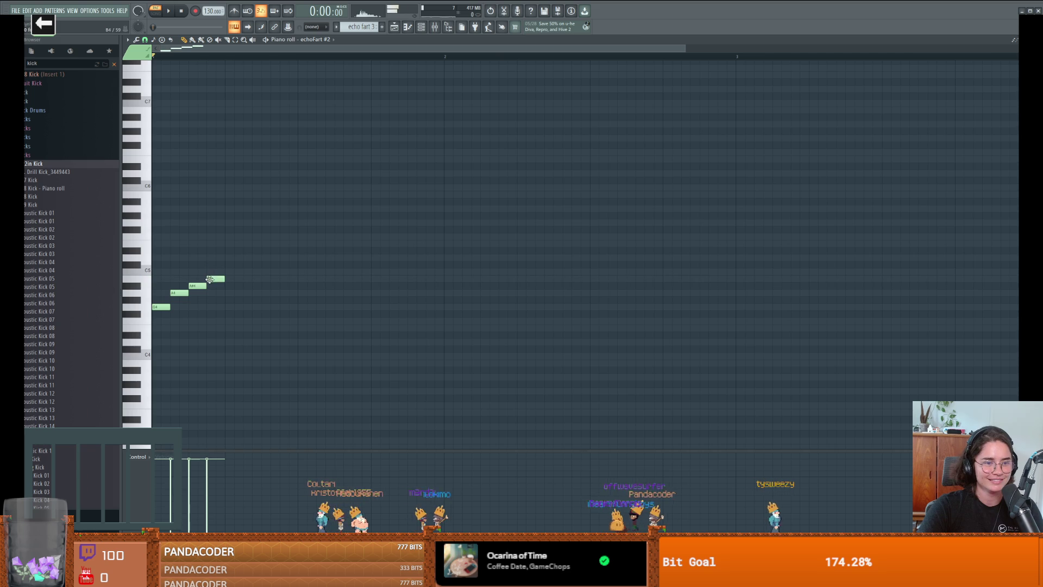
click(246, 264)
click(283, 251)
key(space)
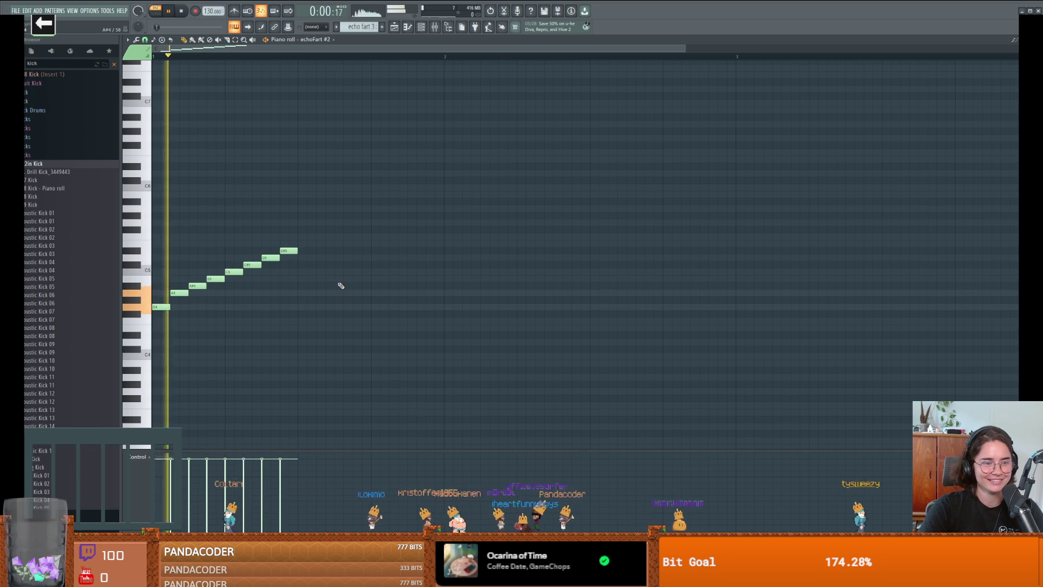
key(space)
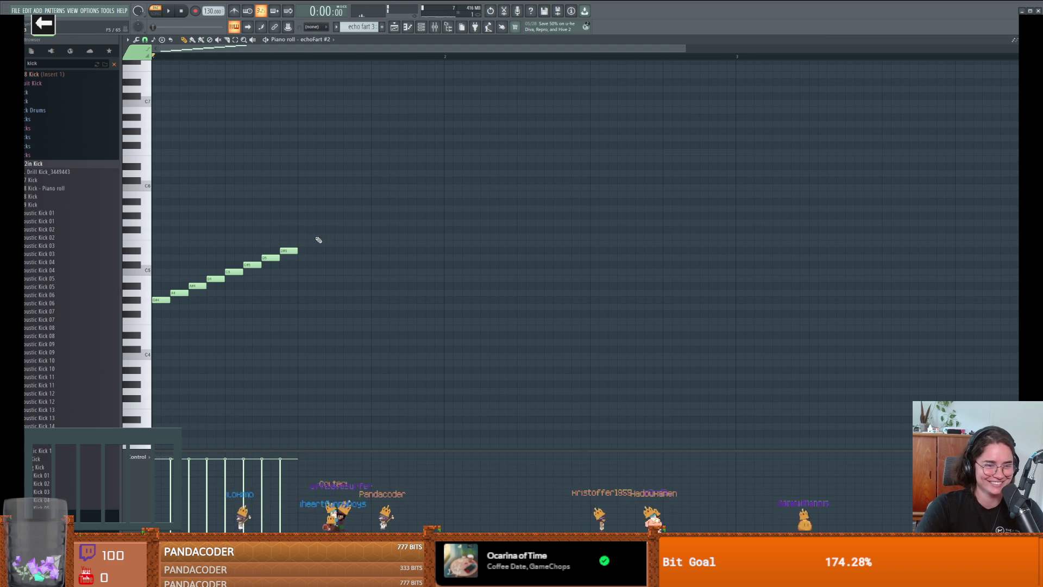
Extend the staircase above F#5 through G#5 up to A5 and play it back.
click(354, 221)
click(381, 215)
click(392, 209)
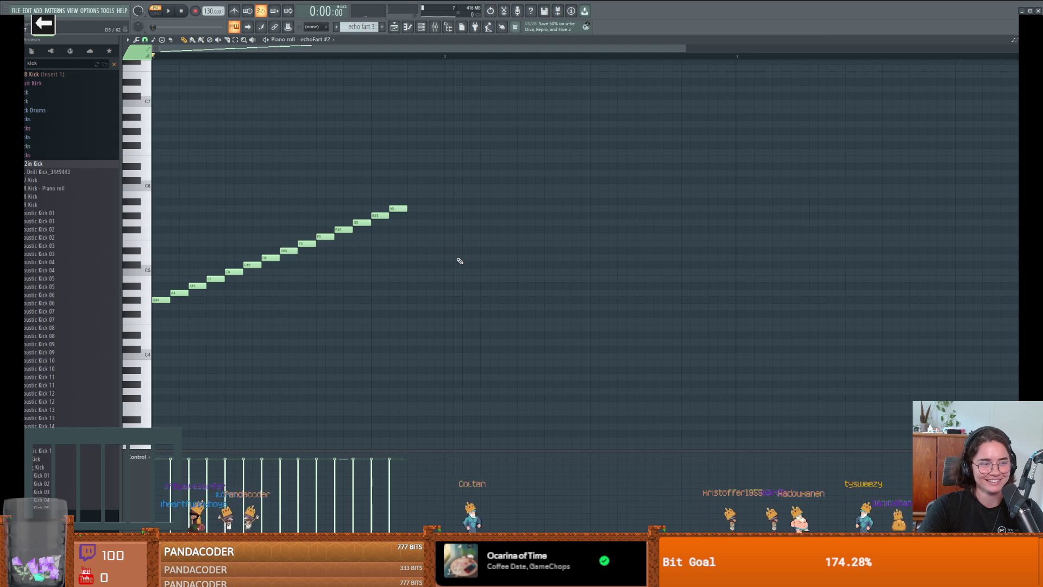
key(space)
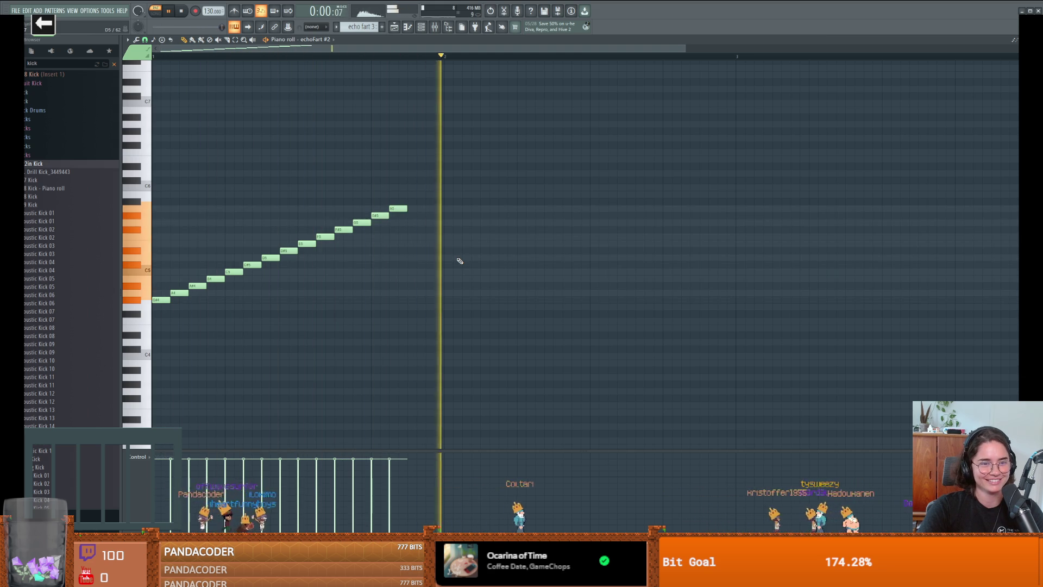
Replace the stretched A5 with a long held note after the staircase, ending at bar 2.
drag(406, 208, 667, 205)
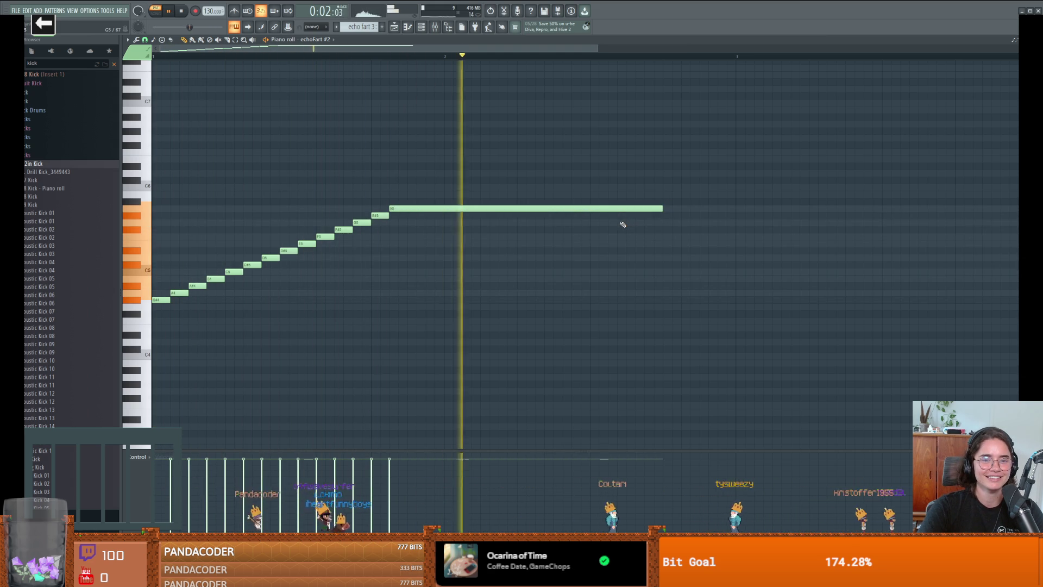
key(space)
right_click(429, 209)
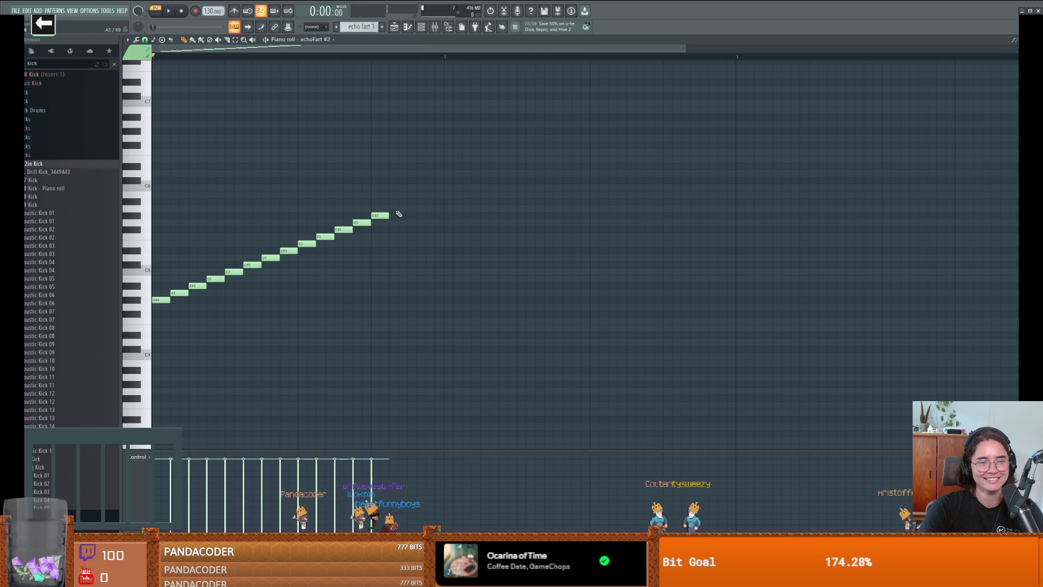
click(401, 356)
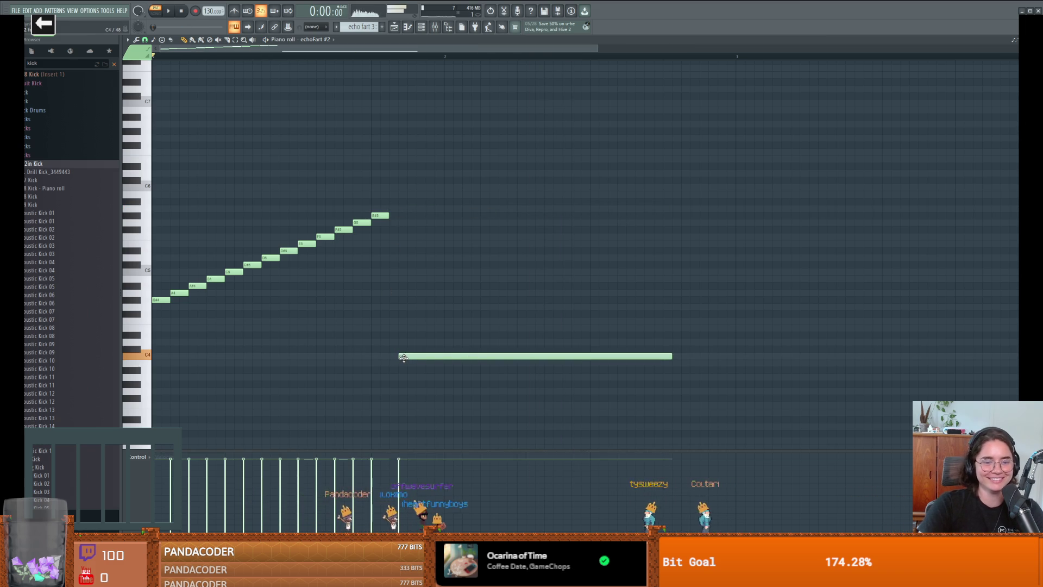
mouse_move(659, 356)
mouse_down()
mouse_move(581, 354)
mouse_move(668, 354)
mouse_up()
drag(671, 355, 446, 355)
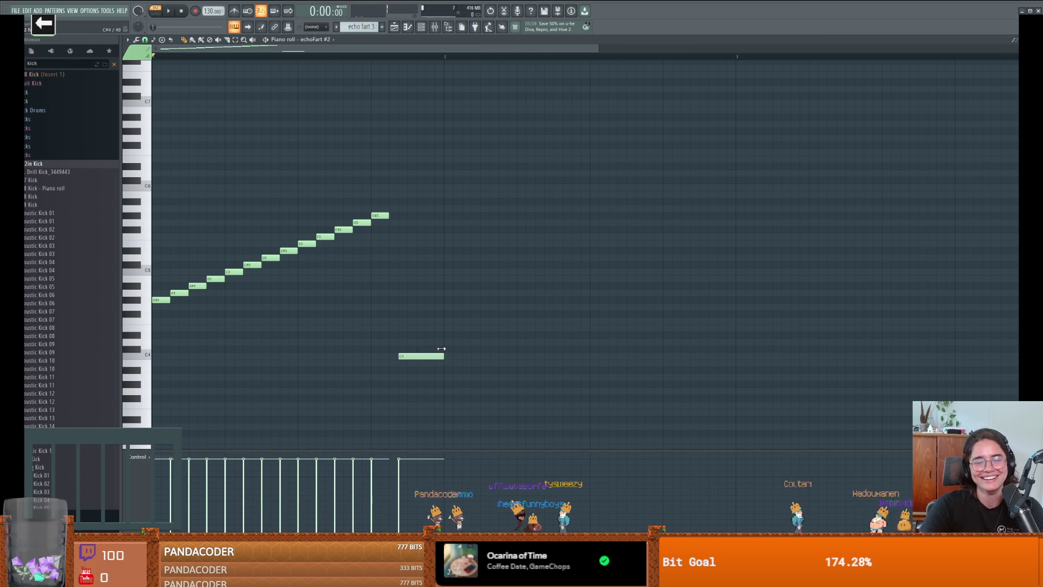
key(space)
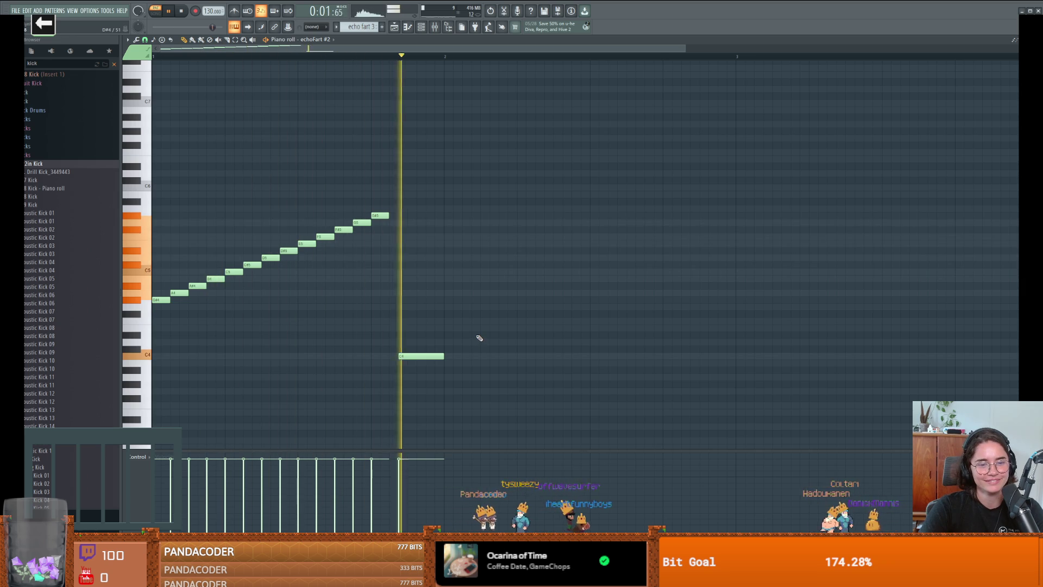
key(space)
Ramp the rising notes' velocities upward from about 49%, lift the held note to about F6, and show the Playlist.
drag(424, 326, 424, 312)
key(space)
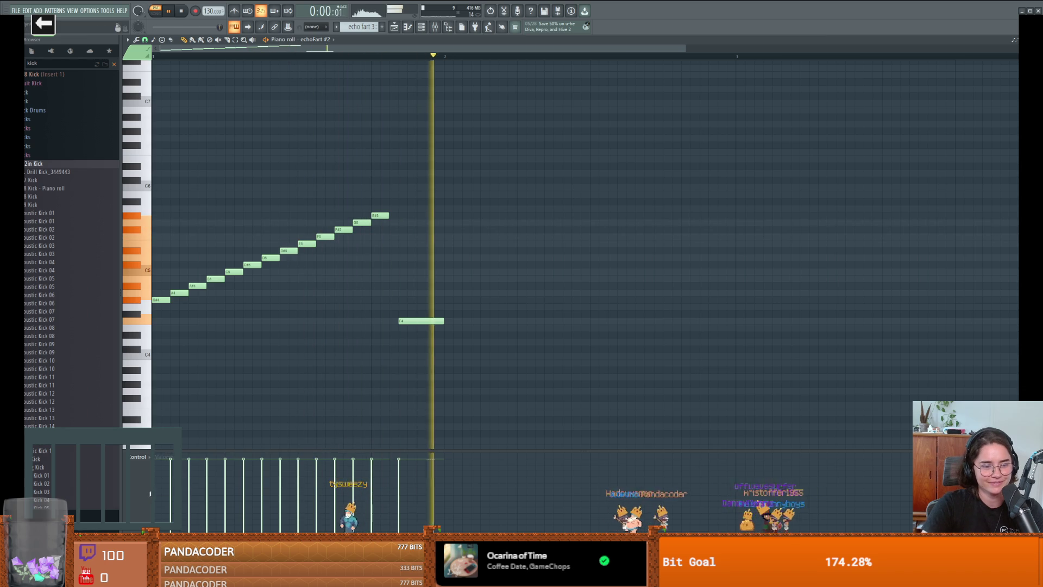
drag(163, 486, 389, 486)
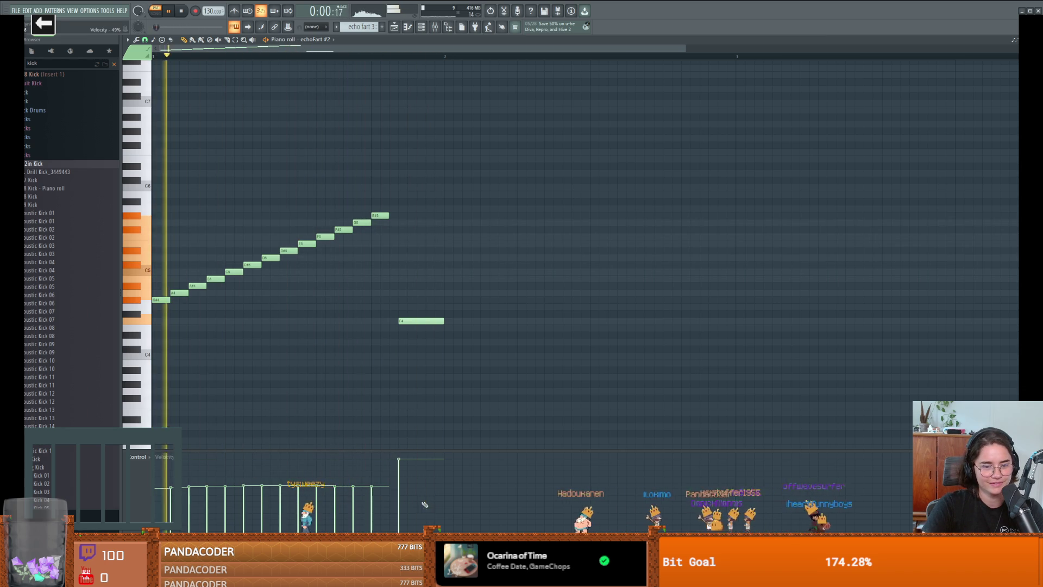
drag(183, 486, 380, 463)
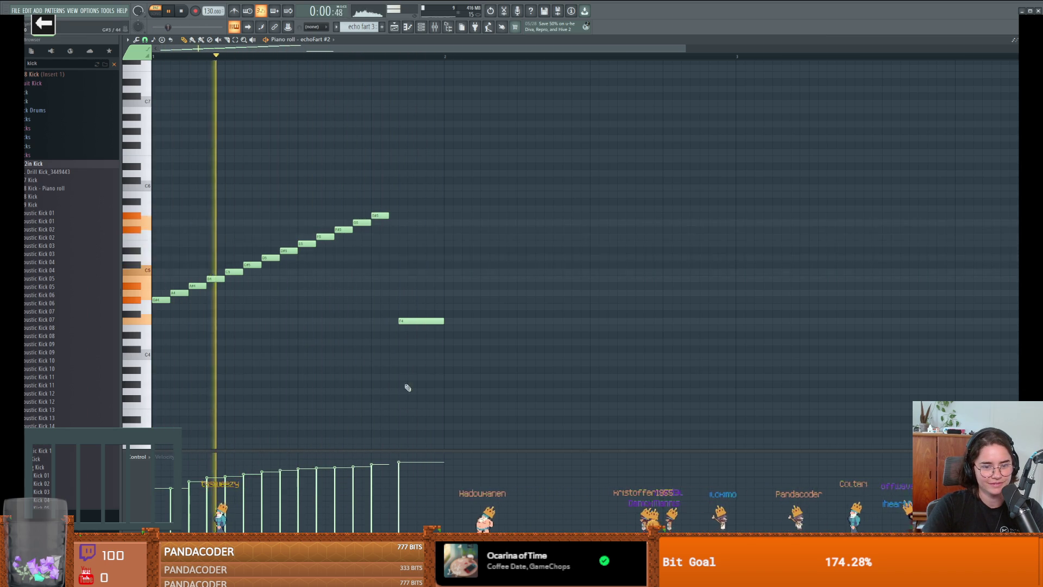
drag(418, 322, 419, 159)
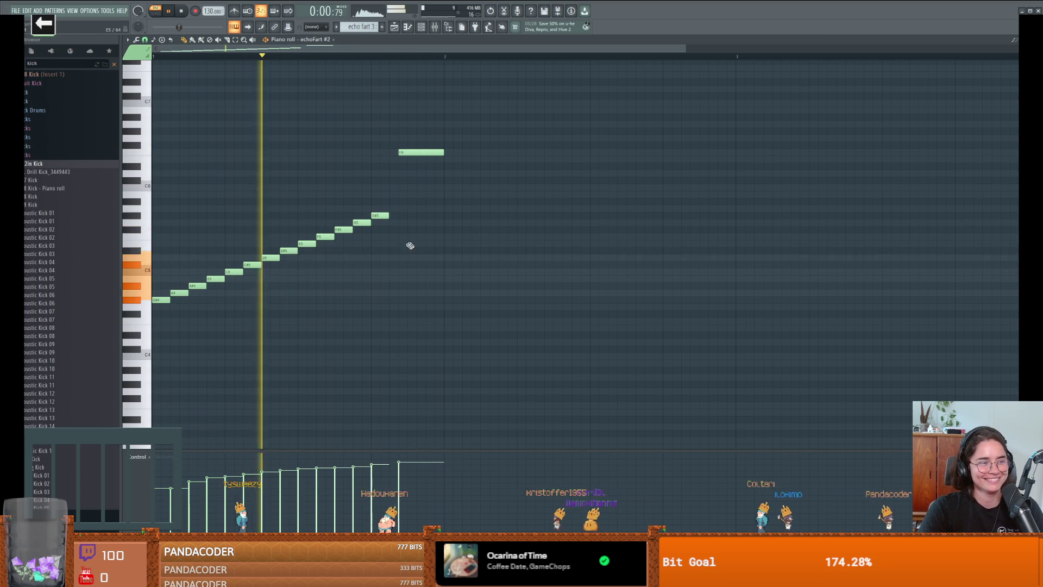
key(space)
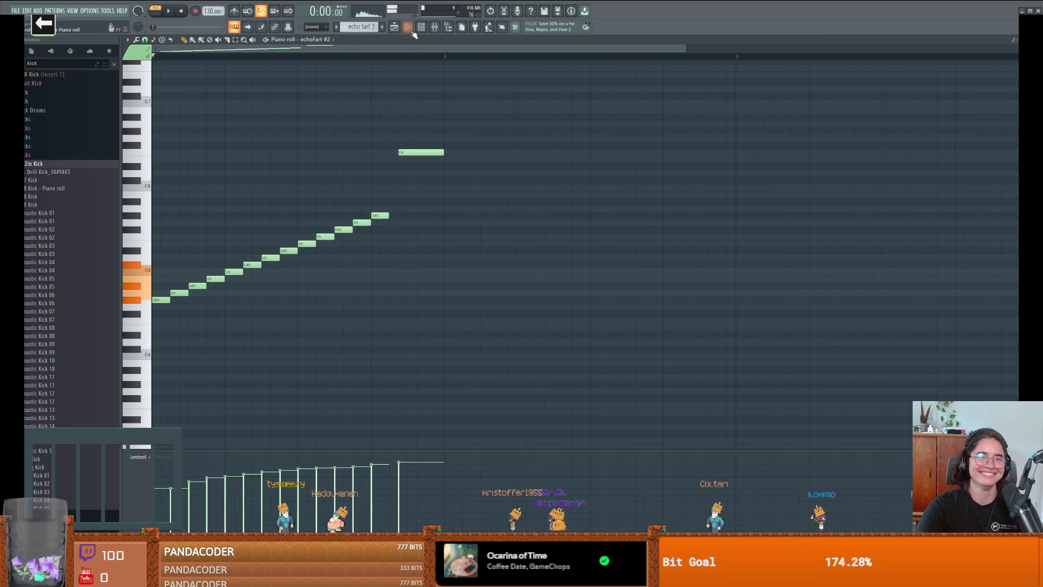
click(410, 29)
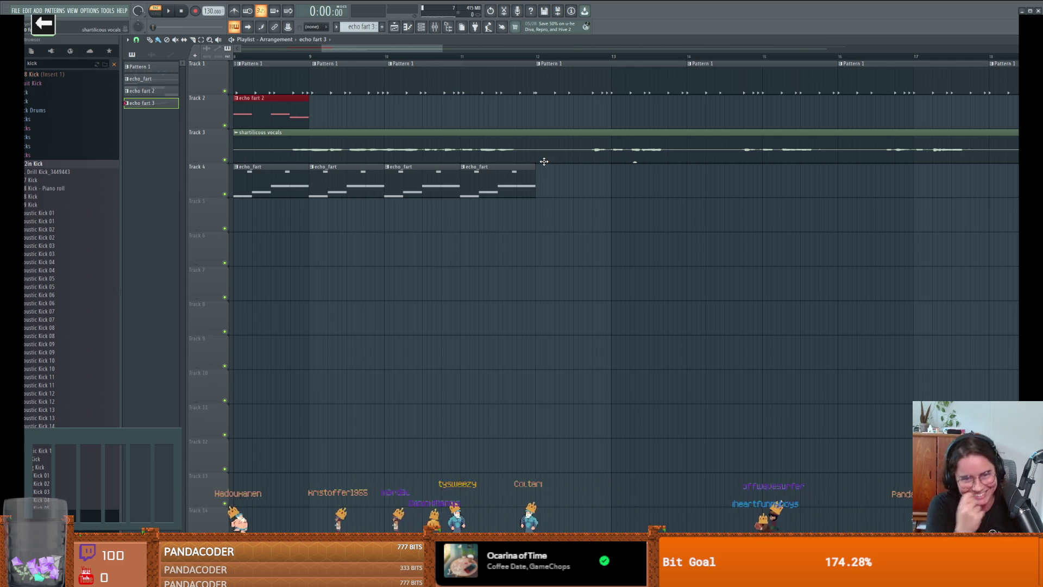
Place two echo fart 3 clips on Track 2 and play the song.
click(512, 119)
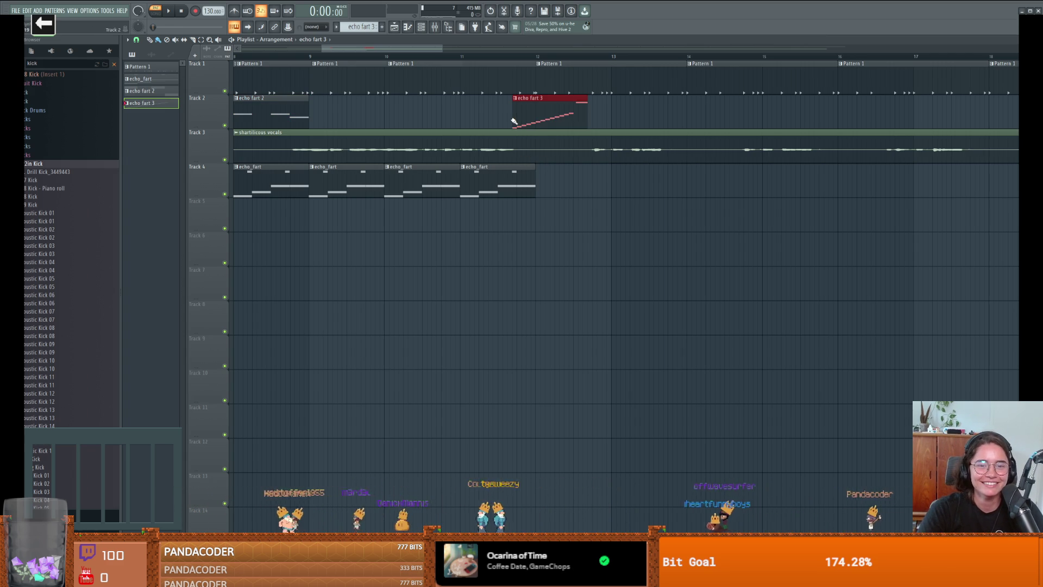
click(669, 121)
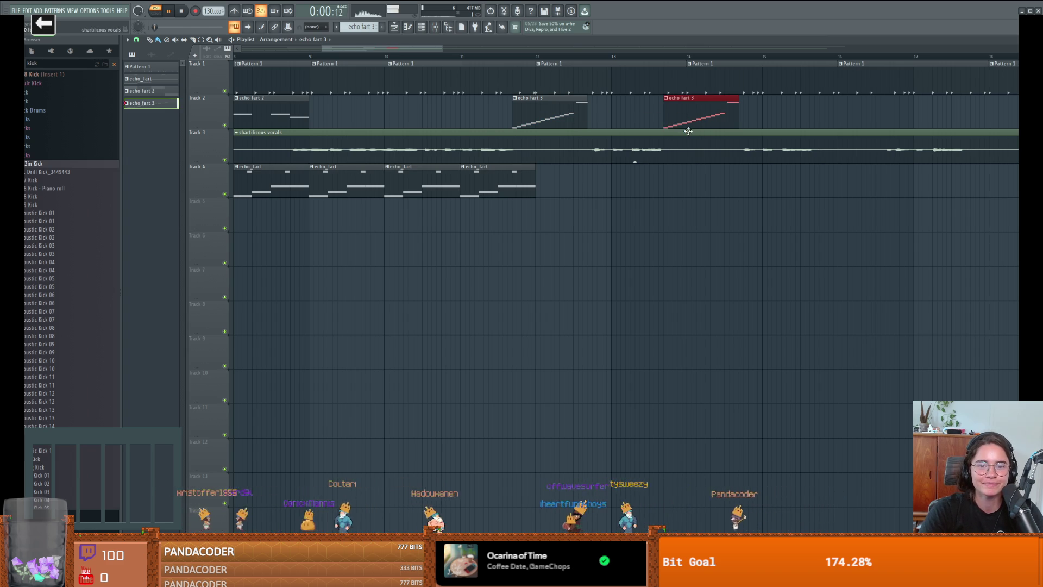
key(l)
key(space)
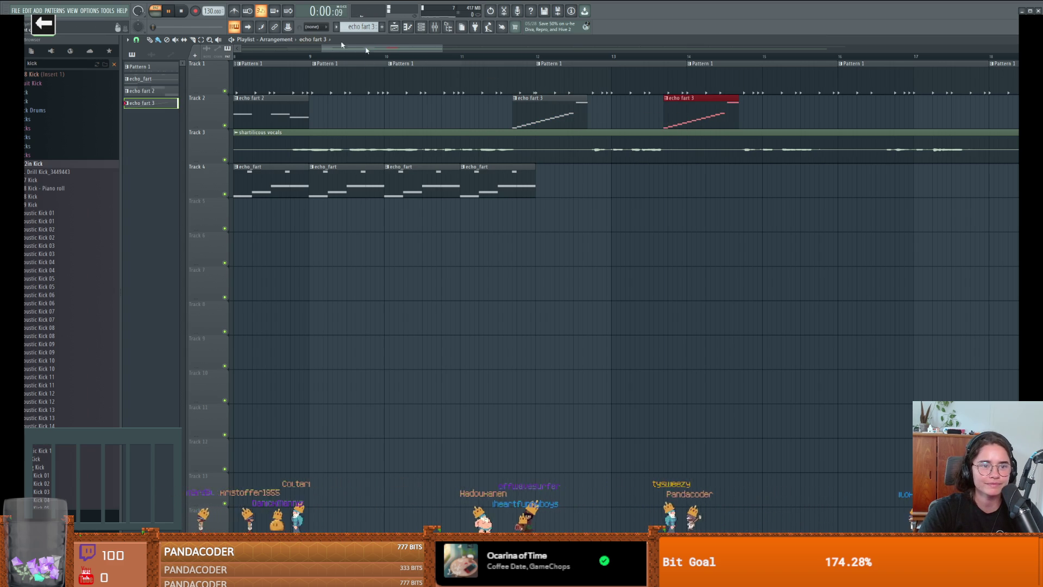
key(l)
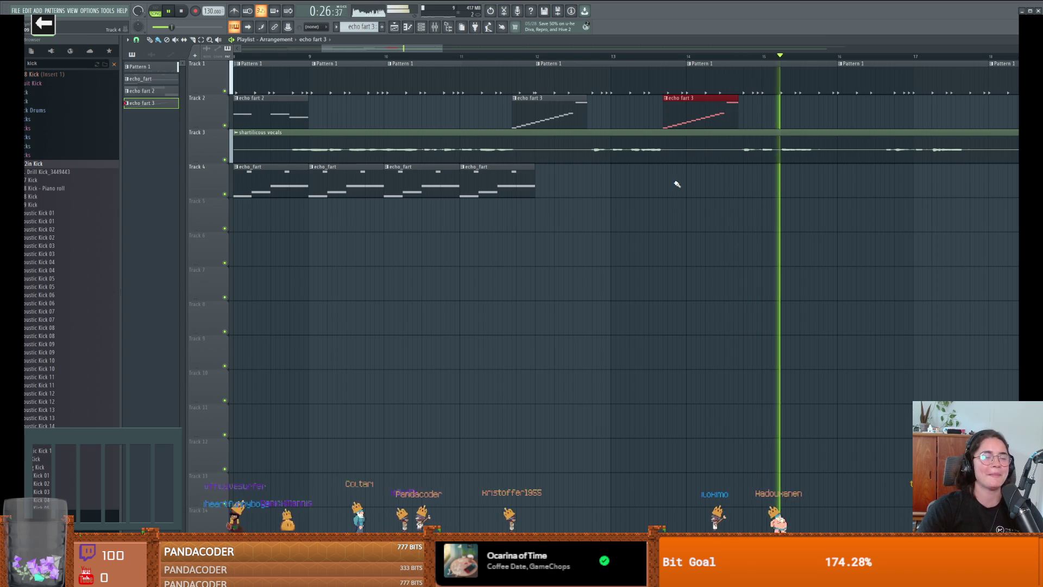
Add more echo fart 3 clips around bars 16–20, remove the one near bar 22, and close the playlist.
click(823, 108)
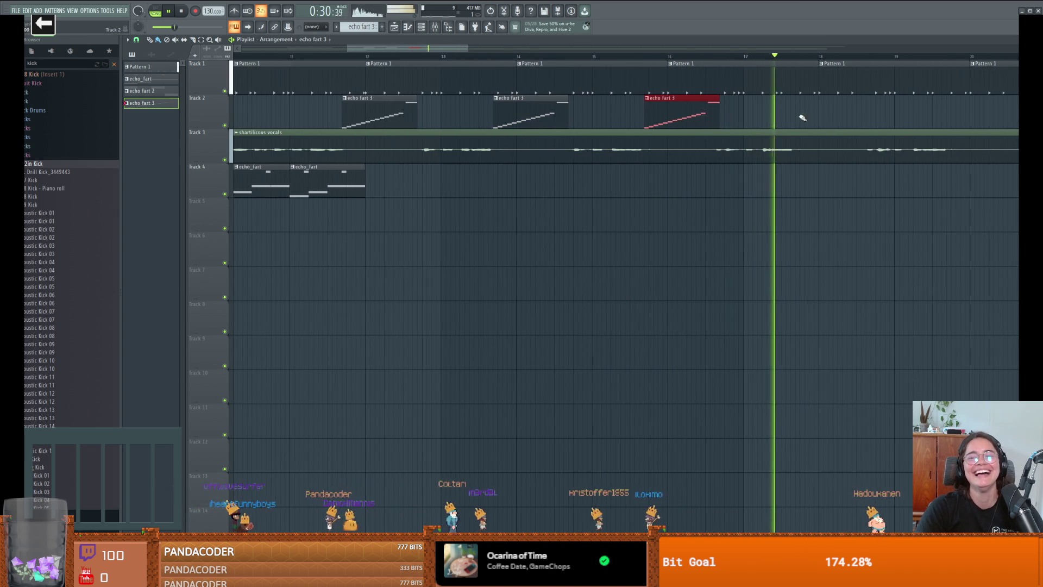
click(803, 119)
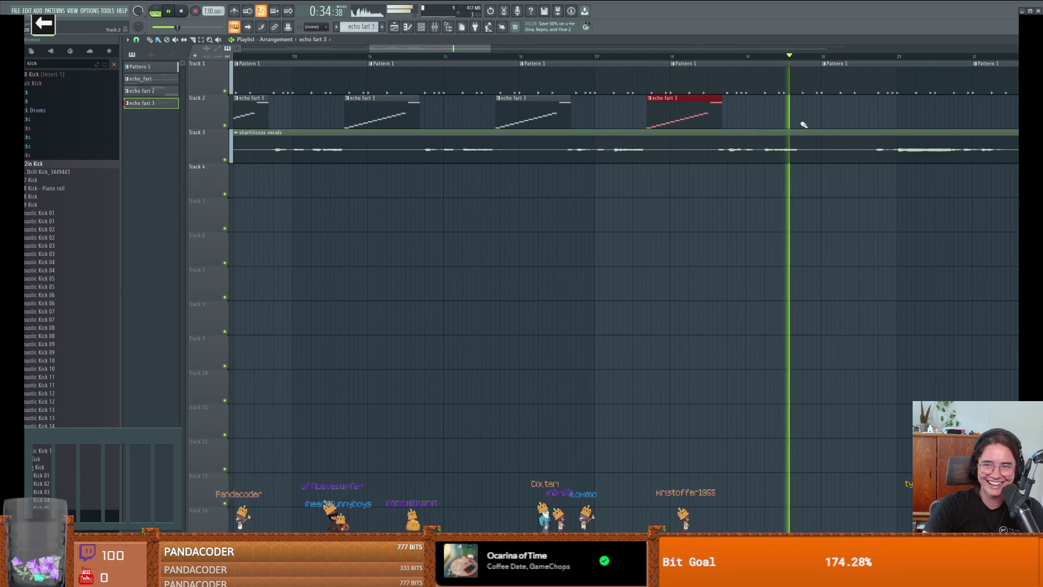
click(803, 119)
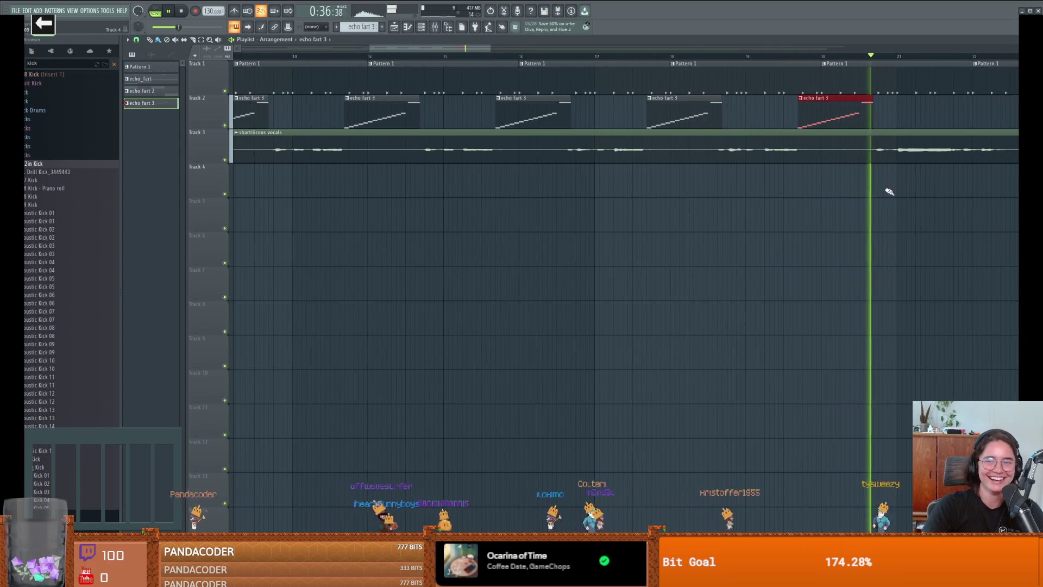
click(853, 118)
right_click(854, 119)
key(space)
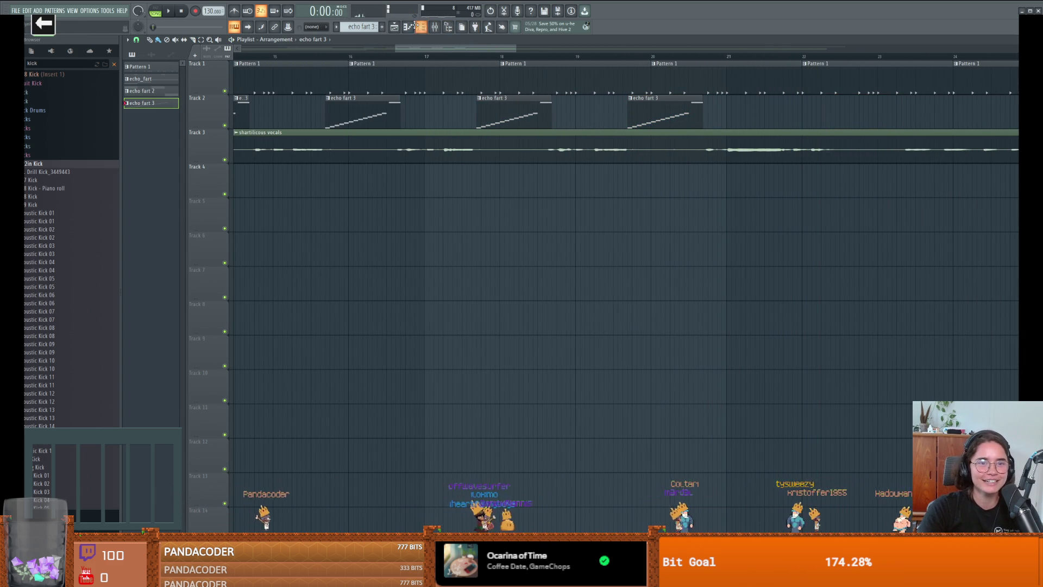
click(392, 28)
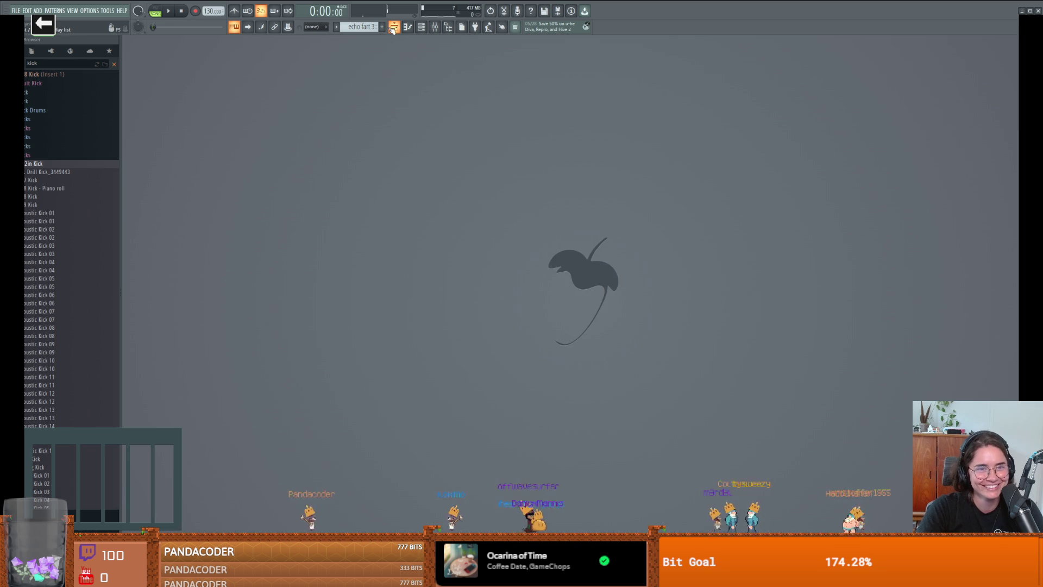
Create a new pattern named echo fart 4 and open the echoFart #2 piano roll.
click(394, 28)
click(382, 26)
text(echo fart 4)
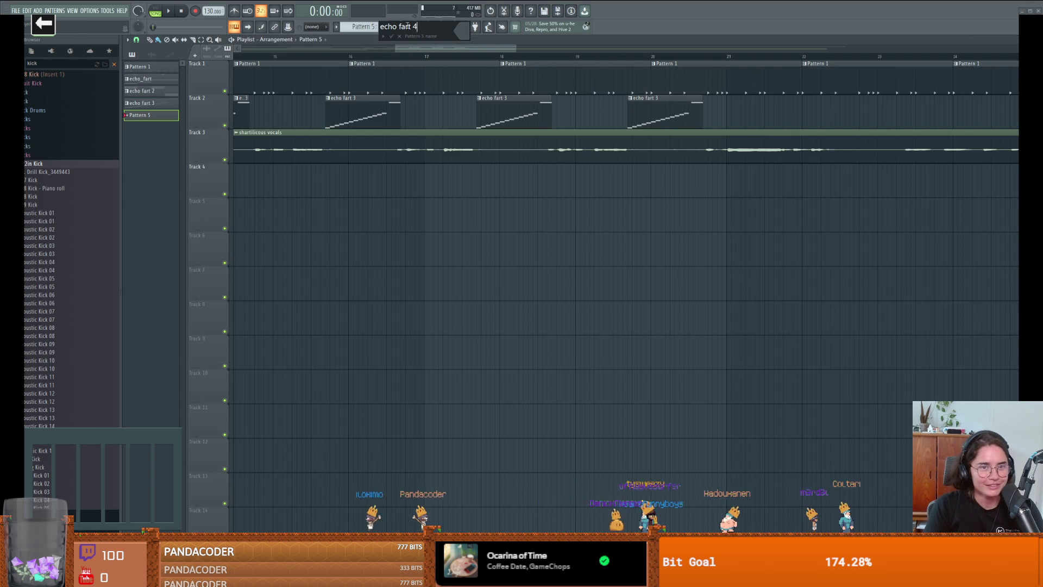
key(Return)
click(421, 26)
click(421, 27)
click(407, 27)
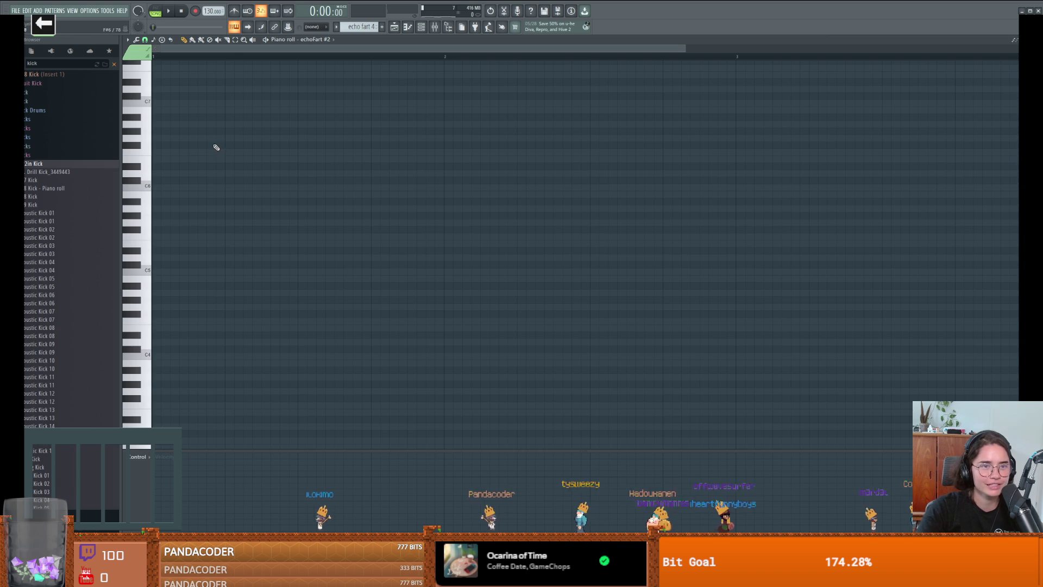
Add B4 and D5 notes at the start of the pattern.
scroll(216, 148, down, 3)
click(171, 214)
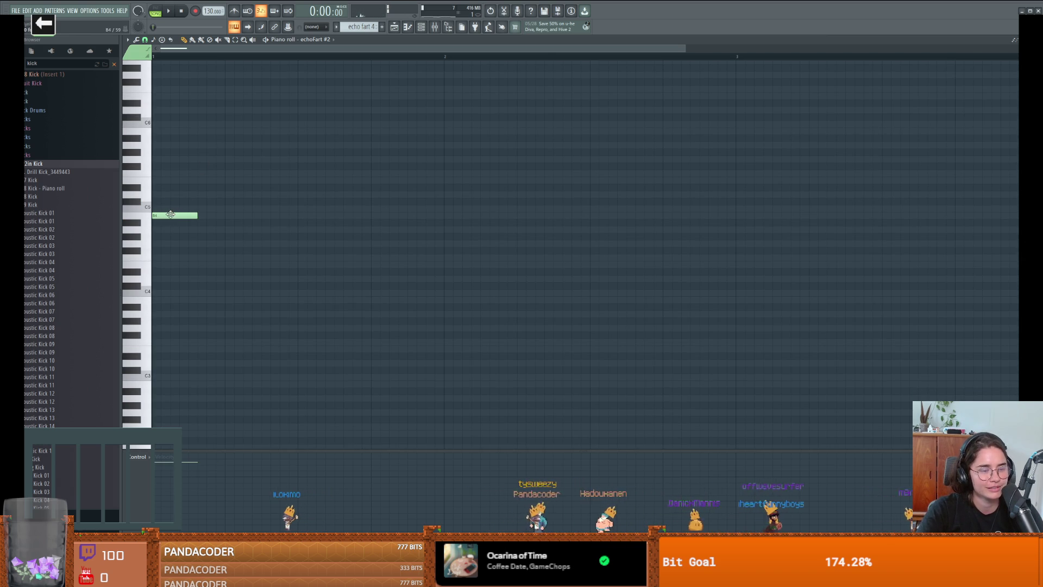
click(157, 195)
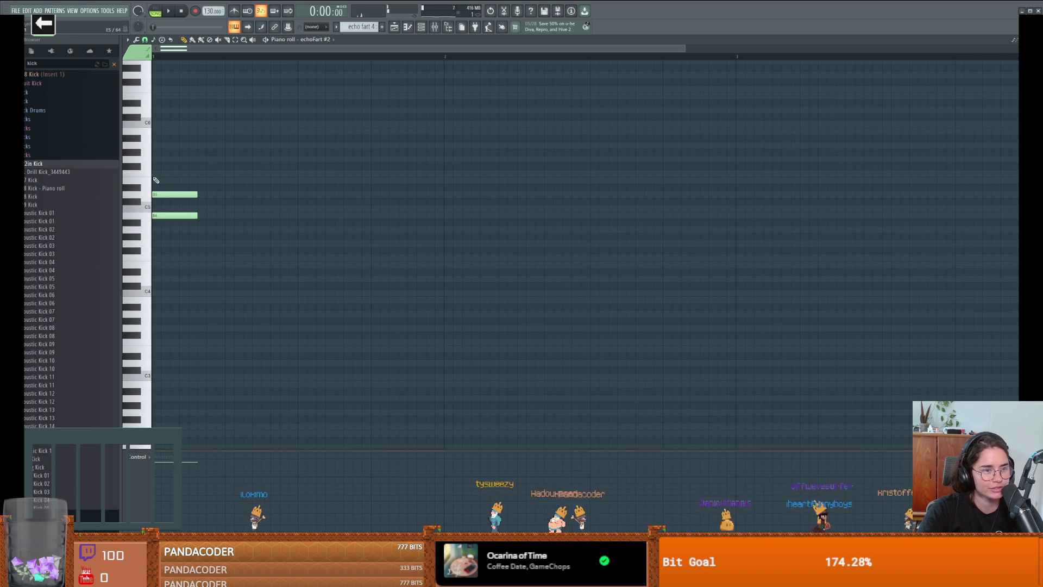
Complete a B4–D5–F5 chord and lengthen D5 to match the other notes.
click(162, 187)
right_click(161, 191)
click(163, 173)
key(space)
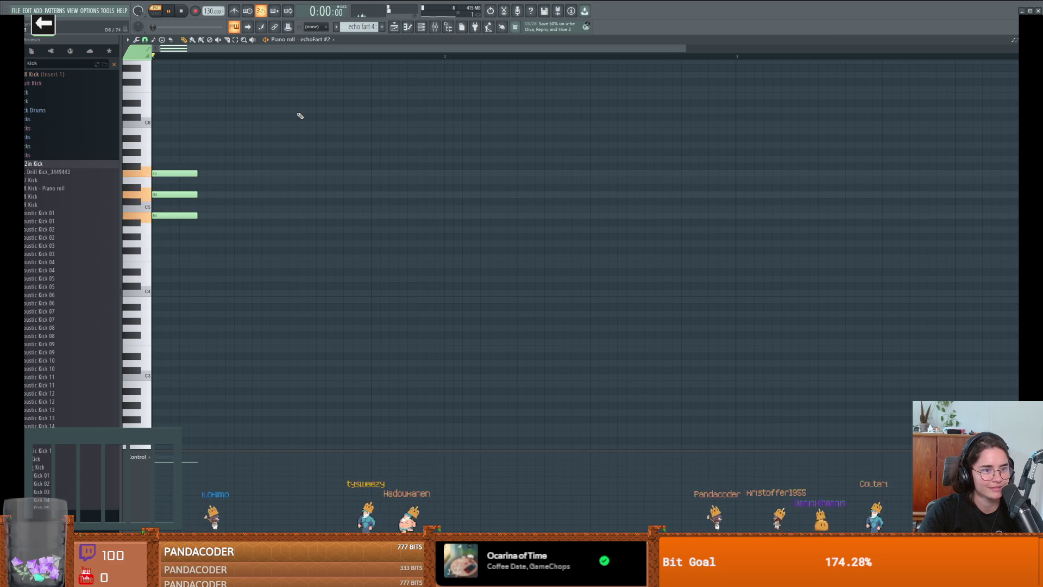
key(space)
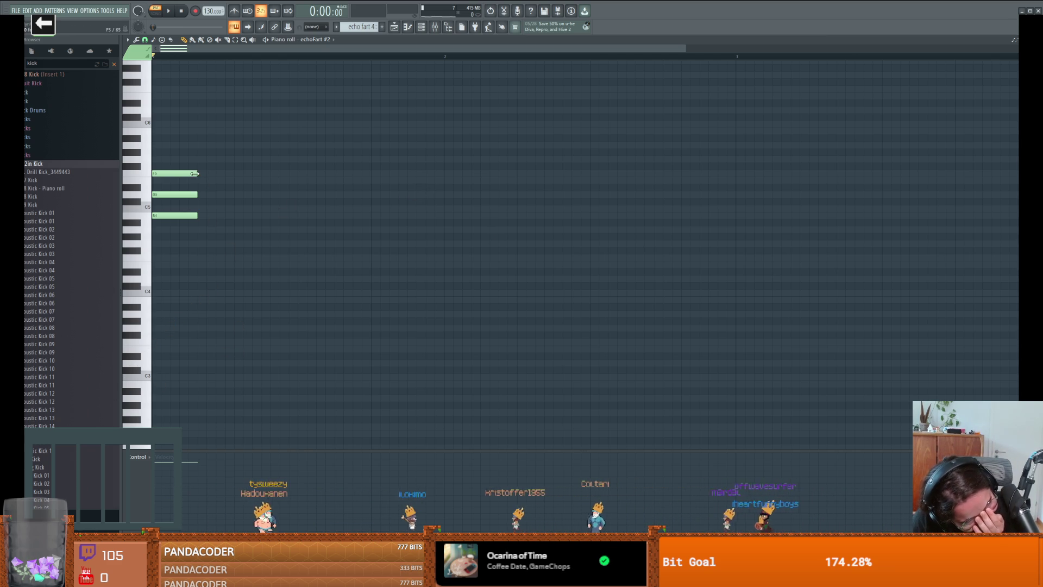
drag(197, 195, 223, 204)
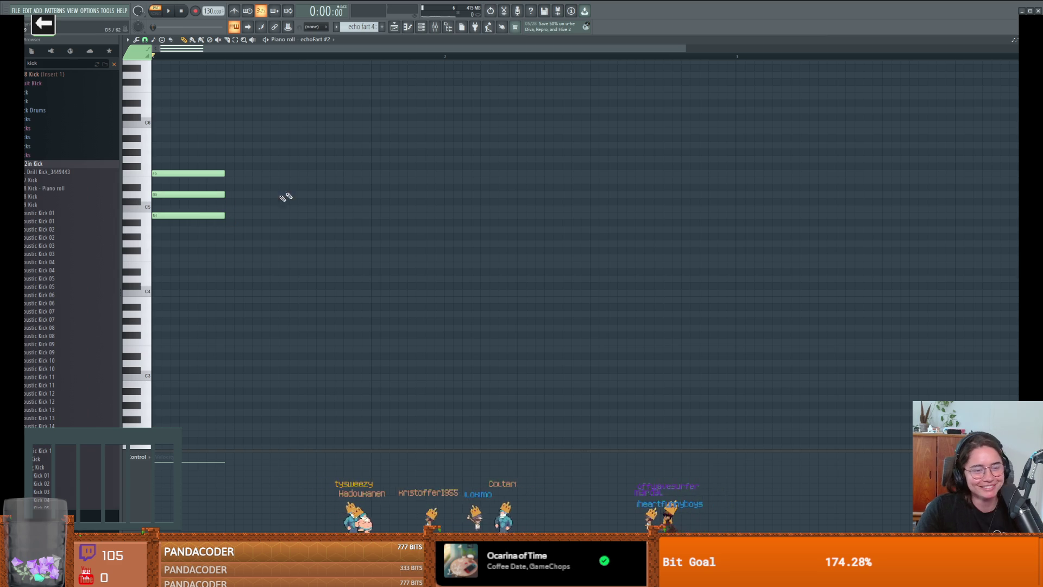
key(space)
key(space)
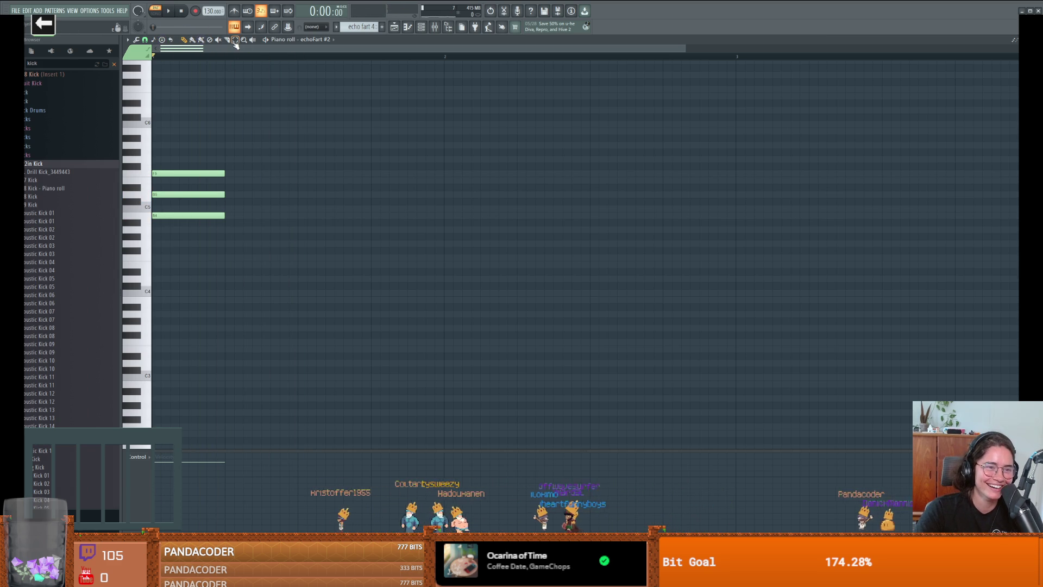
Copy the three-note chord to a later, higher position and audition both chords.
drag(263, 148, 161, 251)
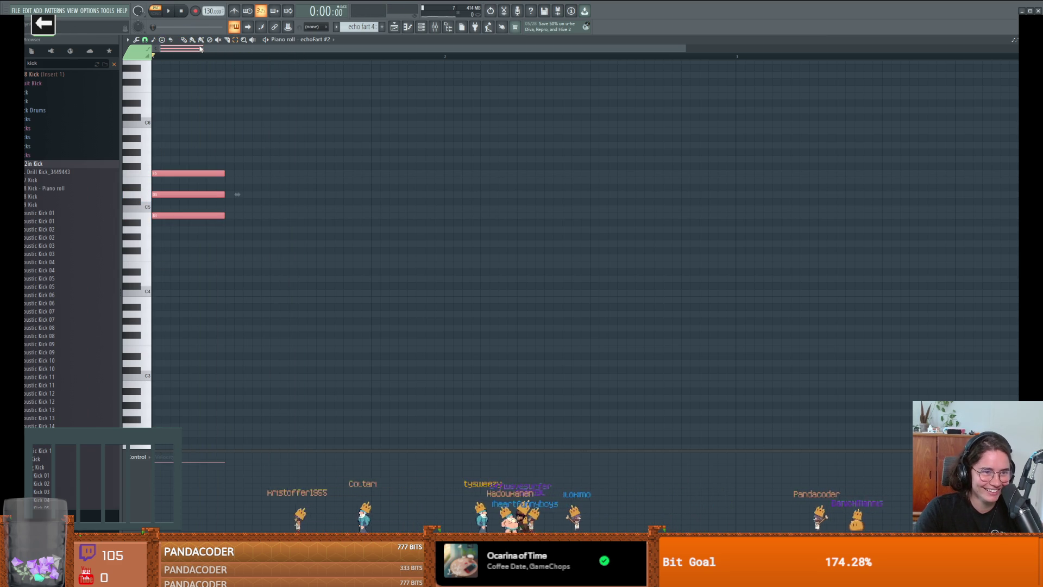
drag(182, 172, 246, 146)
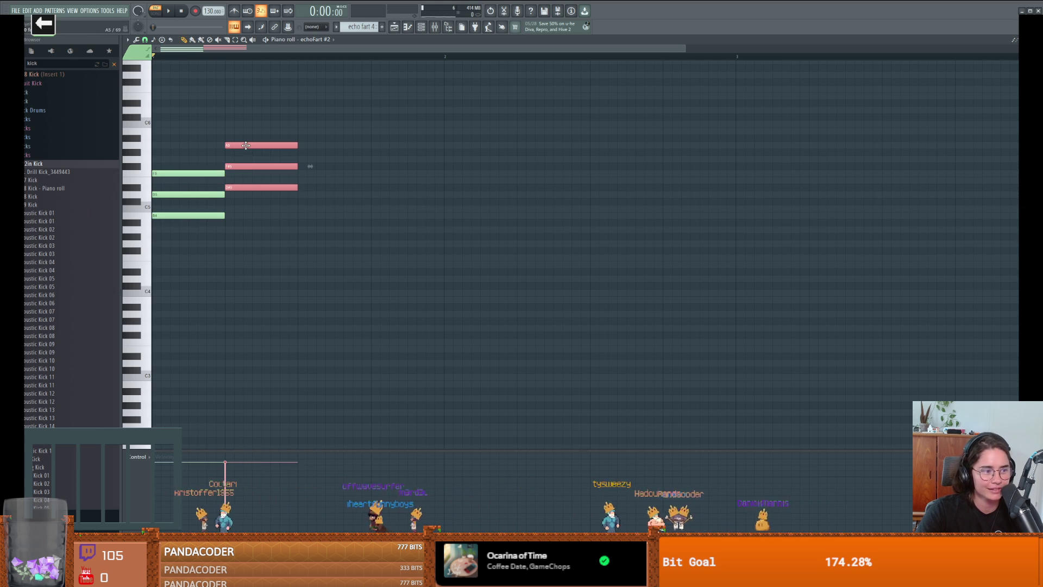
click(275, 200)
key(space)
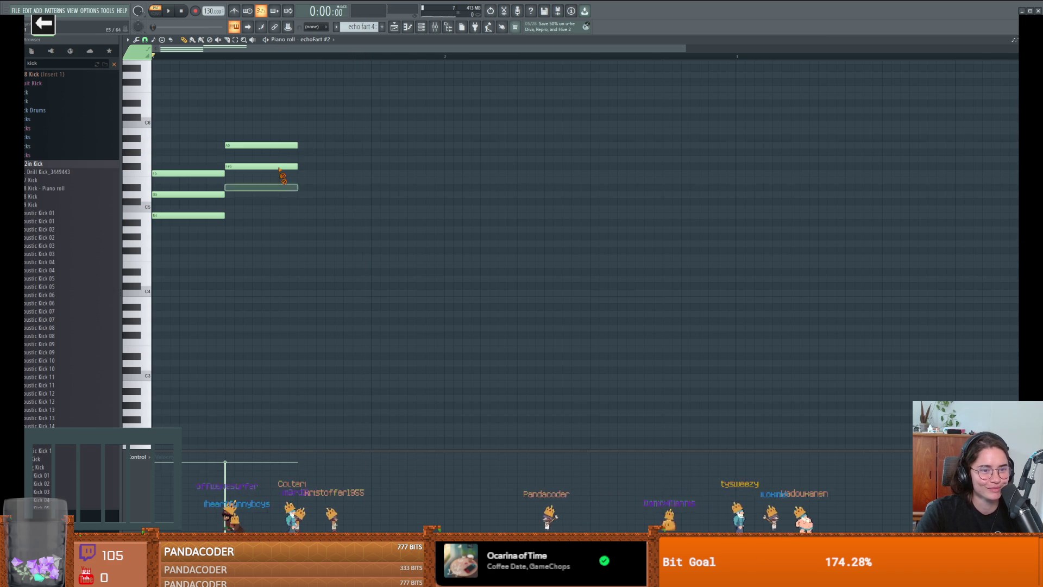
key(ctrl+z)
key(ctrl+z)
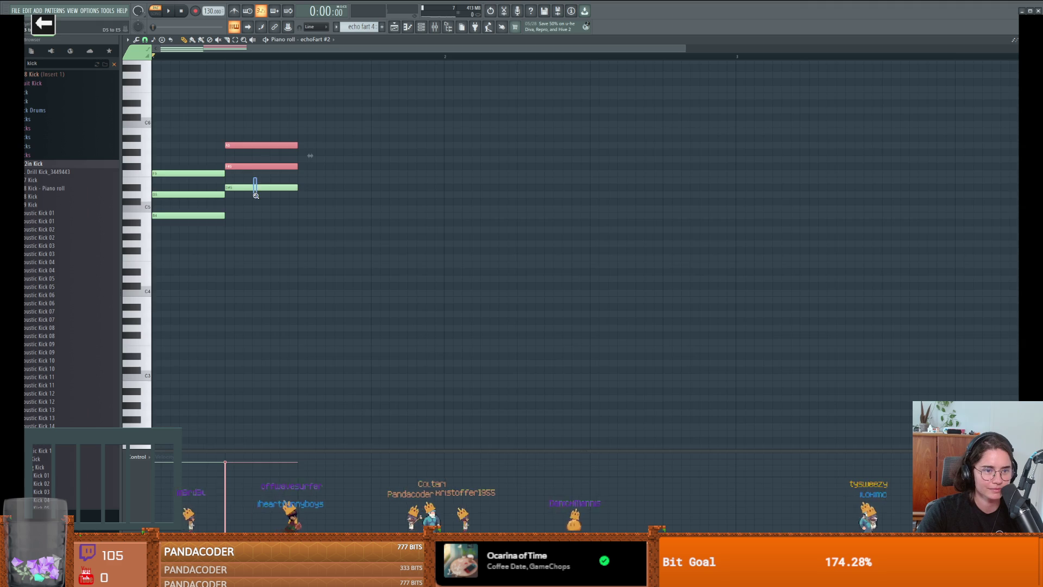
Zoom and scroll the piano roll to bring the chord notes around C5–C6 into view.
drag(255, 179, 255, 194)
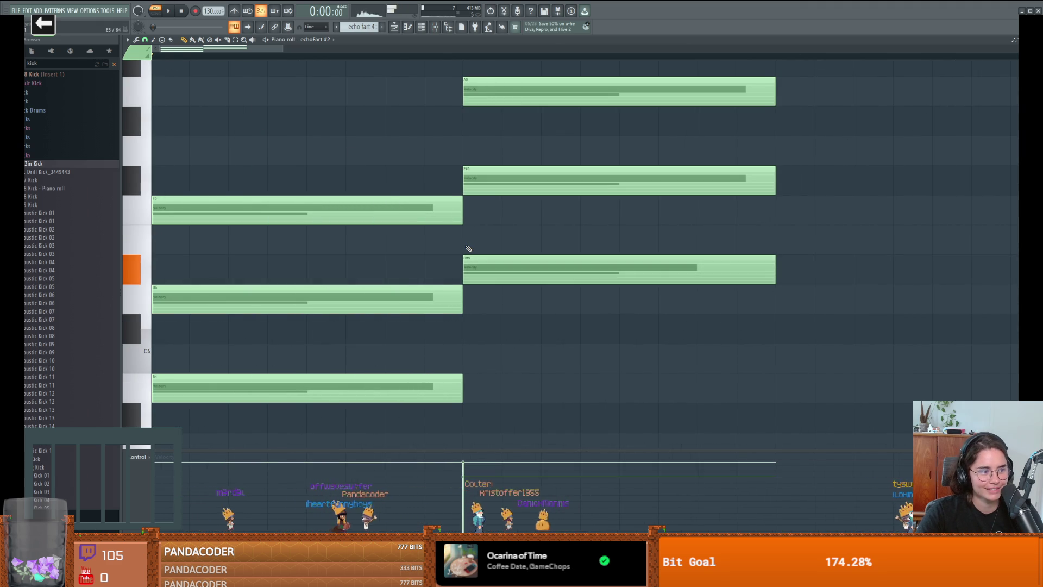
scroll(467, 243, down, 2)
ctrl+scroll(466, 246, down, 3)
scroll(439, 235, up, 5)
scroll(439, 235, down, 5)
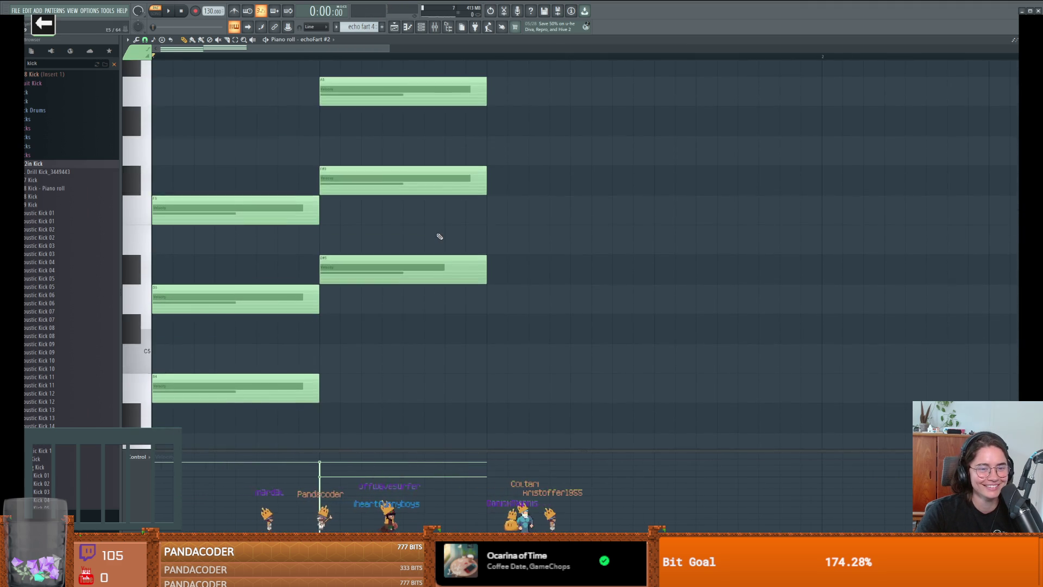
ctrl+scroll(438, 233, down, 2)
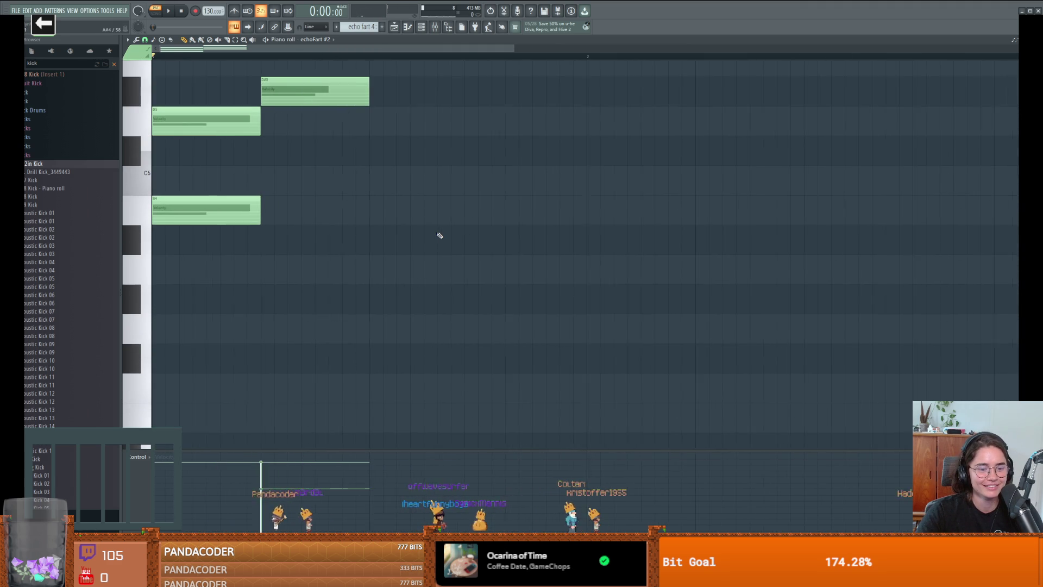
scroll(423, 231, up, 5)
scroll(405, 230, down, 4)
scroll(399, 229, up, 5)
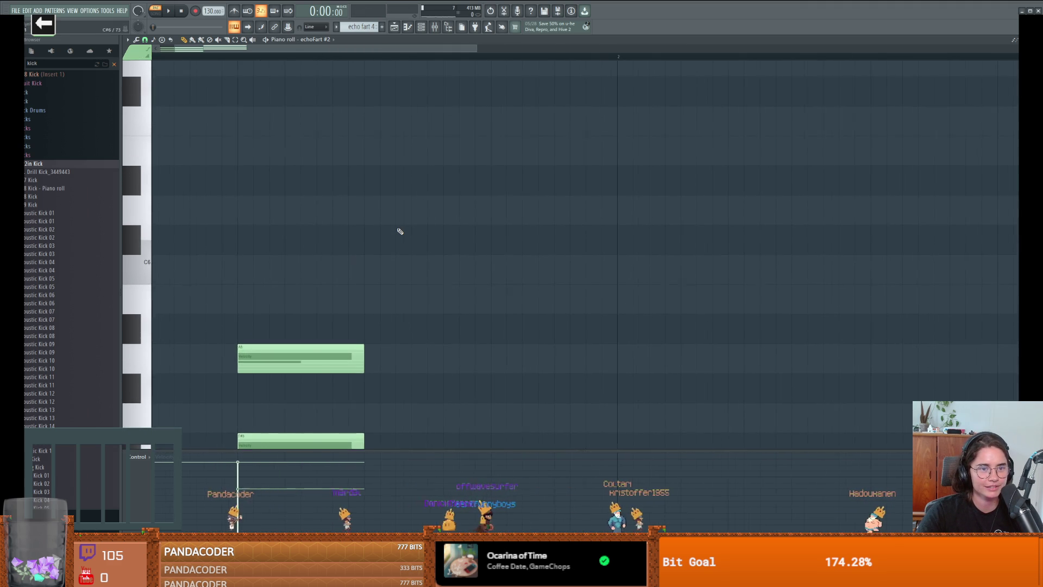
ctrl+scroll(398, 228, down, 3)
scroll(358, 253, down, 10)
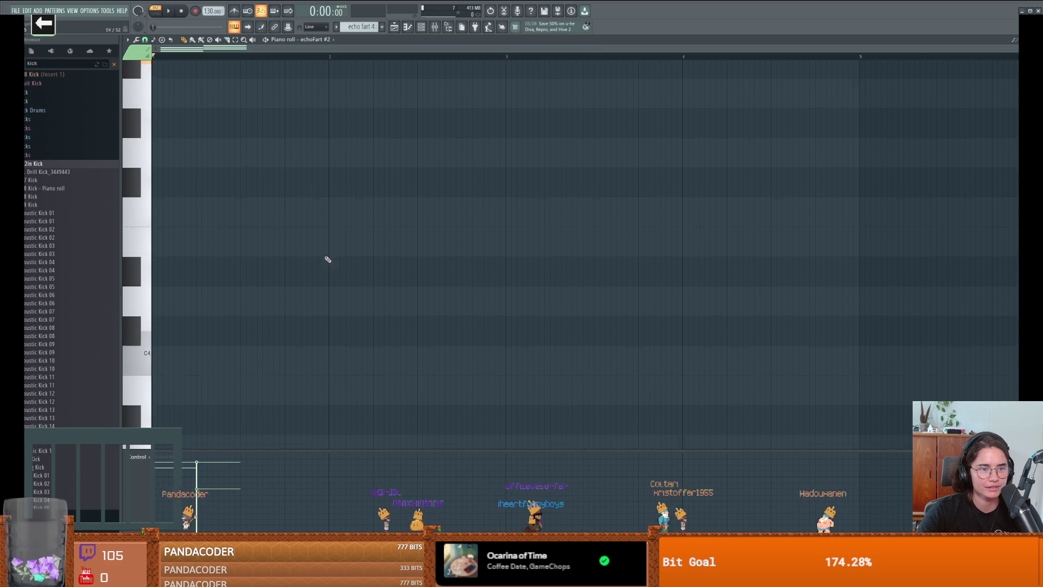
scroll(321, 253, up, 5)
scroll(305, 264, up, 3)
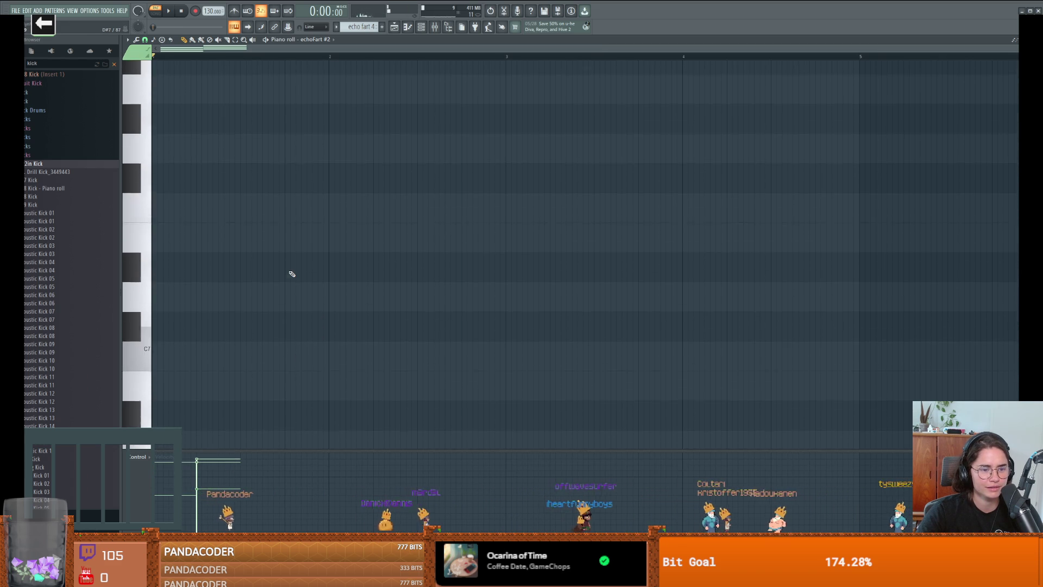
scroll(292, 273, down, 5)
scroll(292, 273, down, 4)
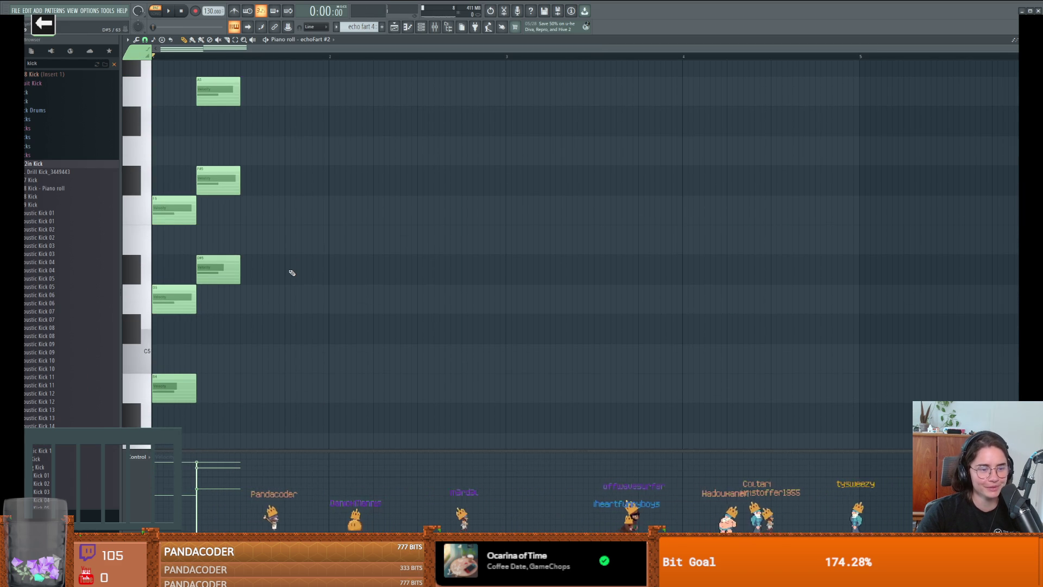
scroll(292, 272, up, 2)
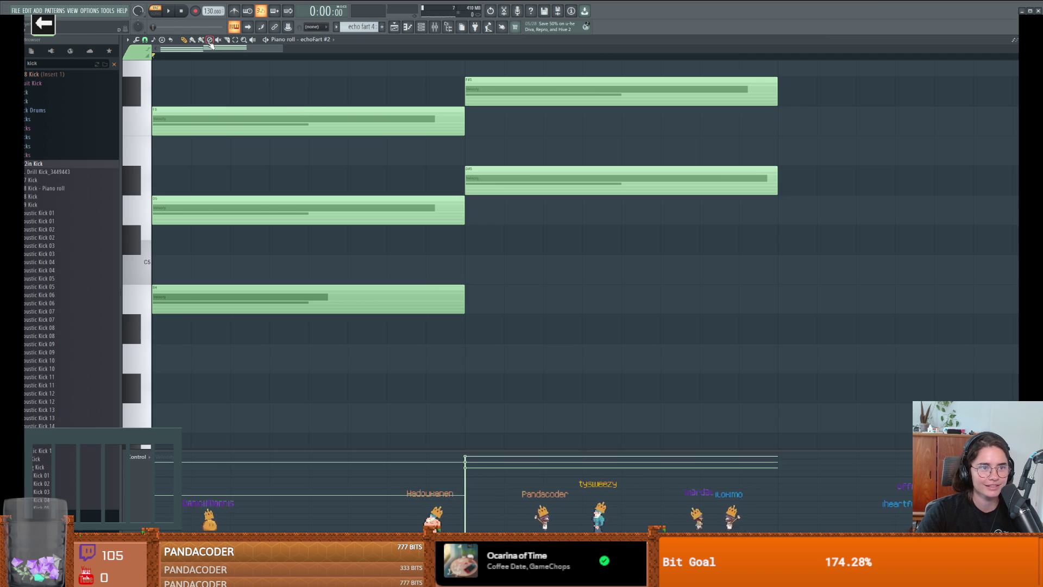
scroll(539, 260, down, 1)
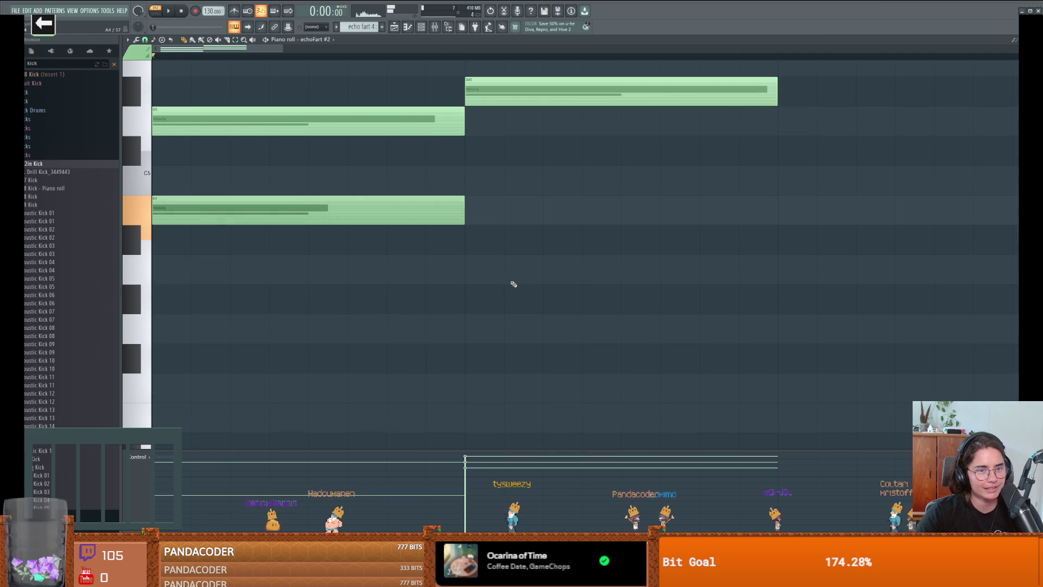
scroll(480, 273, down, 1)
scroll(480, 273, down, 1)
scroll(480, 273, up, 2)
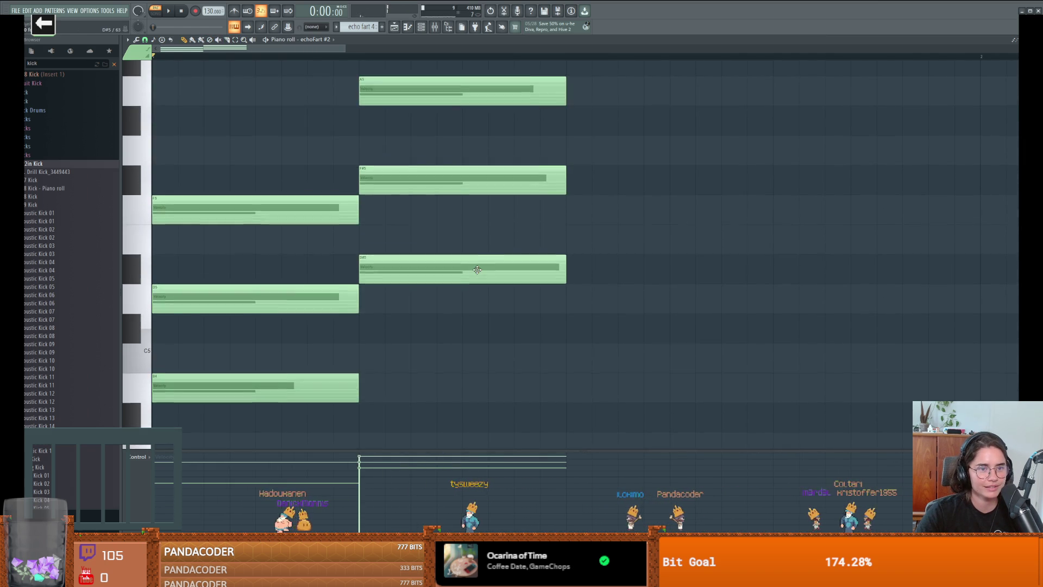
scroll(481, 272, down, 3)
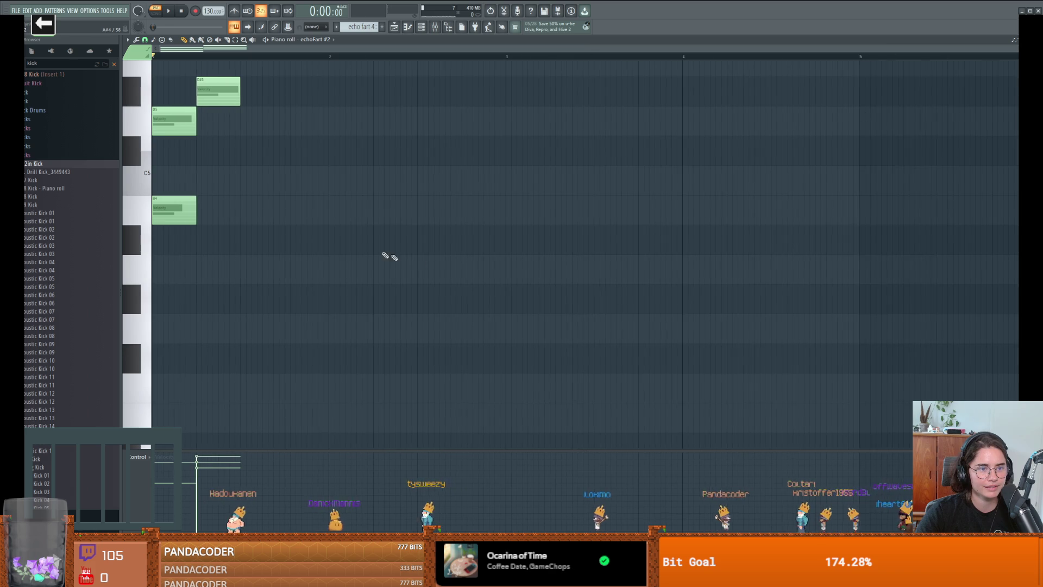
scroll(354, 241, up, 4)
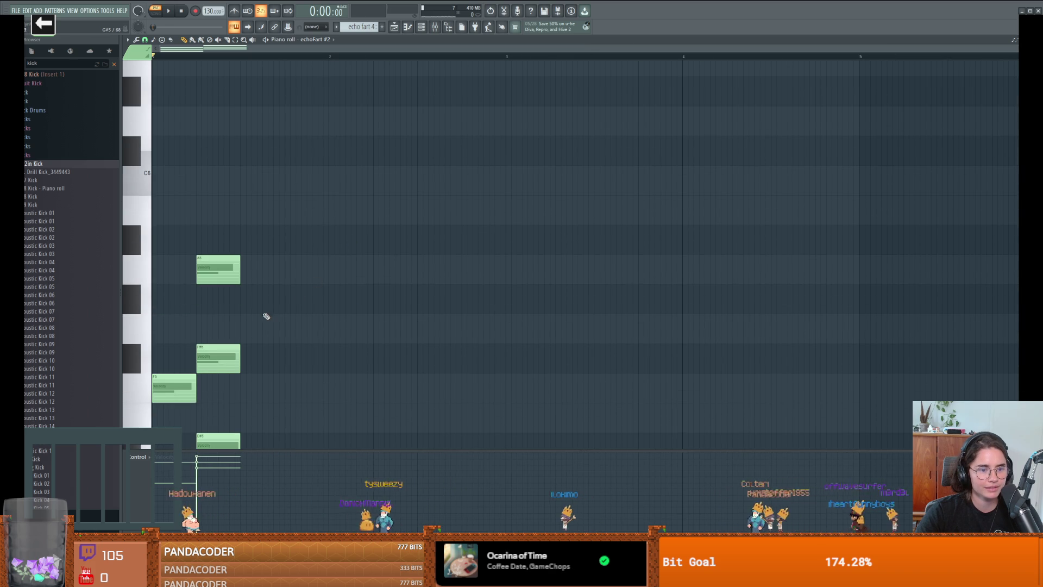
Add C6 notes near bar 2, undo the accidental one, and audition the A5 pitch.
click(130, 39)
click(255, 139)
click(374, 179)
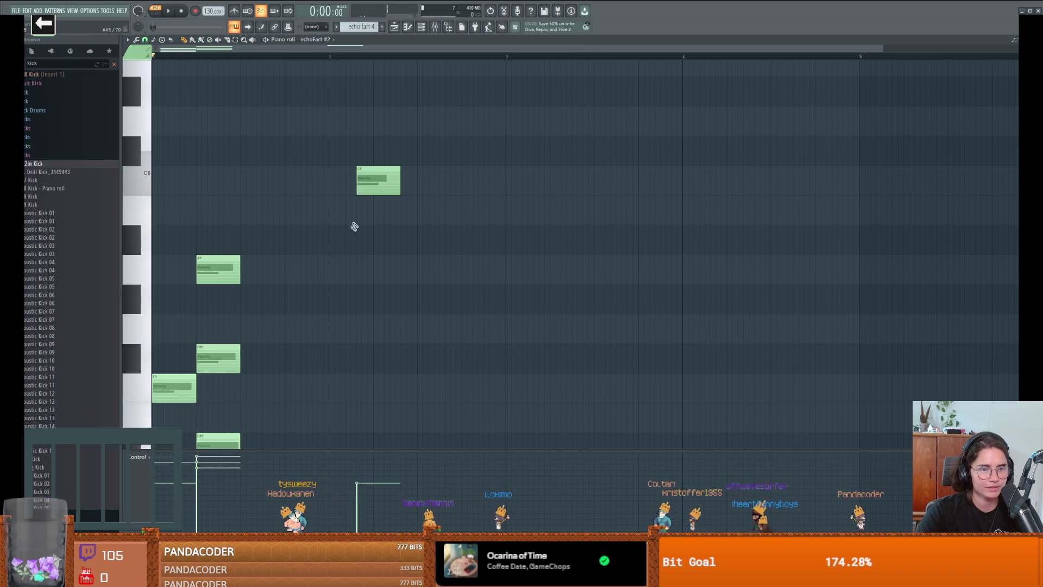
key(ctrl+z)
scroll(353, 233, down, 3)
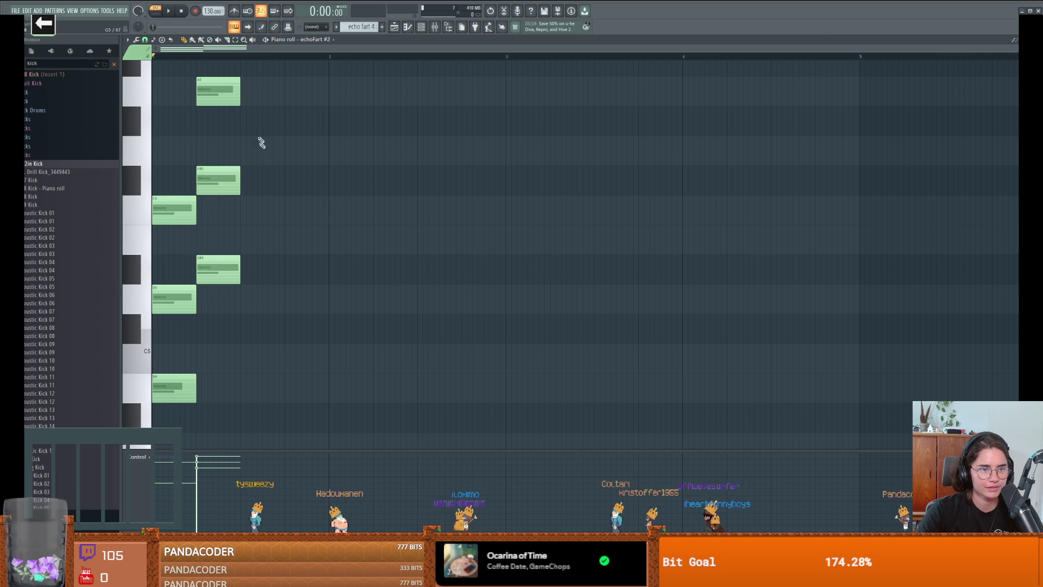
key(y)
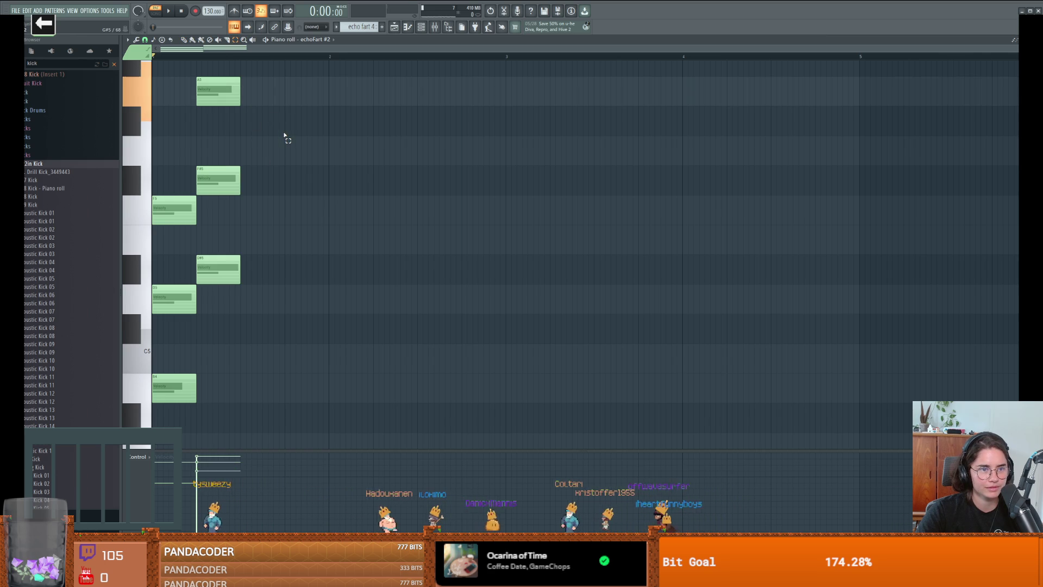
click(408, 27)
click(407, 27)
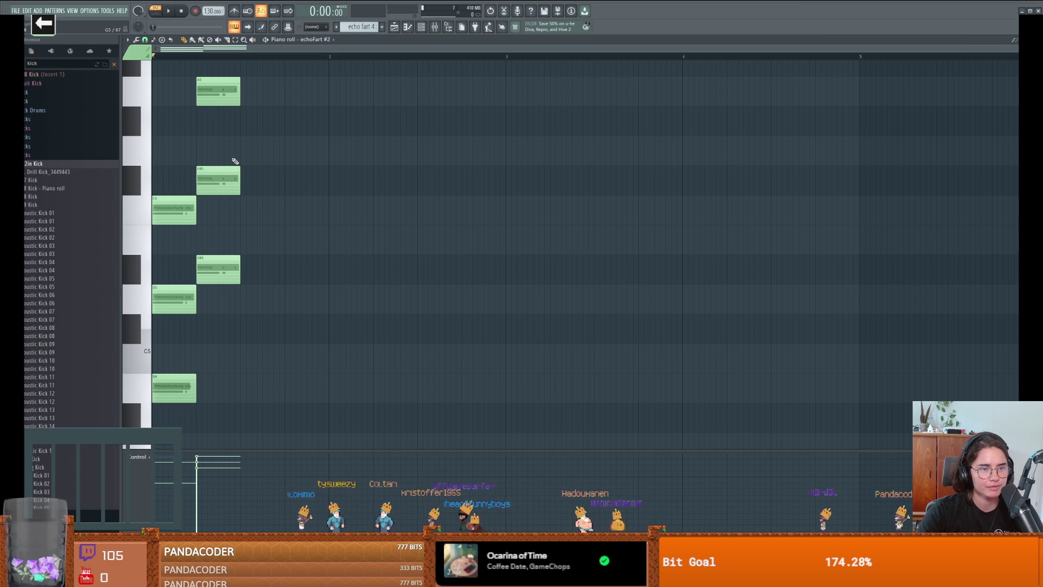
scroll(259, 160, up, 3)
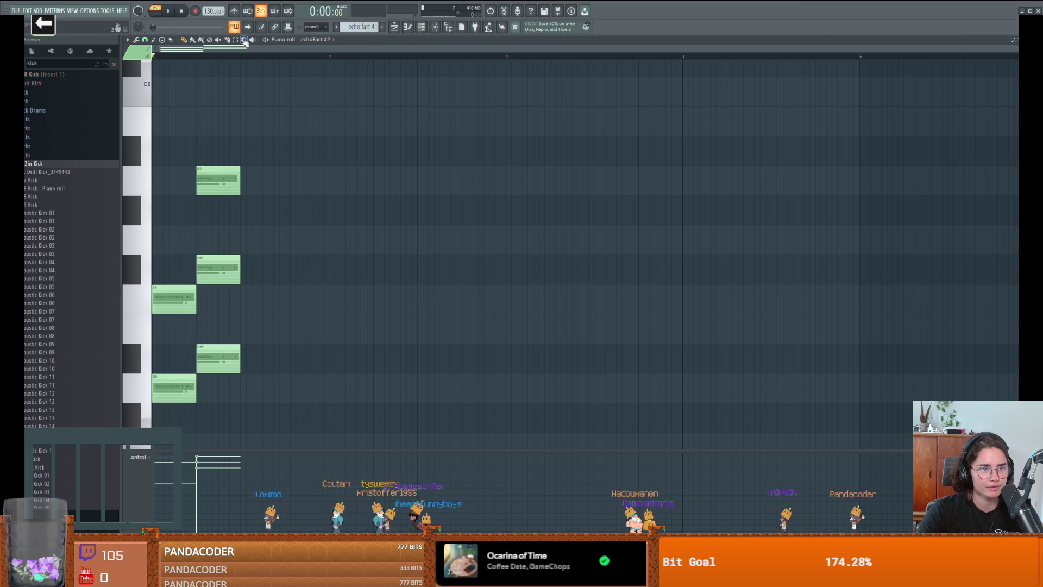
Move the second chord later and delete the leftover original chord notes.
click(289, 126)
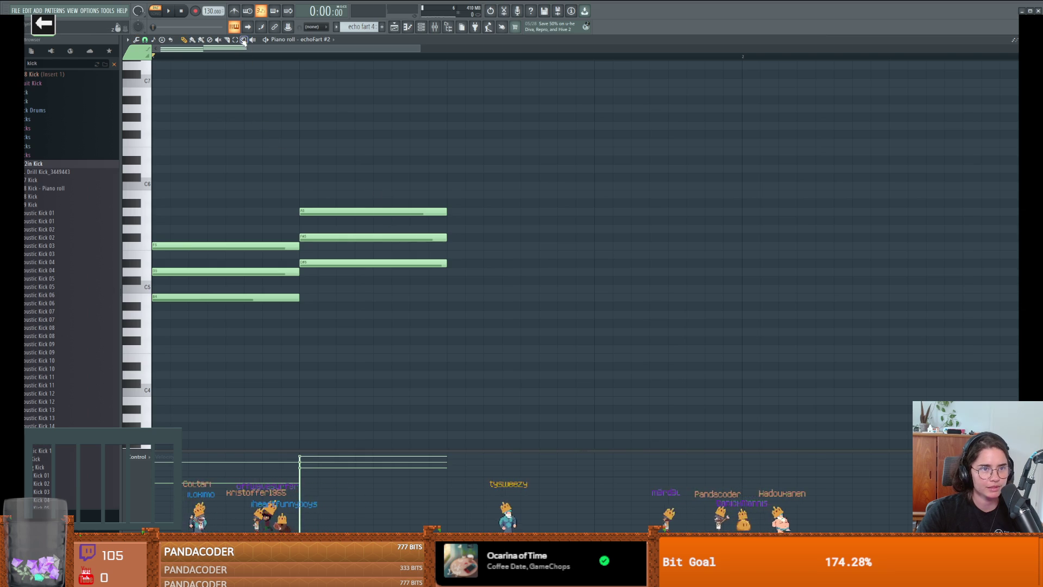
drag(478, 201, 372, 293)
drag(348, 261, 384, 261)
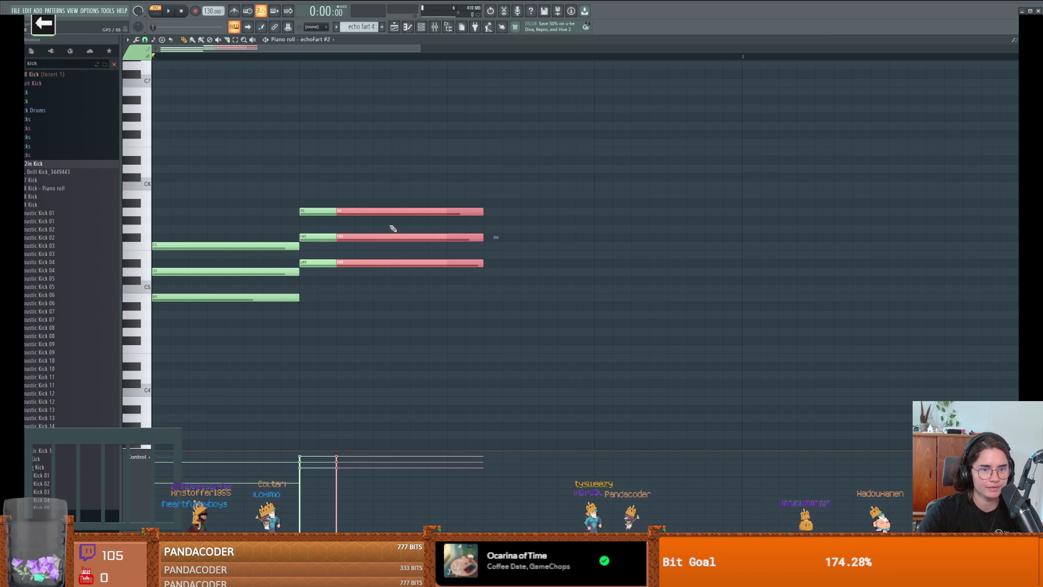
mouse_move(383, 217)
mouse_down()
mouse_move(513, 250)
mouse_move(506, 311)
mouse_up()
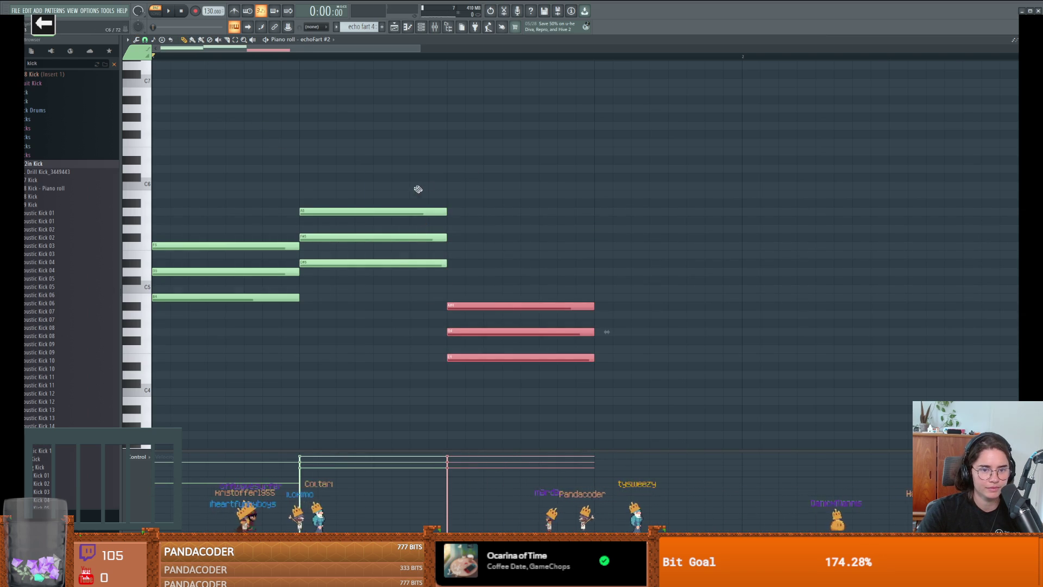
drag(306, 263, 397, 265)
right_click(424, 263)
right_click(424, 236)
right_click(424, 211)
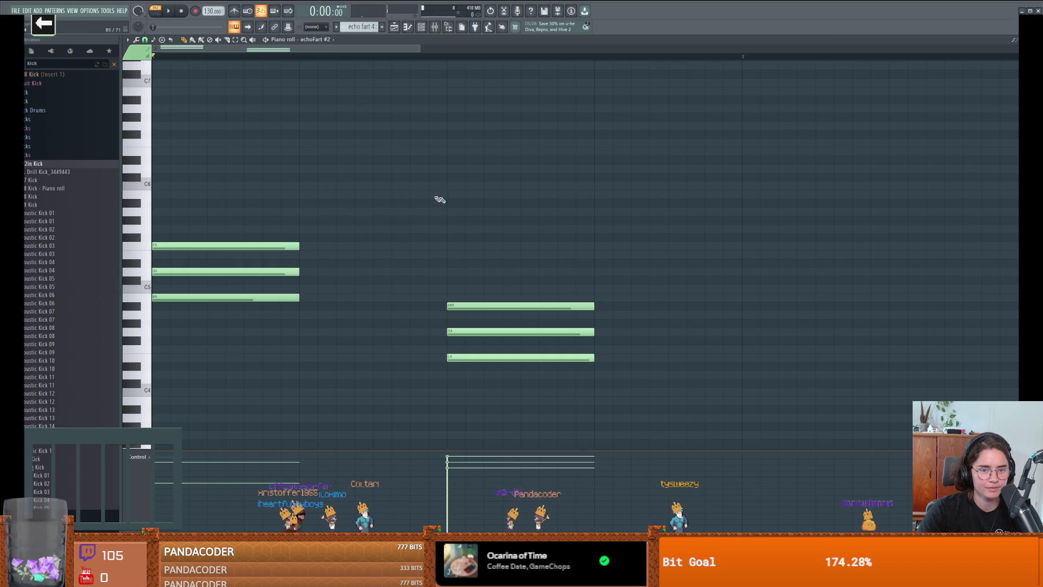
key(space)
key(space)
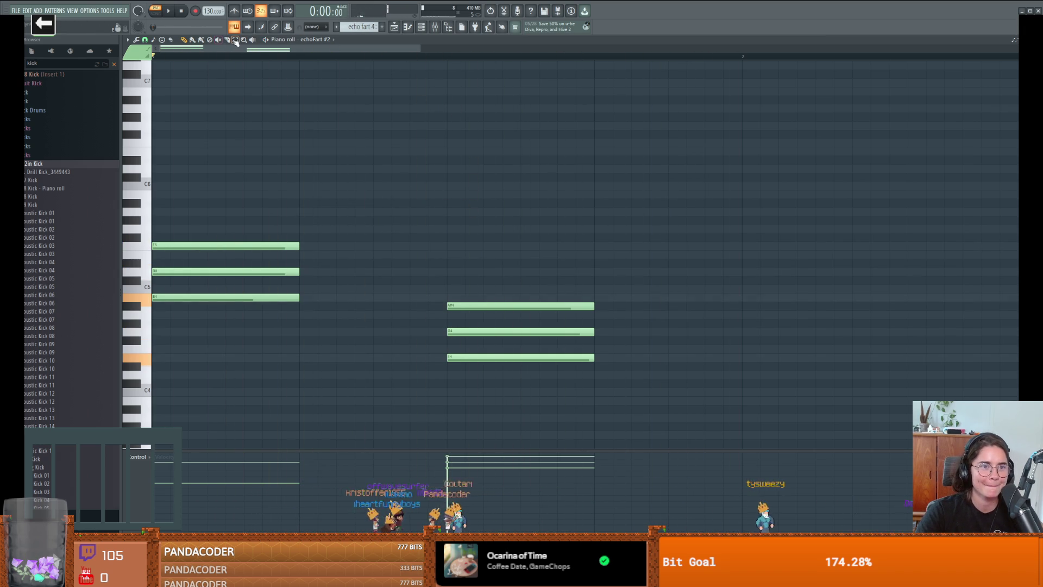
Raise the chord much higher, then shift it one bar later and a semitone down.
drag(521, 249, 516, 380)
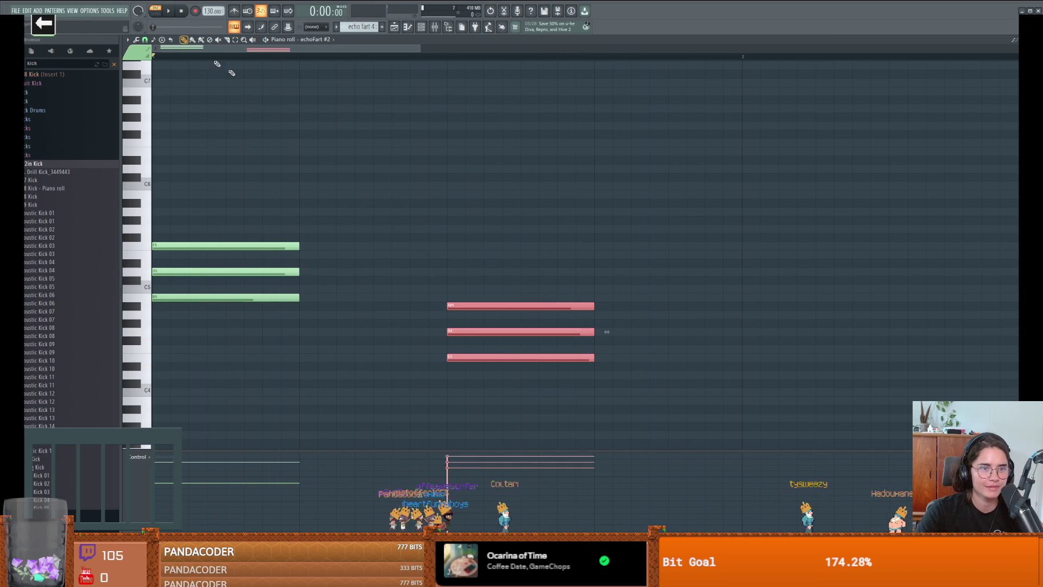
mouse_move(463, 303)
mouse_down()
mouse_move(371, 267)
mouse_move(314, 141)
mouse_up()
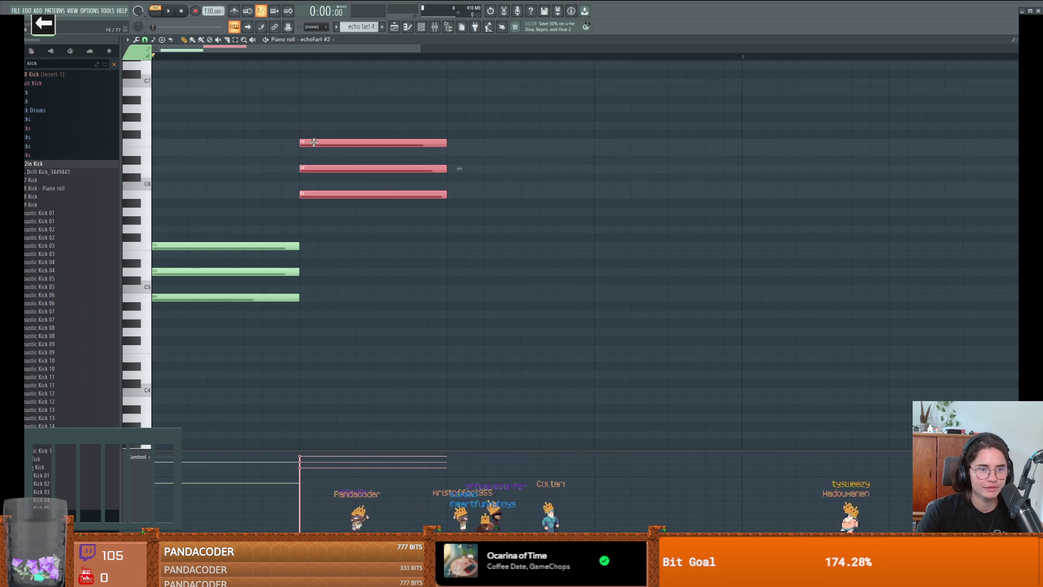
key(space)
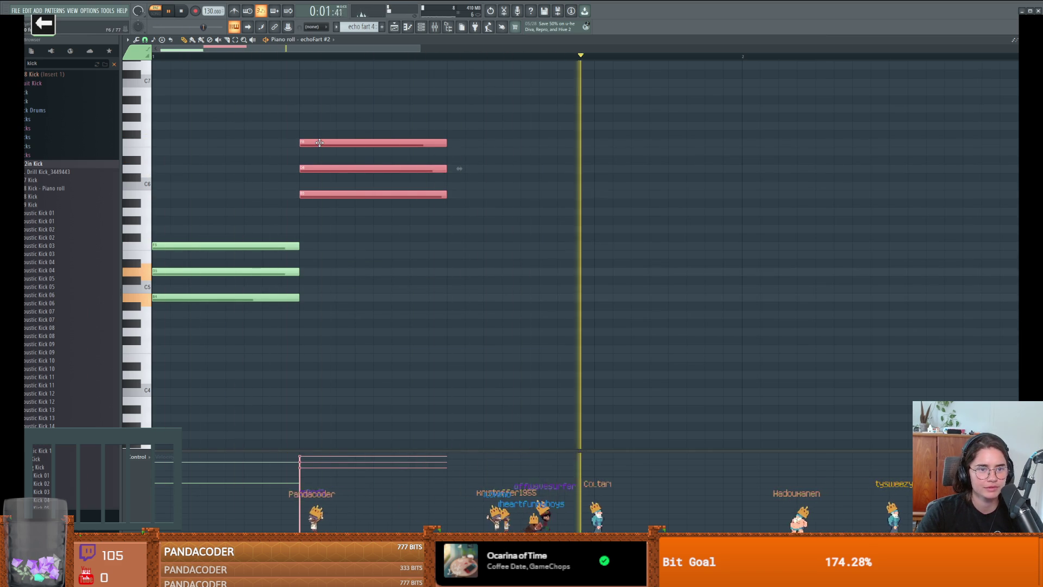
key(space)
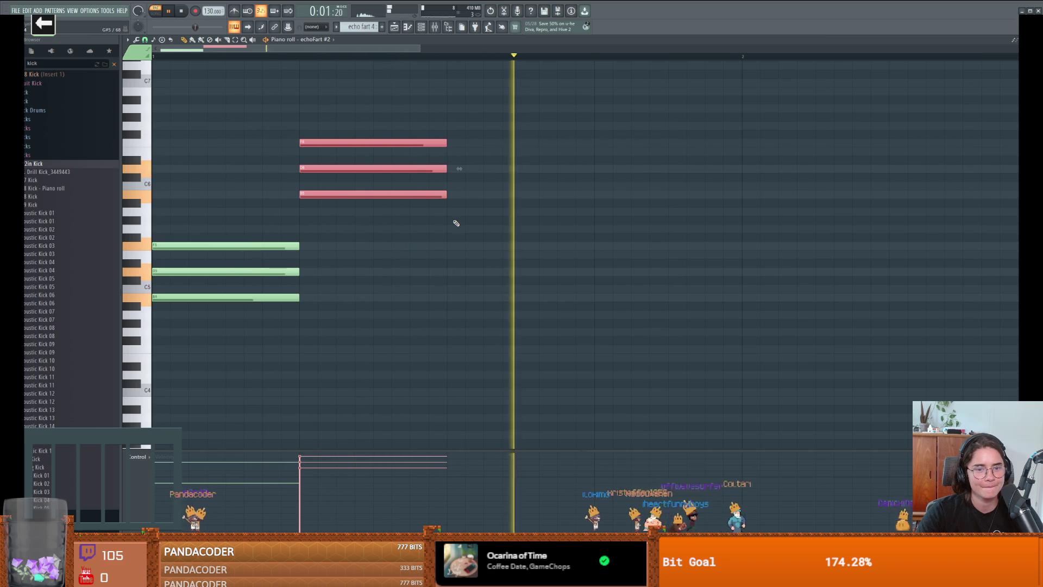
key(space)
drag(359, 142, 500, 152)
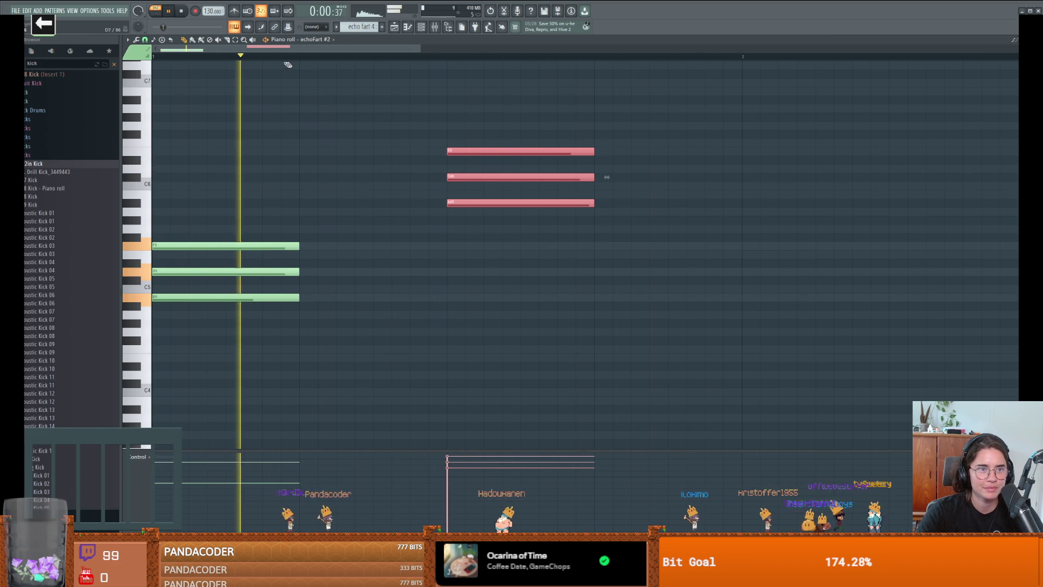
Add a note after the first chord, move the A5 note later and lower, and add short notes in a row.
key(space)
click(309, 196)
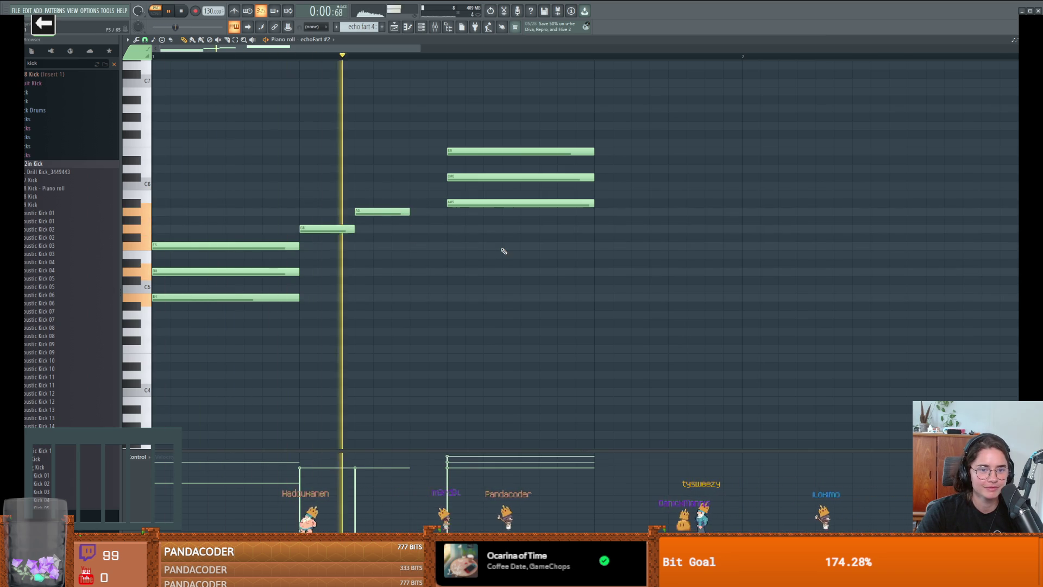
drag(386, 212, 423, 210)
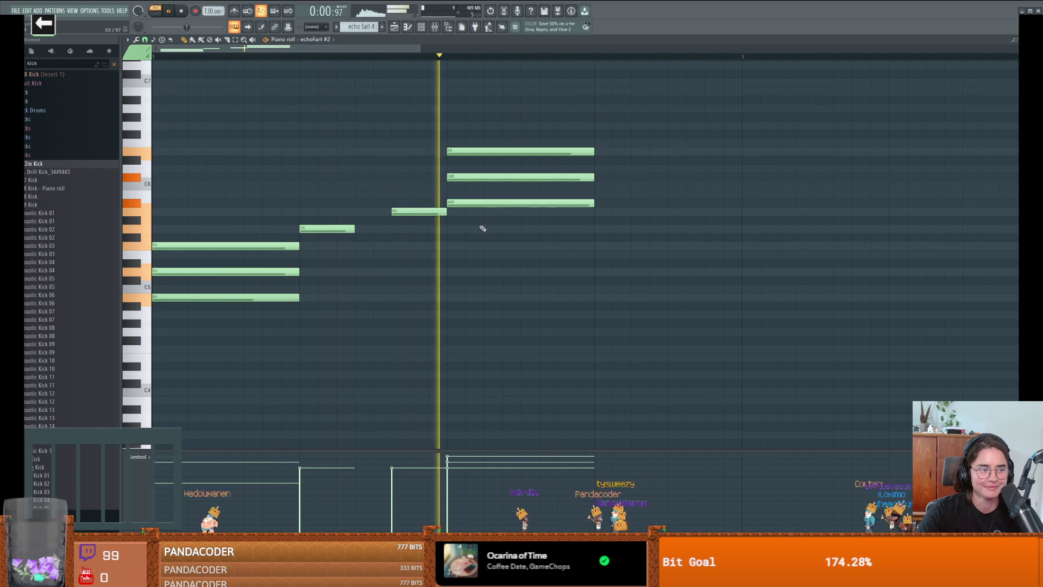
drag(421, 218, 422, 234)
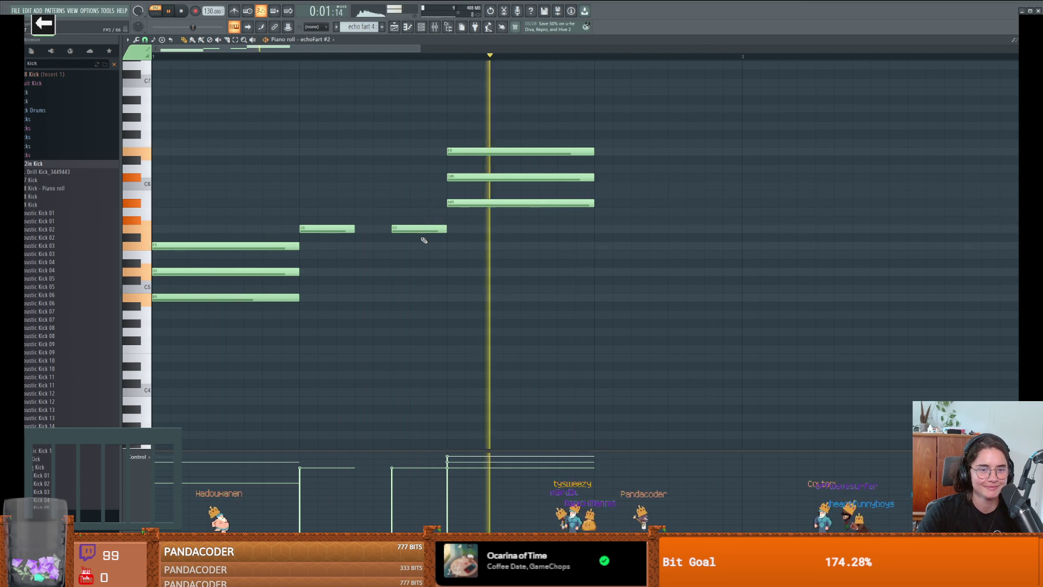
drag(354, 229, 318, 228)
click(327, 228)
click(345, 229)
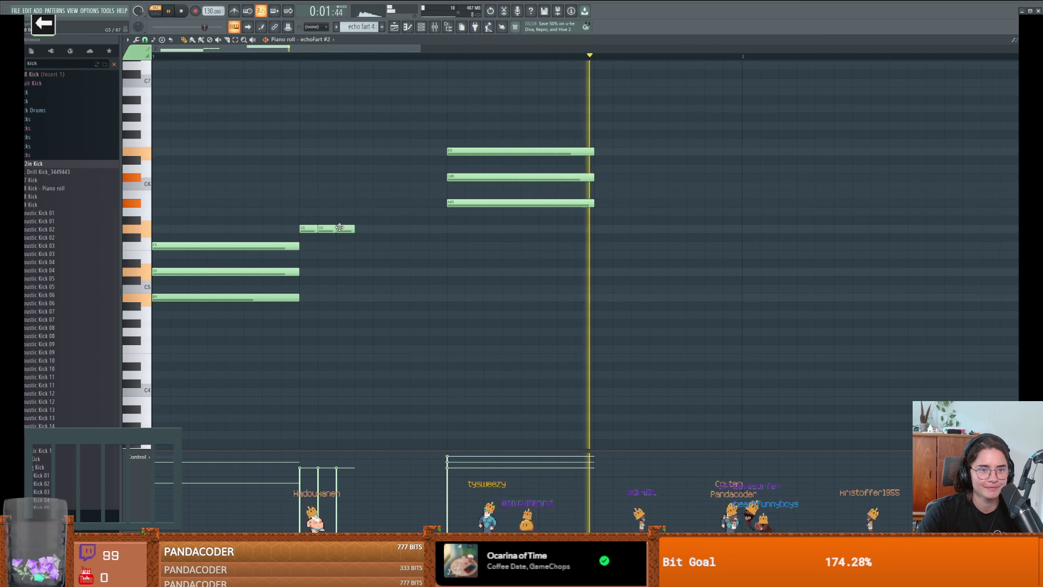
click(382, 229)
Paint a run of short notes along the row, then delete every other one and two trial notes.
right_click(382, 229)
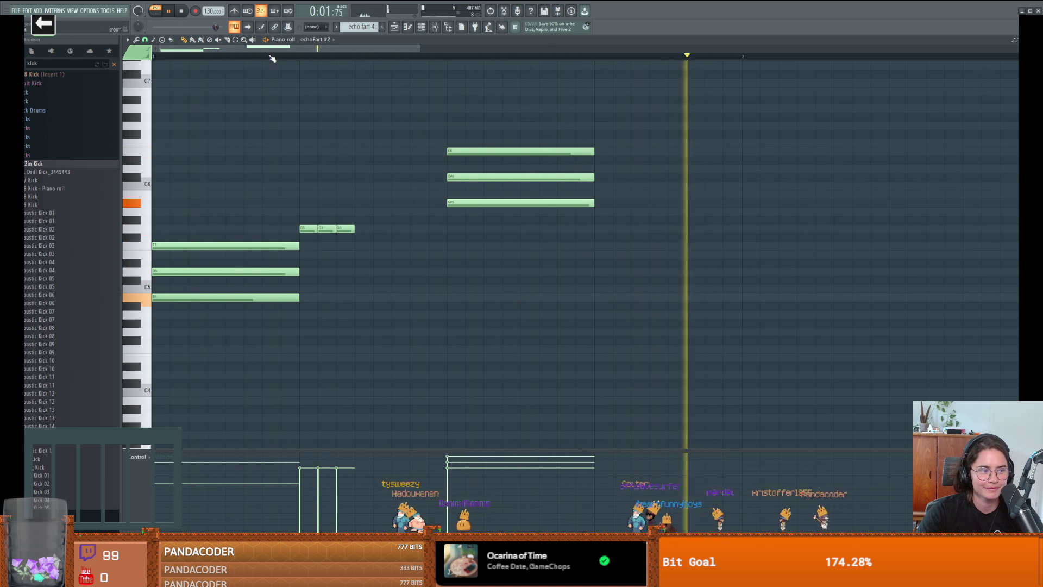
drag(358, 229, 446, 228)
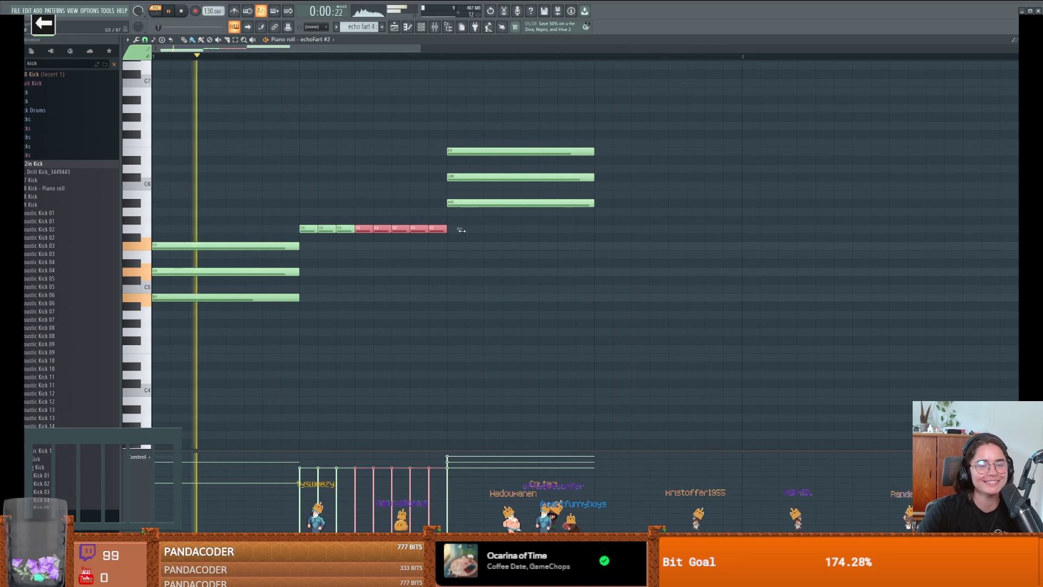
right_click(327, 229)
right_click(364, 228)
right_click(401, 229)
right_click(437, 228)
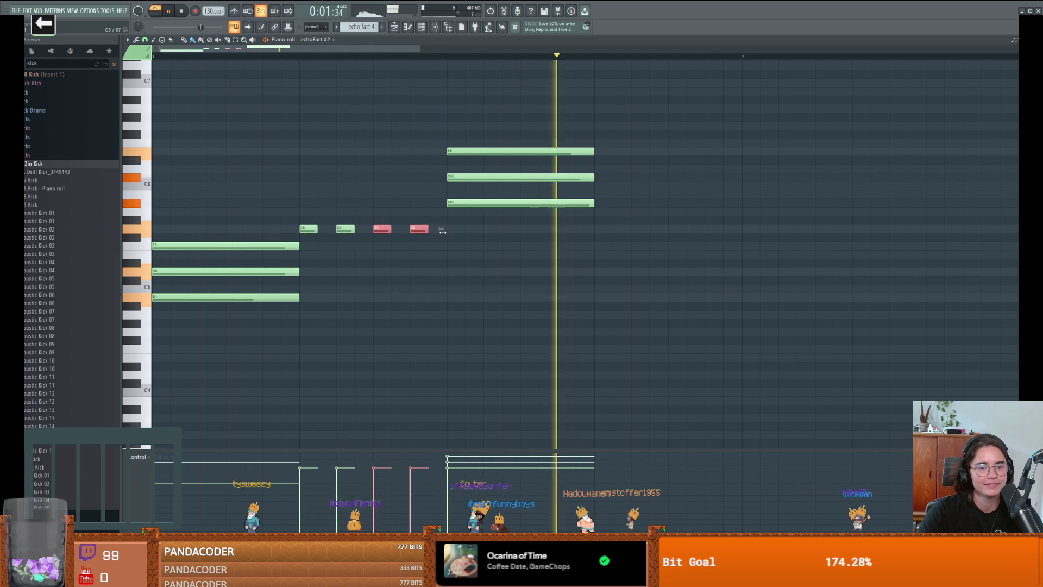
click(325, 211)
click(359, 246)
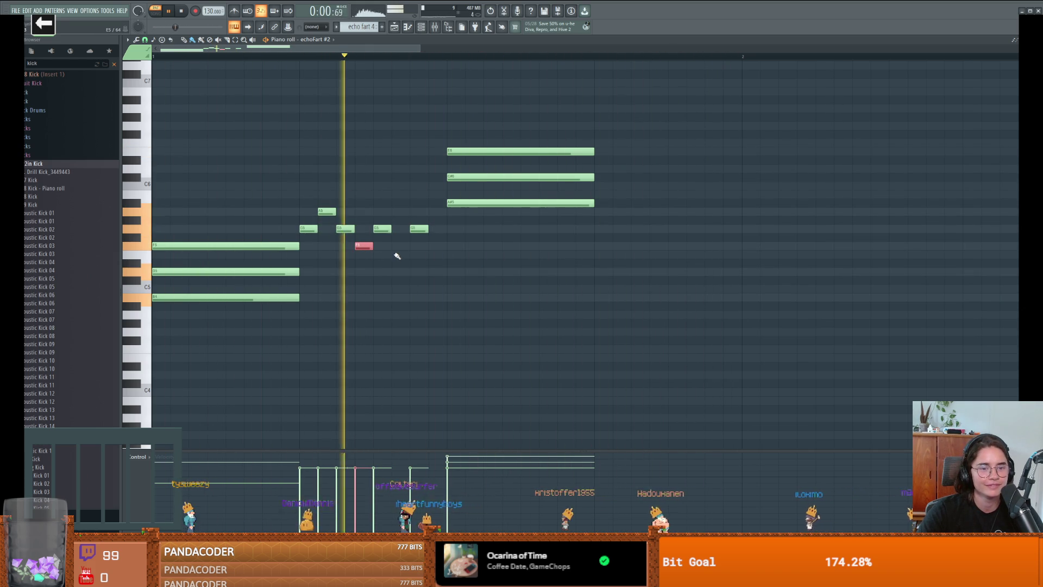
right_click(327, 212)
right_click(363, 246)
Add a lengthened G4 note and a later low E4 note, removing the G5 notes.
click(308, 332)
mouse_move(318, 333)
mouse_down()
mouse_move(348, 334)
mouse_move(337, 333)
mouse_move(319, 358)
mouse_up()
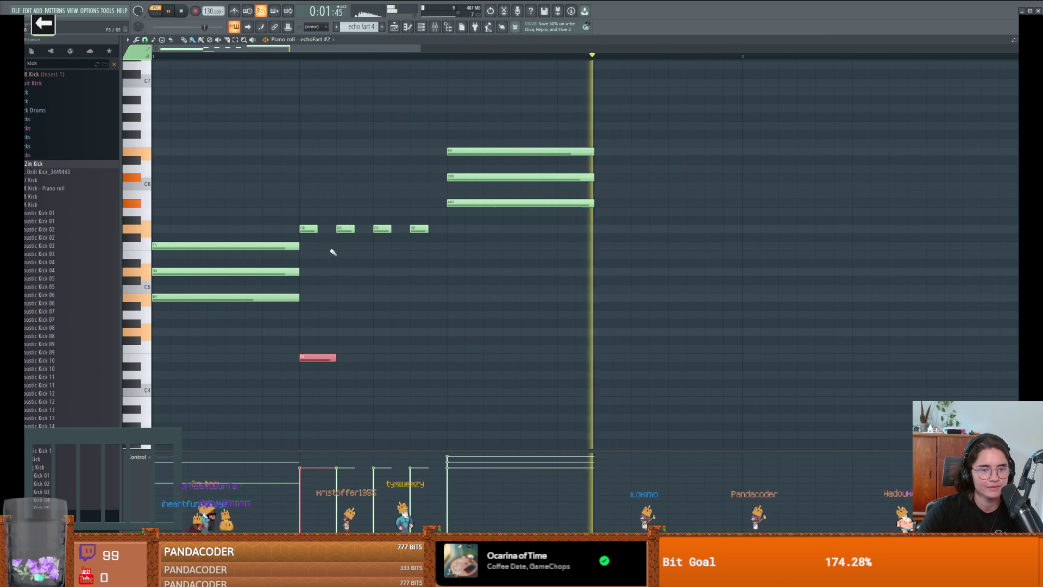
right_click(313, 232)
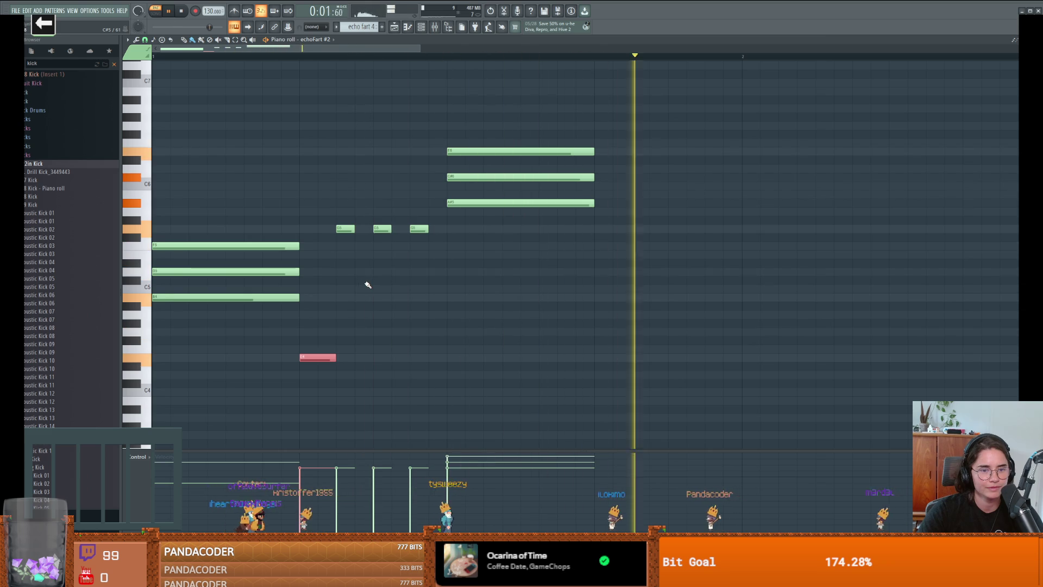
right_click(382, 229)
click(375, 366)
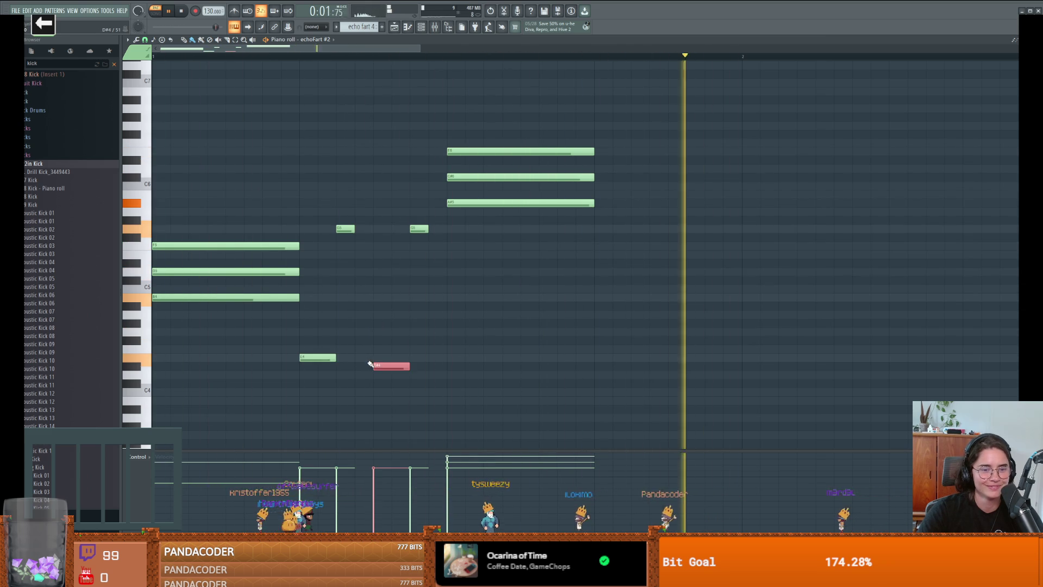
drag(380, 367, 379, 358)
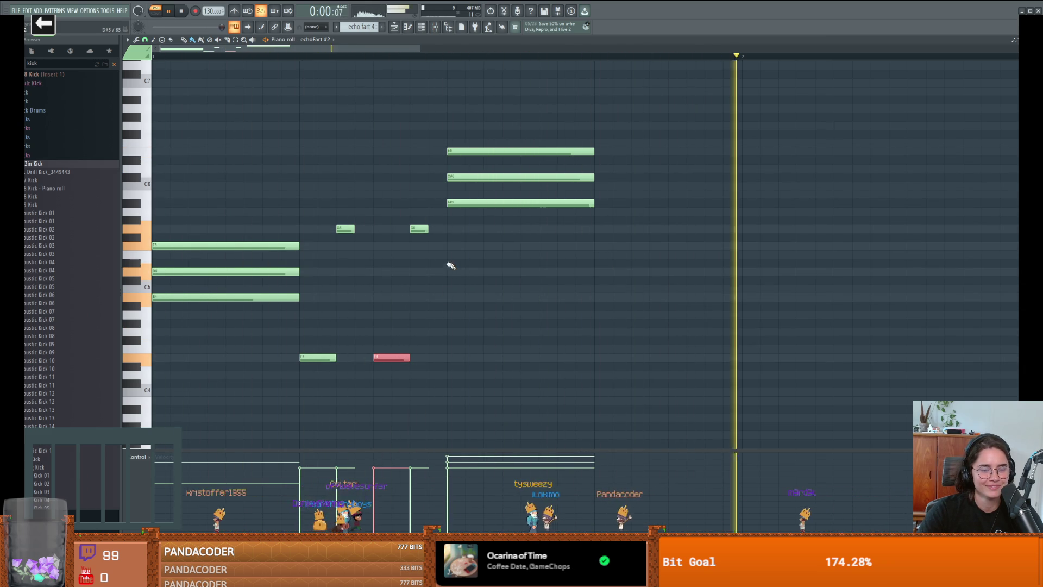
right_click(417, 230)
right_click(345, 229)
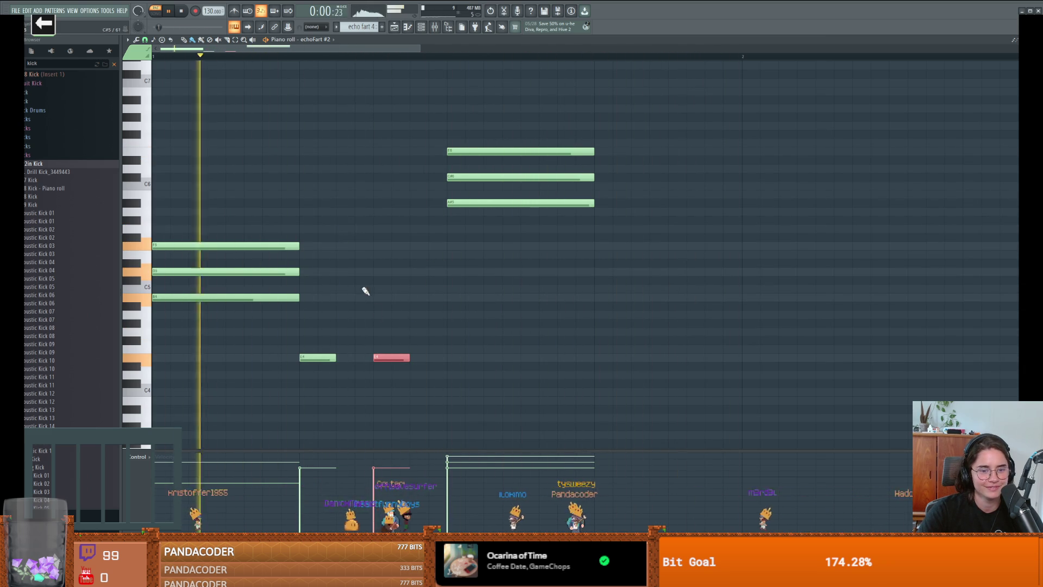
drag(391, 358, 427, 357)
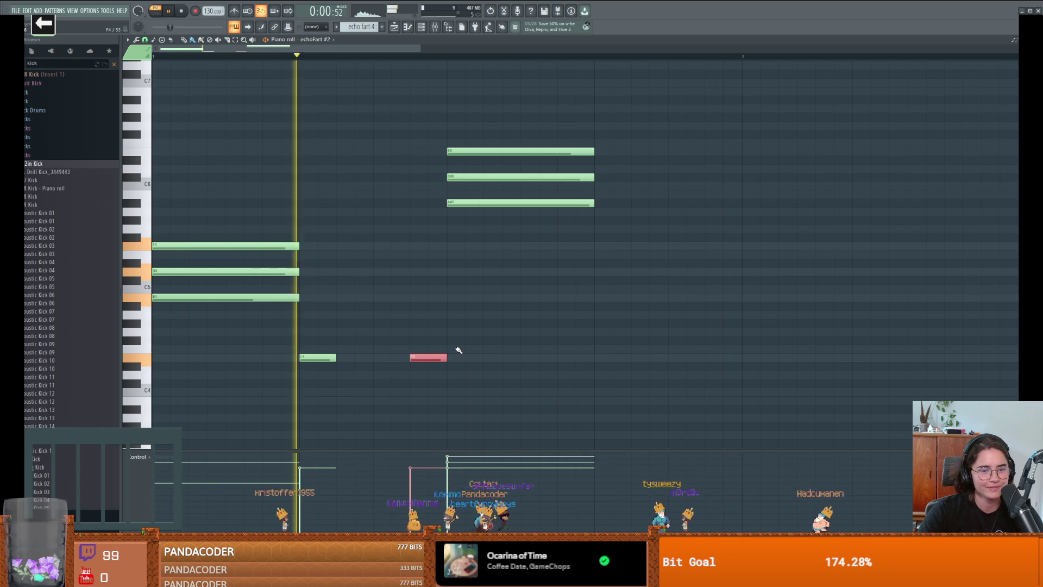
Add a high note near F6, a long low C4 note and another note, then return to the Playlist.
click(382, 143)
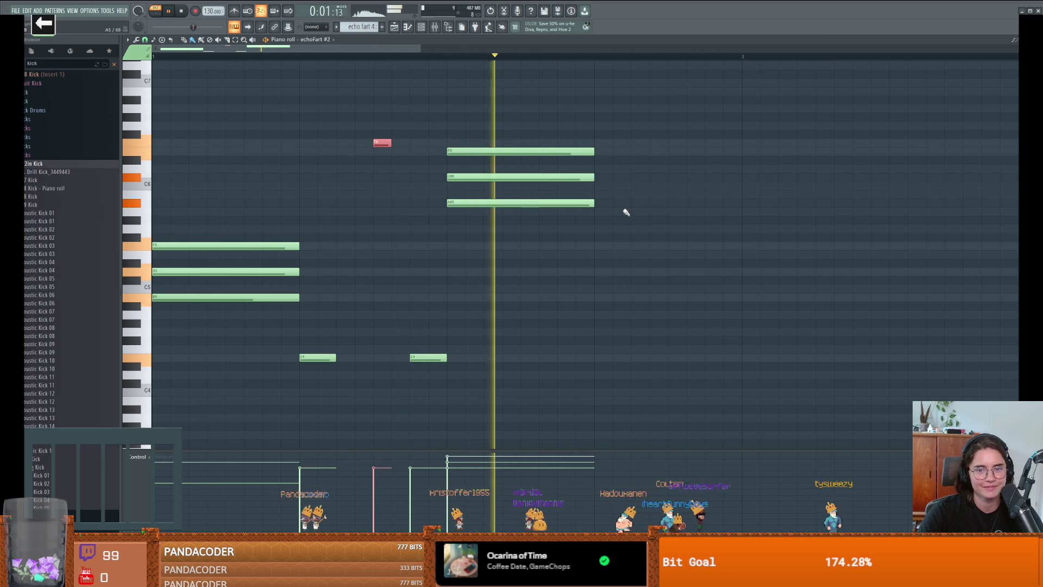
click(597, 391)
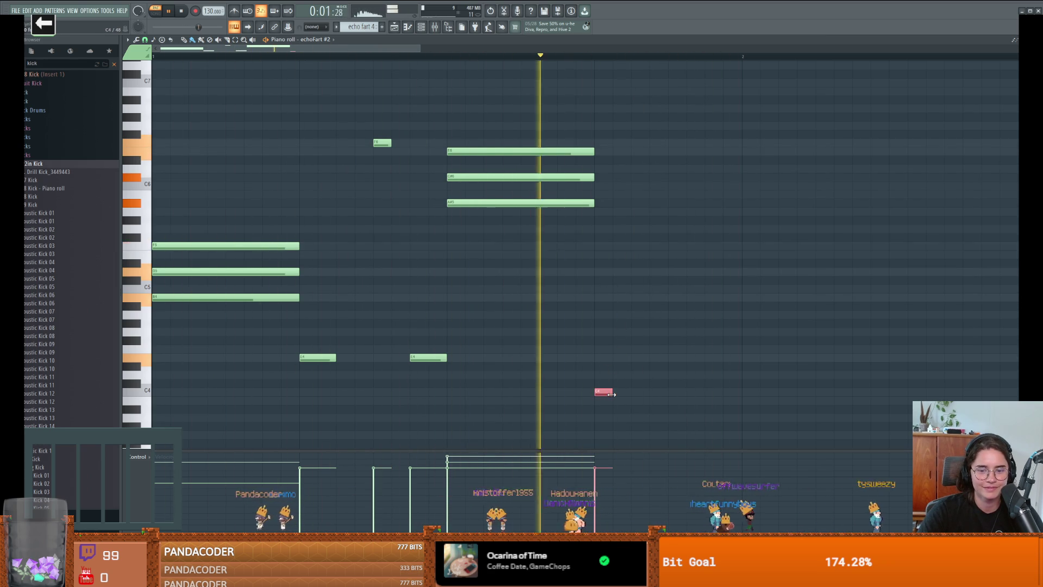
drag(612, 392, 649, 391)
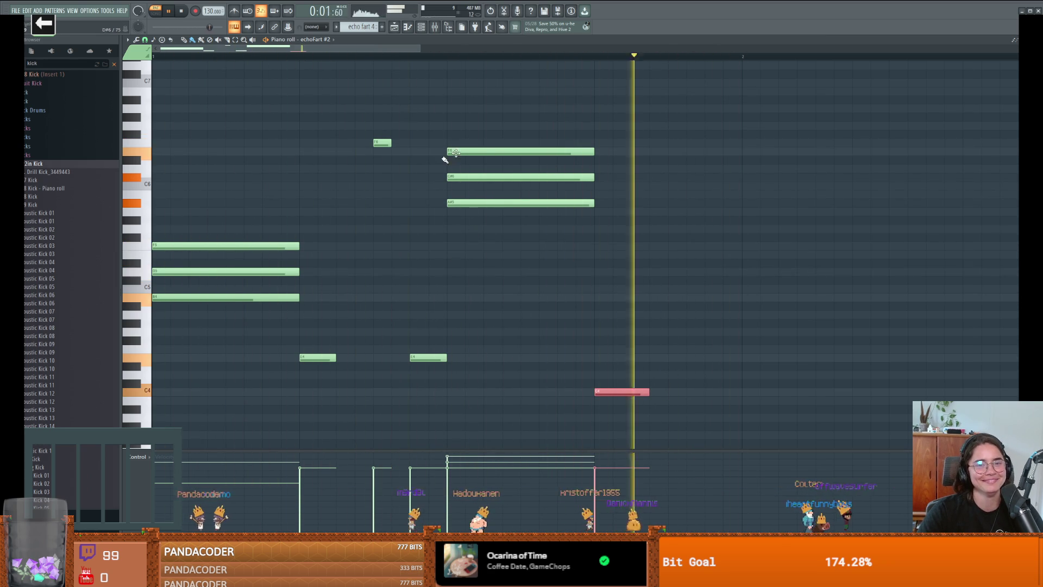
scroll(675, 359, down, 4)
scroll(646, 280, up, 1)
click(658, 256)
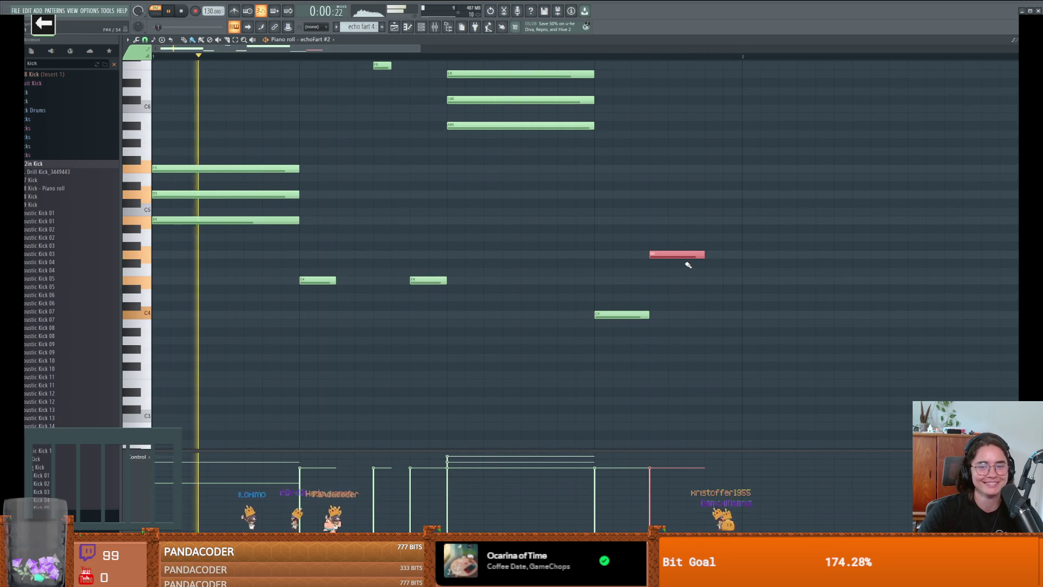
key(space)
click(408, 28)
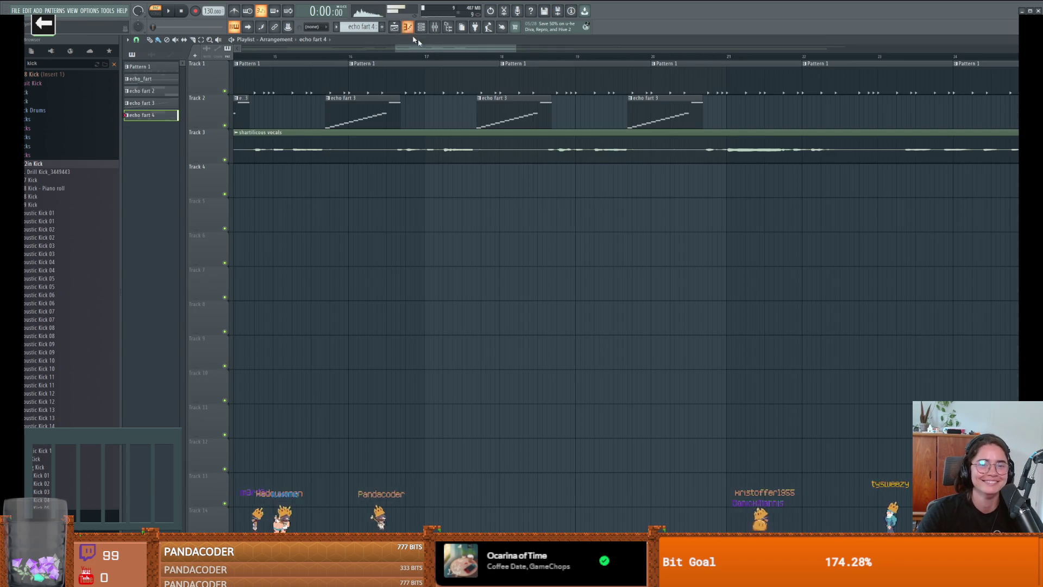
Paint repeated echo fart 4 clips along Track 4 from bar 21 to about bar 32.
scroll(615, 181, right, 4)
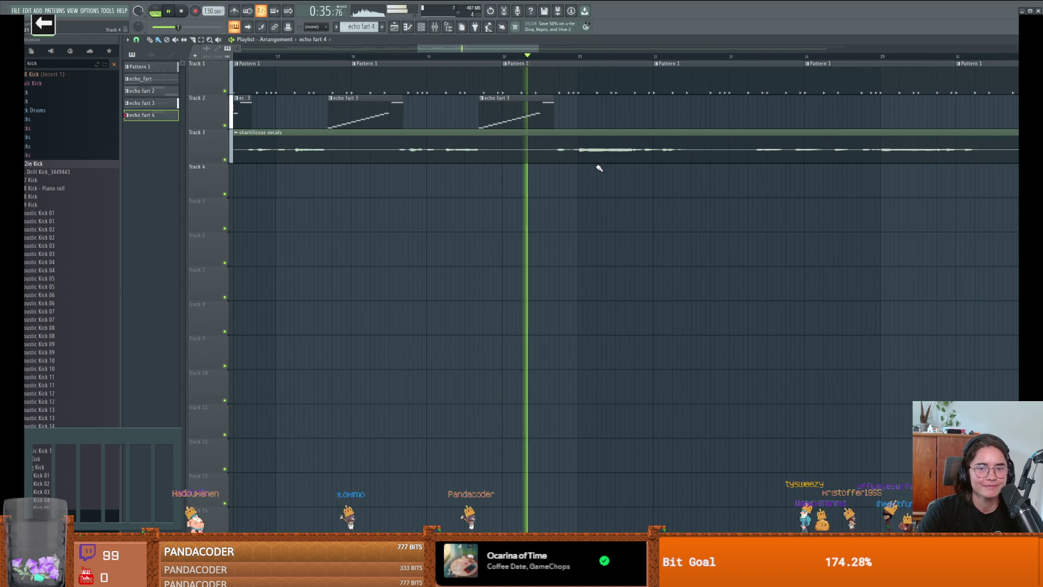
scroll(622, 204, right, 2)
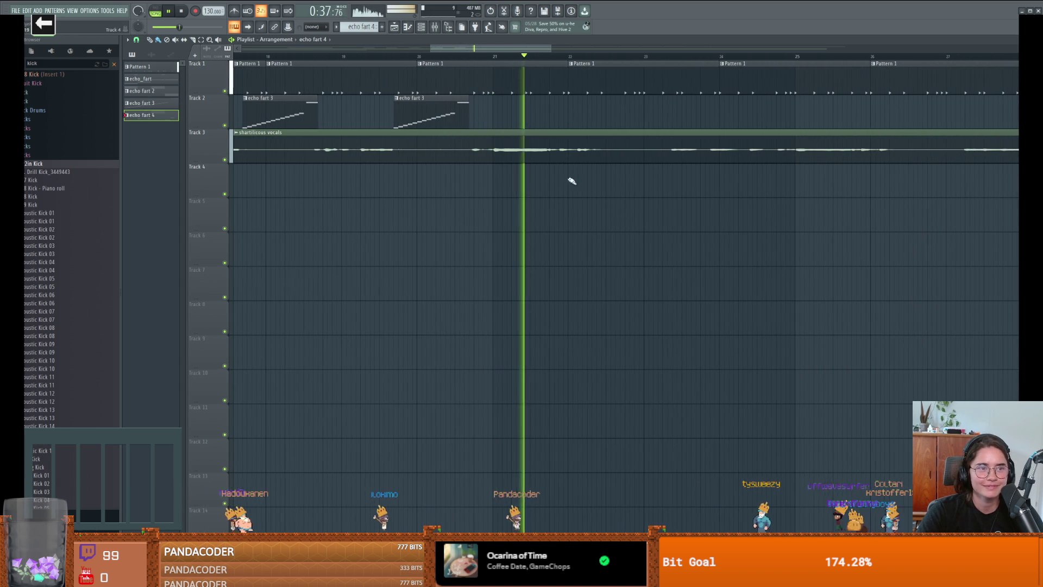
drag(514, 191, 887, 190)
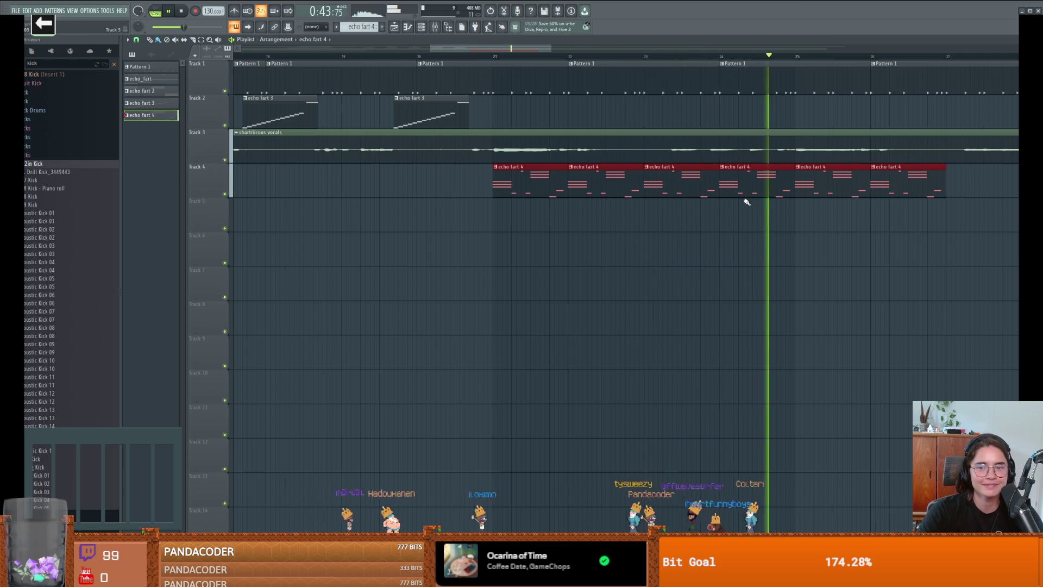
scroll(945, 245, right, 5)
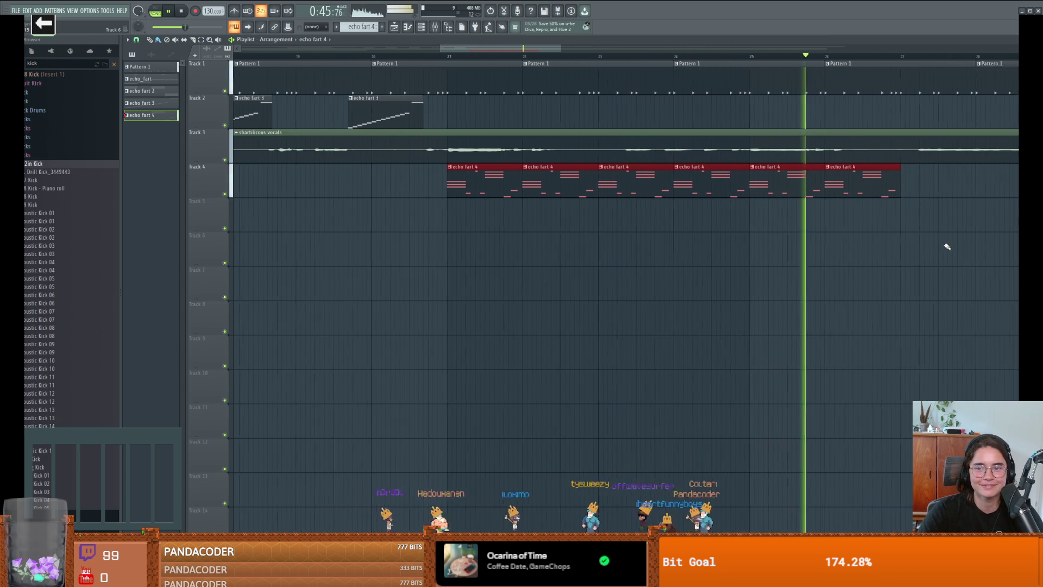
mouse_move(652, 191)
mouse_down()
mouse_move(858, 182)
mouse_move(985, 225)
mouse_up()
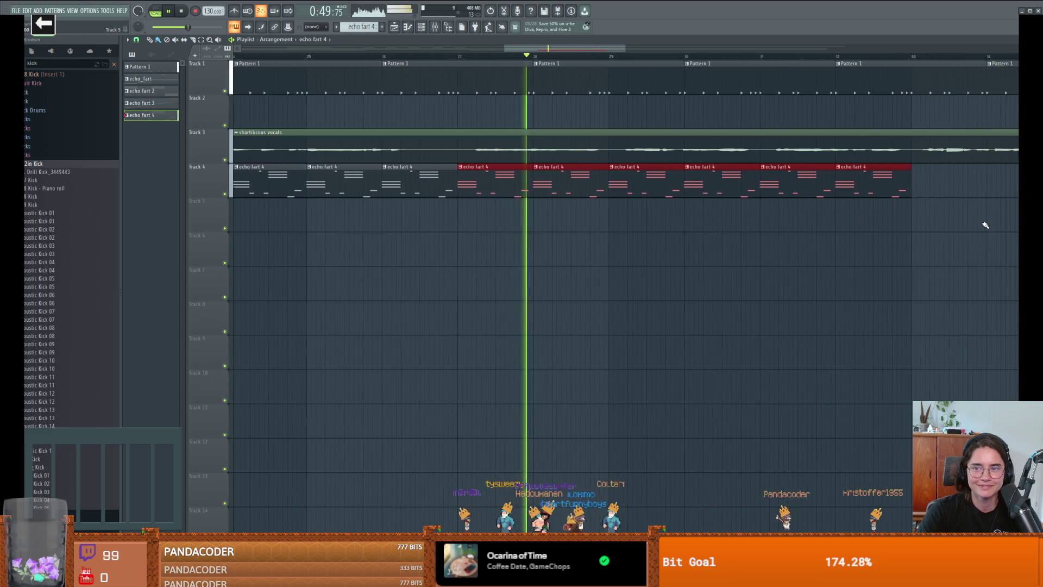
scroll(785, 226, down, 2)
scroll(785, 226, down, 3)
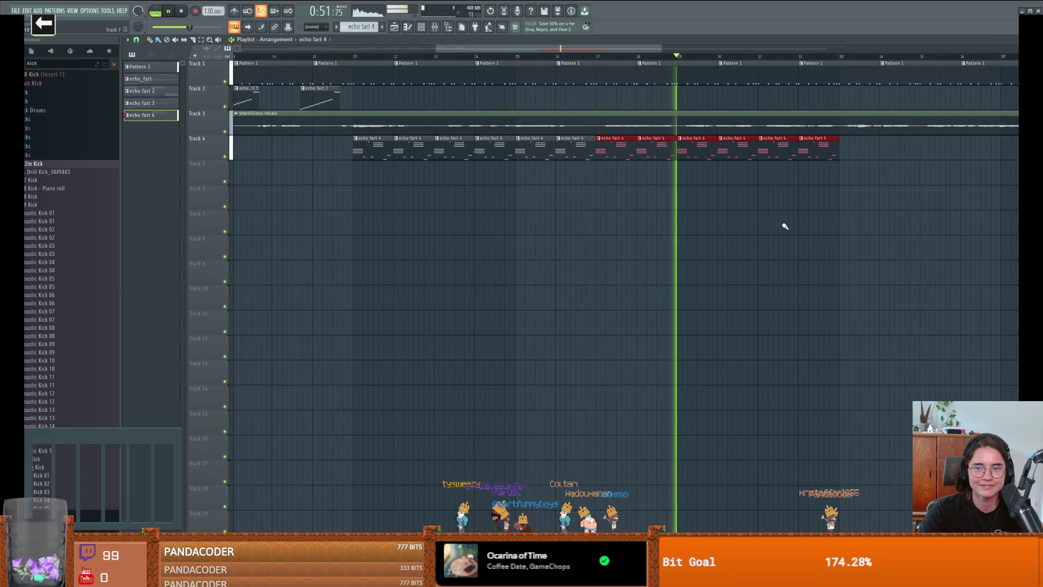
scroll(785, 224, down, 2)
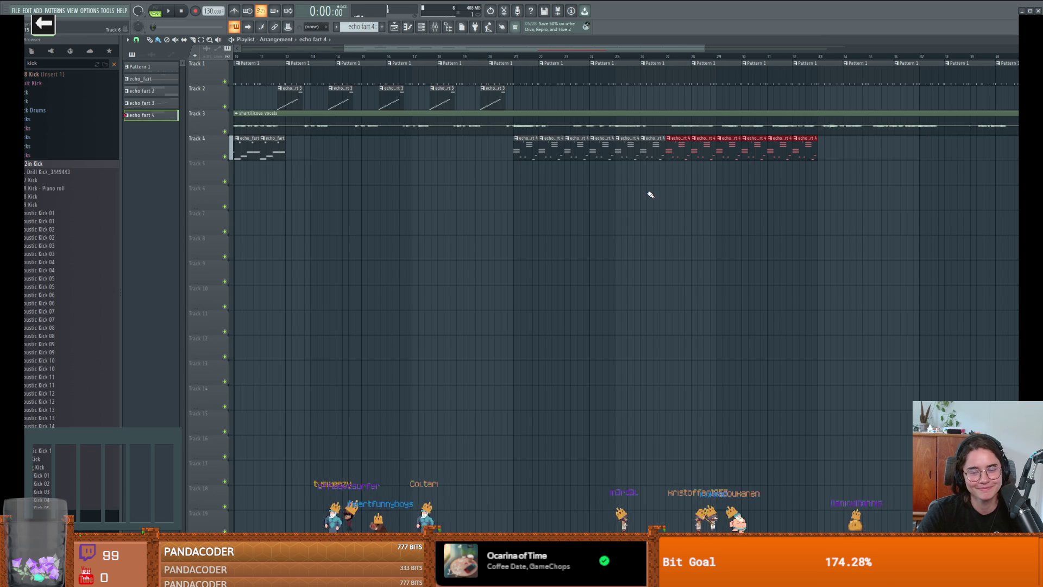
Mute the three long chord notes in echoFart #2, leaving four short notes on one pitch.
click(407, 28)
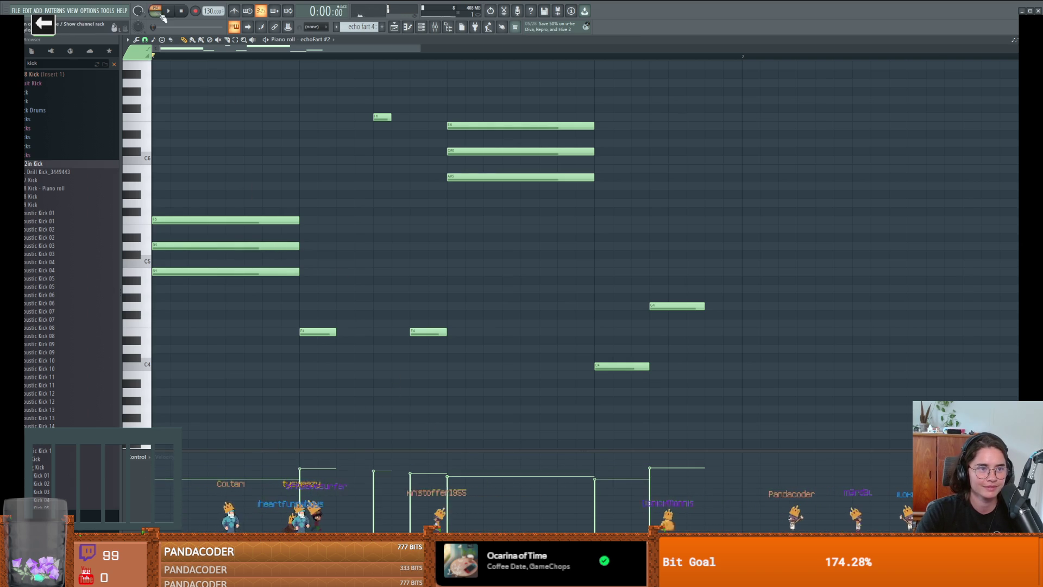
key(space)
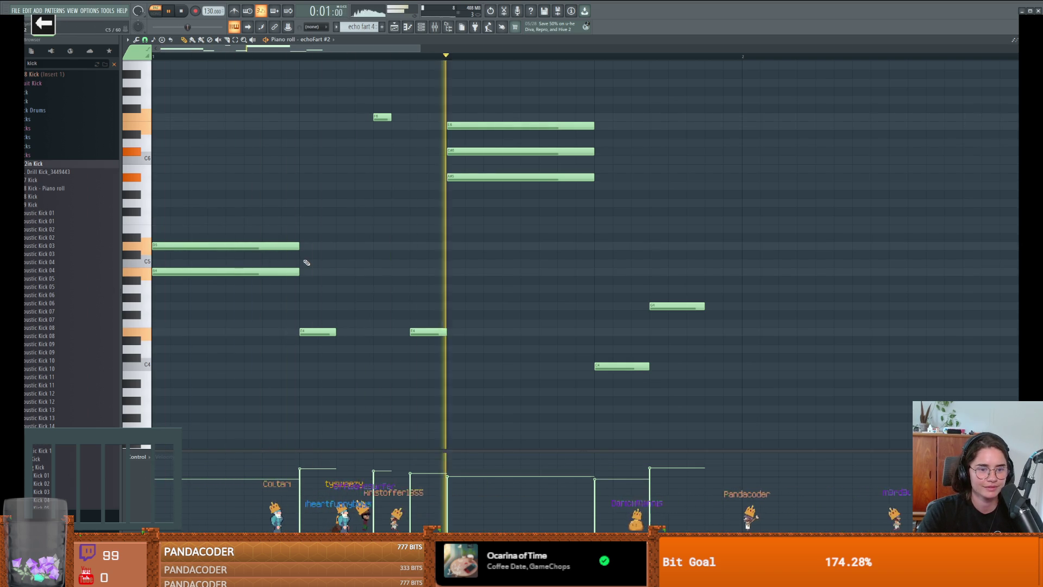
key(space)
drag(492, 172, 500, 212)
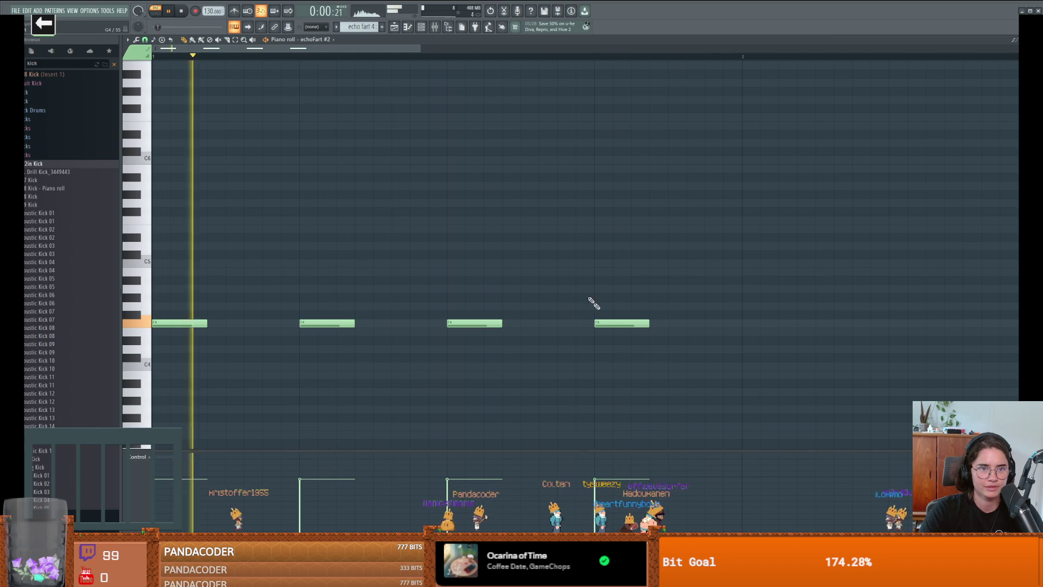
click(420, 28)
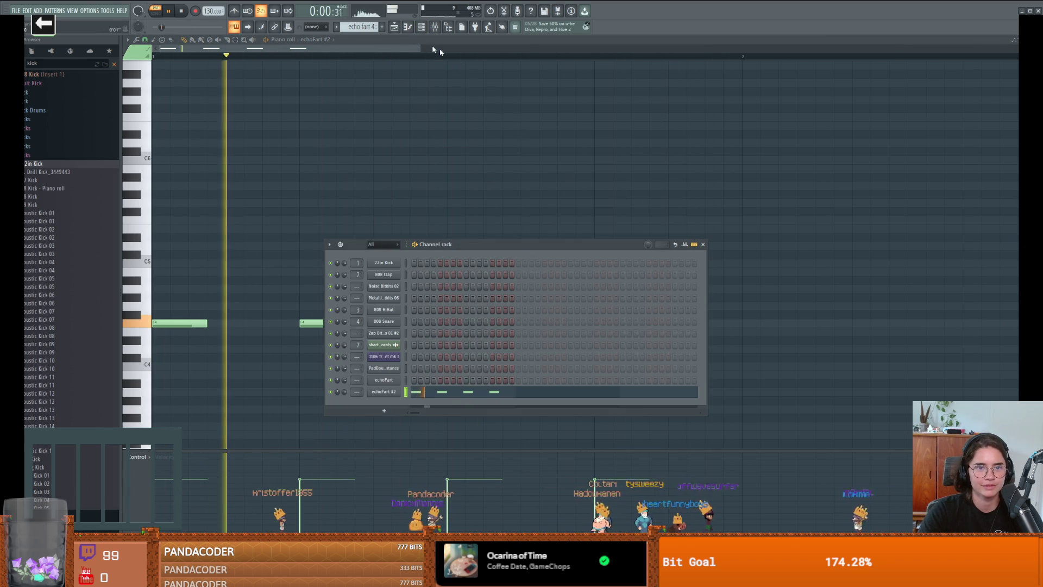
Play the arrangement to hear the echo fart 4 clips on Track 4 under the vocals.
click(408, 27)
click(394, 27)
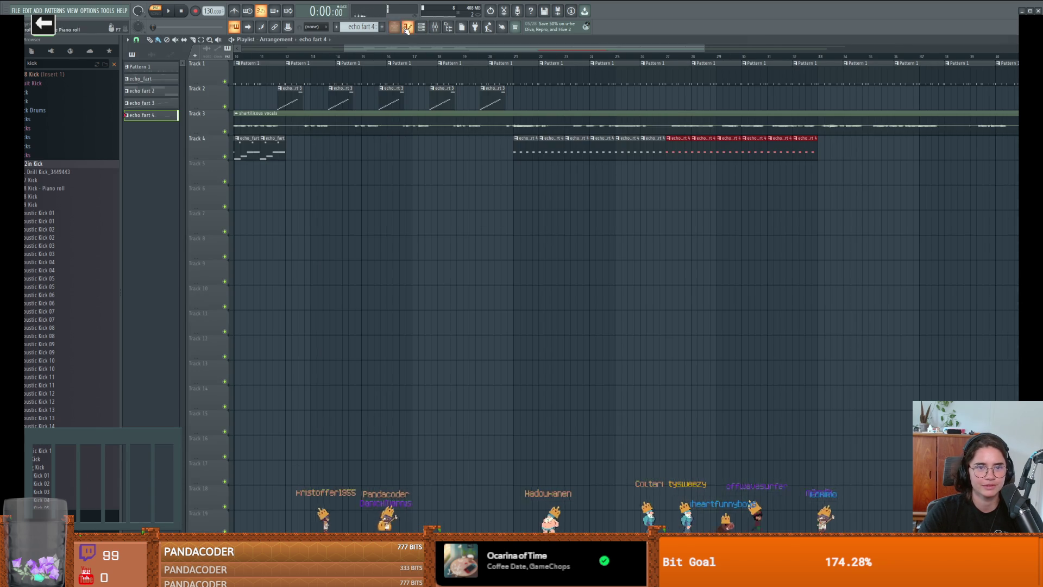
scroll(773, 220, right, 1)
key(space)
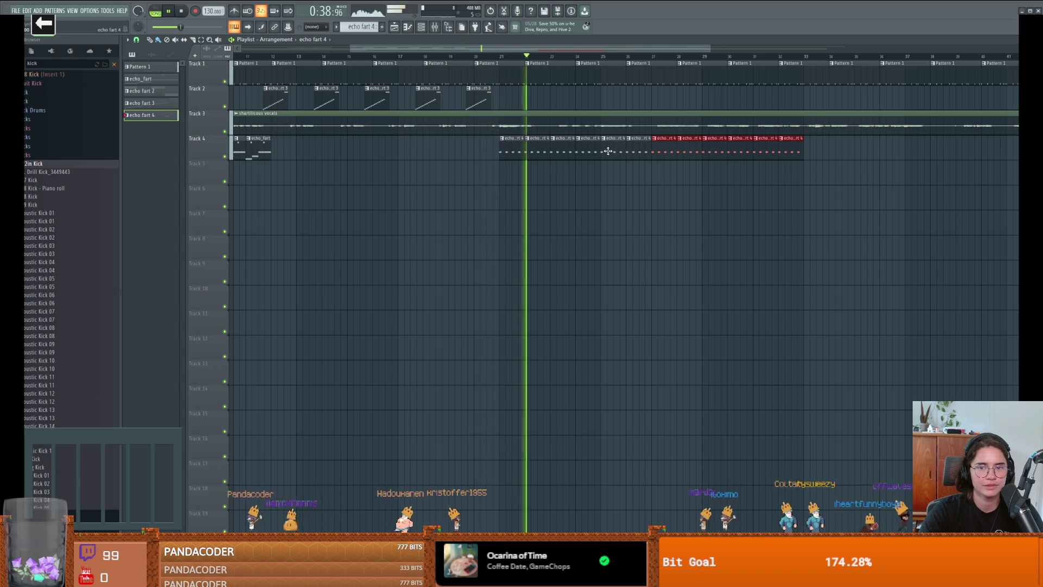
key(space)
click(408, 27)
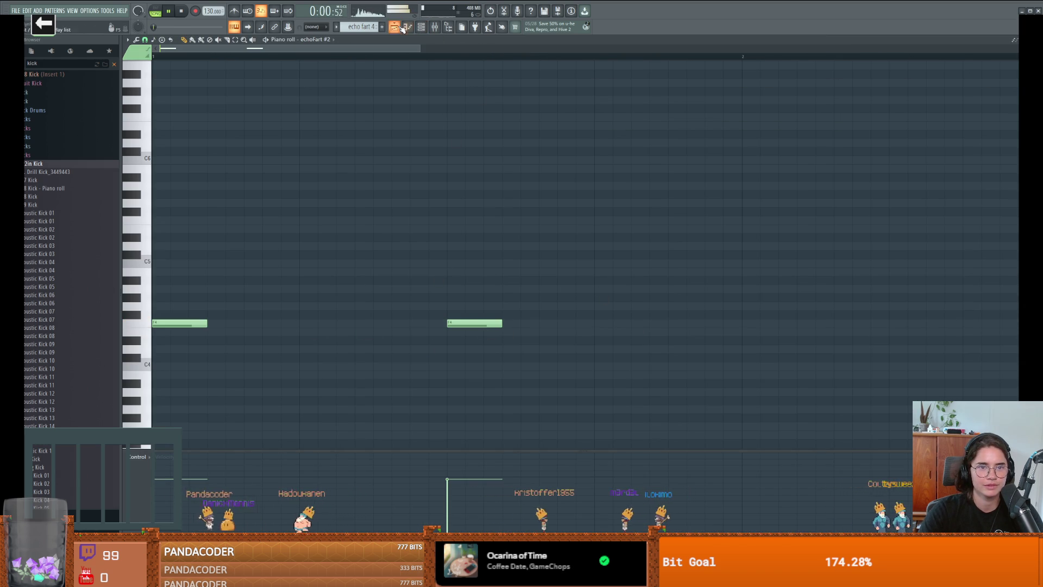
click(407, 27)
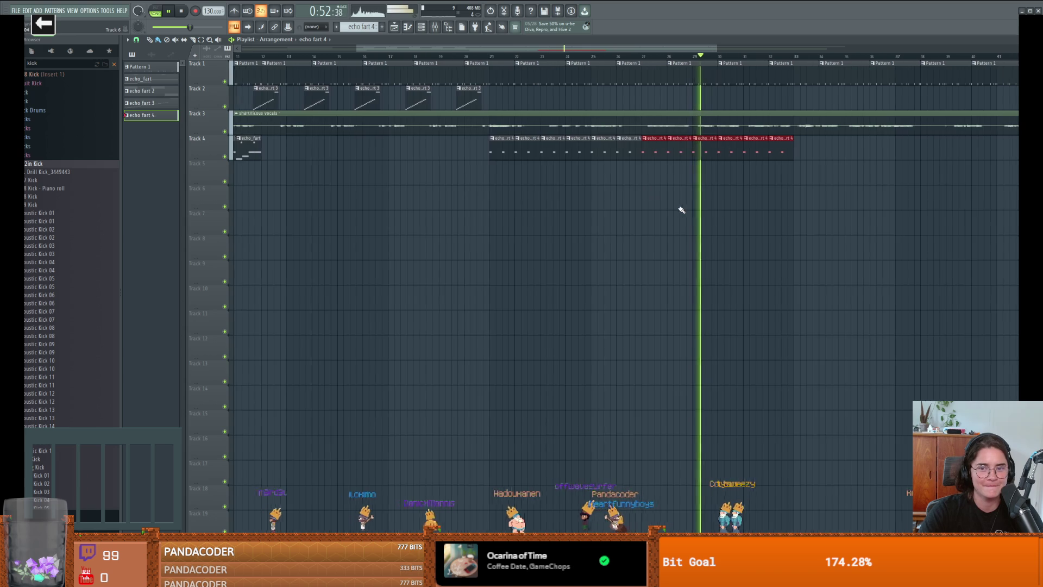
scroll(618, 50, right, 5)
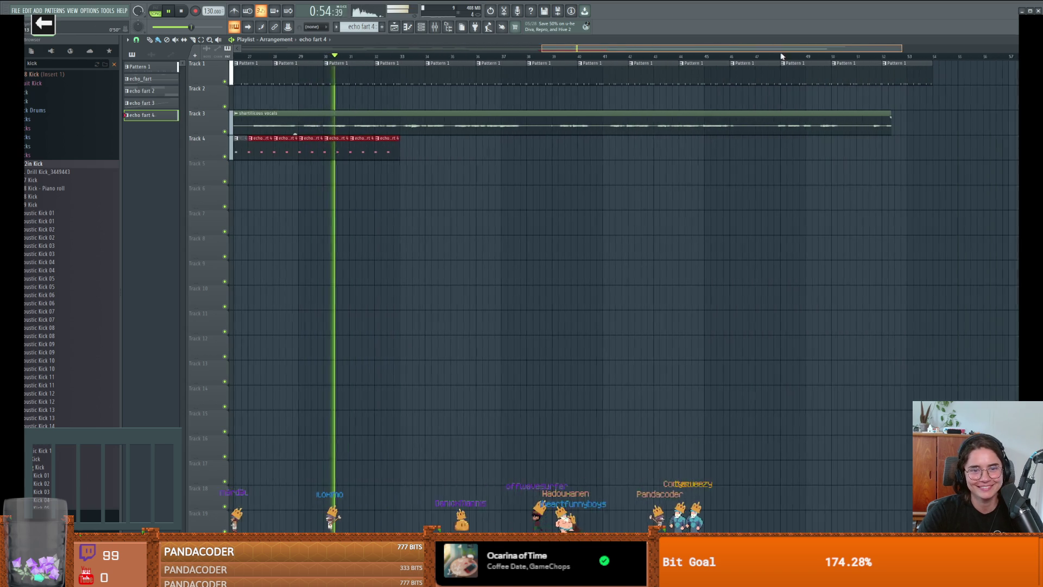
Extend the echo fart 4 clips further along Track 4 and delete the last Pattern 1 and echo fart 4 clips.
mouse_move(373, 157)
mouse_down()
mouse_move(546, 149)
mouse_move(373, 152)
mouse_move(456, 146)
mouse_move(841, 146)
mouse_up()
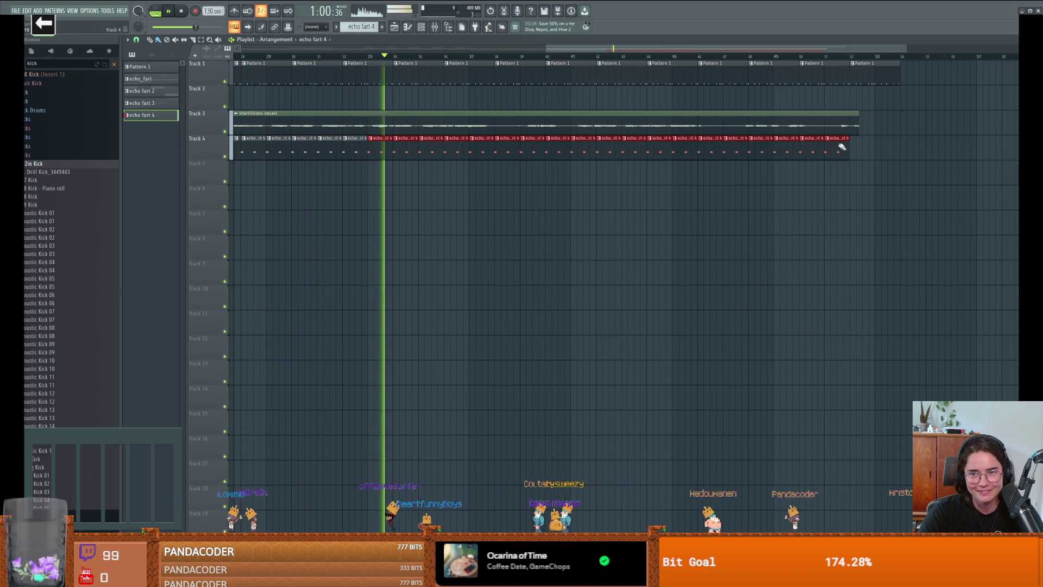
right_click(890, 74)
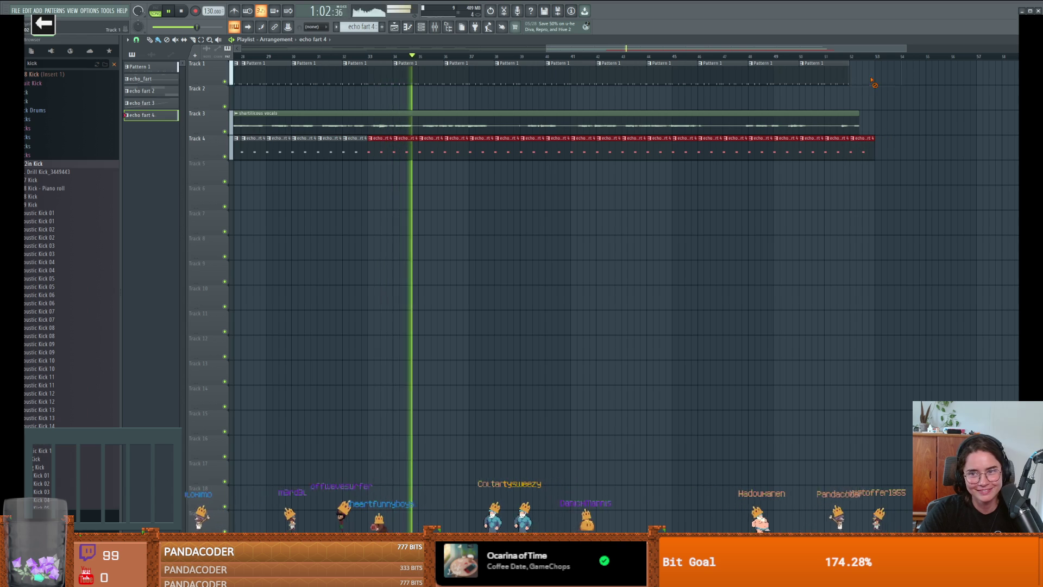
right_click(862, 146)
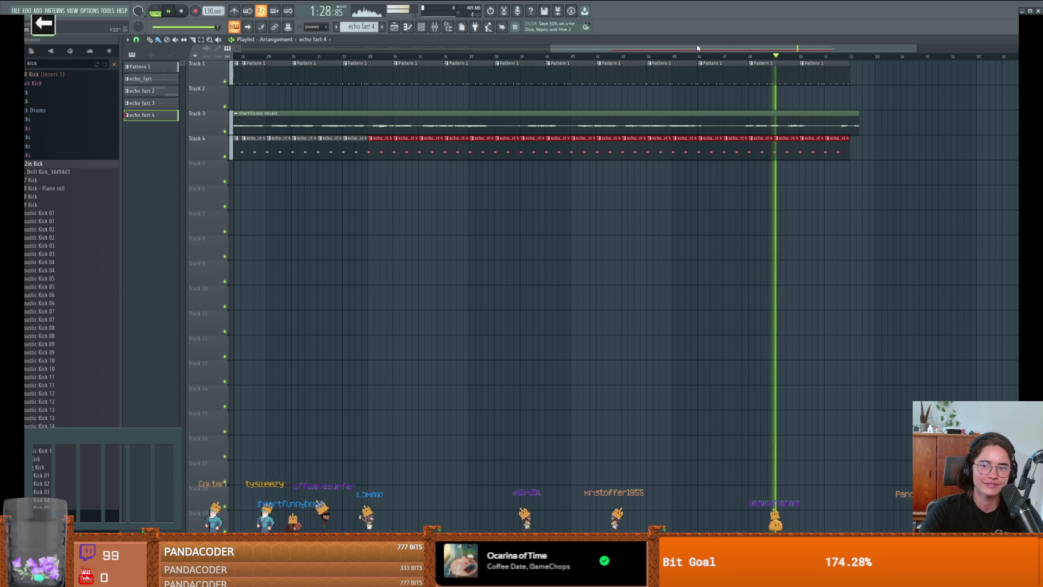
scroll(645, 121, up, 1)
drag(650, 56, 473, 65)
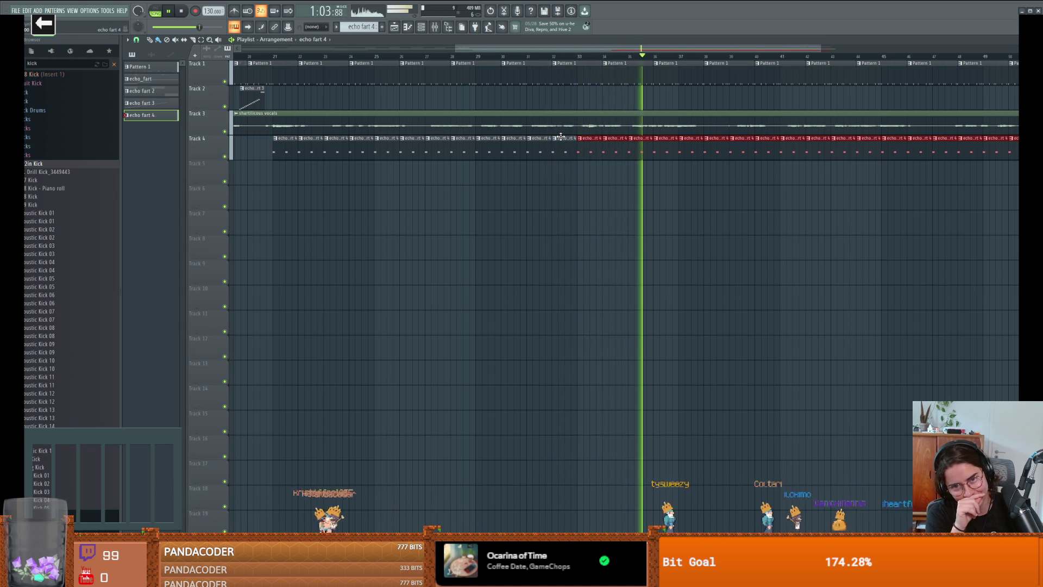
Delete the echo fart 4 clips from bar 33, shorten the vocals clip, and remove Pattern 1 clips from bars 33-50.
key(space)
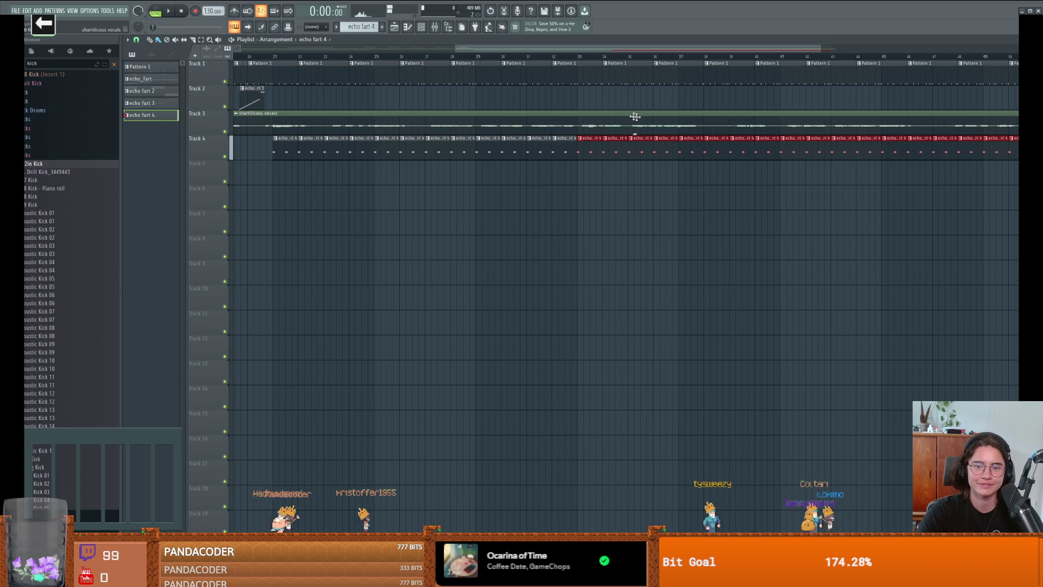
drag(578, 140, 1016, 145)
key(Delete)
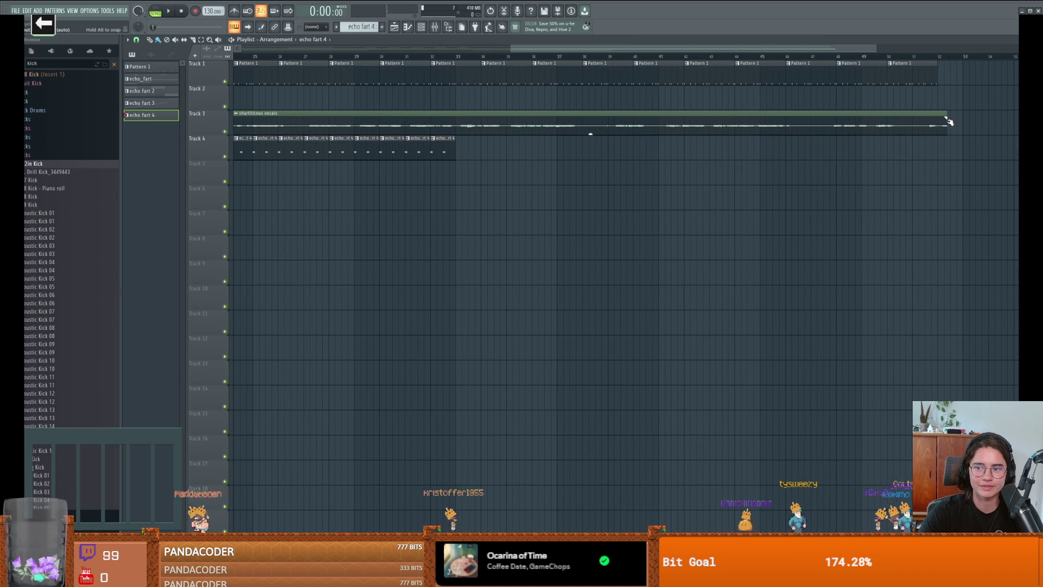
drag(946, 114, 456, 114)
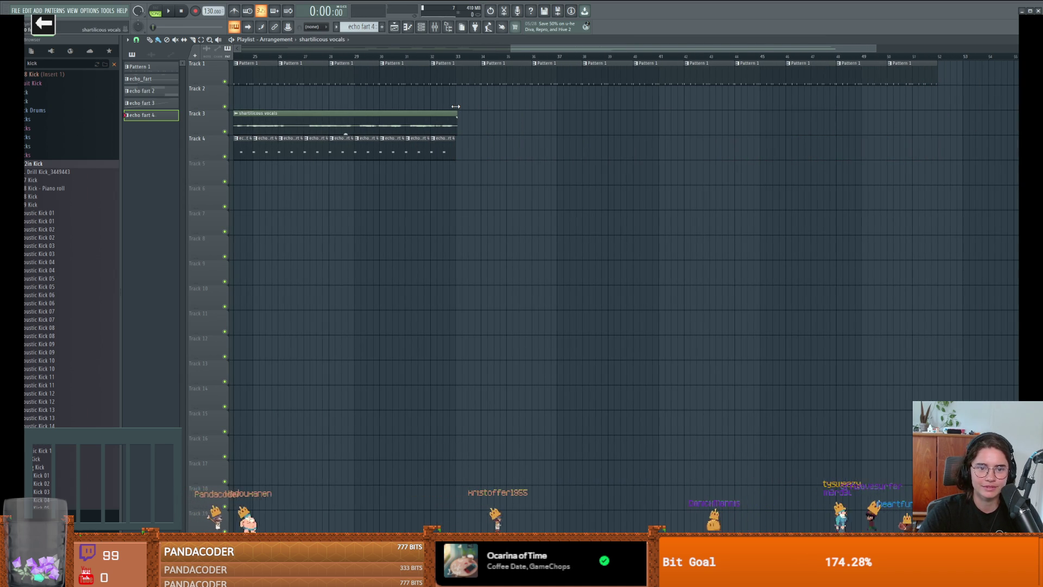
drag(943, 66, 439, 65)
Add a Pattern 1 clip at bar 32, then trim vocals, echo fart 4 and Pattern 1 clips to end around bar 27.
scroll(491, 100, left, 3)
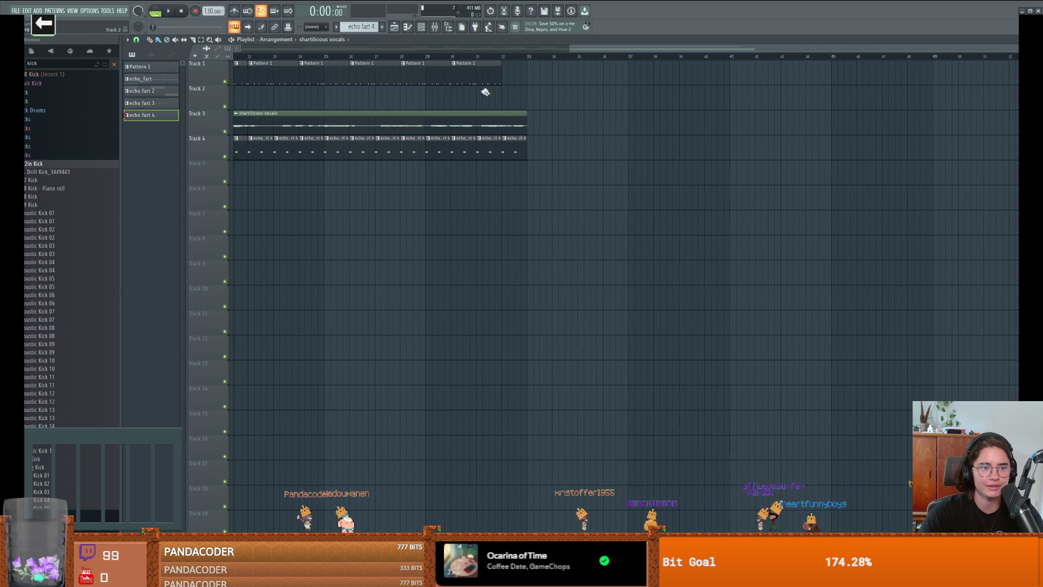
click(498, 82)
click(529, 76)
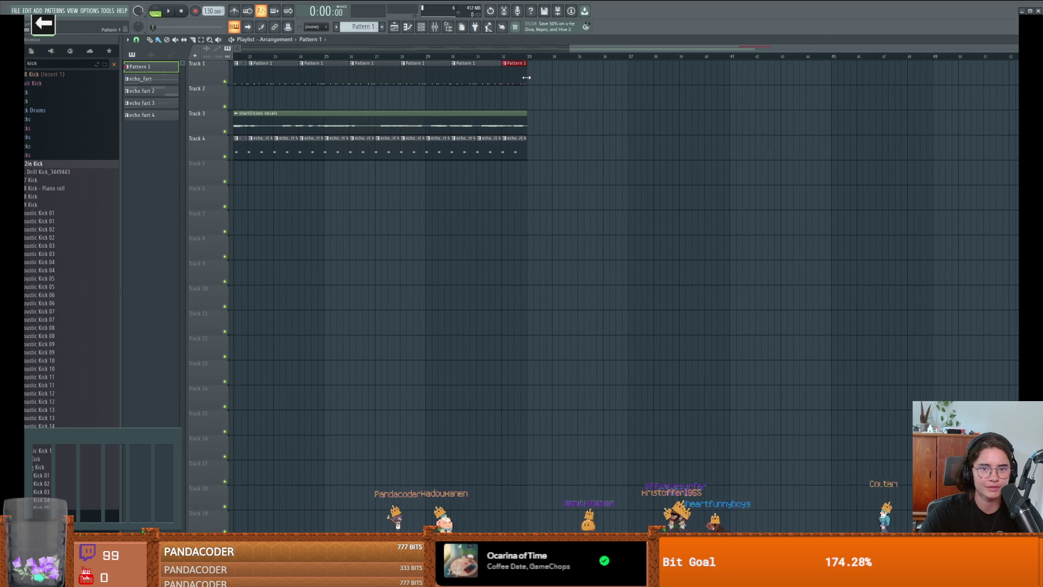
key(space)
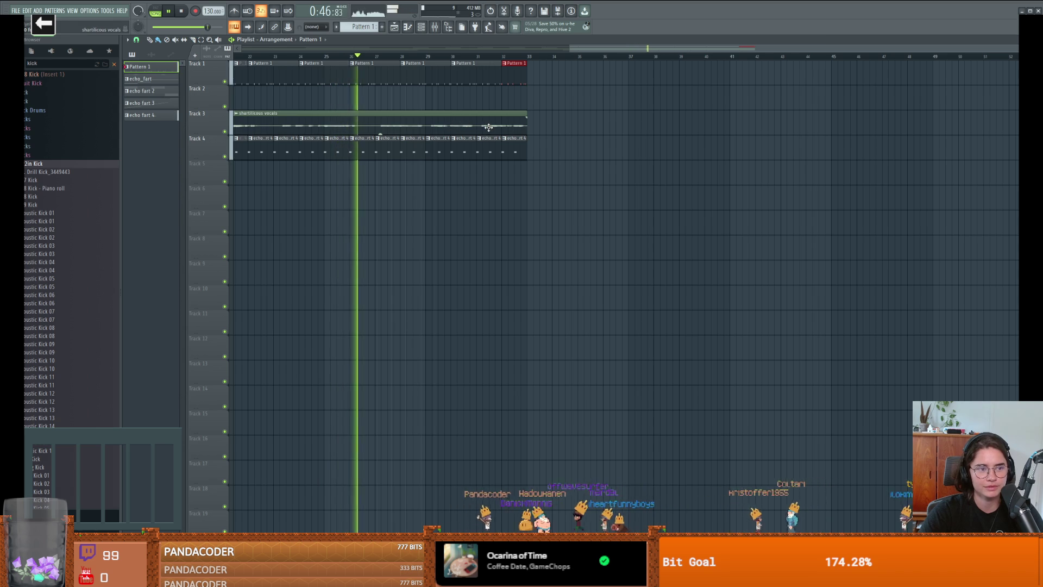
key(space)
drag(528, 125, 381, 122)
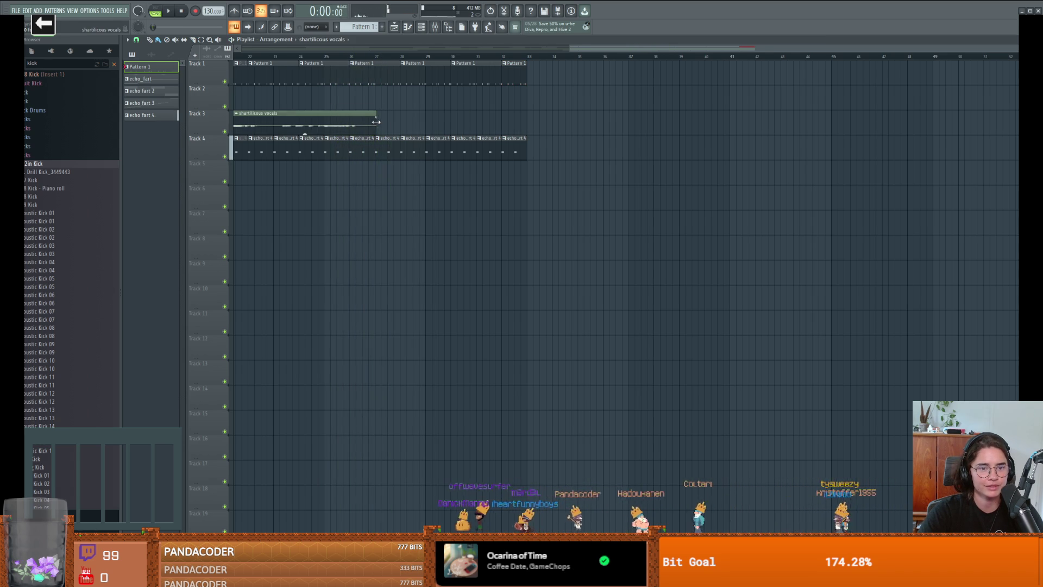
drag(526, 146, 416, 143)
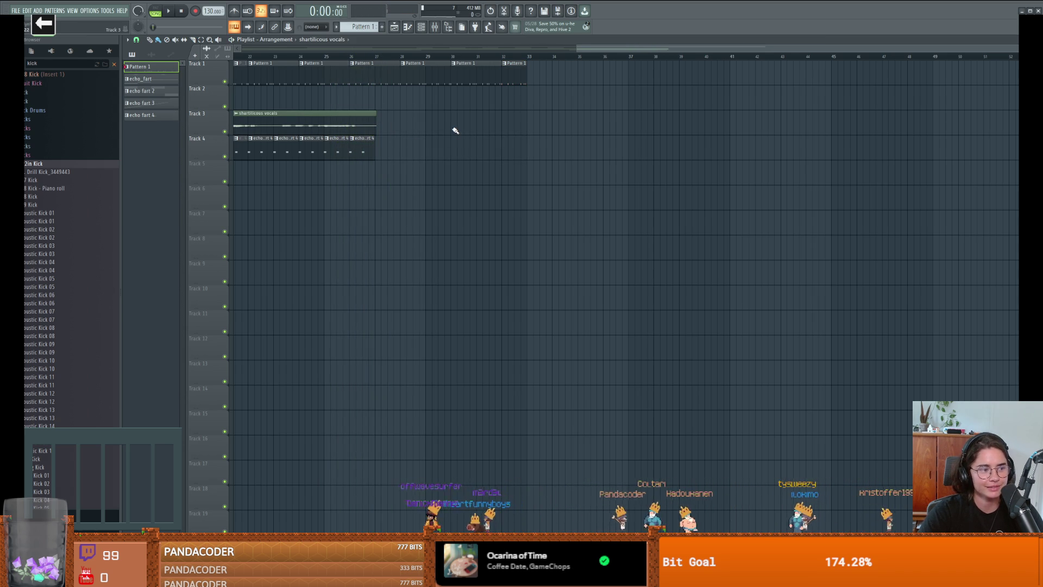
mouse_move(526, 74)
mouse_down()
mouse_move(397, 74)
mouse_move(540, 74)
mouse_move(375, 76)
mouse_up()
Create a new Pattern 6 named echo fart 5.
scroll(391, 120, left, 2)
click(382, 27)
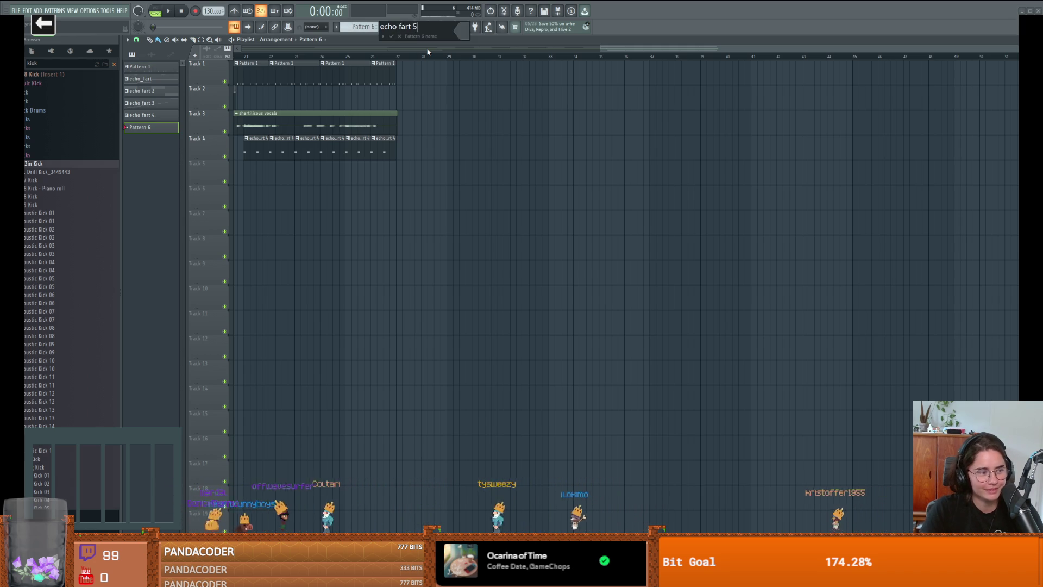
key(Return)
Place a G4 note at the start of echo fart 5, then switch to Streamer.bot.
click(407, 27)
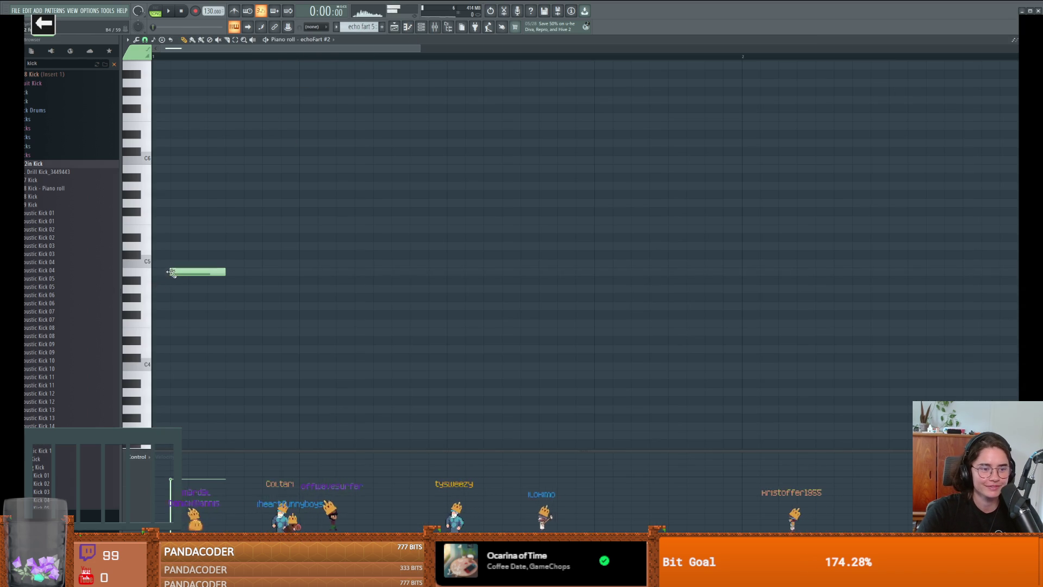
drag(193, 273, 176, 308)
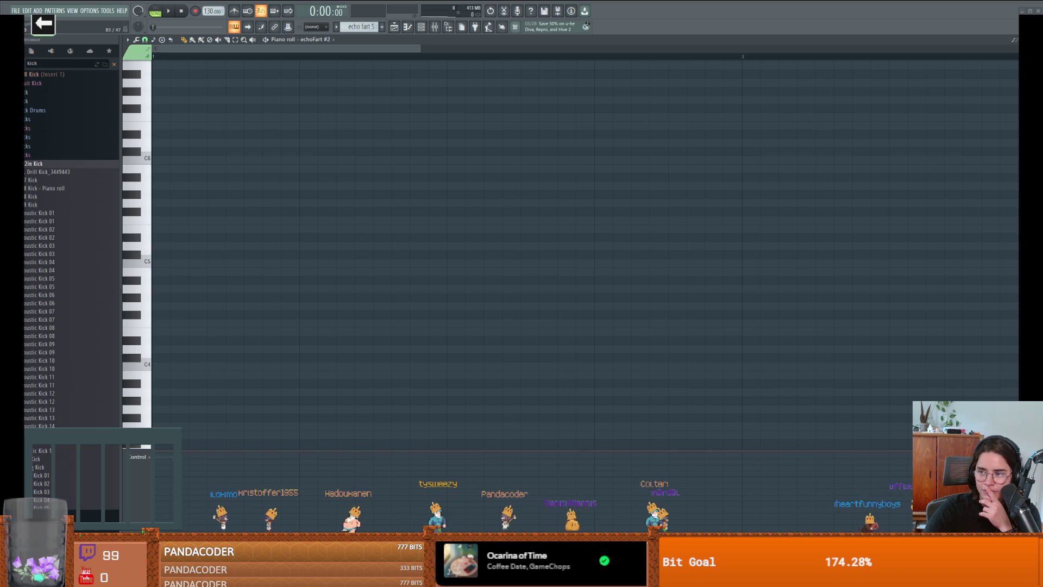
key(alt+Tab)
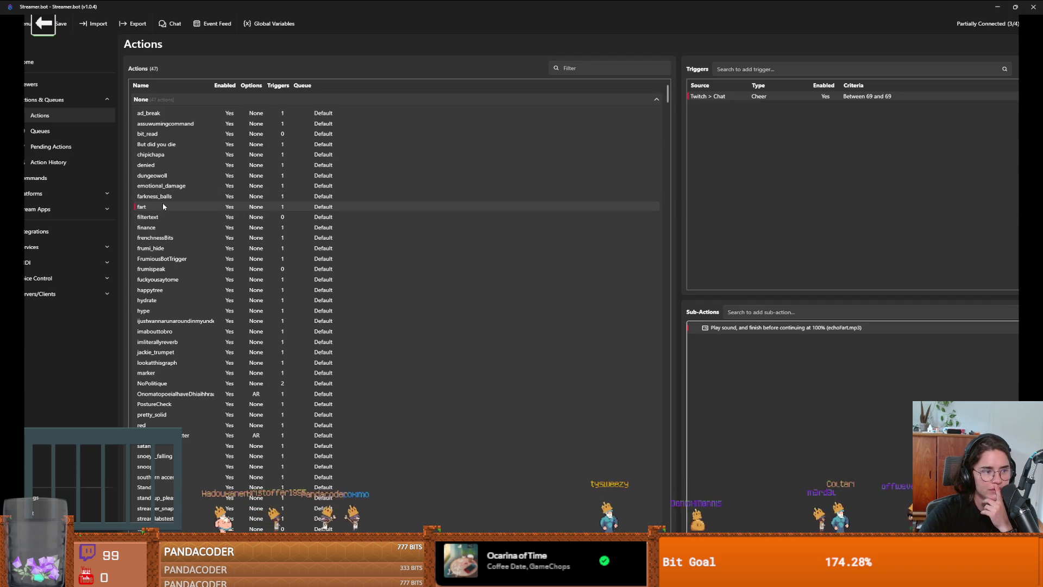
Test-fire the fart action's Cheer trigger to hear echofart.mp3, then minimize Streamer.bot.
scroll(163, 206, down, 2)
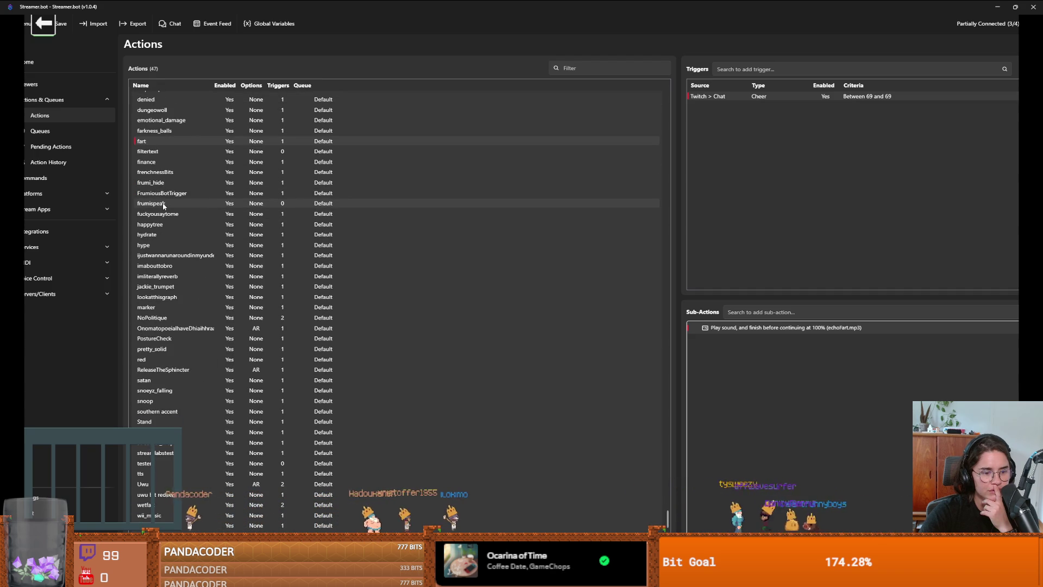
click(158, 503)
right_click(879, 99)
click(880, 103)
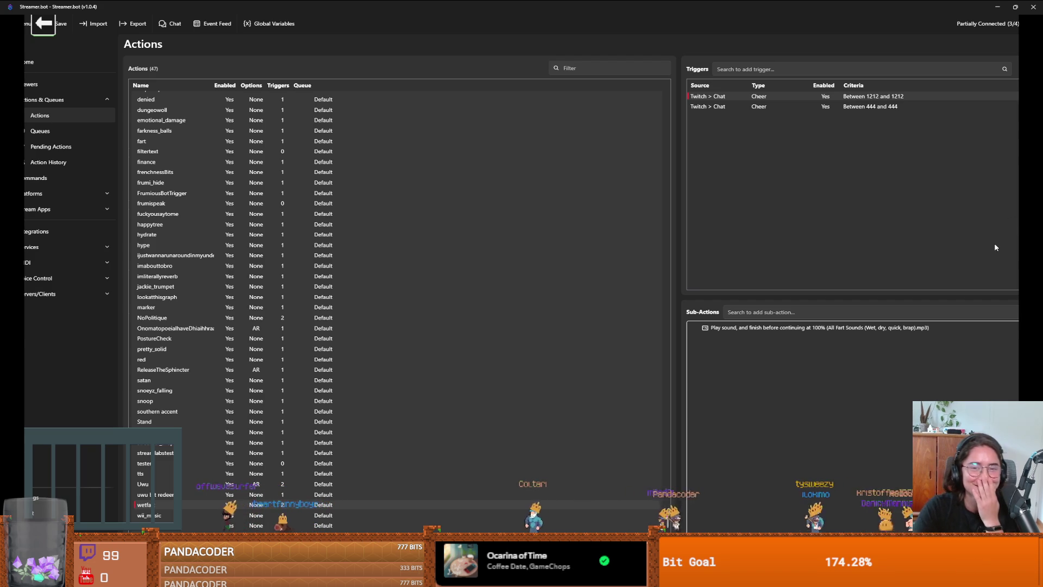
scroll(407, 300, up, 2)
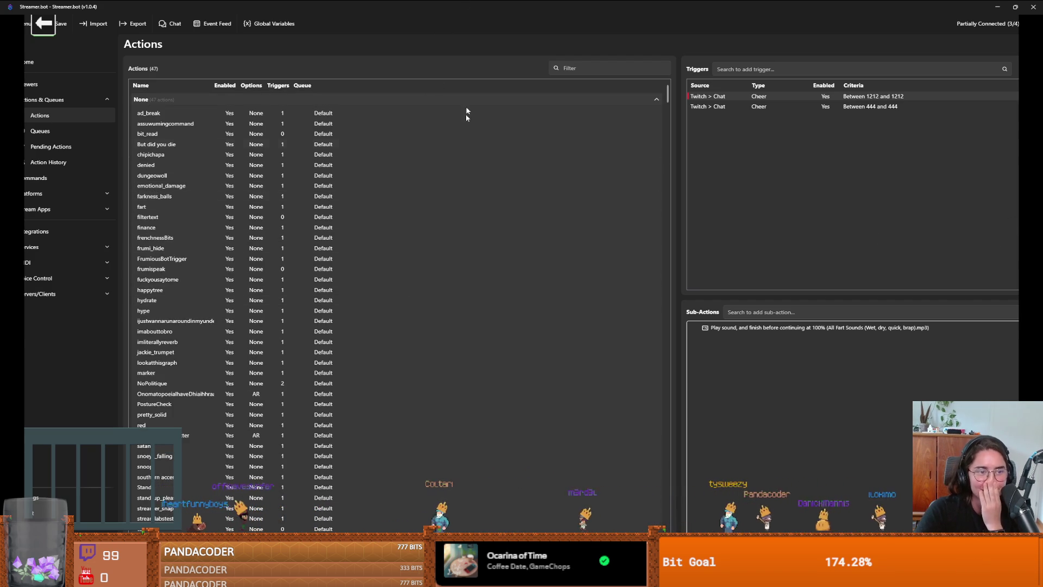
click(998, 7)
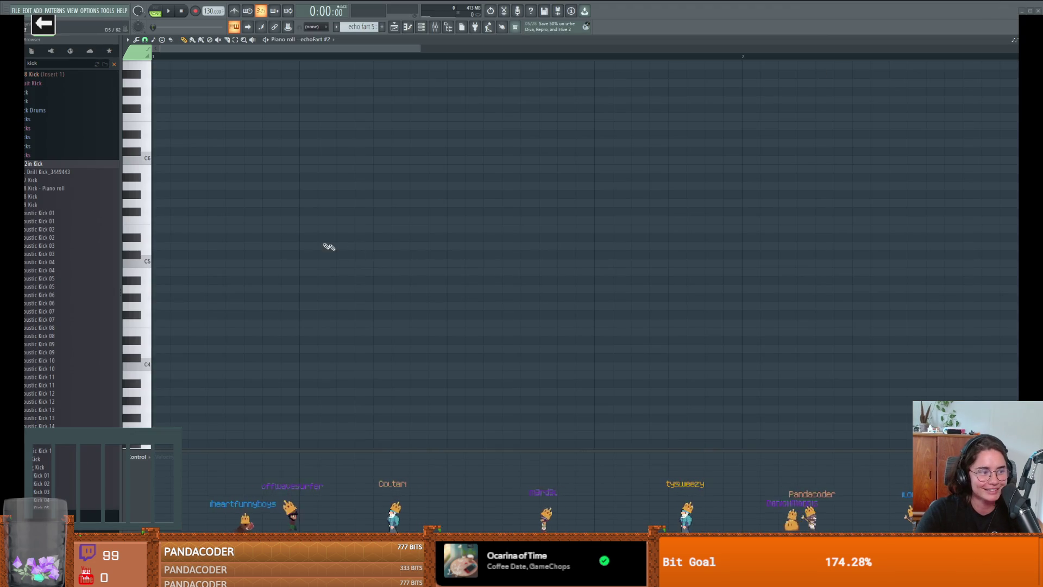
Add a high first note to echo fart 5, remove a stray D6 note, and play it back.
scroll(241, 207, up, 1)
click(189, 177)
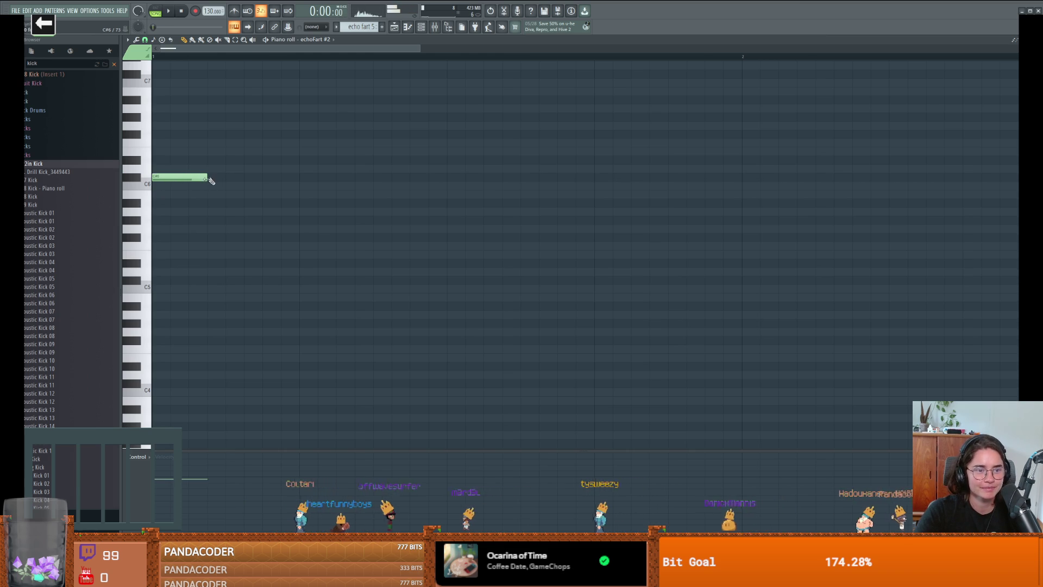
click(297, 169)
right_click(325, 169)
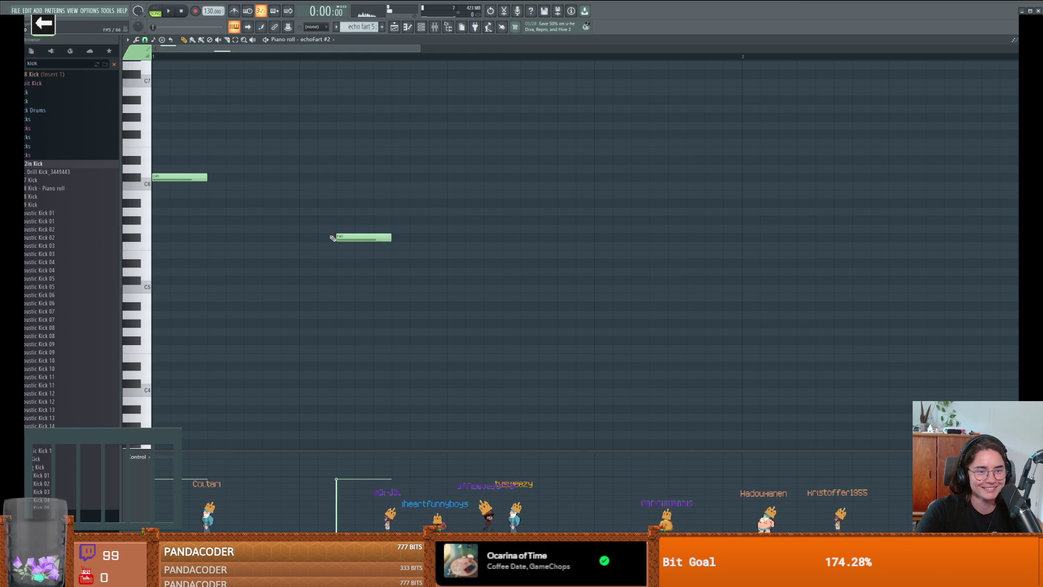
key(space)
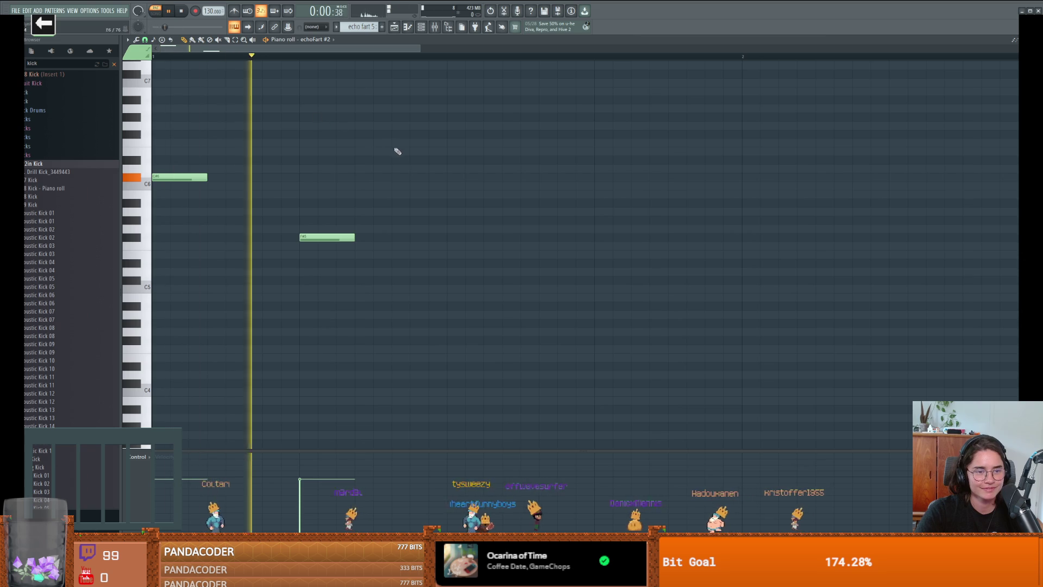
key(space)
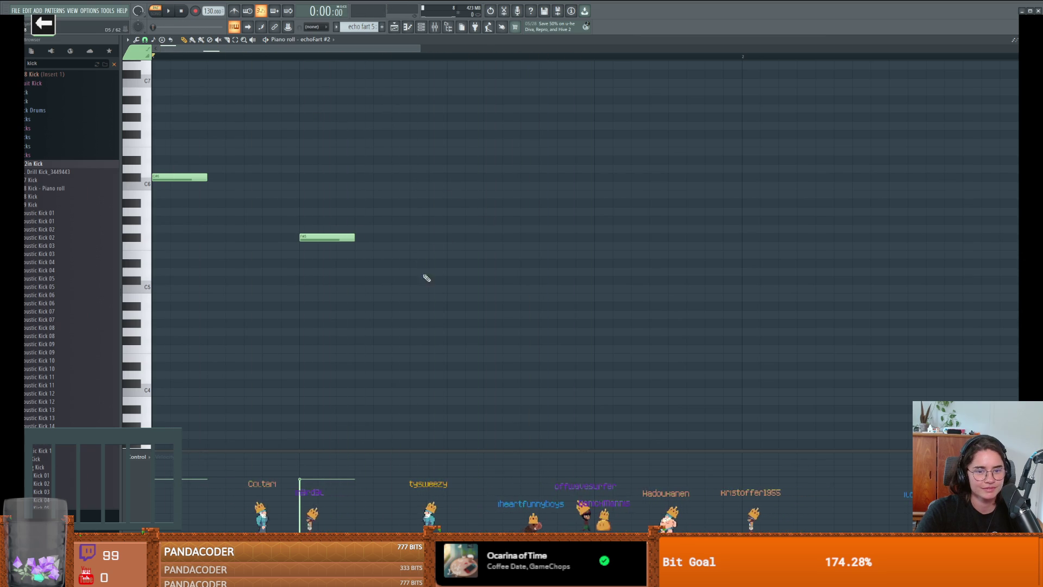
key(space)
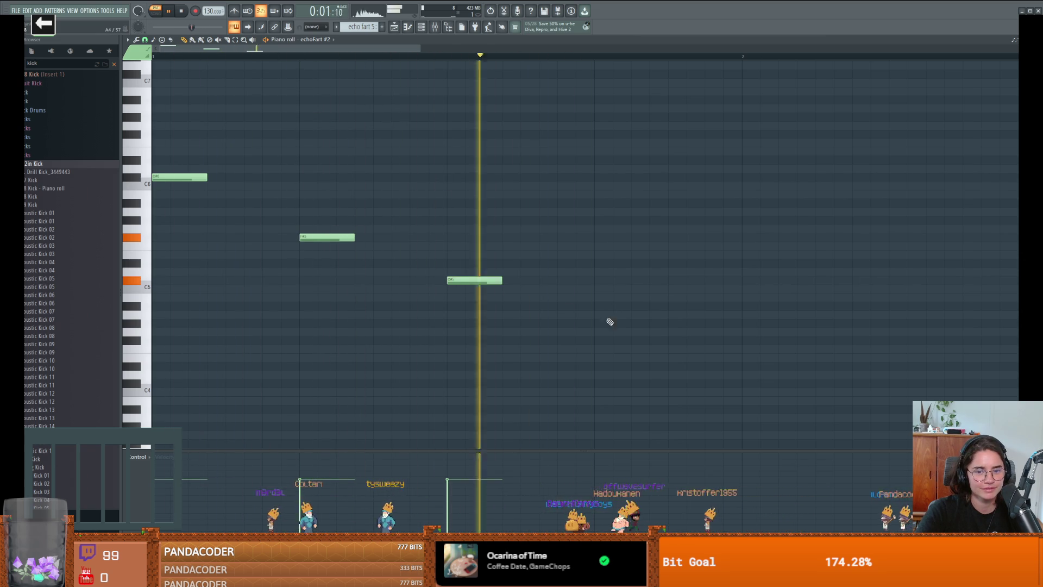
Add lower third and fourth notes further along and audition the pattern.
click(602, 324)
scroll(657, 342, right, 4)
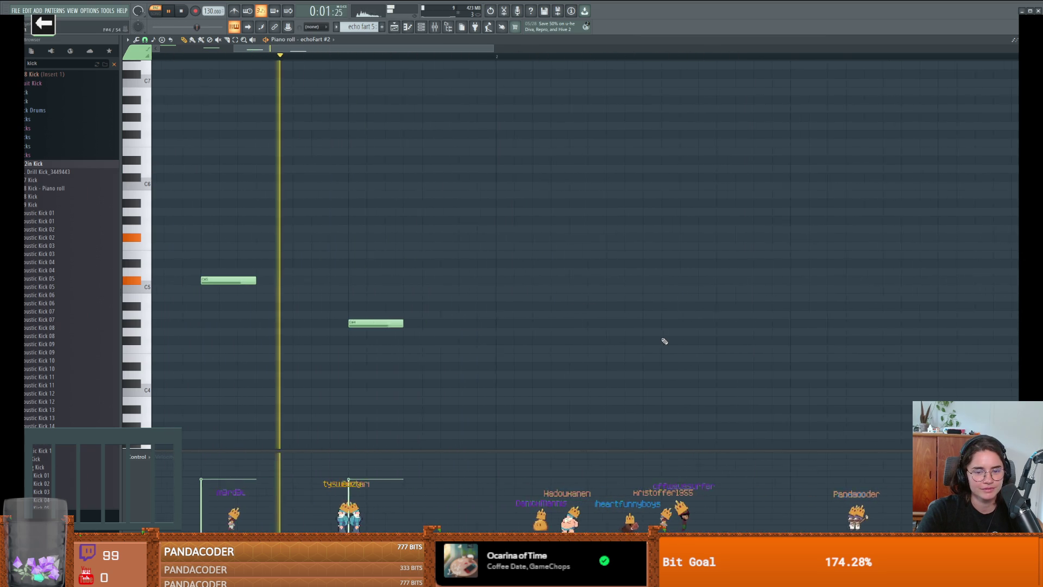
click(499, 369)
key(space)
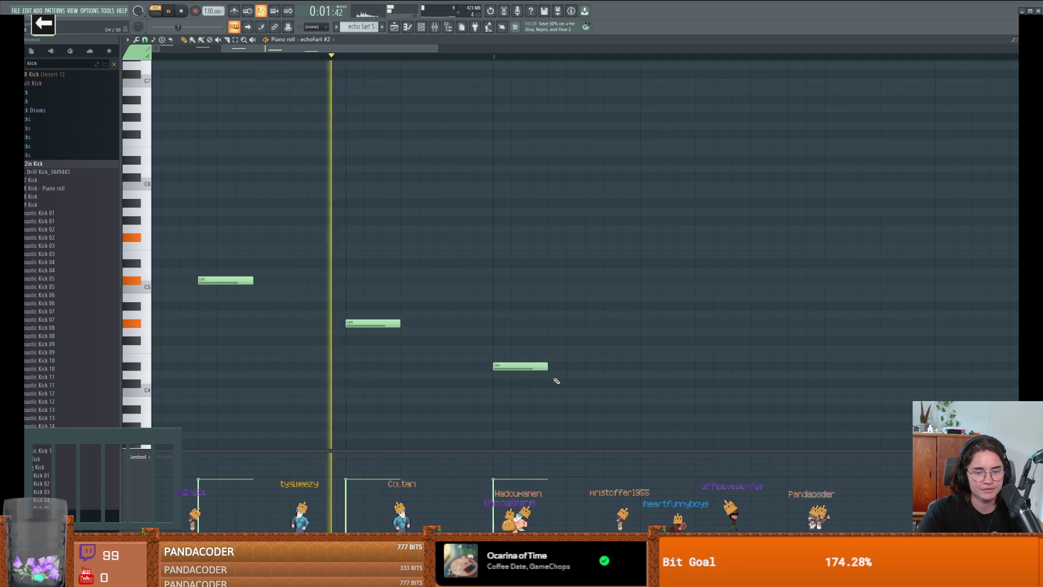
scroll(554, 380, right, 3)
scroll(557, 379, down, 3)
scroll(523, 309, down, 1)
key(space)
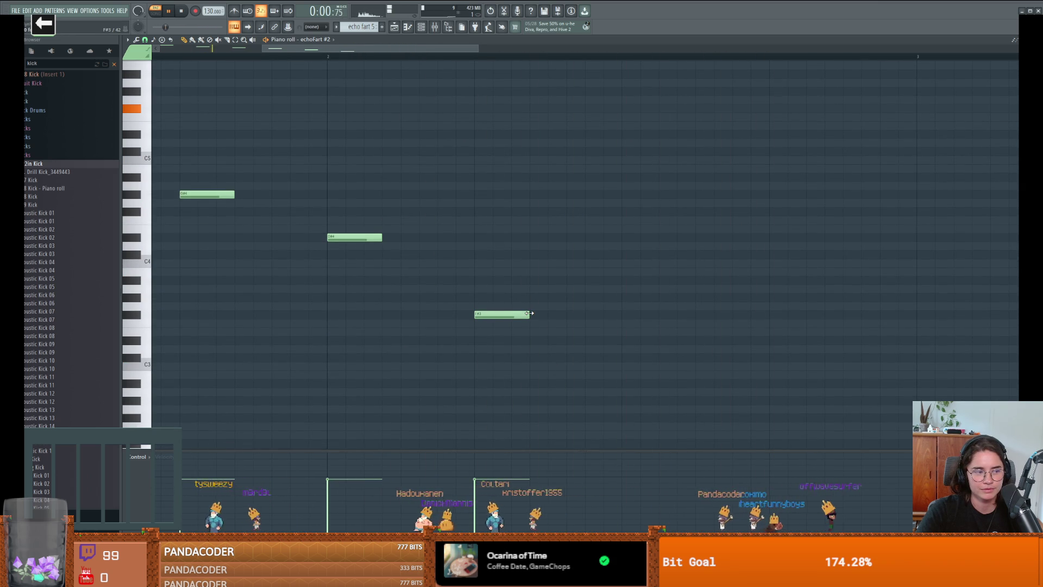
Replace the F#3 note with a lower long held final note, then place echo fart 5 on Track 5 at bar 27.
click(630, 315)
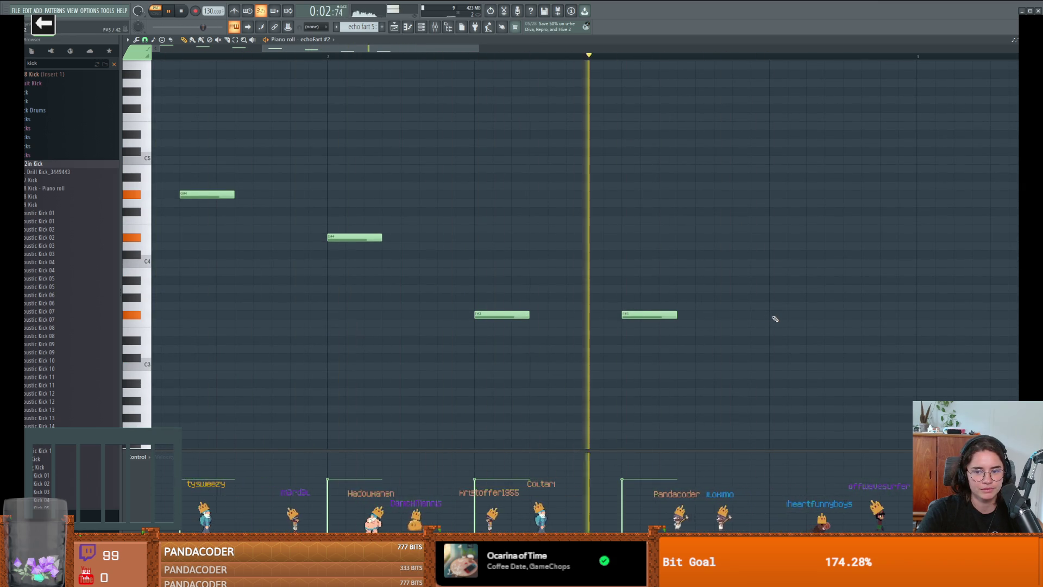
scroll(772, 321, down, 3)
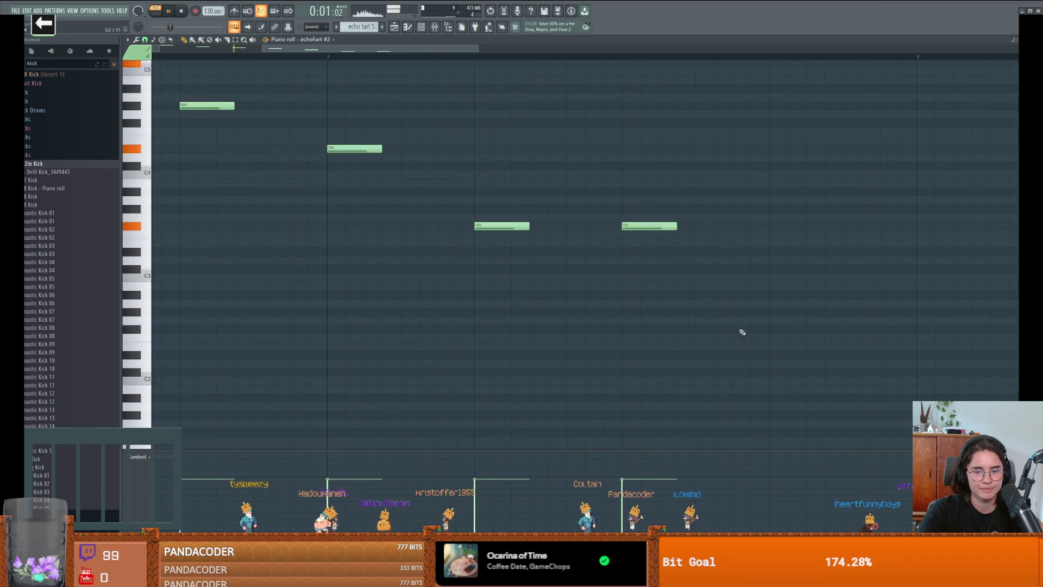
click(640, 340)
right_click(649, 213)
drag(676, 340, 917, 340)
key(space)
click(408, 27)
click(401, 164)
Play the arrangement to hear the echo fart 5 clip after the vocals end at bar 27.
scroll(426, 174, left, 3)
scroll(426, 171, left, 5)
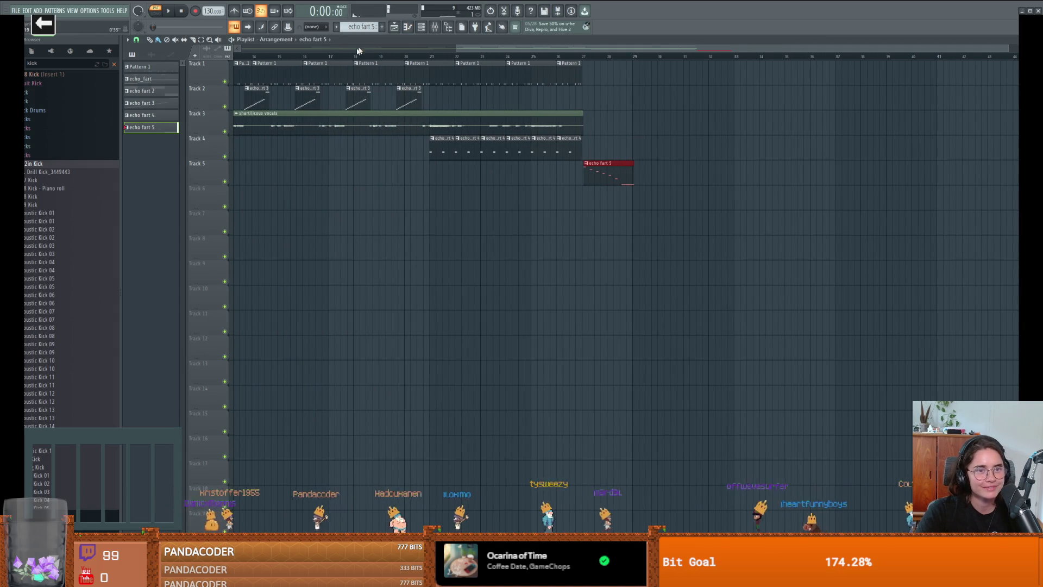
key(space)
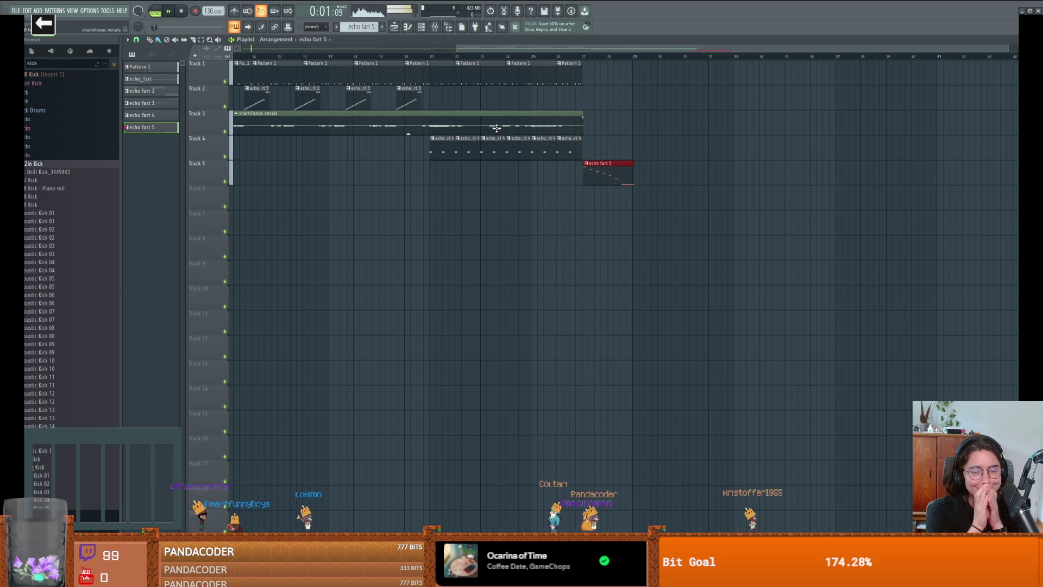
drag(554, 47, 91, 51)
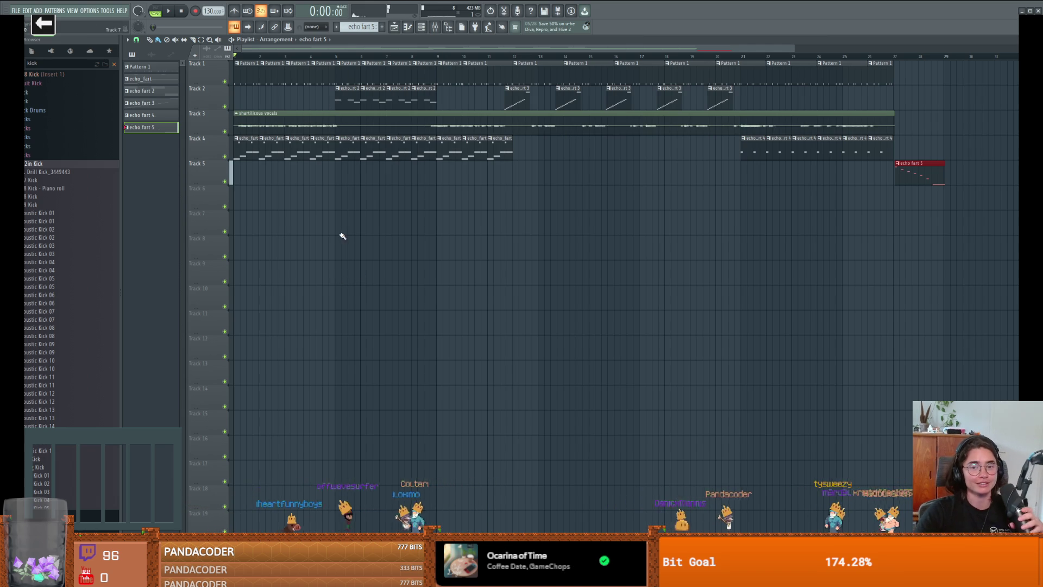
Save the arrangement as the new project Shartilicious.flp, dismissing the Vintage Chorus trial-plugin warning.
key(ctrl+s)
text(Shartlicous)
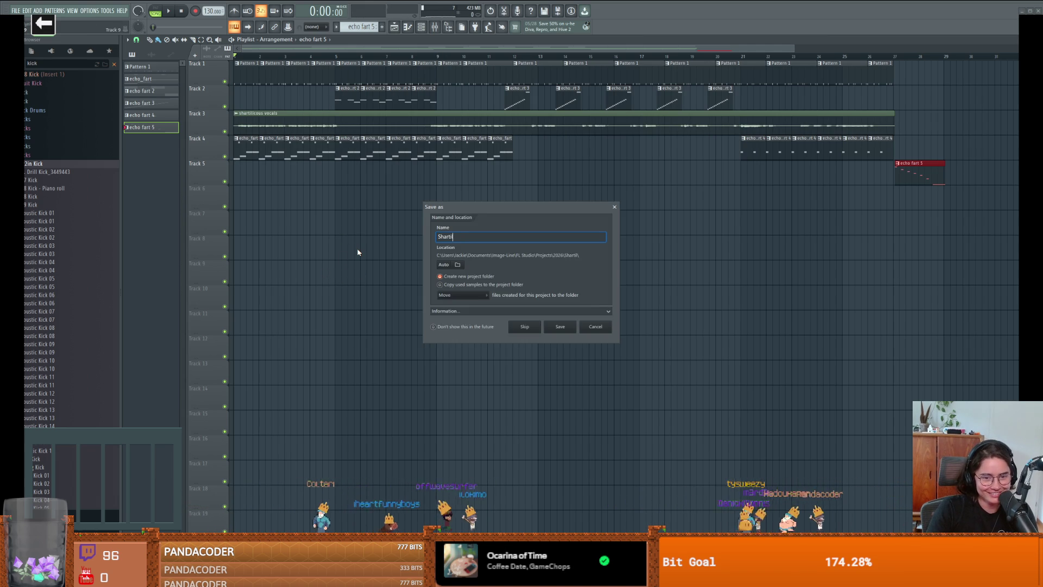
key(Return)
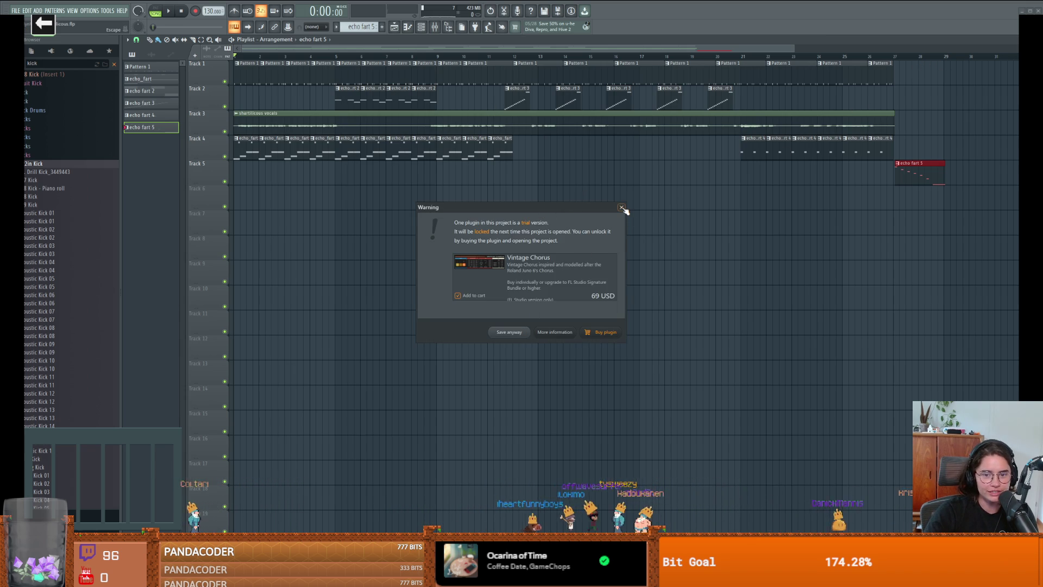
click(622, 209)
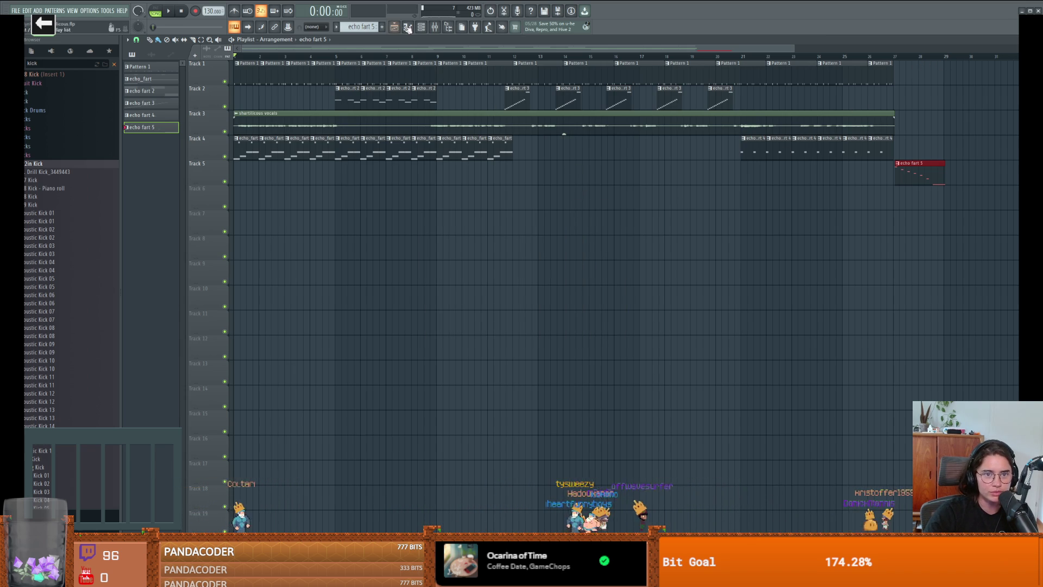
Delete the 3106 Trumpet channel from the channel rack.
key(F6)
click(395, 356)
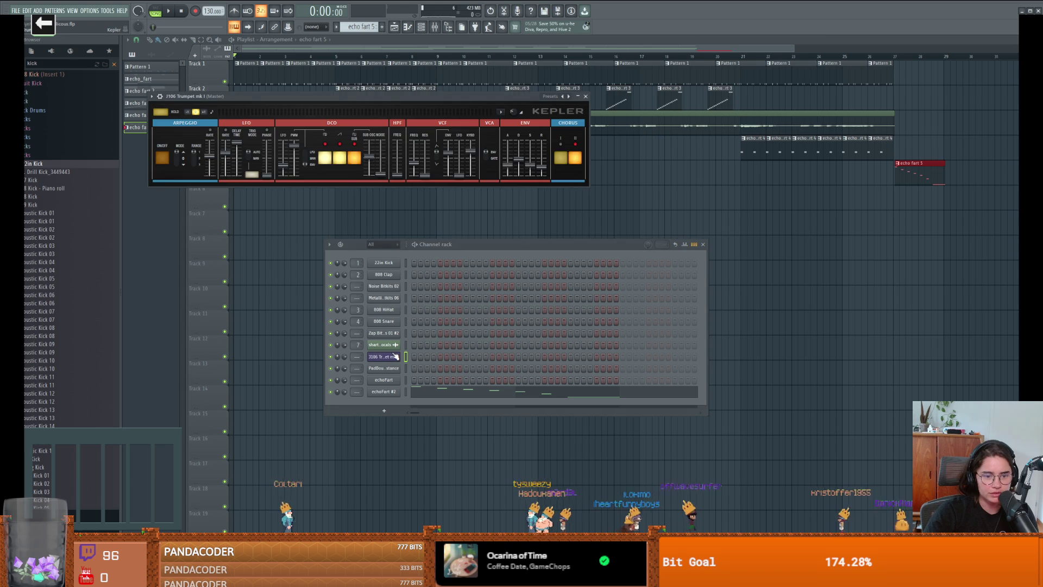
right_click(400, 355)
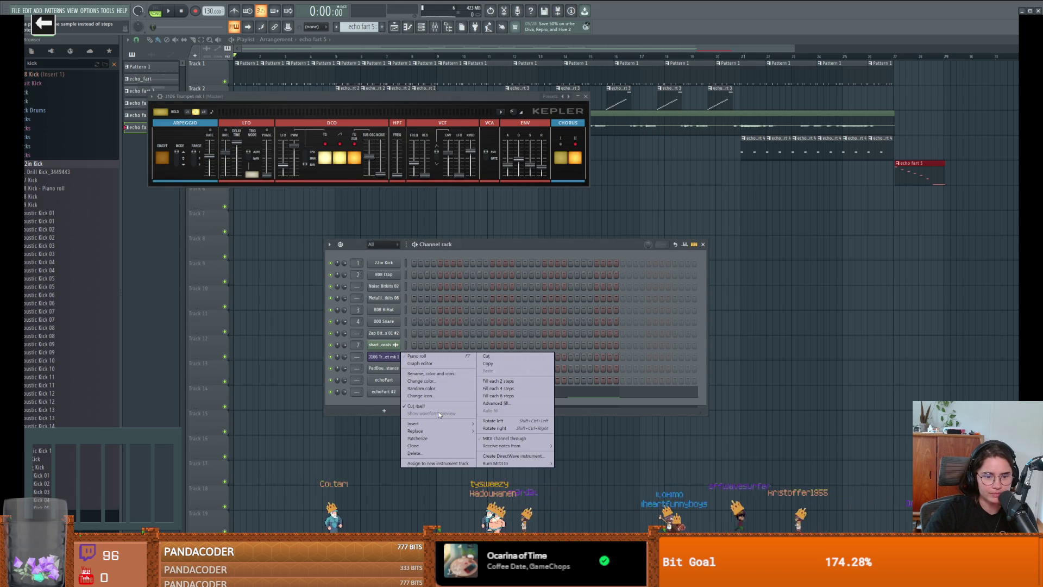
click(422, 454)
click(549, 298)
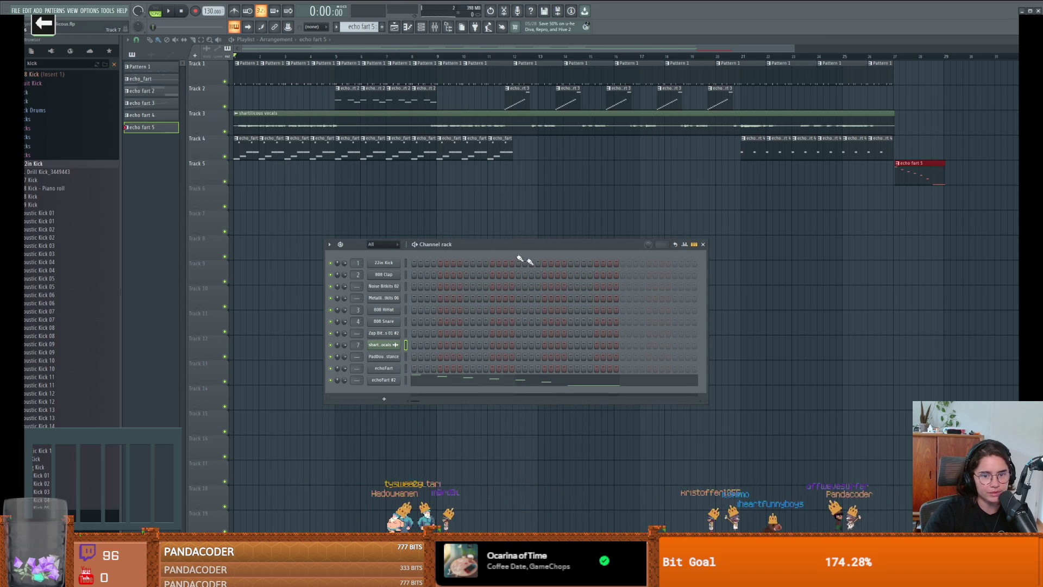
Save the project twice, saving anyway past the trial-plugin warning each time.
key(ctrl+s)
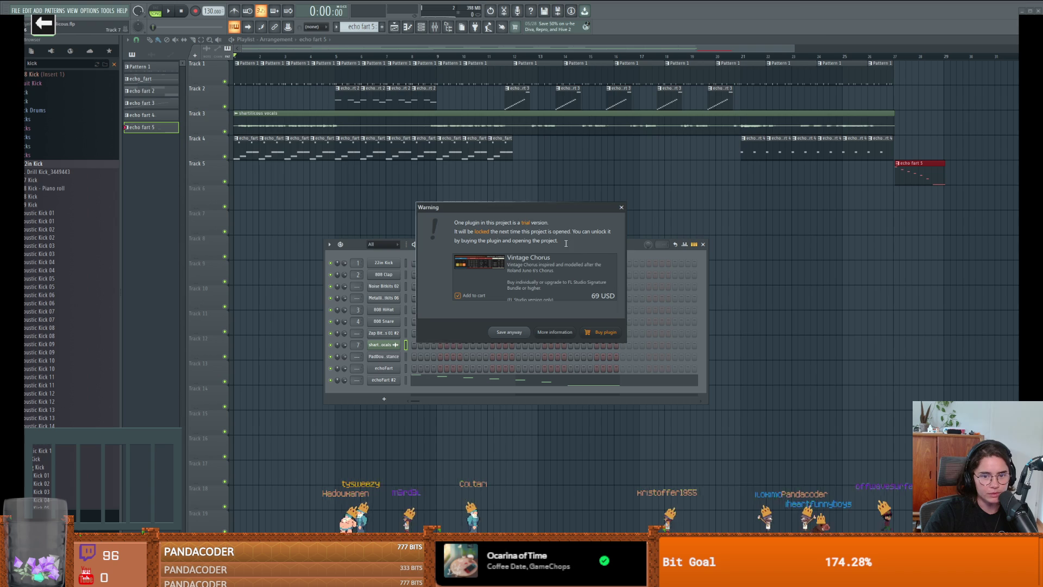
click(621, 207)
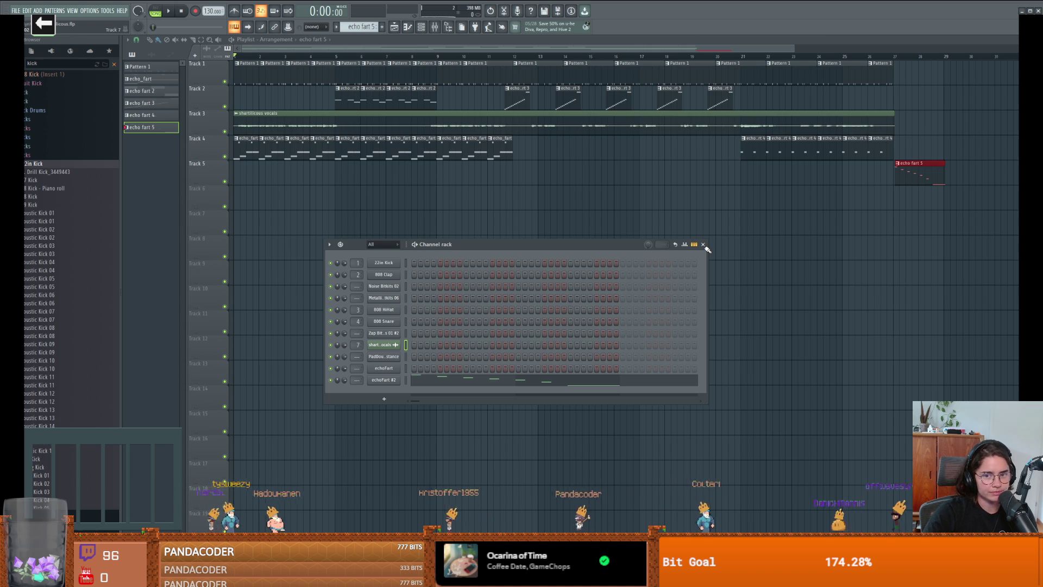
key(ctrl+s)
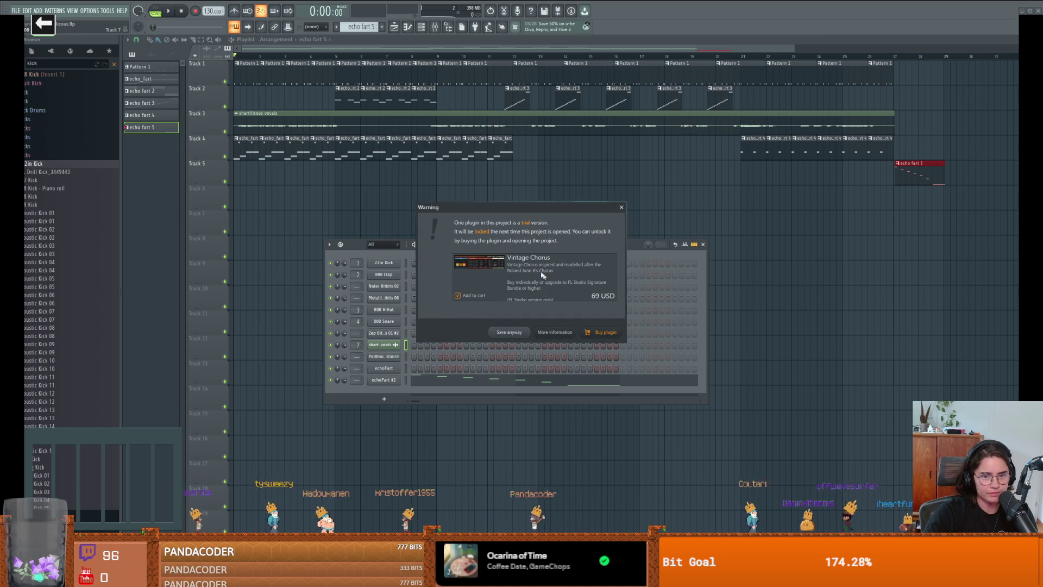
click(622, 207)
Inspect the Zap Bitkits, 808 Snare, 808 Clap, Noise and Metallic Bitkits, and PadDoubledistance channel settings.
click(384, 334)
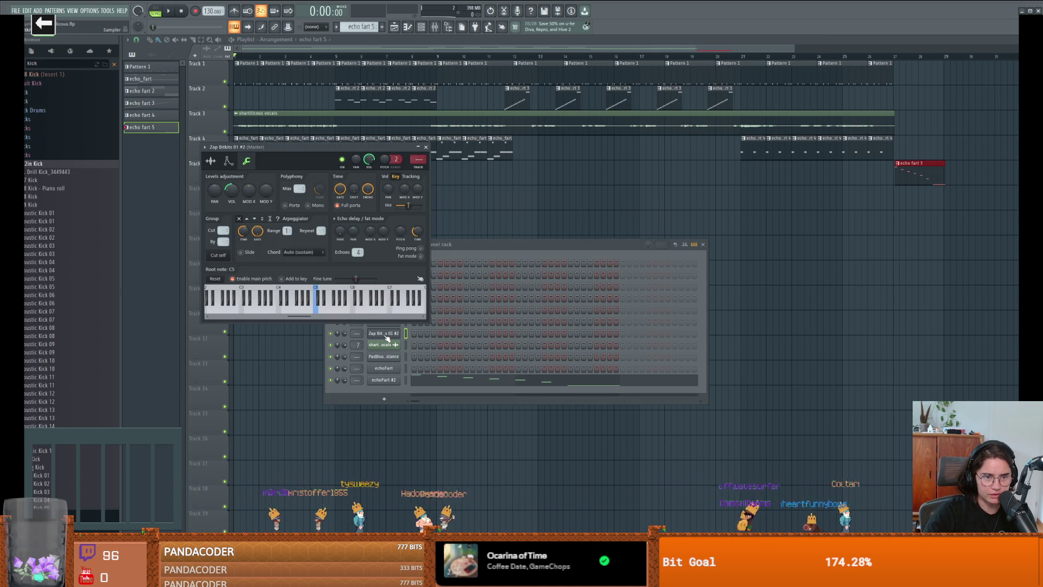
click(385, 324)
click(386, 323)
click(385, 324)
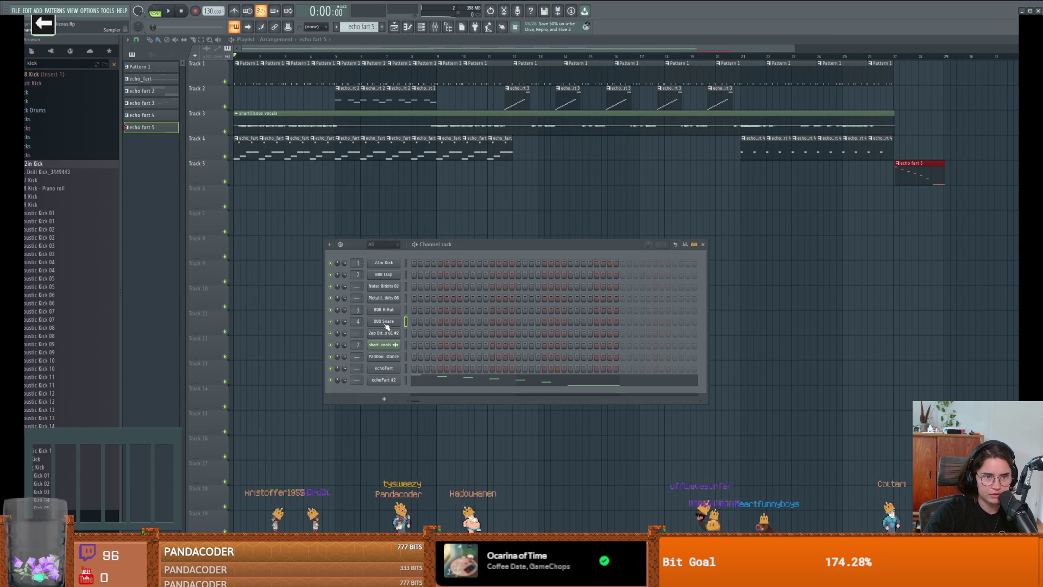
click(384, 276)
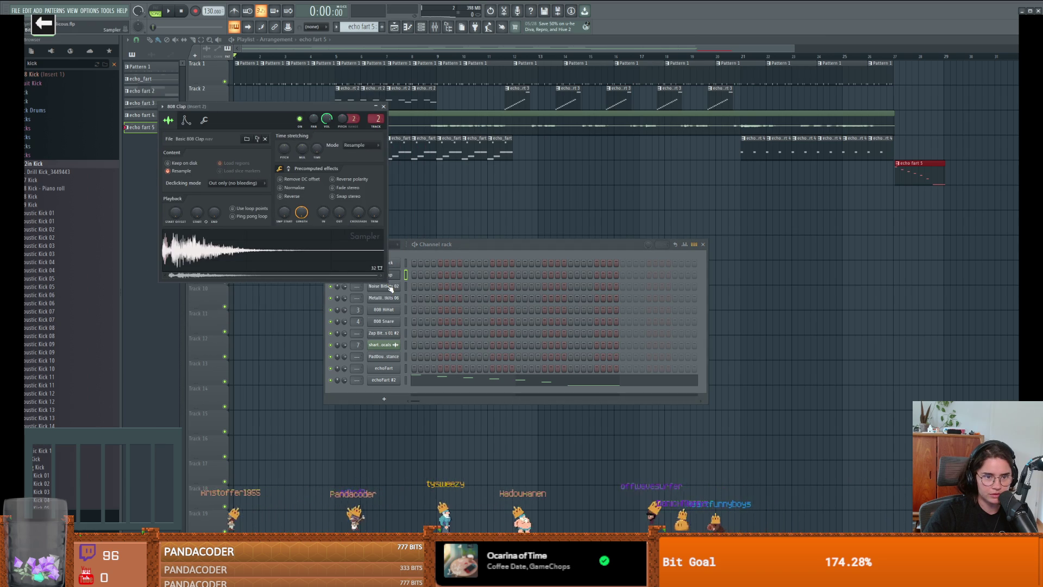
click(384, 286)
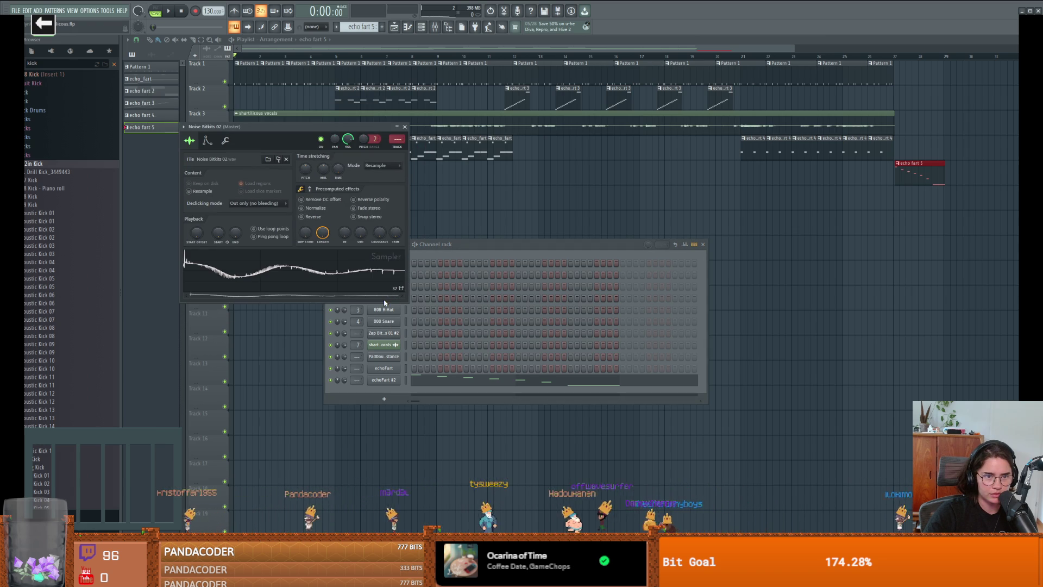
click(384, 303)
click(385, 300)
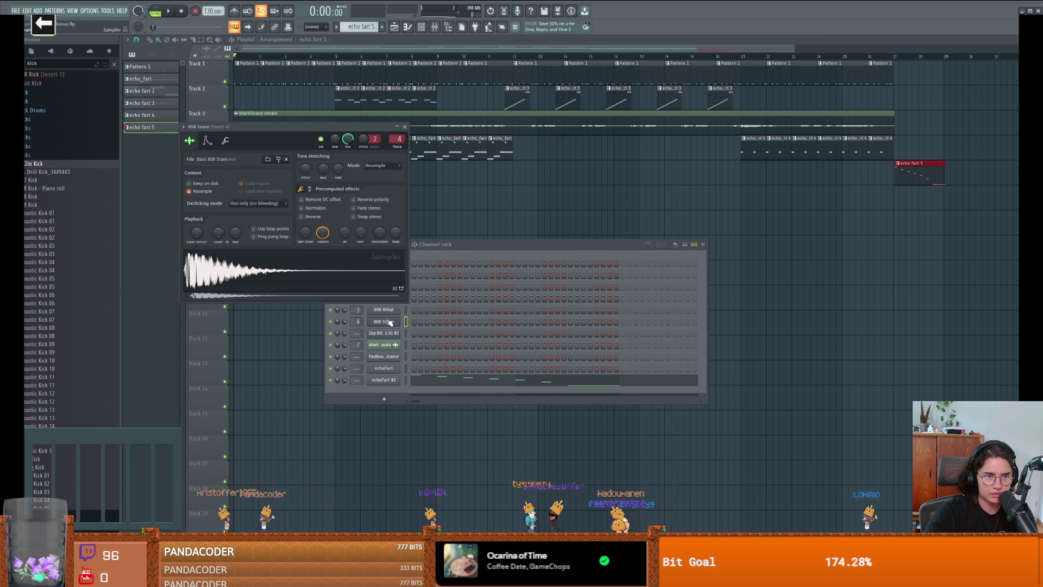
click(386, 357)
click(388, 357)
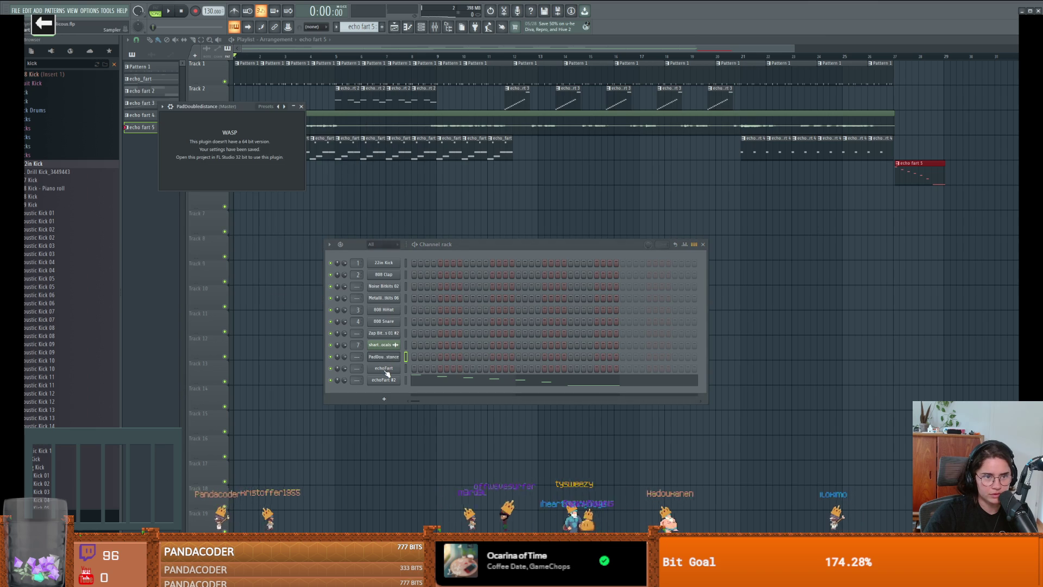
Delete the PadDoubledistance channel, then filter the rack to audio channels and back to all.
right_click(399, 356)
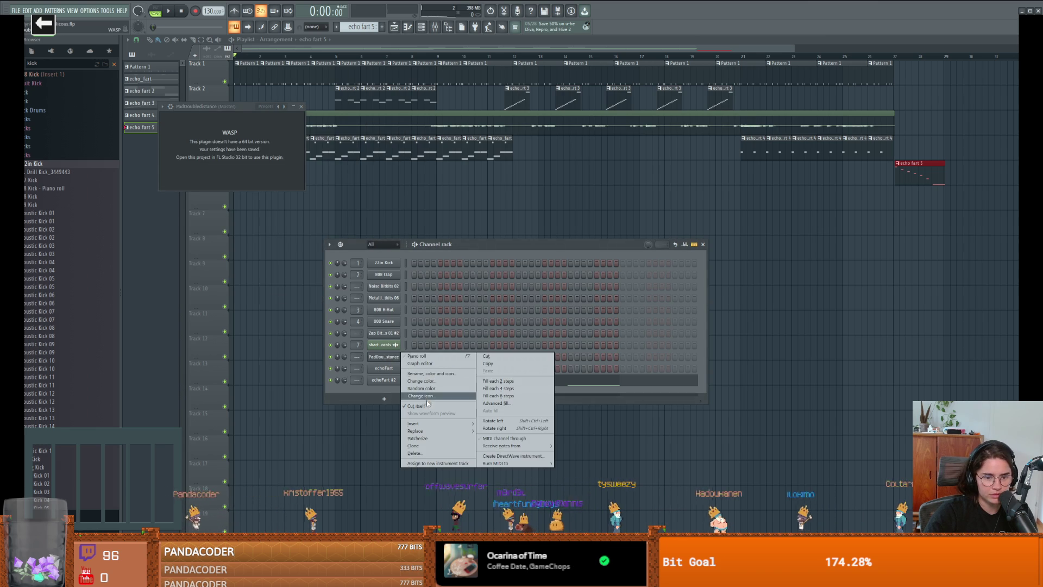
click(417, 454)
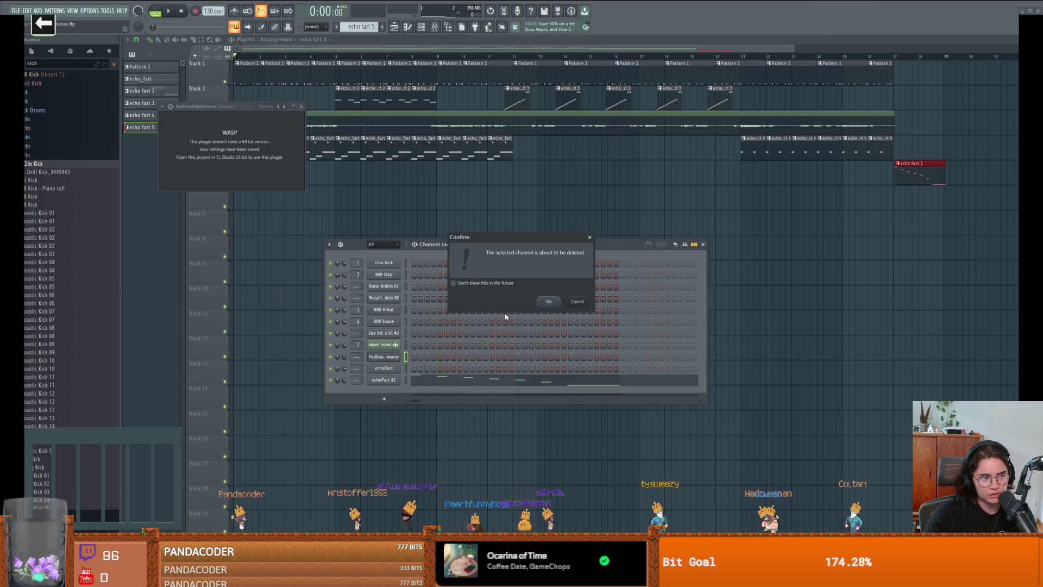
click(530, 293)
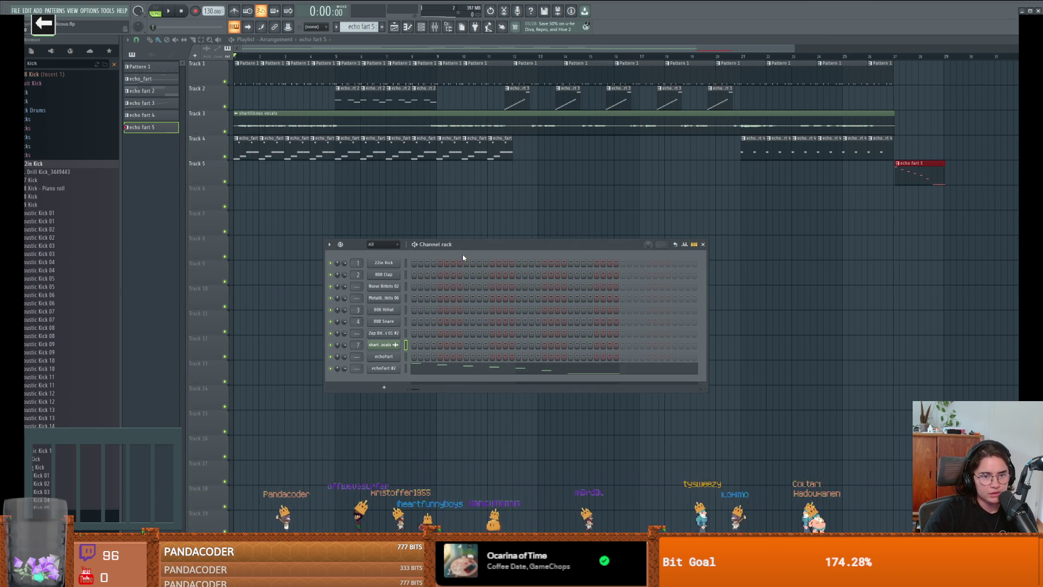
click(383, 244)
click(390, 251)
click(383, 244)
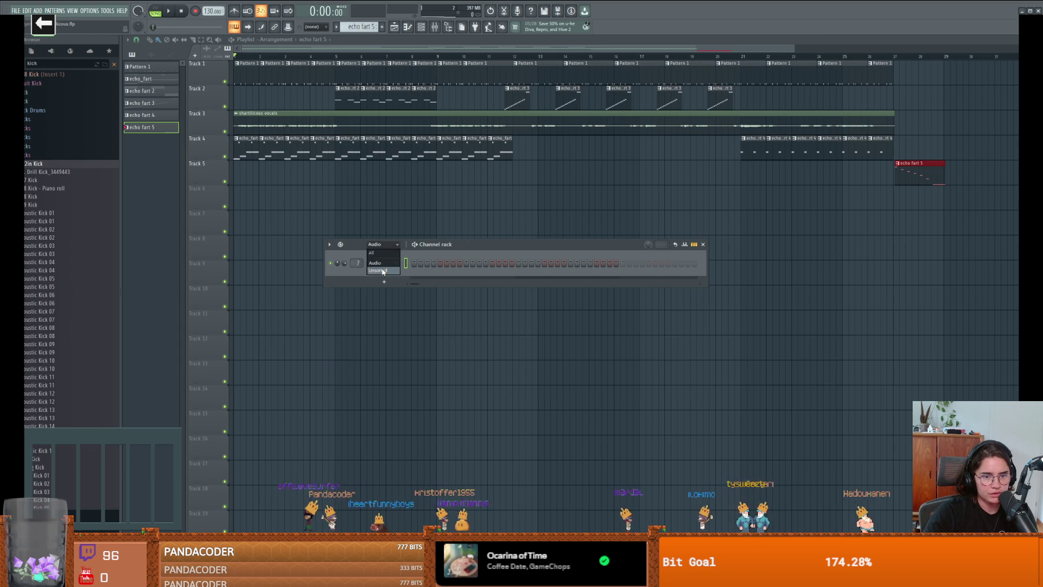
Show the mixer with Insert 7 selected and its Fruity Compressor open, closing Fruity Reverb 2.
click(383, 256)
click(434, 26)
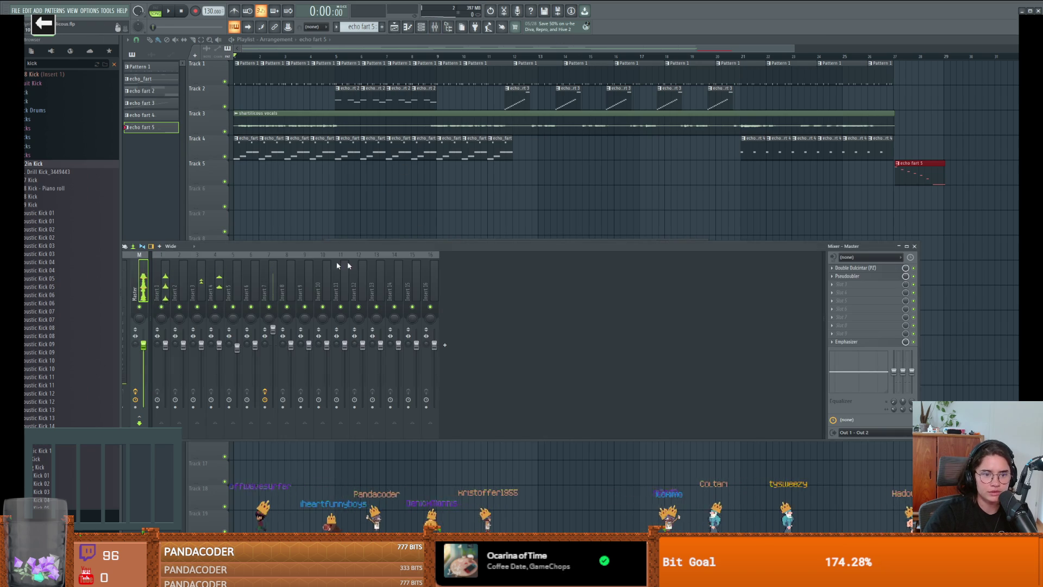
click(269, 307)
click(273, 296)
click(856, 276)
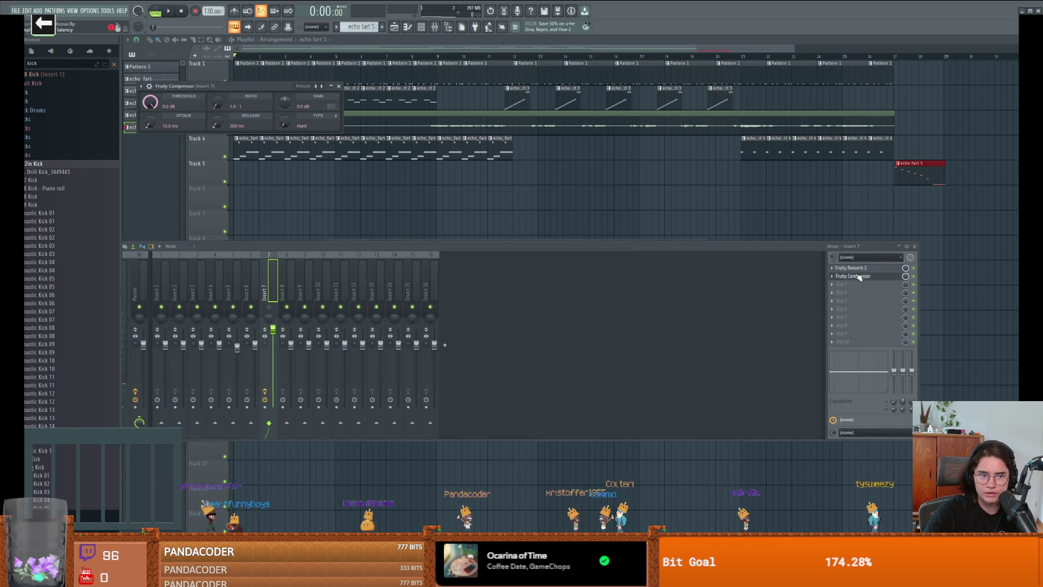
click(850, 268)
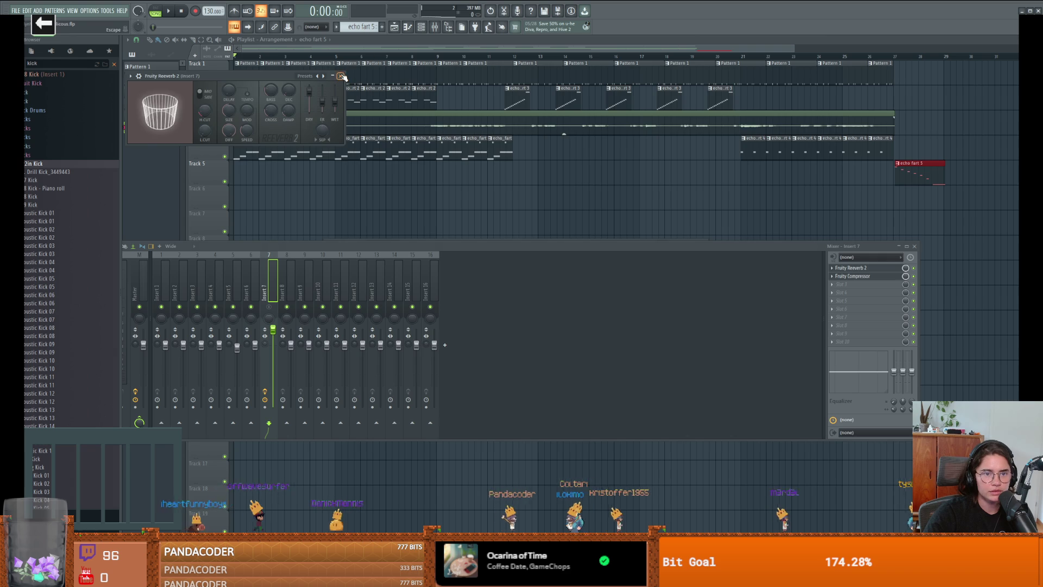
click(340, 76)
click(11, 10)
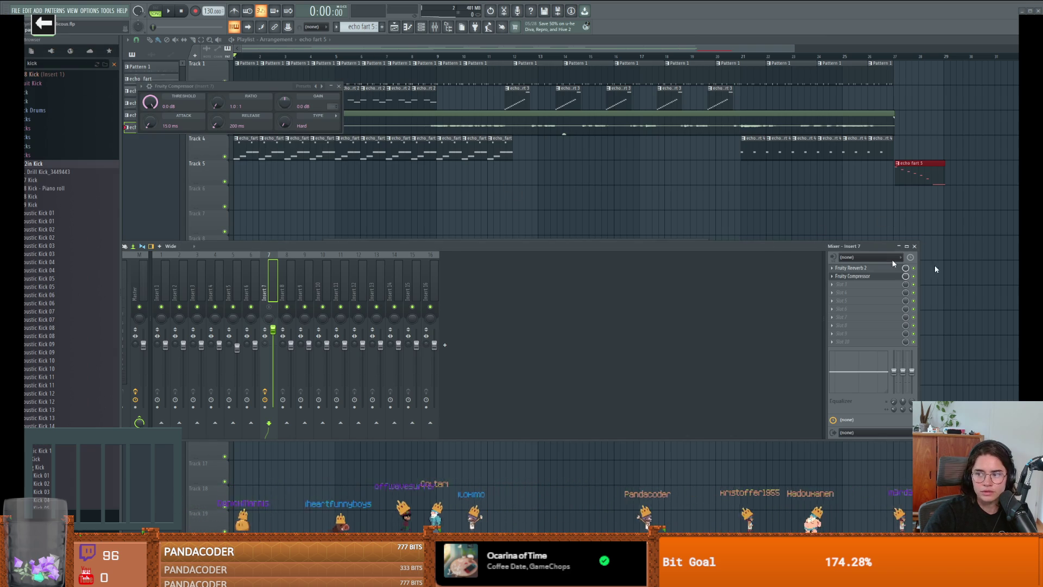
Save the project again, saving anyway past the trial-plugin warning.
key(ctrl+s)
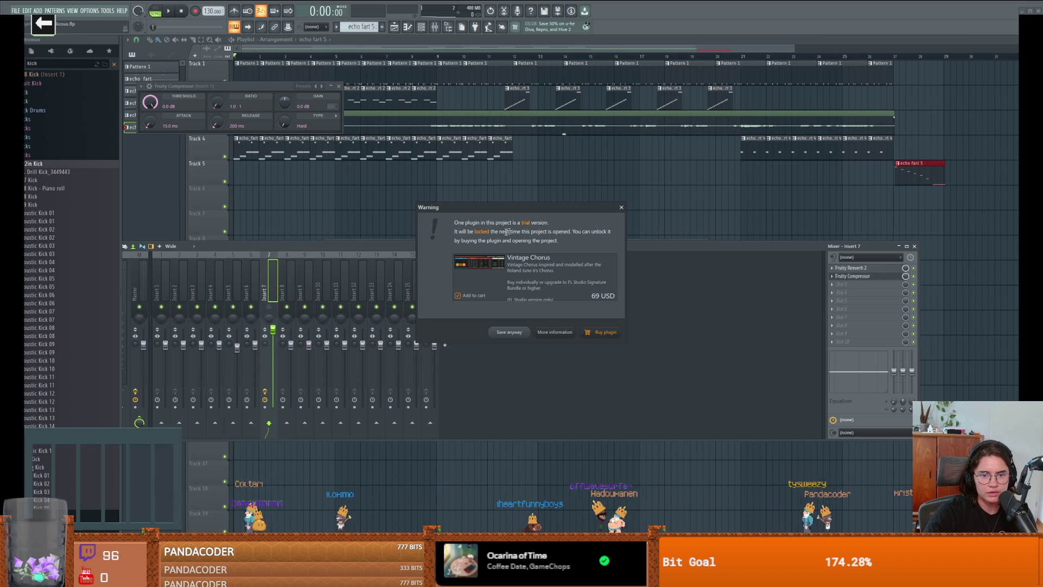
click(509, 332)
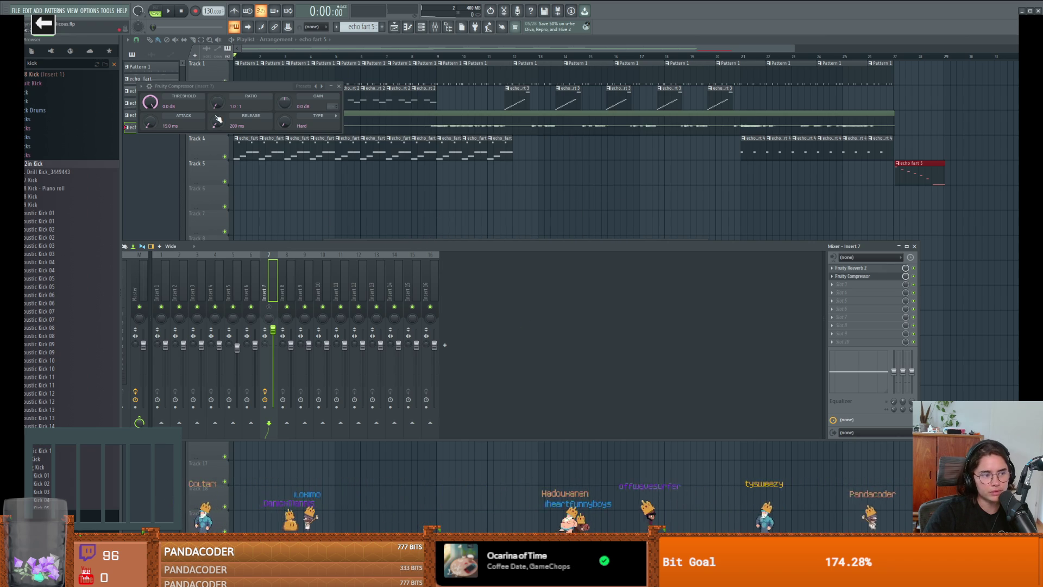
click(16, 10)
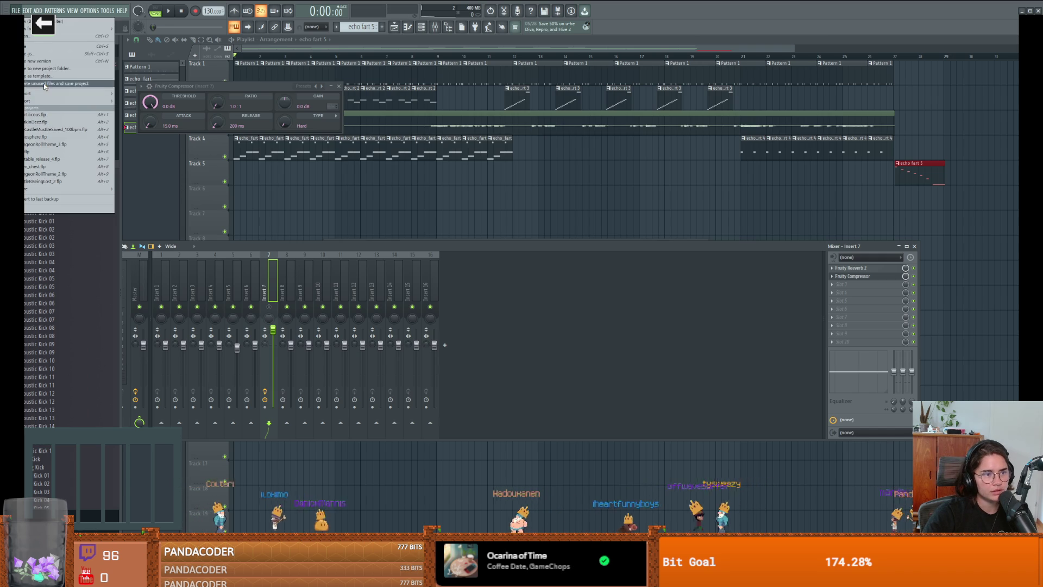
Render the song to Shartilicious.mp3 using the MP3 export (Ctrl+Shift+R).
mouse_move(70, 101)
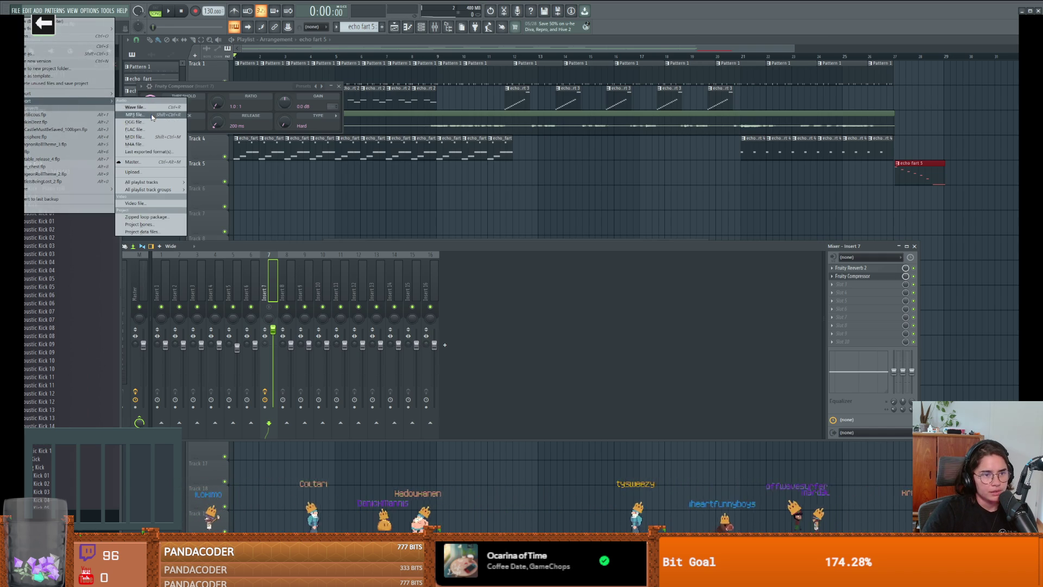
click(822, 233)
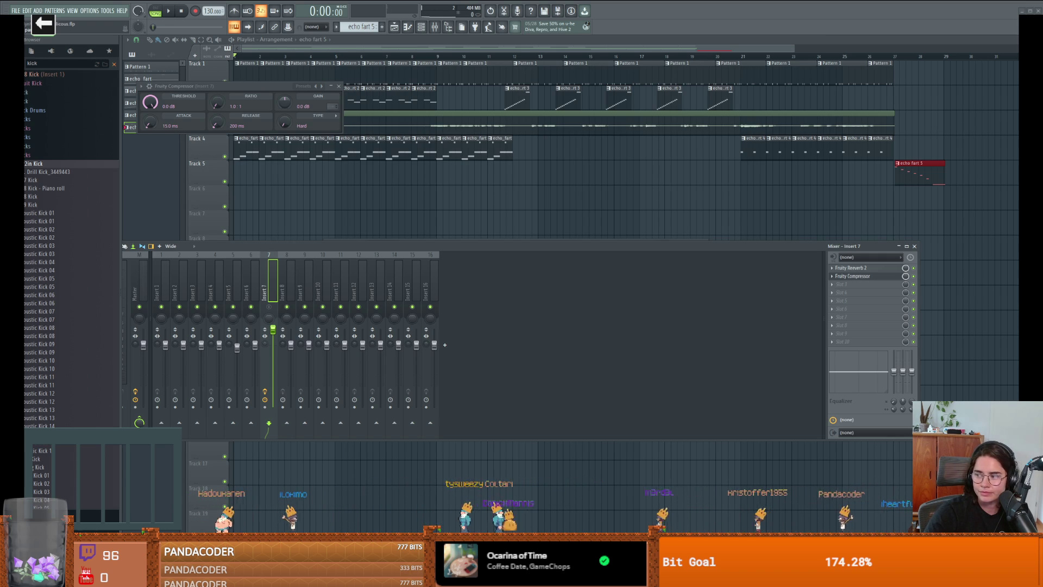
key(ctrl+shift+r)
key(Return)
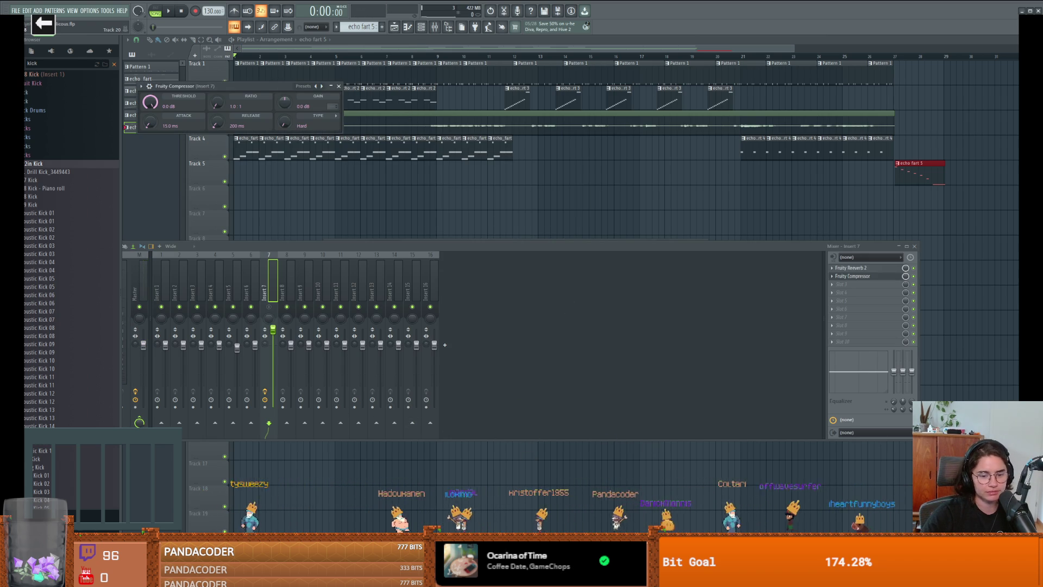
Close the Mixer, Channel rack and Fruity Compressor windows, then briefly switch to Streamer.bot and back.
click(914, 246)
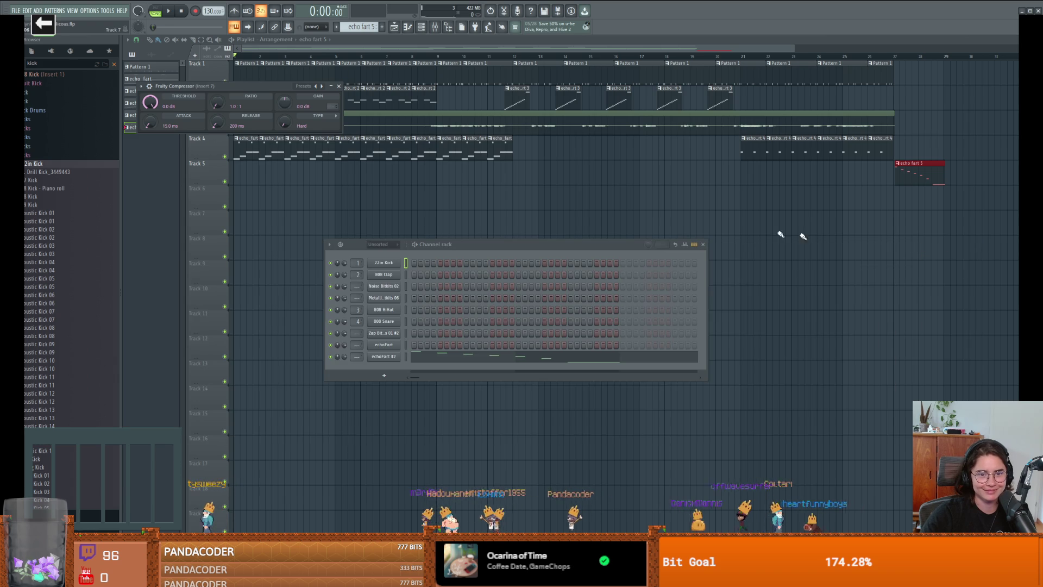
click(703, 245)
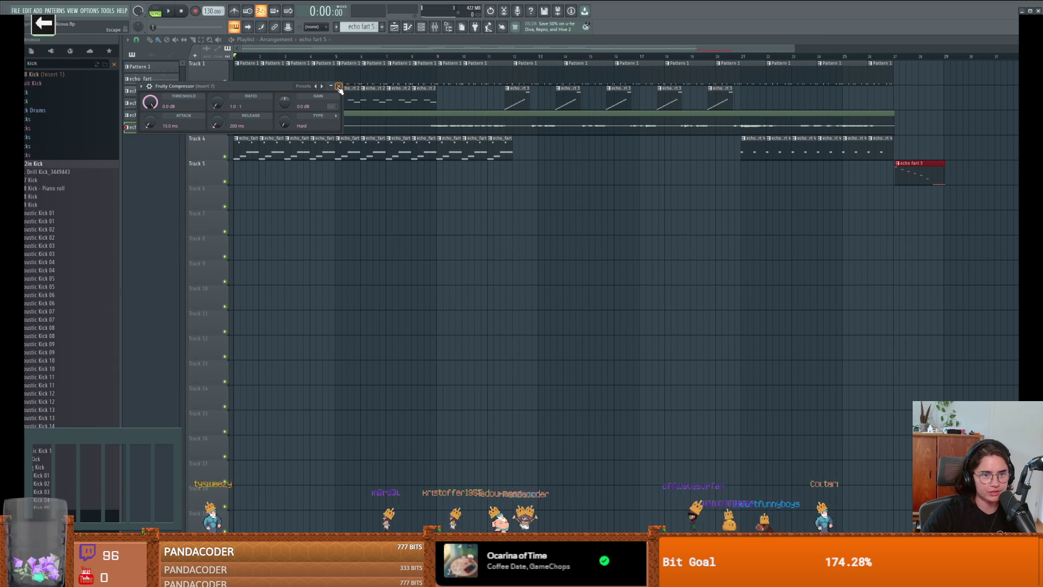
click(338, 87)
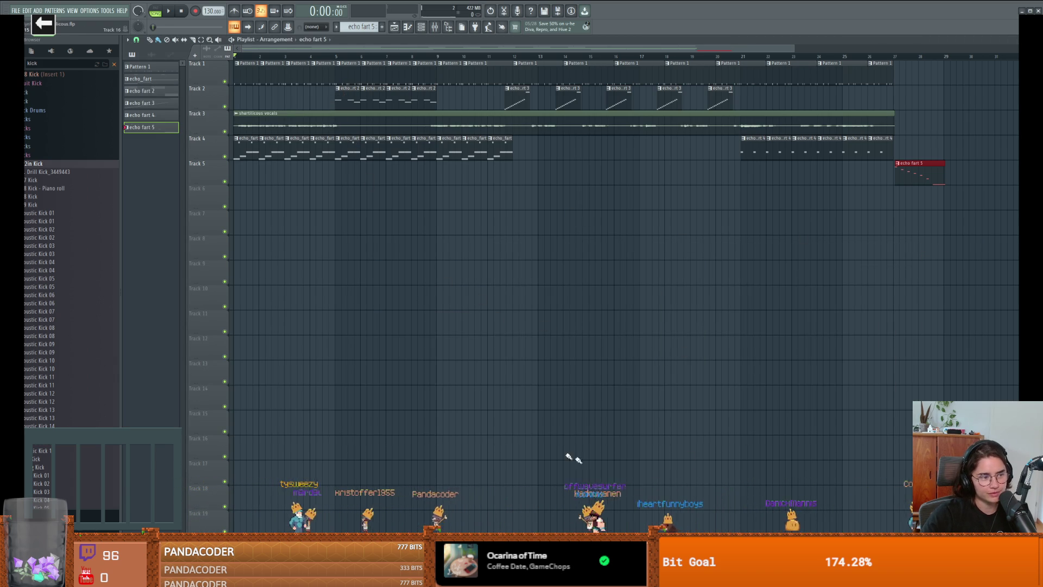
key(alt+Tab)
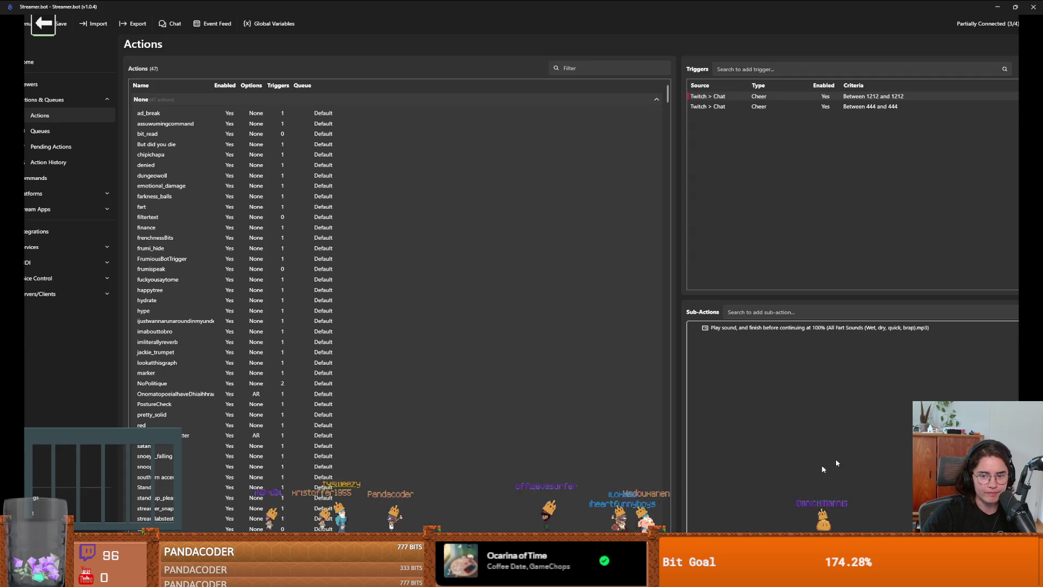
key(alt+Tab)
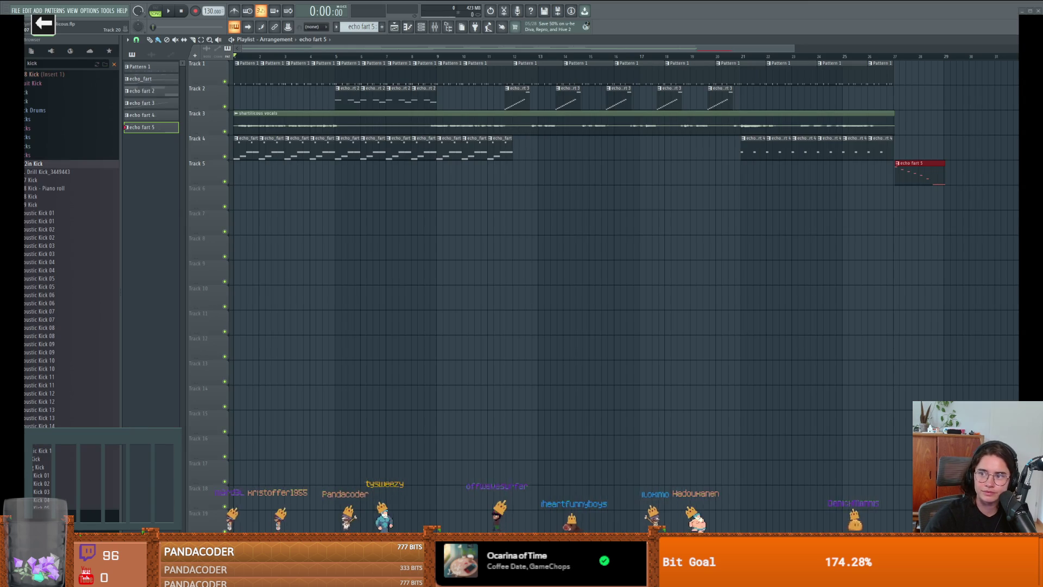
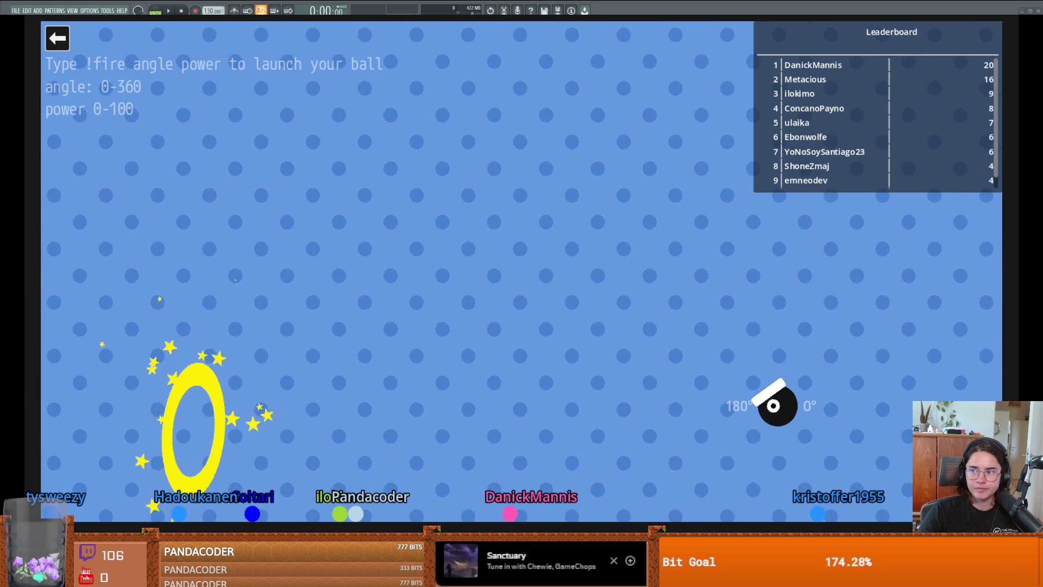
Quit Cannon, launch Jackie's Lemmings, and return to the Godot editor with the music player closed.
click(57, 38)
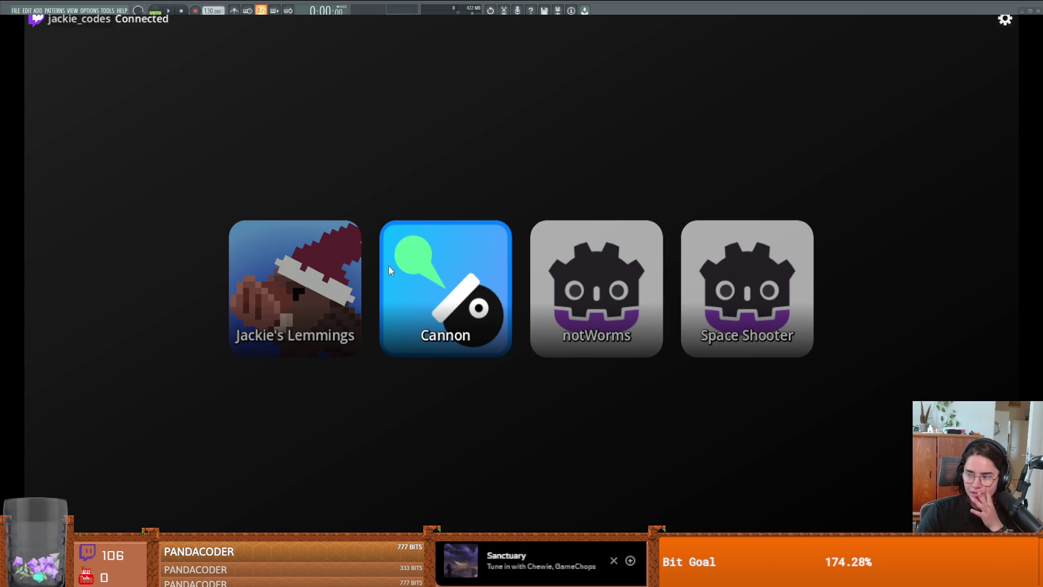
click(281, 286)
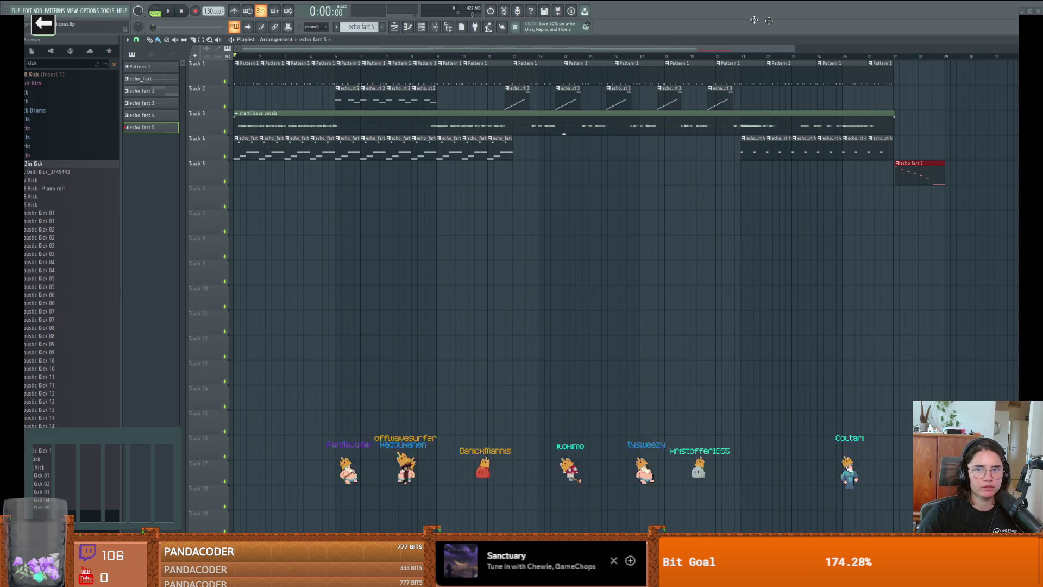
key(alt+Tab)
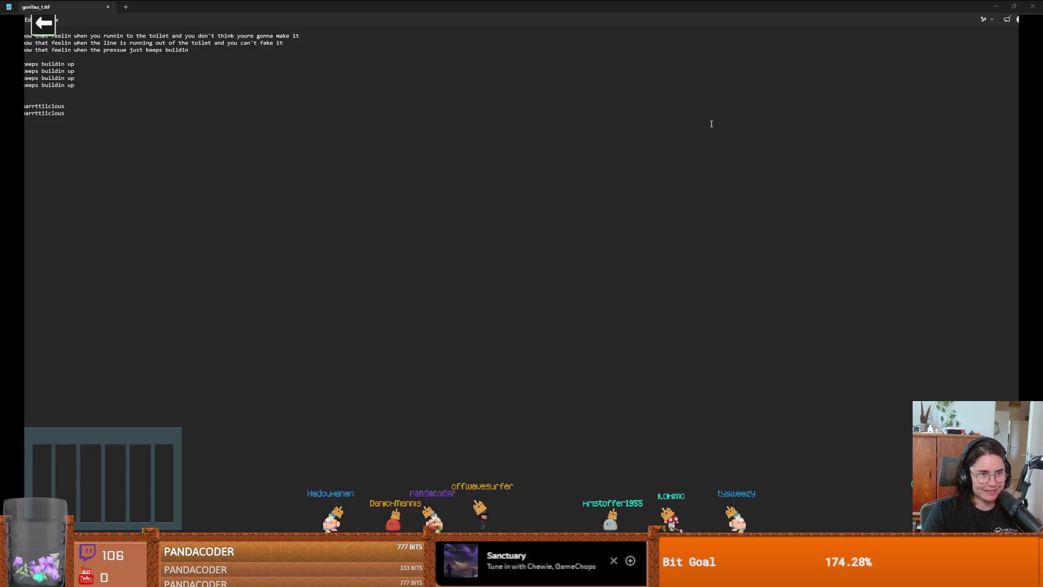
key(alt+Tab)
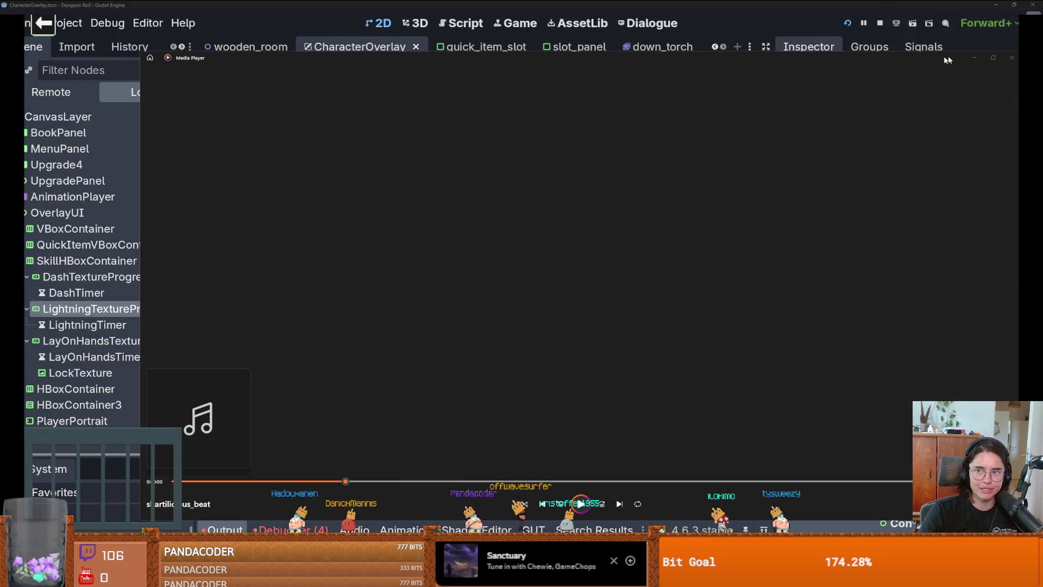
click(973, 58)
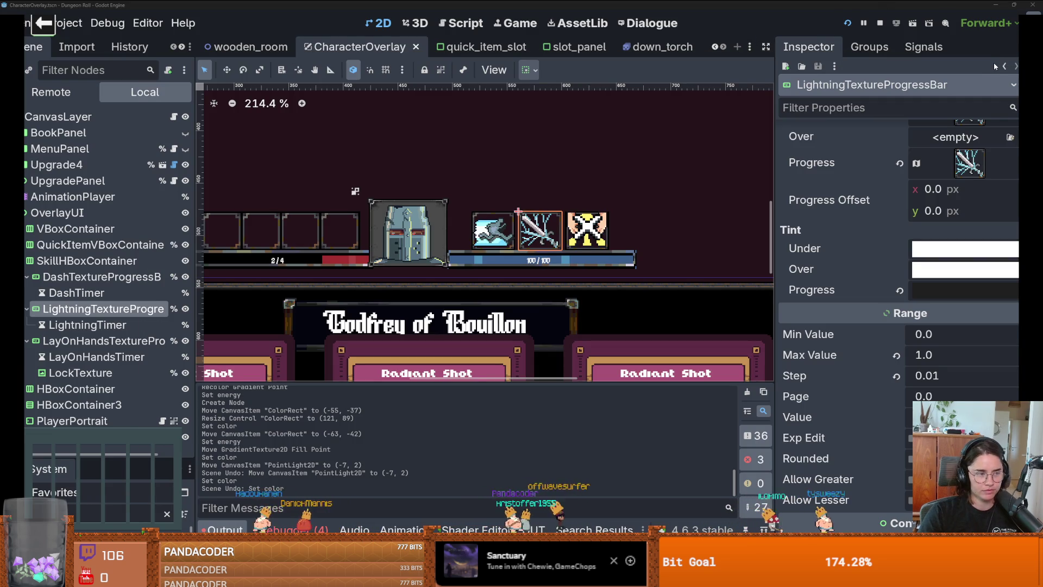
Pan the 2D view onto the HUD and save the CharacterOverlay scene.
drag(505, 170, 562, 179)
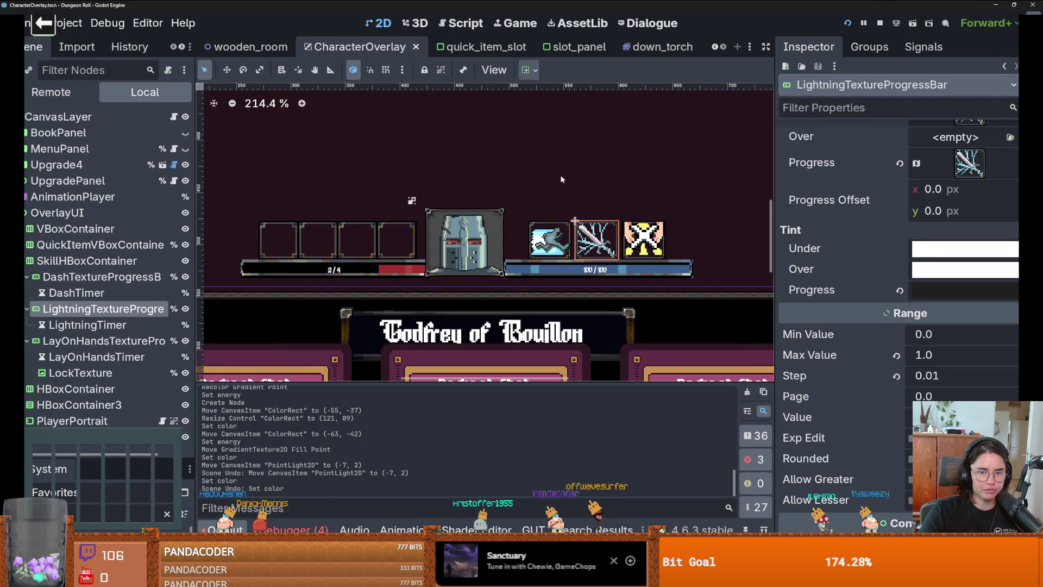
key(ctrl+s)
scroll(519, 185, down, 6)
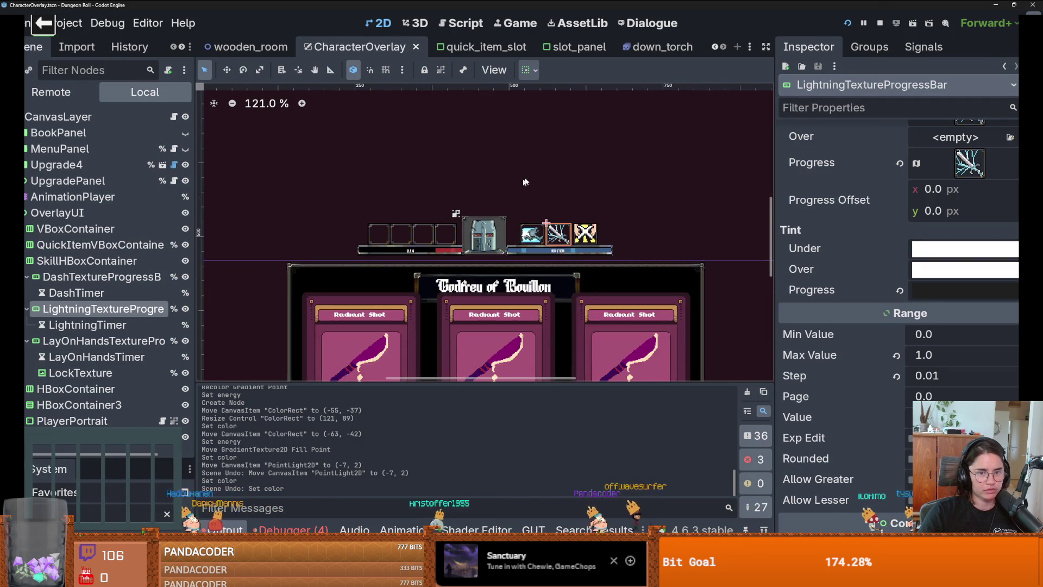
scroll(522, 185, up, 6)
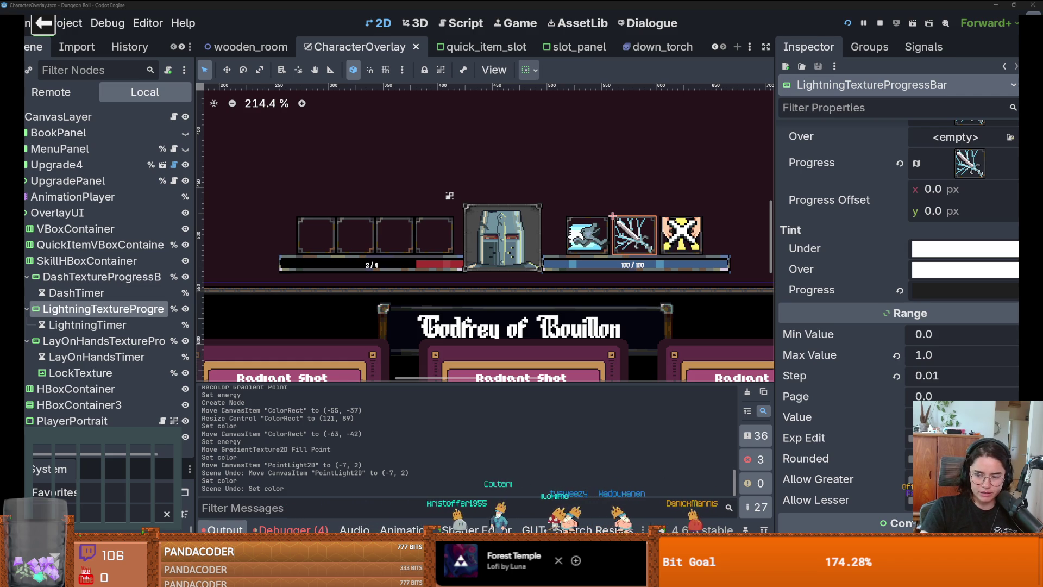
Check the previous month in the Windows calendar panel, then close it.
key(super+n)
click(1011, 392)
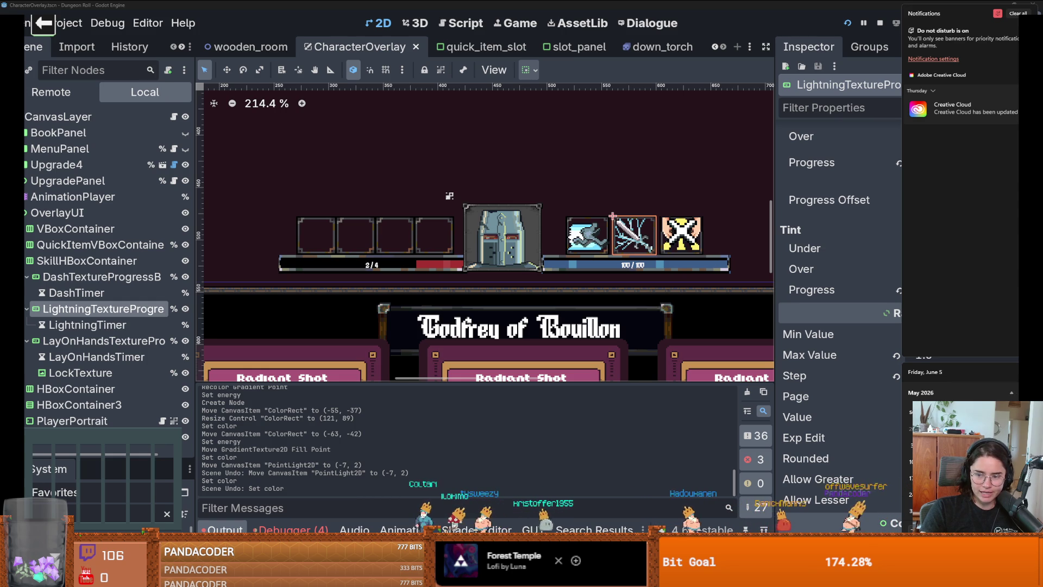
click(842, 379)
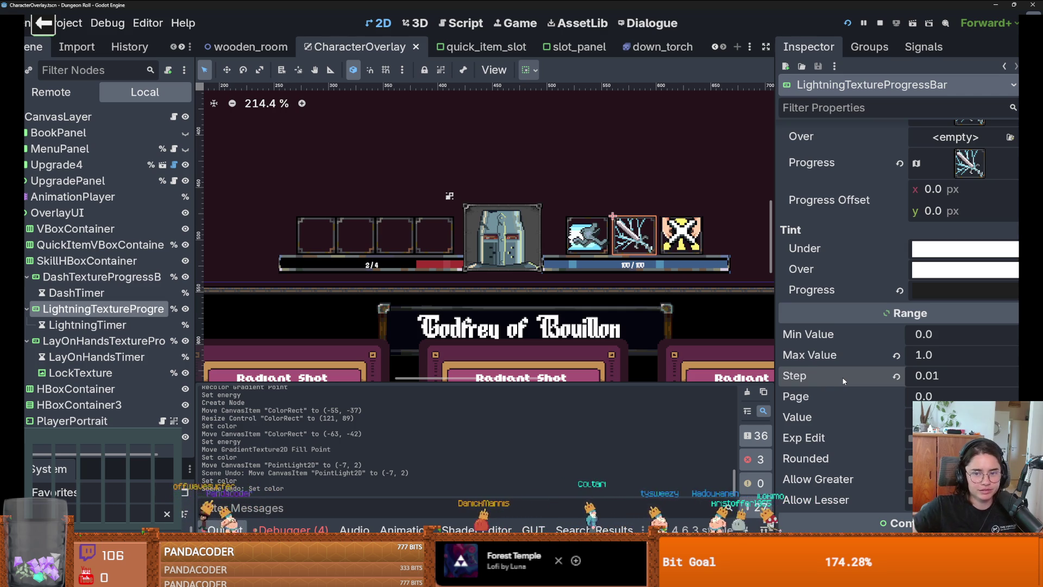
scroll(541, 253, up, 5)
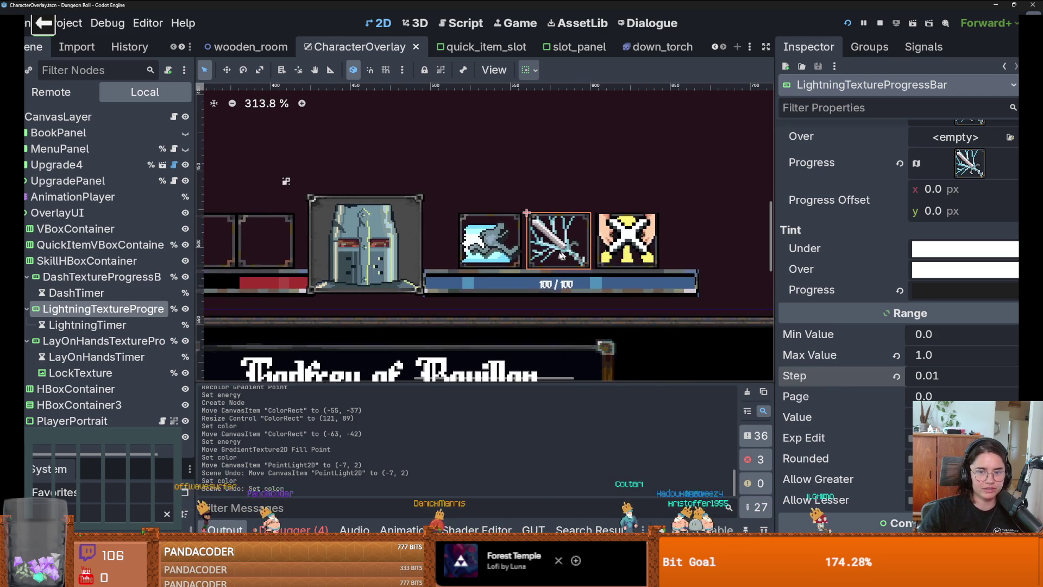
scroll(541, 252, up, 2)
scroll(521, 254, down, 5)
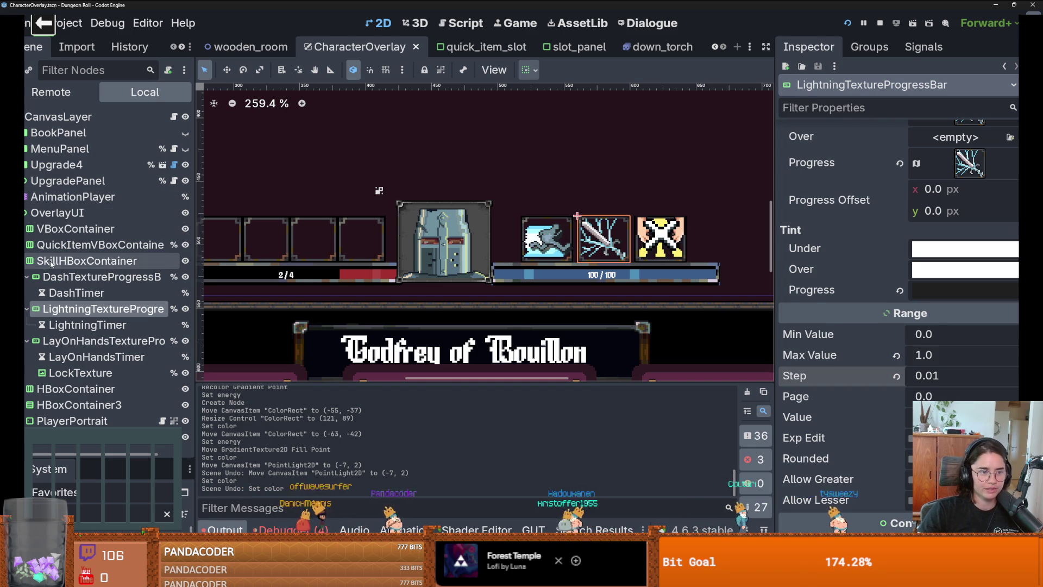
Set SkillHBoxContainer's Separation theme constant to -3 and save the scene.
click(628, 247)
scroll(629, 247, up, 3)
scroll(913, 282, down, 10)
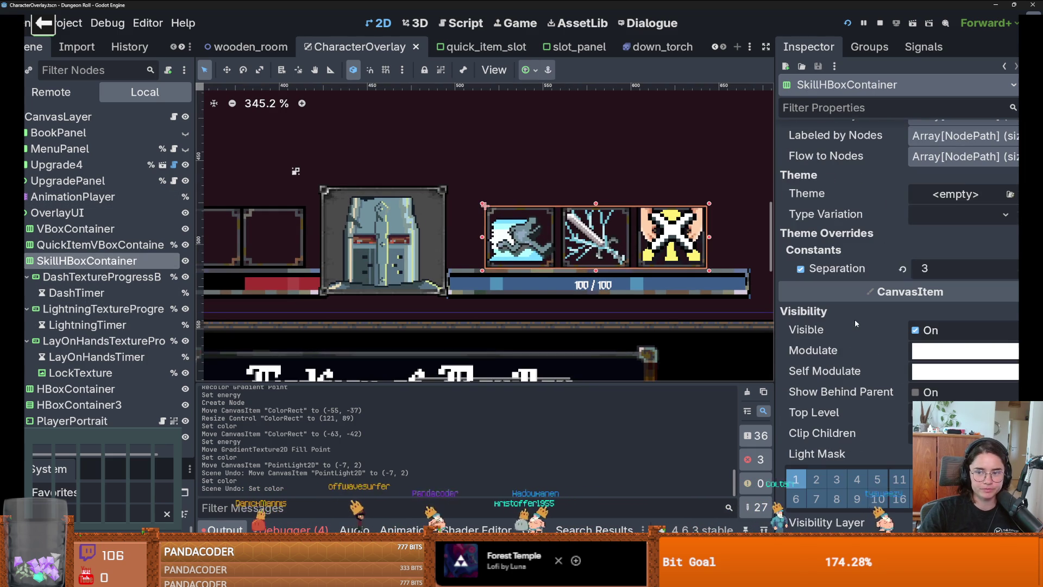
click(903, 268)
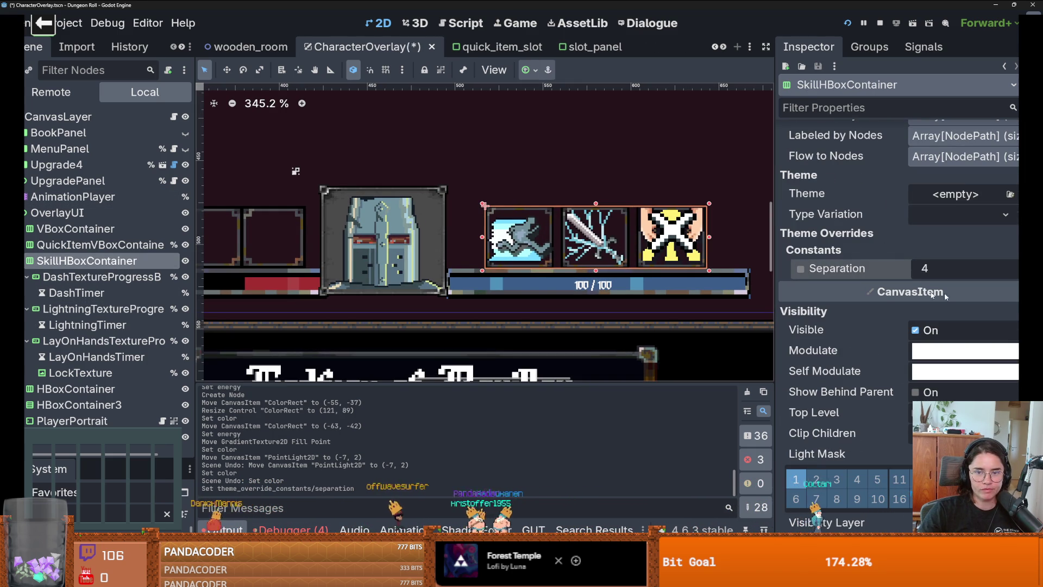
drag(925, 268, 892, 268)
key(ctrl+s)
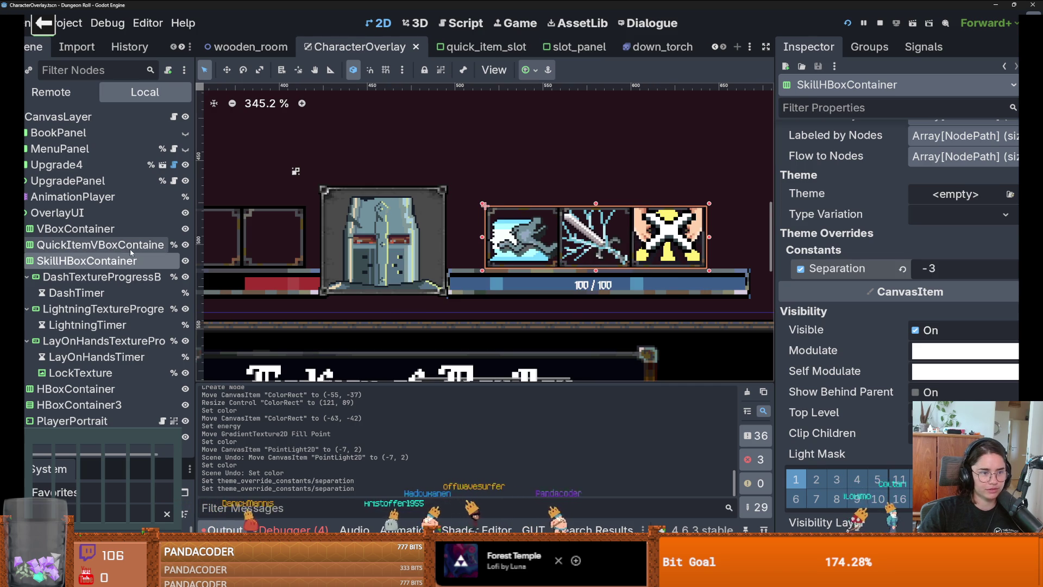
Review the Dash progress bar, undo an accidental overlay move, and select PlayerPortrait.
click(98, 277)
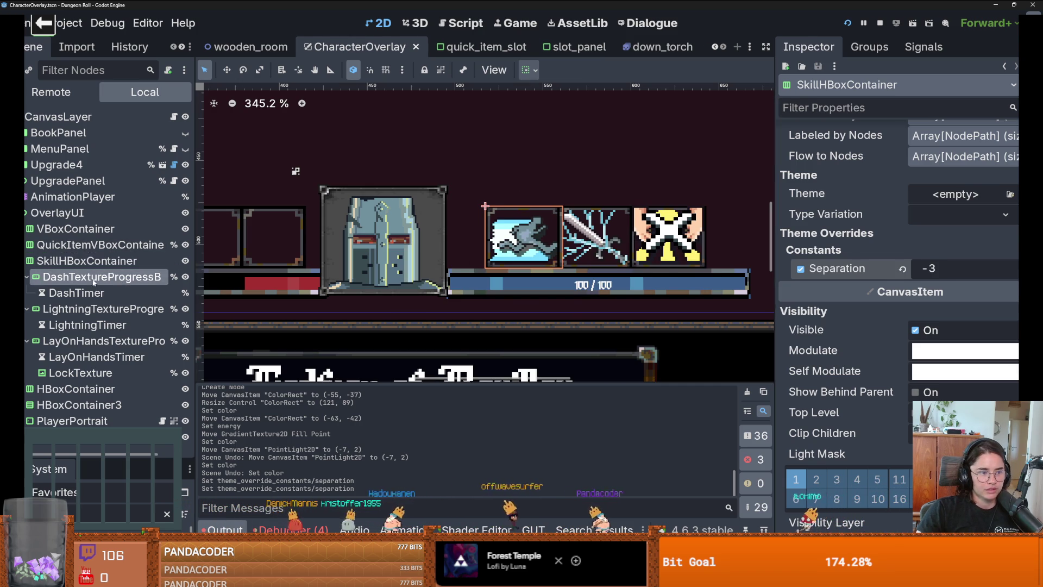
scroll(965, 299, up, 10)
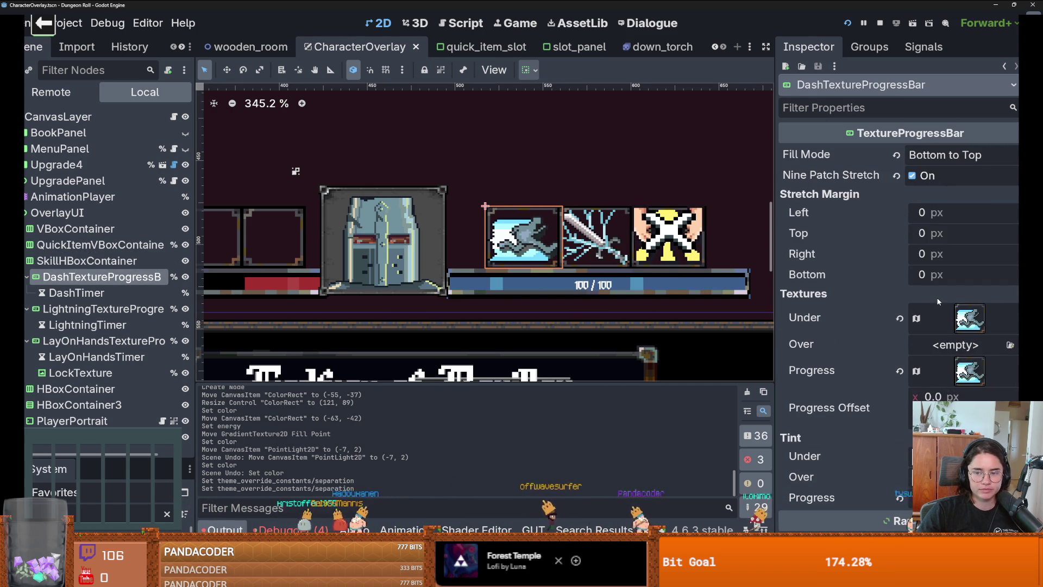
scroll(936, 315, down, 6)
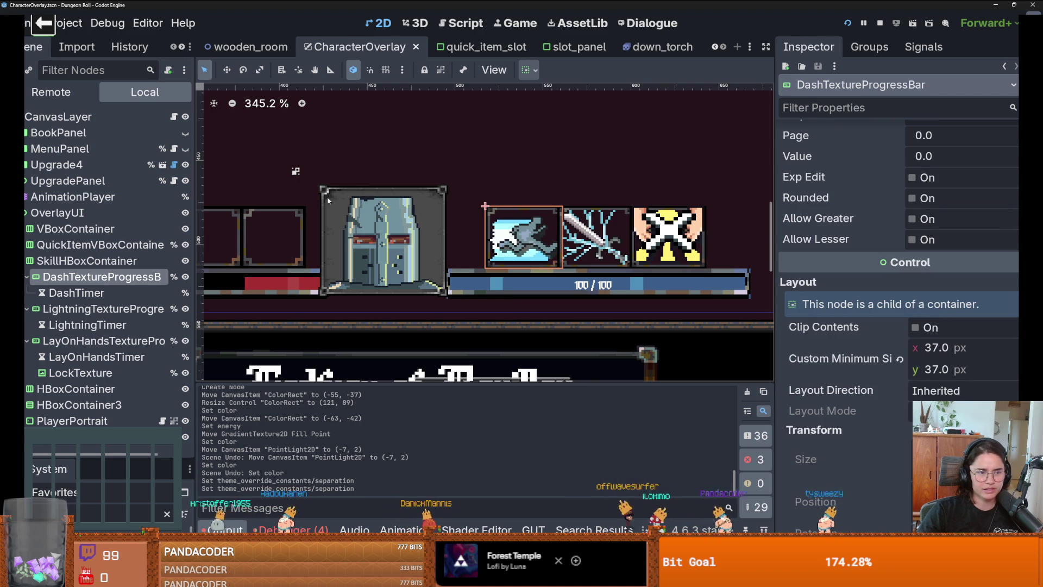
click(82, 260)
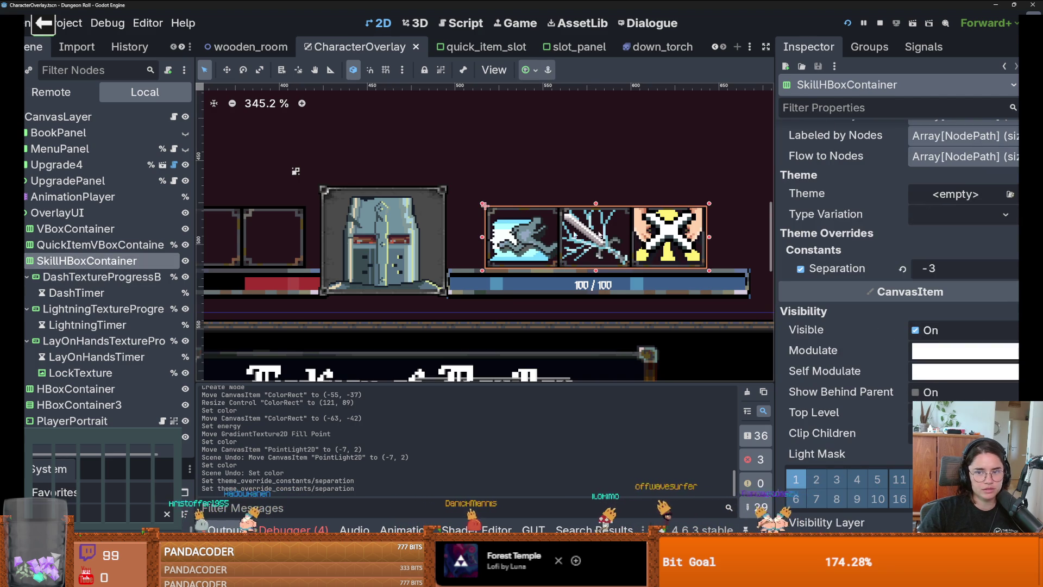
scroll(719, 237, down, 1)
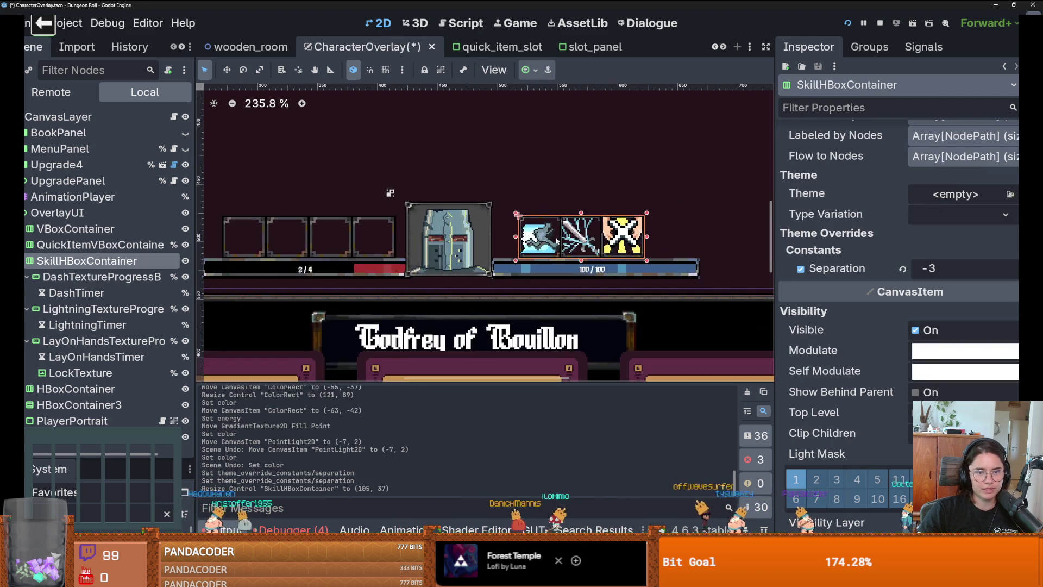
drag(607, 218, 607, 242)
key(ctrl+z)
scroll(504, 206, down, 4)
click(480, 197)
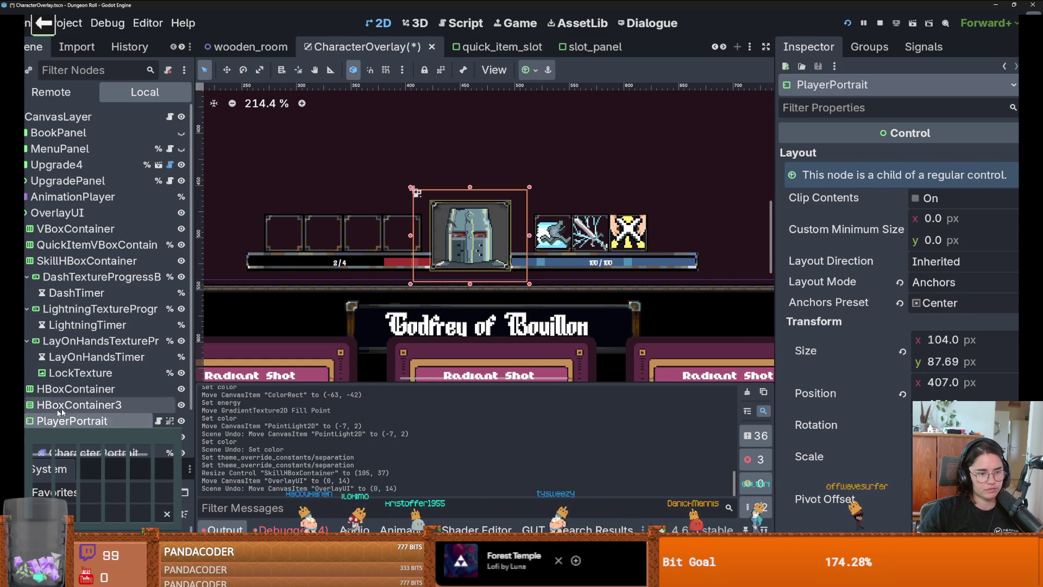
Select the portrait's ColorRect and expand its Panel StyleBoxTexture settings.
scroll(69, 391, down, 2)
click(69, 389)
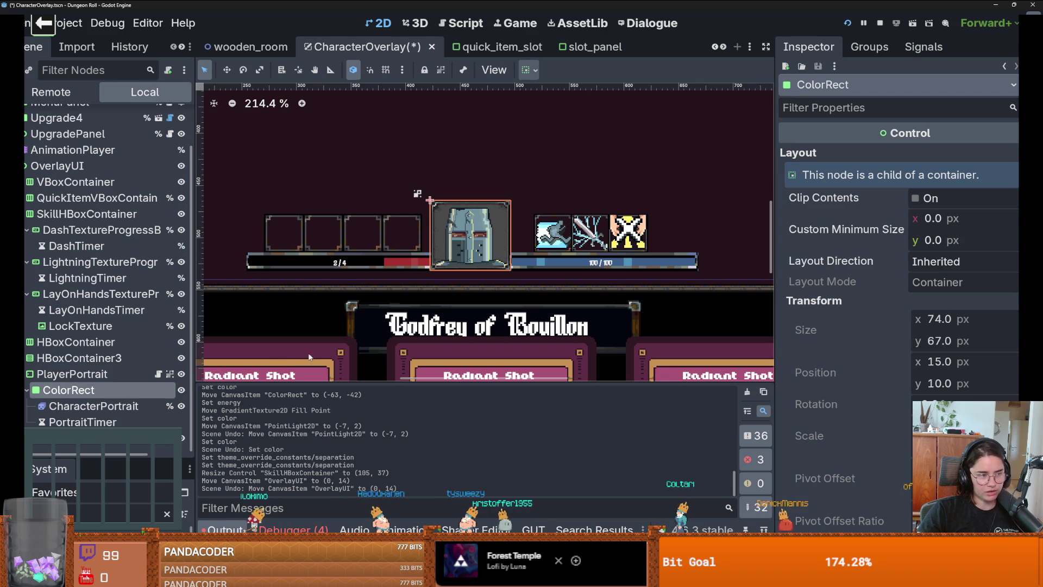
scroll(784, 378, down, 15)
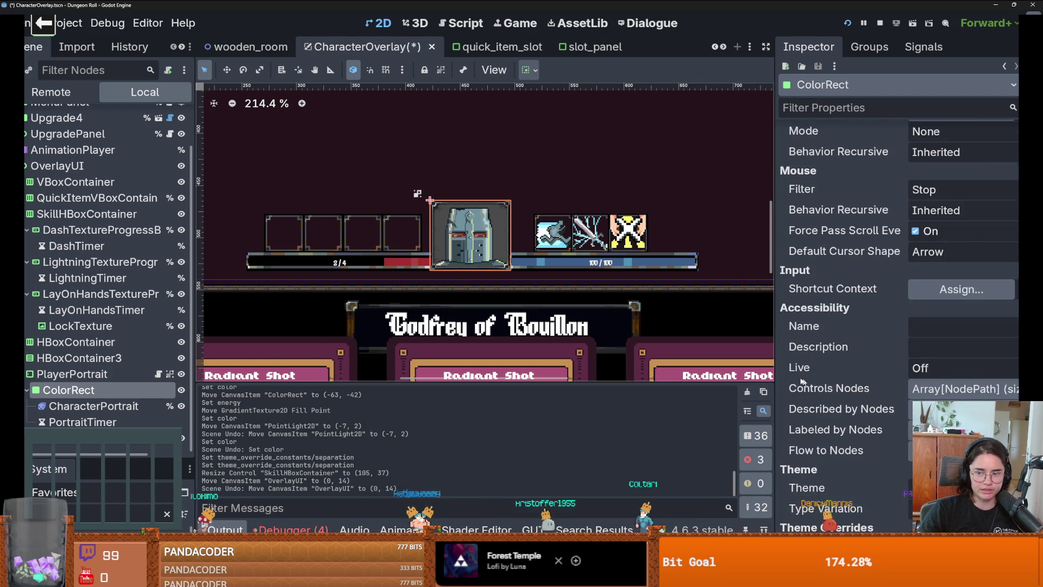
drag(775, 377, 674, 377)
scroll(909, 315, down, 6)
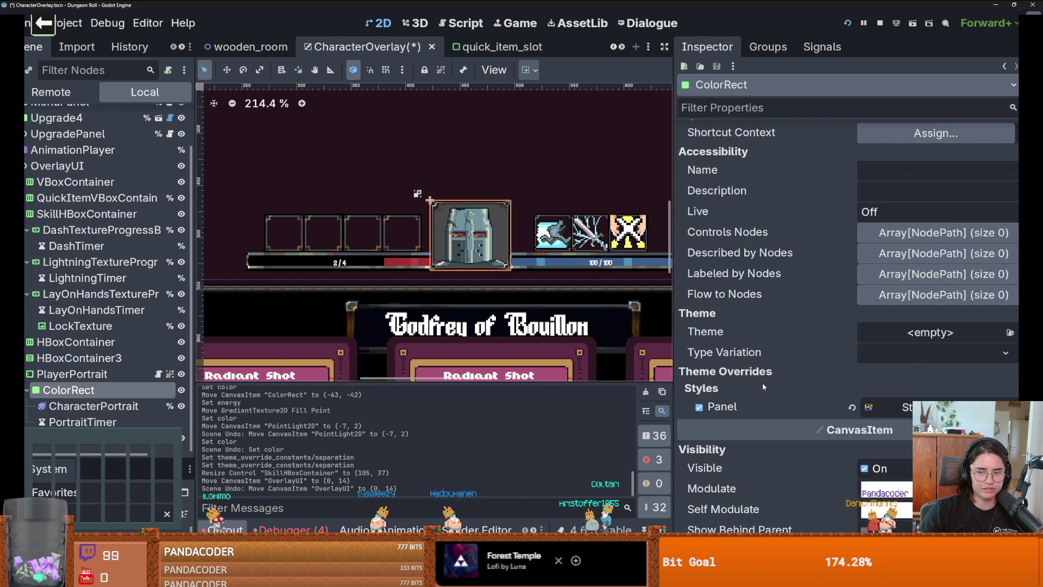
click(913, 309)
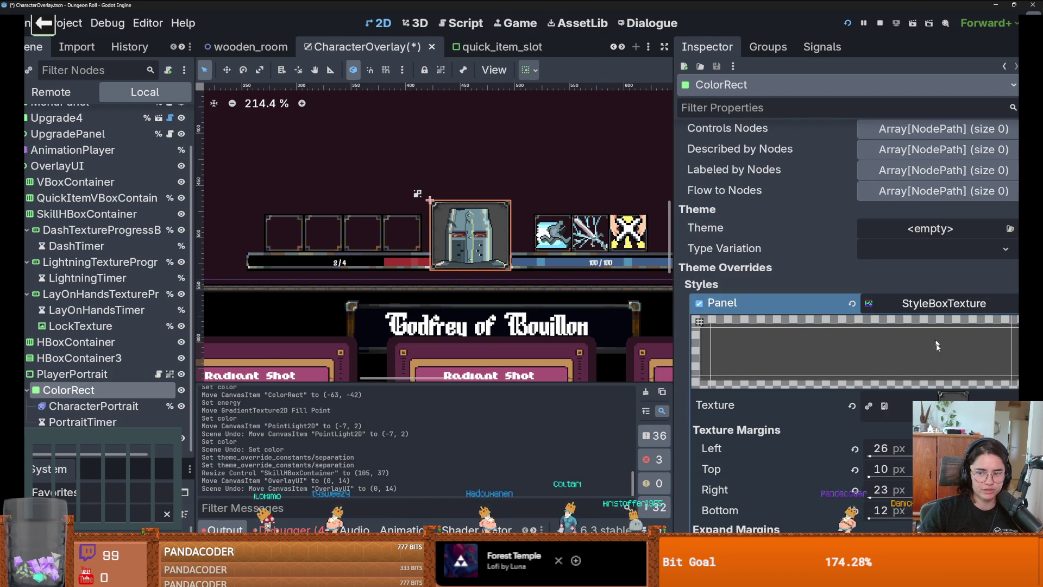
Quick Load the IntricateFrame texture, searched as 'frame', into the Panel StyleBoxTexture.
click(890, 404)
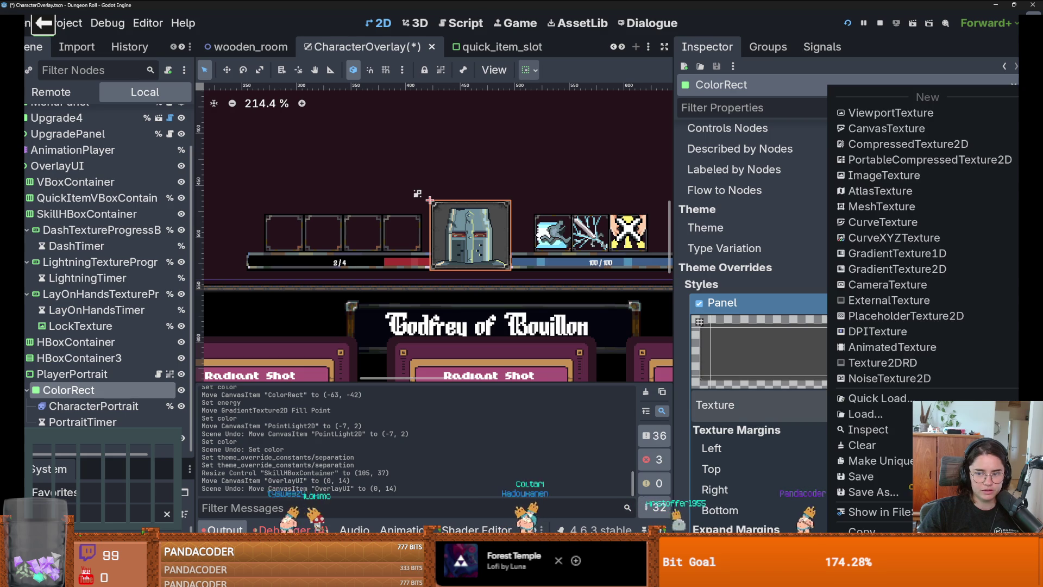
click(869, 402)
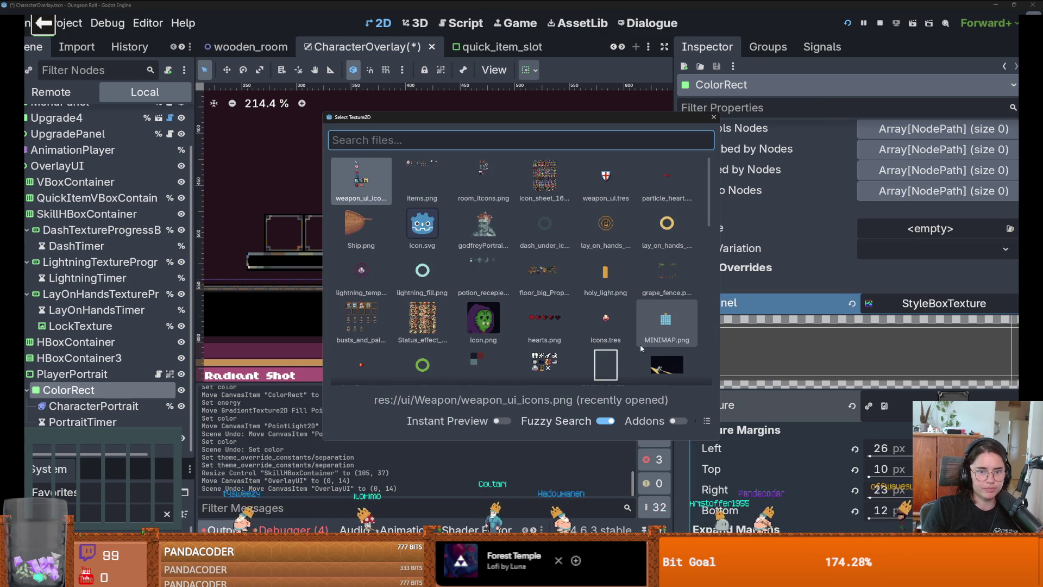
text(frame)
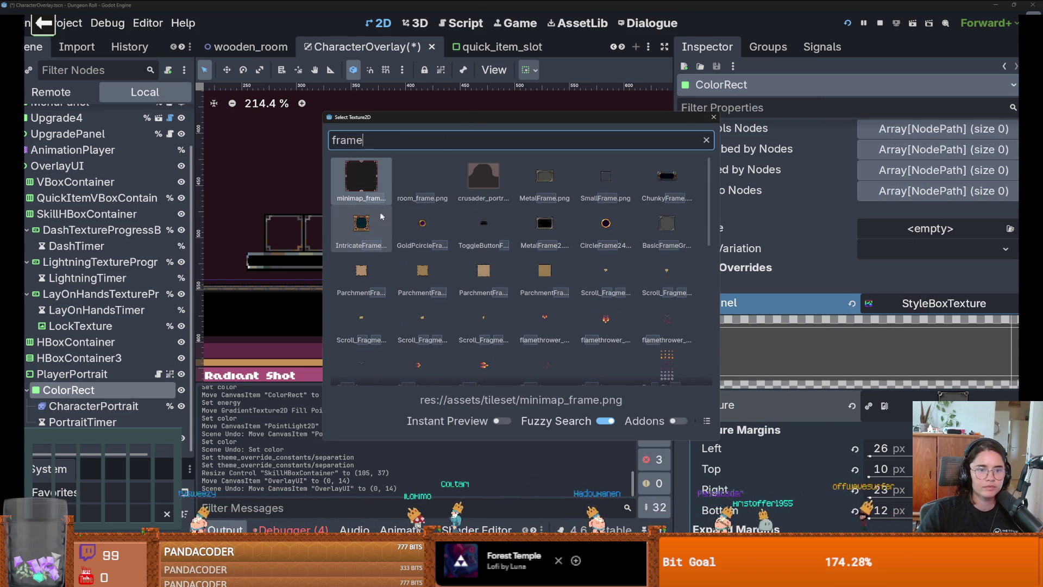
double_click(375, 222)
scroll(513, 223, up, 1)
scroll(514, 222, down, 2)
click(513, 223)
scroll(514, 223, up, 3)
scroll(513, 223, up, 3)
scroll(513, 223, up, 5)
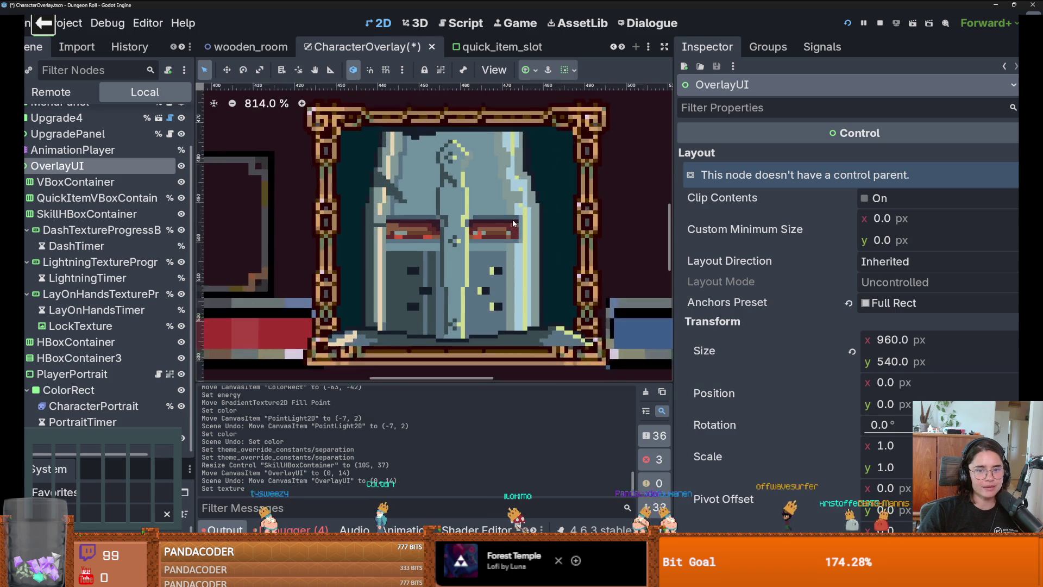
Collapse the Dash, Lightning and LayOnHands skill bar nodes in the Scene dock.
scroll(513, 223, down, 7)
scroll(513, 224, down, 6)
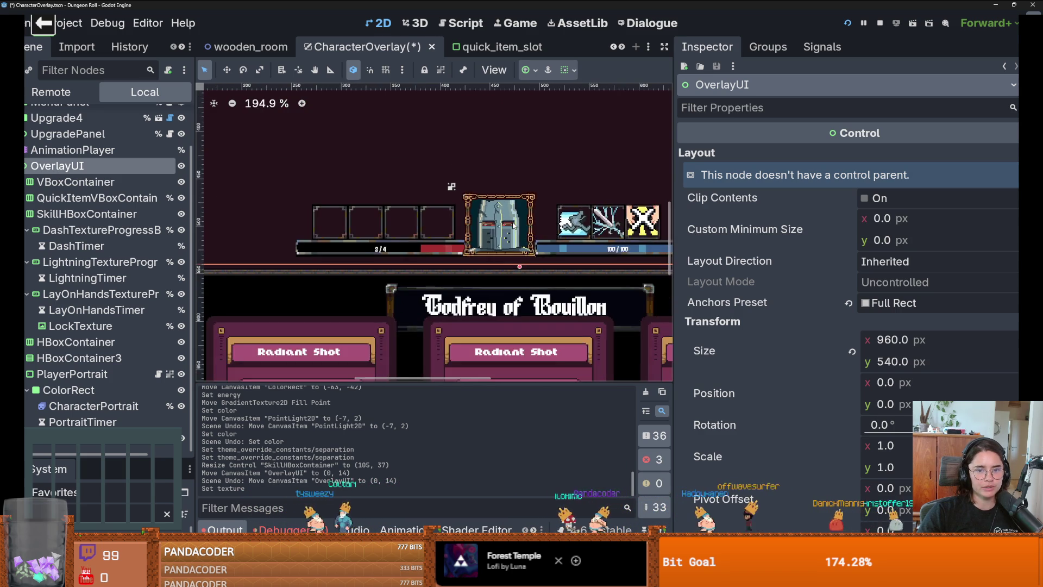
scroll(515, 231, up, 10)
scroll(516, 239, up, 1)
scroll(461, 228, down, 3)
scroll(410, 216, up, 2)
scroll(410, 216, up, 1)
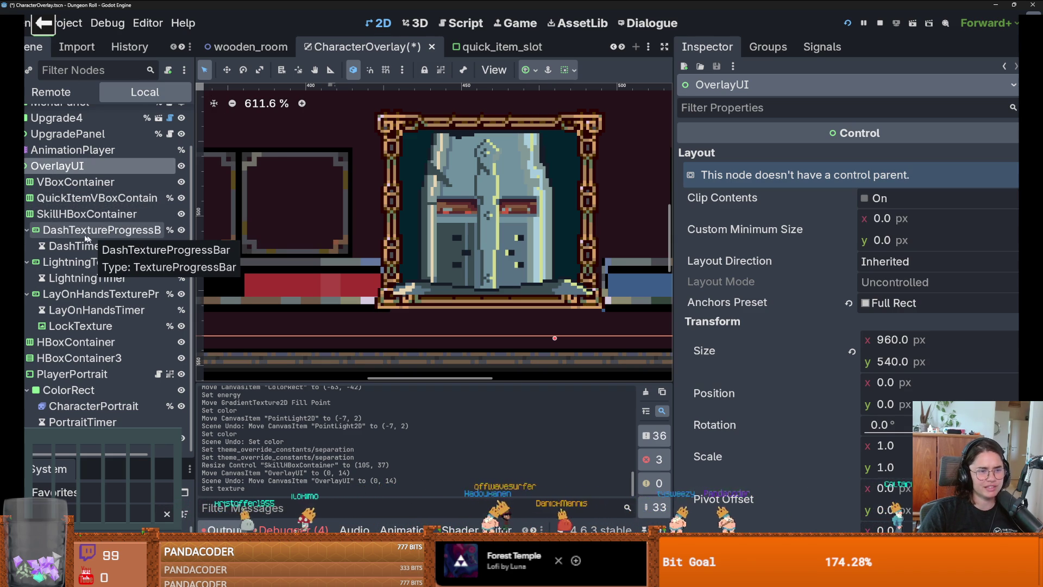
click(26, 233)
click(27, 262)
click(27, 294)
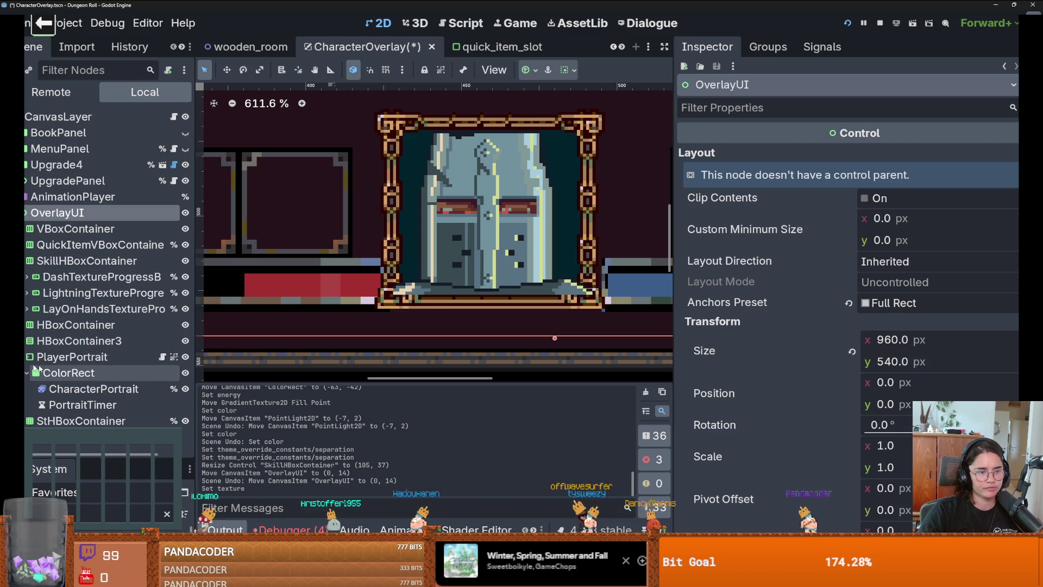
Check CharacterPortrait, PlayerPortrait and its ColorRect frame, then save the CharacterOverlay scene.
click(50, 389)
scroll(455, 308, down, 5)
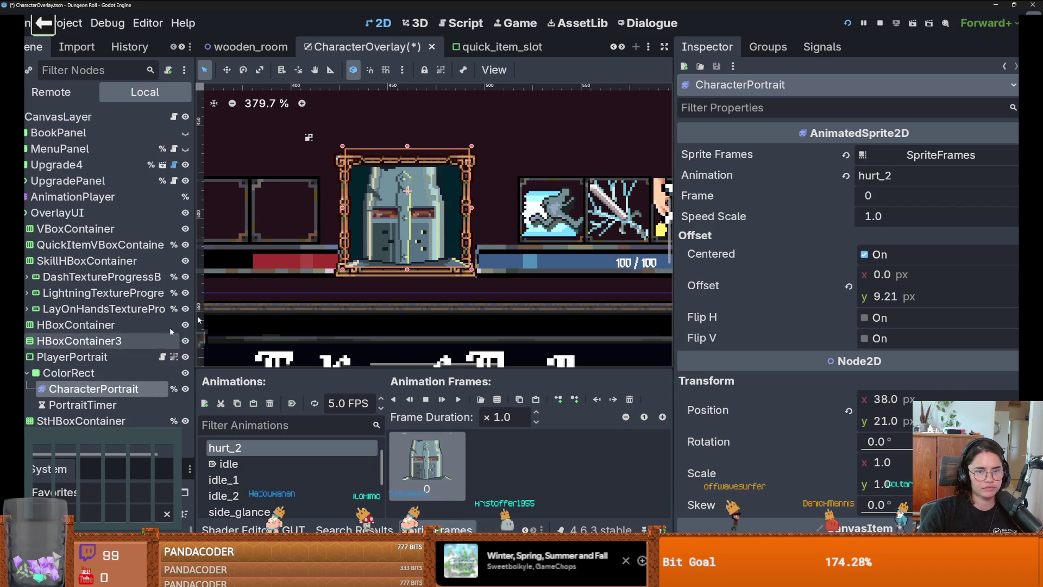
click(395, 194)
click(68, 373)
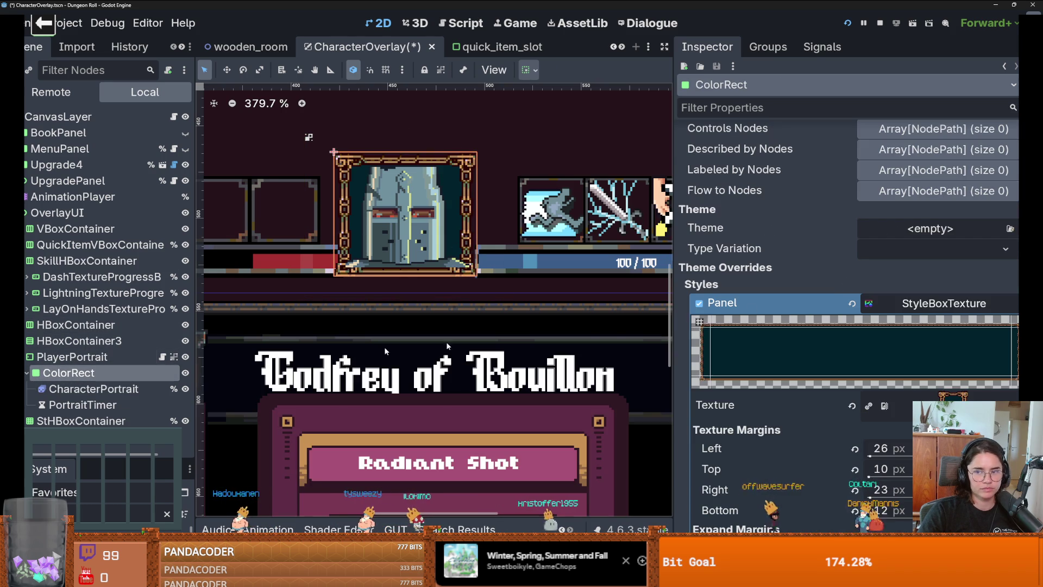
scroll(522, 239, down, 12)
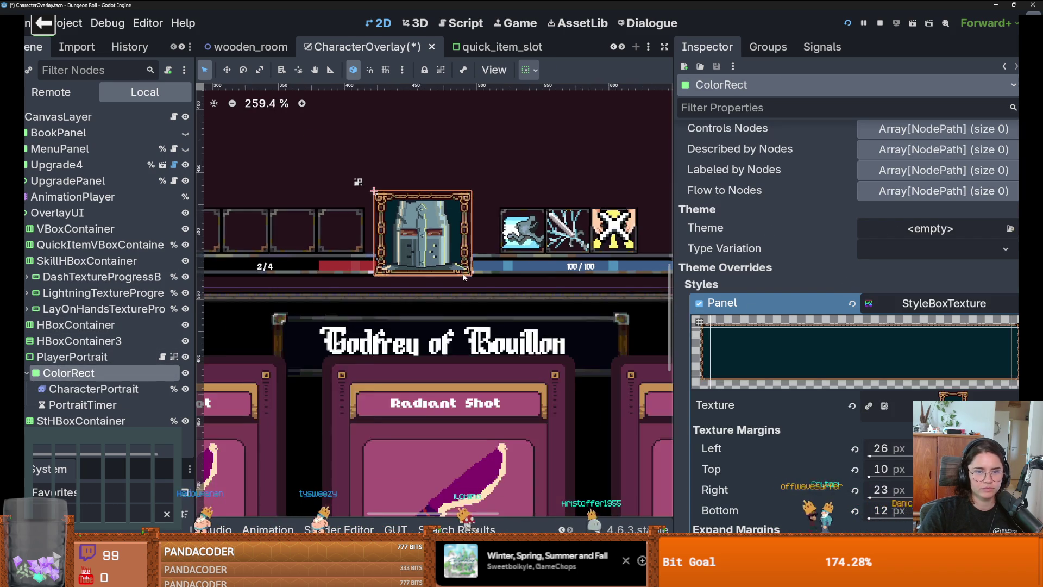
click(565, 214)
key(ctrl+s)
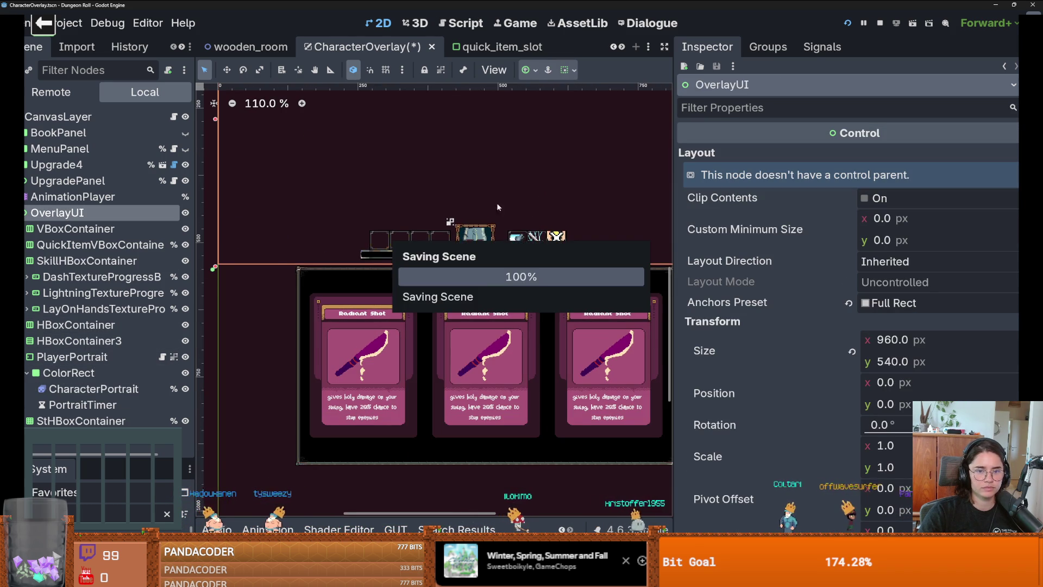
scroll(496, 215, up, 3)
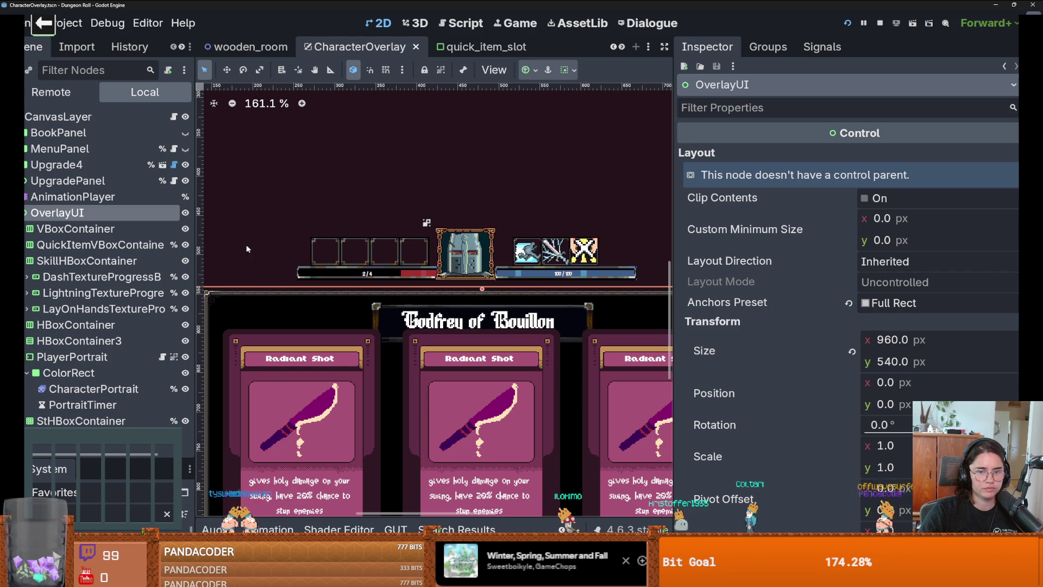
scroll(441, 272, down, 1)
click(379, 276)
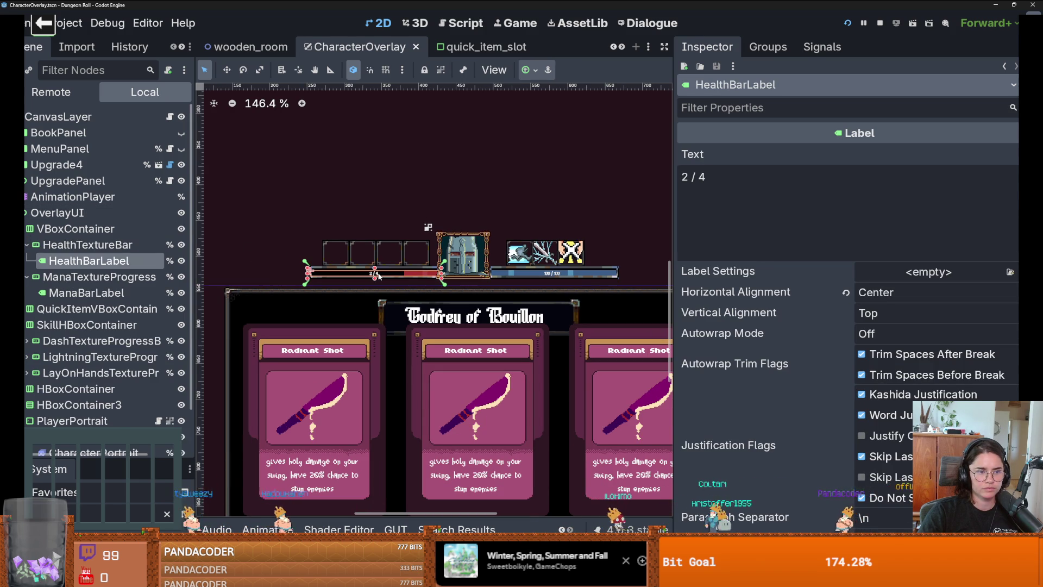
click(87, 245)
scroll(879, 352, down, 8)
scroll(880, 353, up, 1)
scroll(880, 353, down, 2)
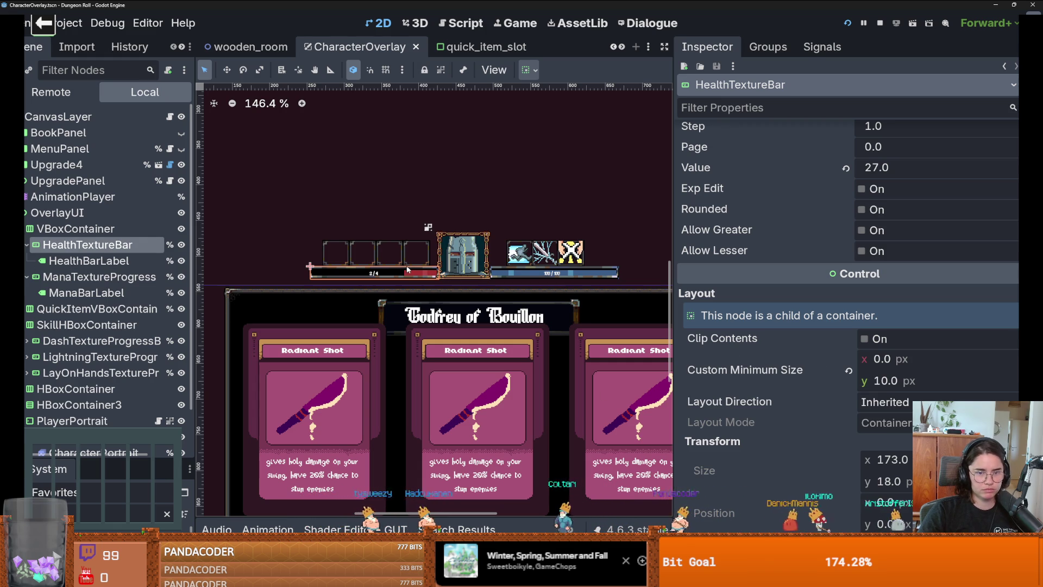
scroll(410, 269, up, 4)
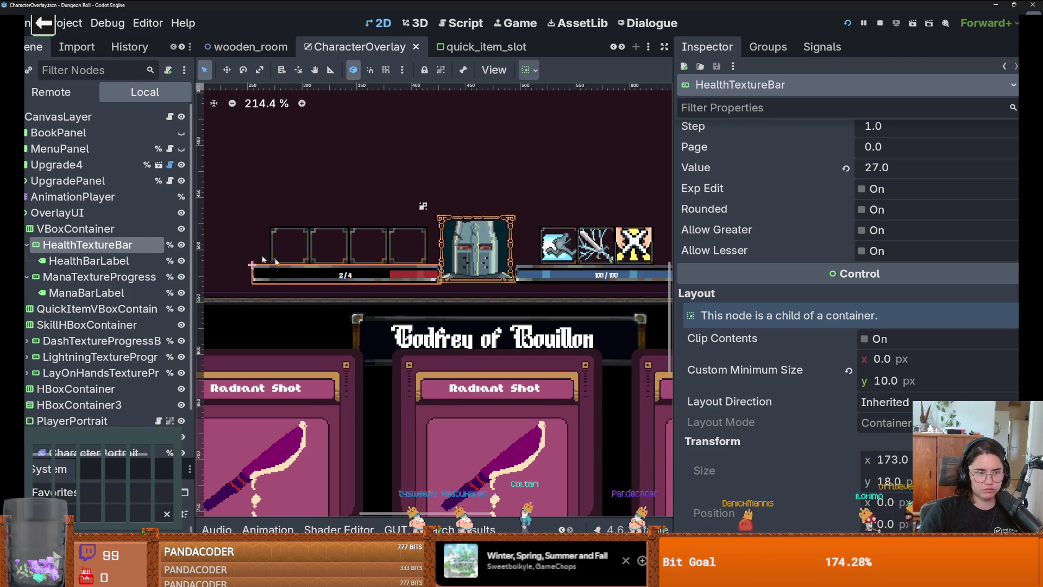
click(123, 229)
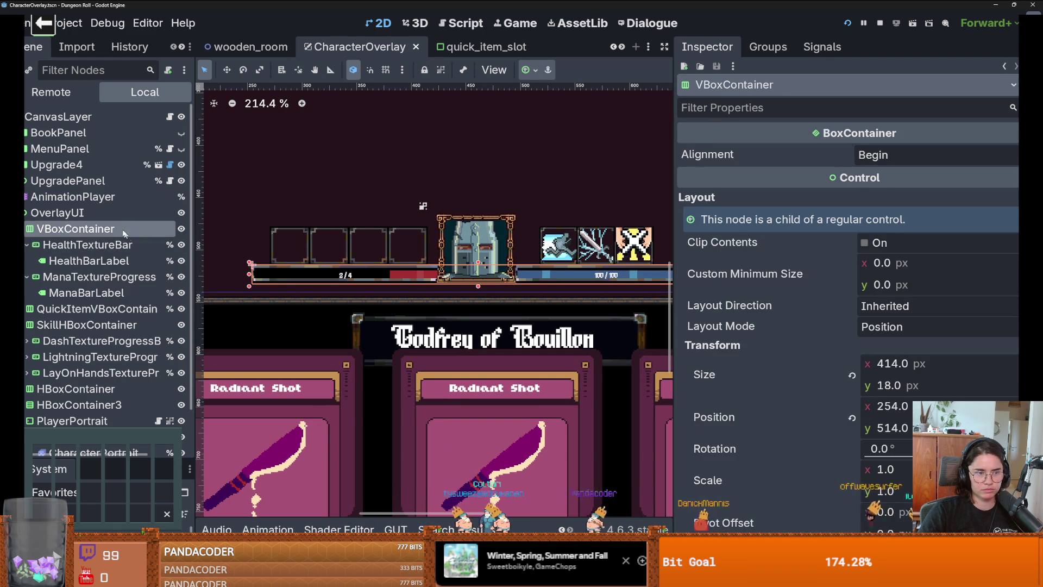
click(127, 243)
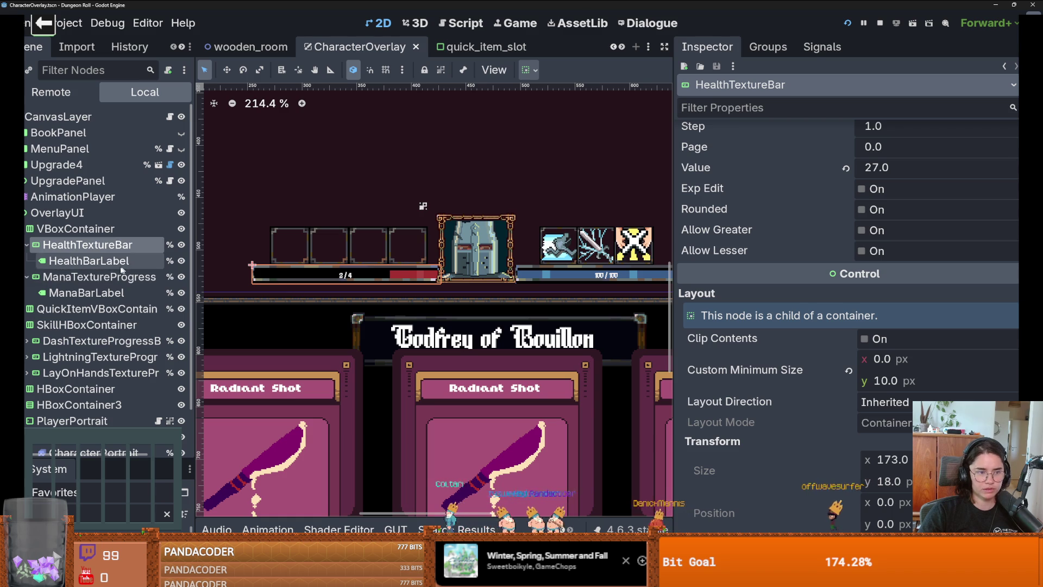
click(123, 277)
scroll(840, 381, down, 4)
scroll(841, 380, down, 6)
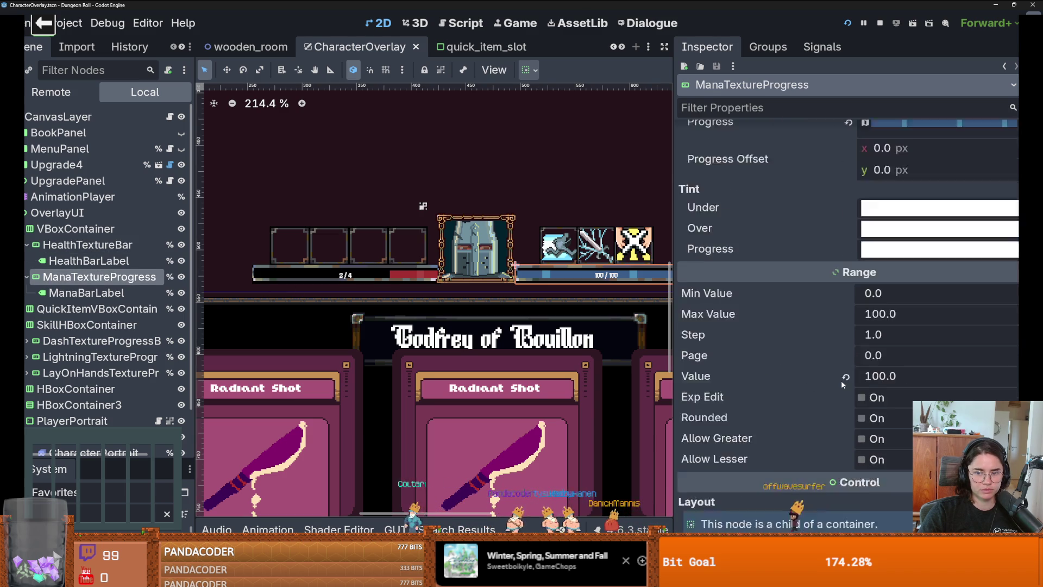
scroll(841, 380, up, 2)
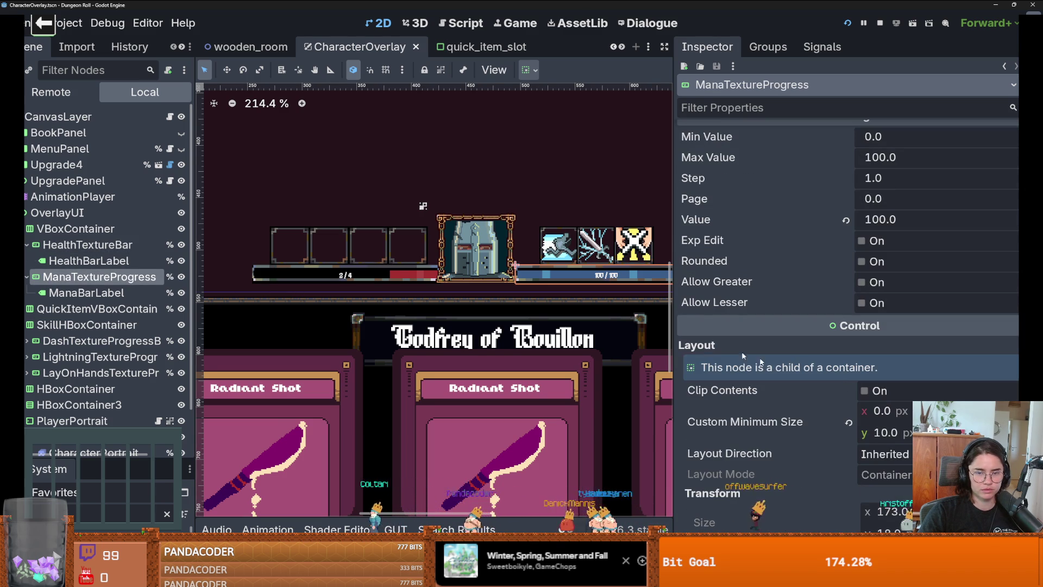
scroll(508, 280, down, 3)
scroll(509, 280, up, 8)
scroll(509, 280, down, 3)
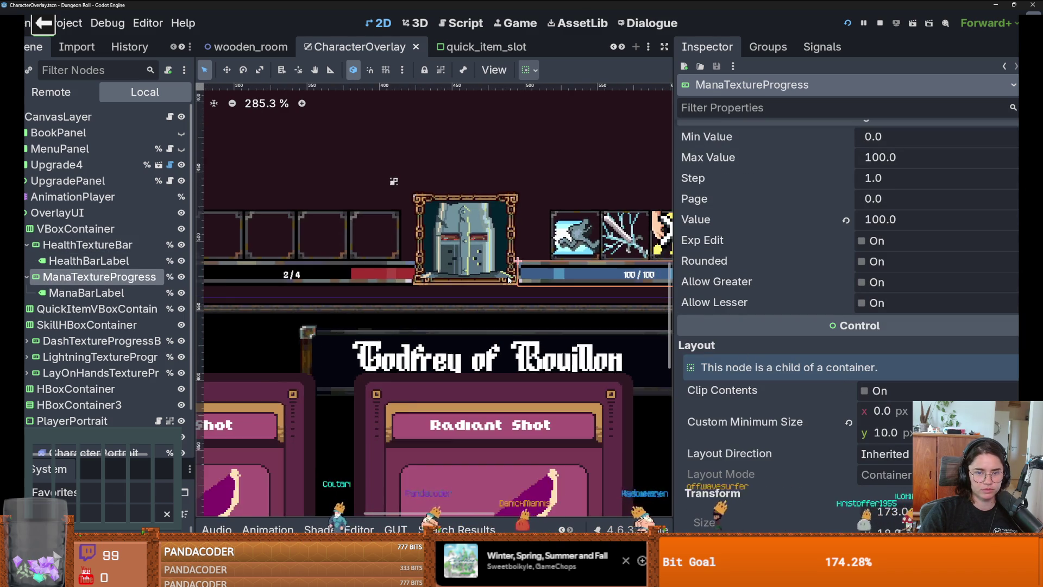
scroll(548, 281, up, 1)
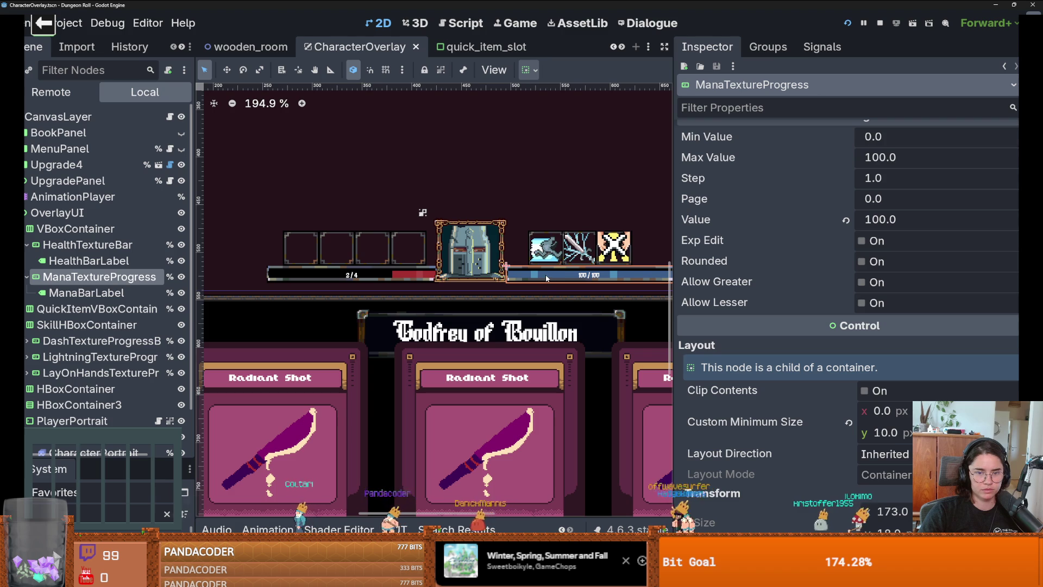
Drag SkillHBoxContainer a few pixels up and right toward the portrait frame.
scroll(543, 275, down, 2)
click(585, 216)
scroll(584, 220, down, 2)
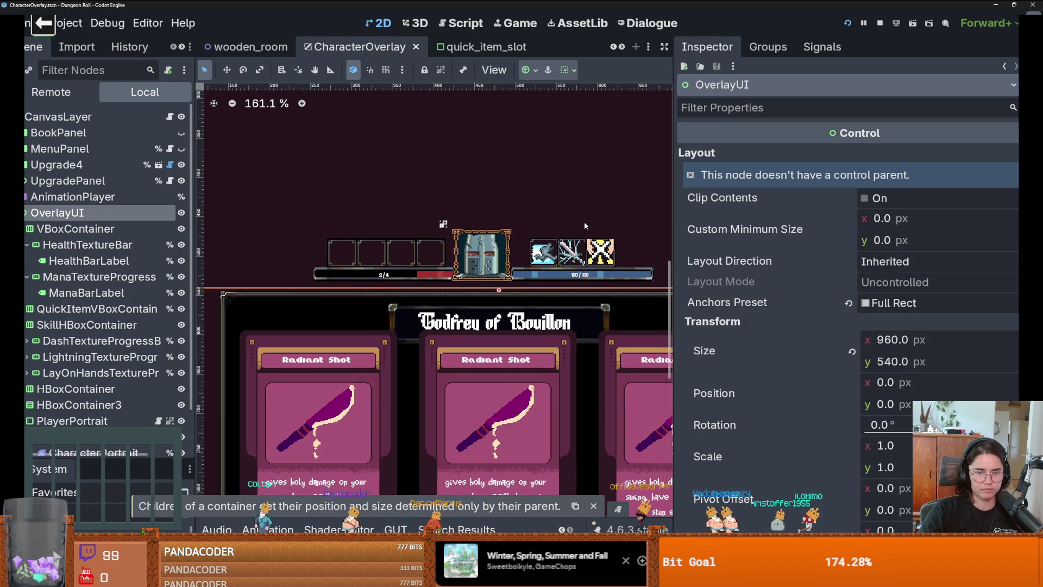
scroll(584, 220, up, 3)
click(570, 254)
click(524, 239)
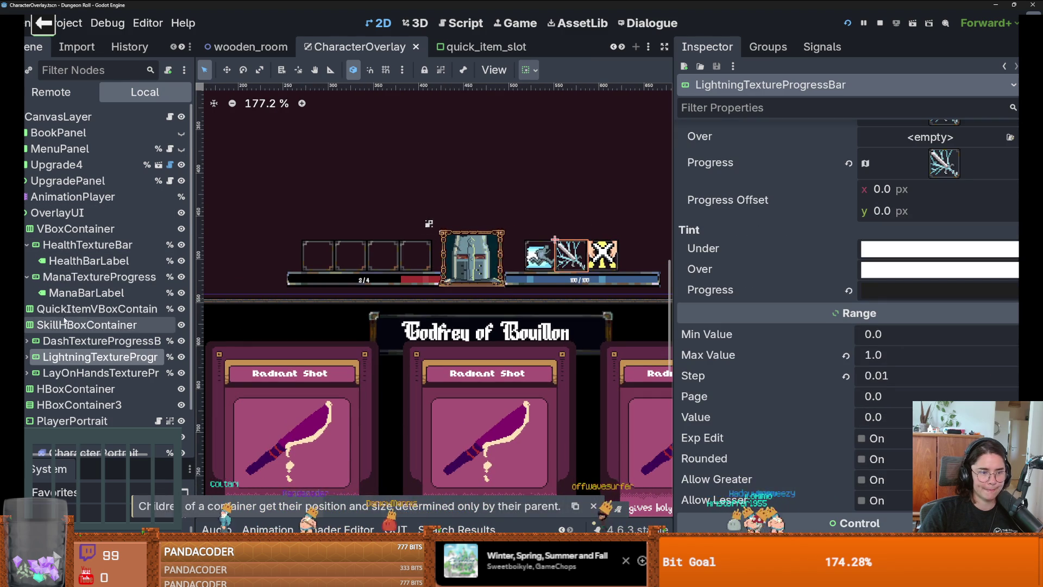
mouse_move(566, 255)
mouse_down()
mouse_move(334, 205)
mouse_move(341, 216)
mouse_move(413, 212)
mouse_move(569, 247)
mouse_move(556, 254)
mouse_up()
scroll(543, 261, up, 4)
click(518, 262)
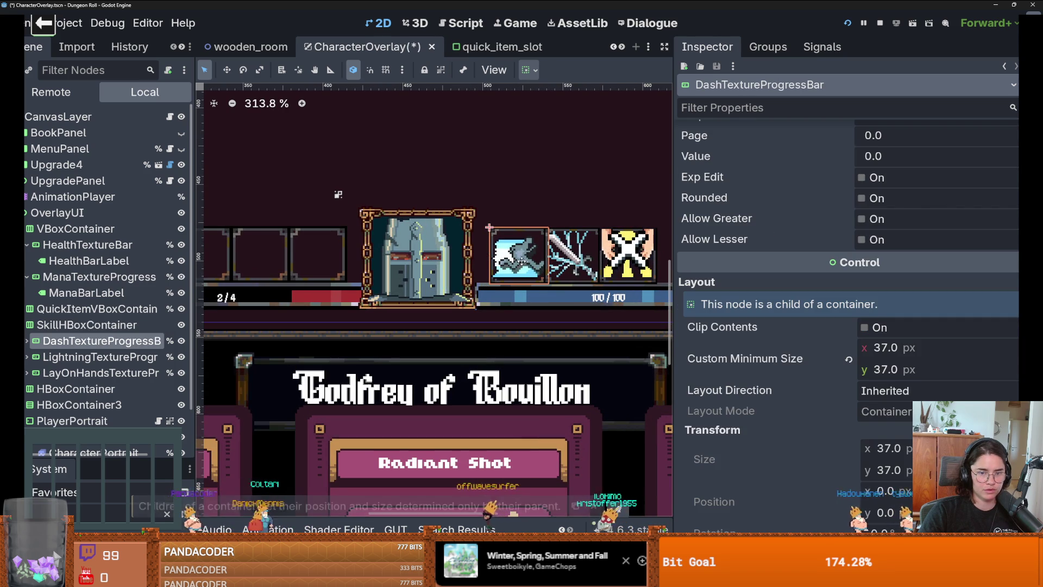
click(502, 236)
drag(504, 245, 506, 243)
Shift the skill icon row one more pixel right.
click(507, 243)
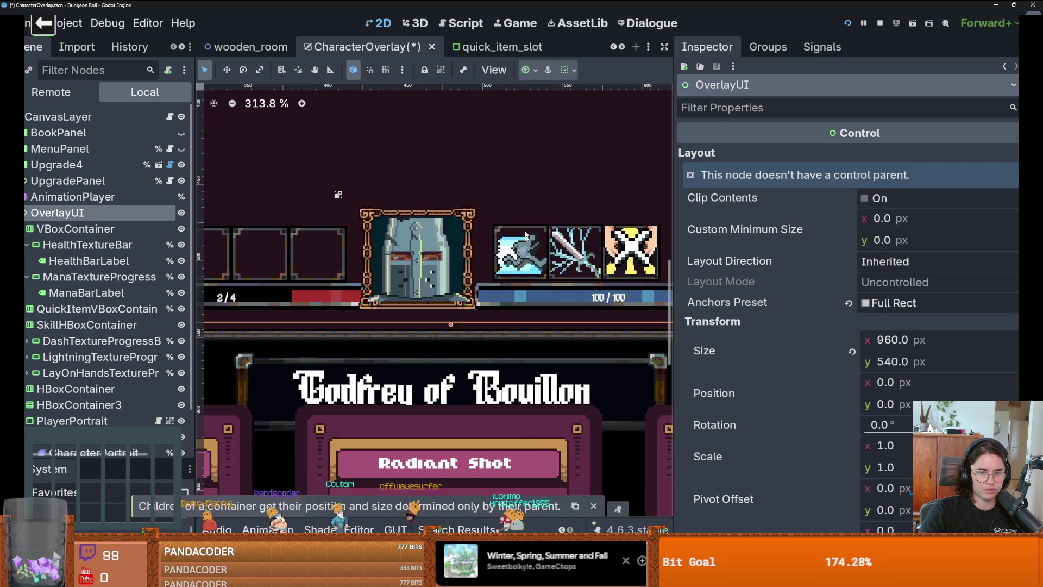
scroll(505, 272, up, 3)
click(503, 270)
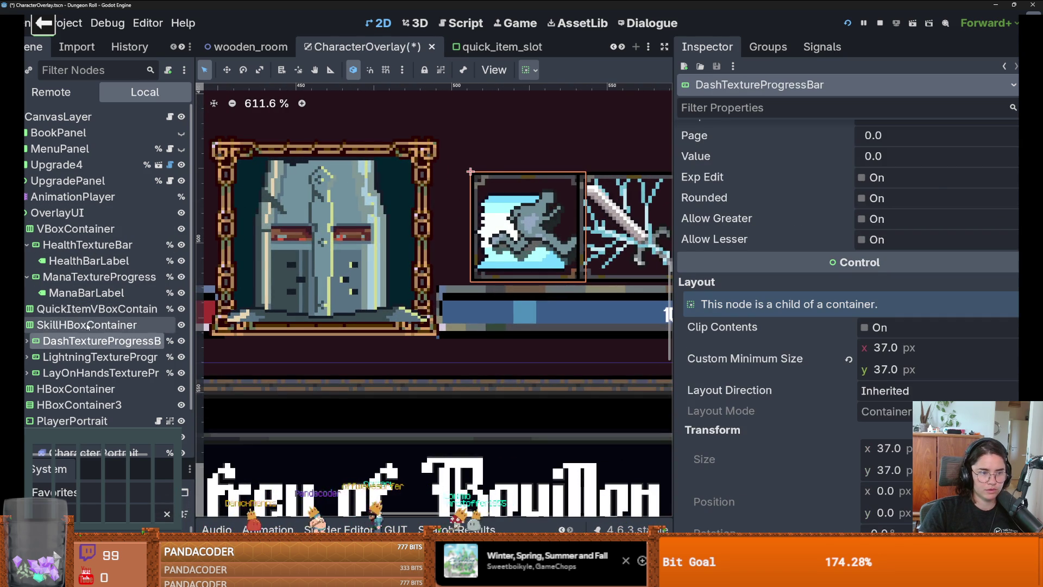
click(87, 324)
scroll(467, 248, down, 2)
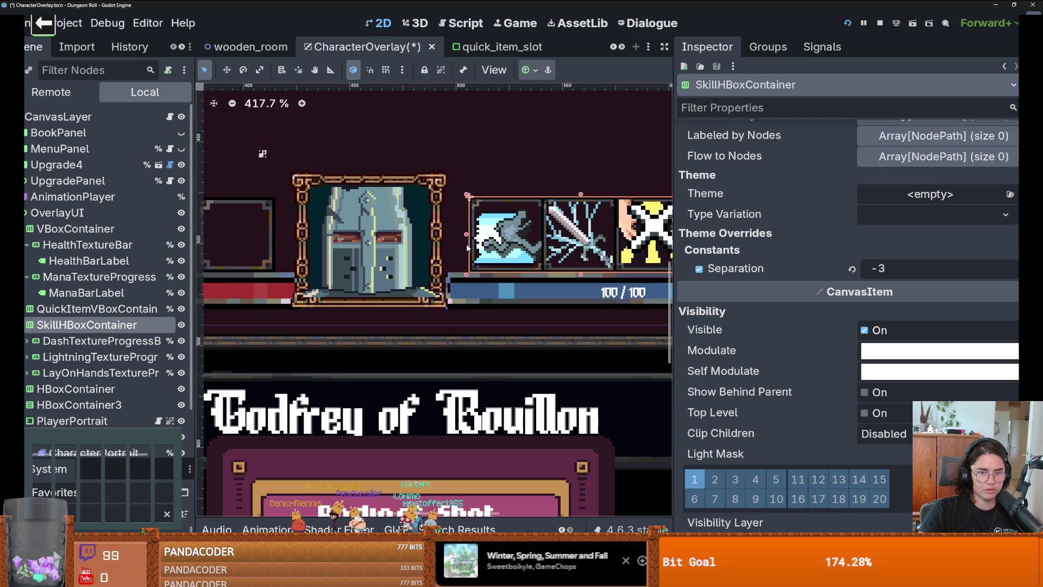
drag(508, 239, 510, 240)
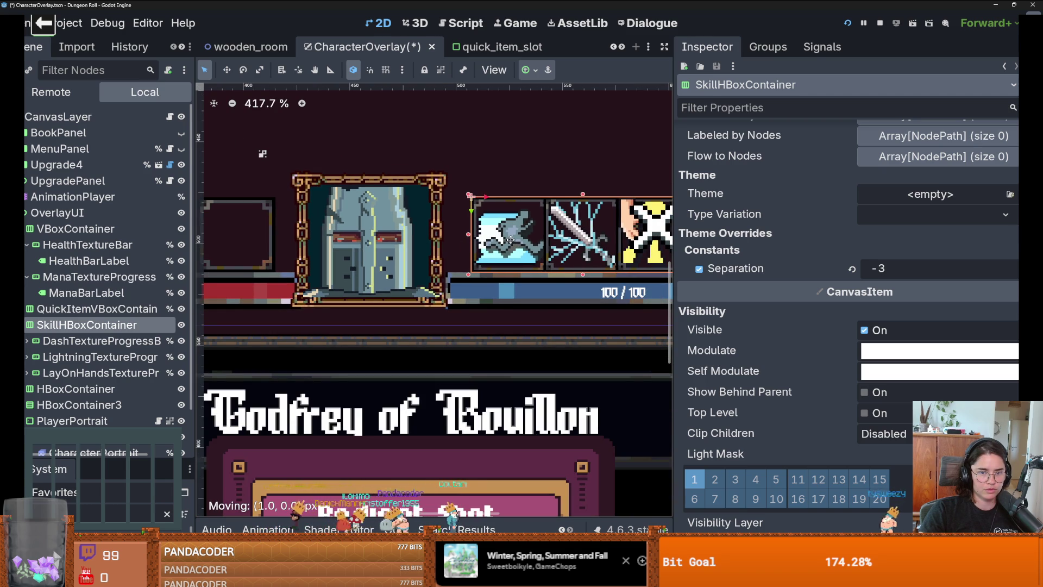
click(338, 127)
scroll(296, 233, up, 3)
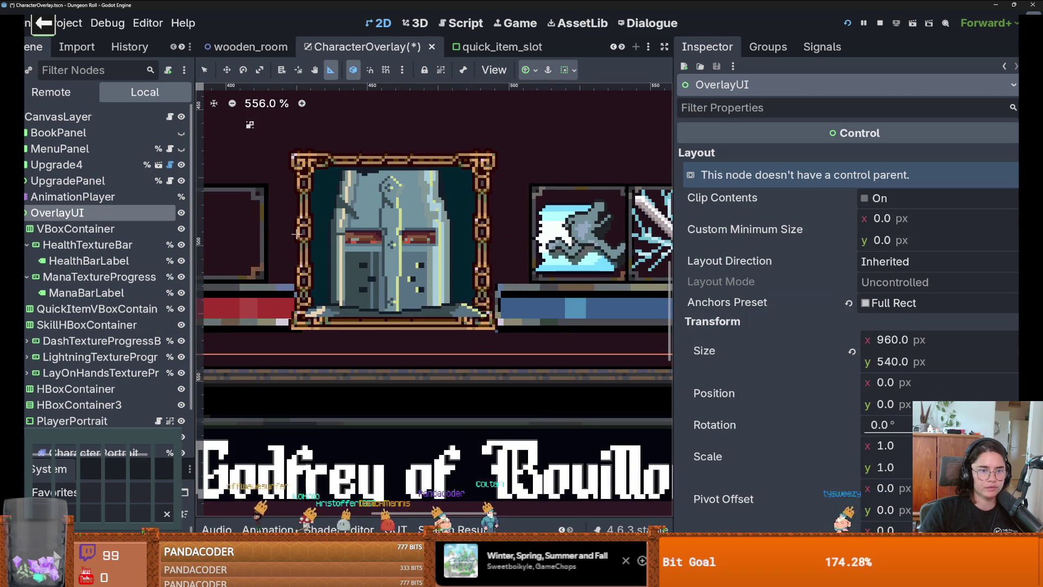
scroll(298, 234, up, 7)
scroll(301, 225, down, 2)
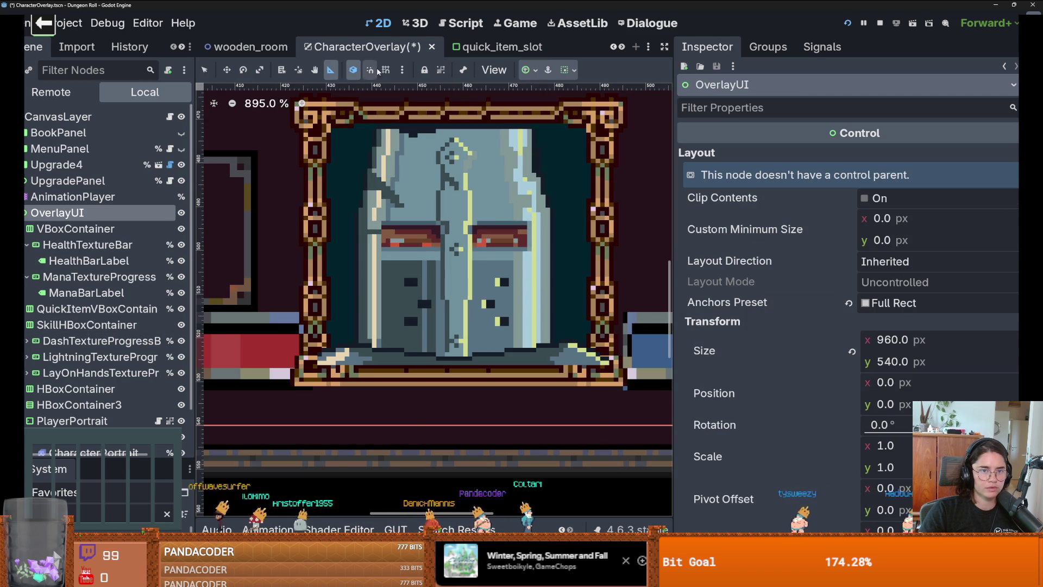
Enable grid snapping with Shift+G so a grid overlays the HUD canvas.
key(shift+g)
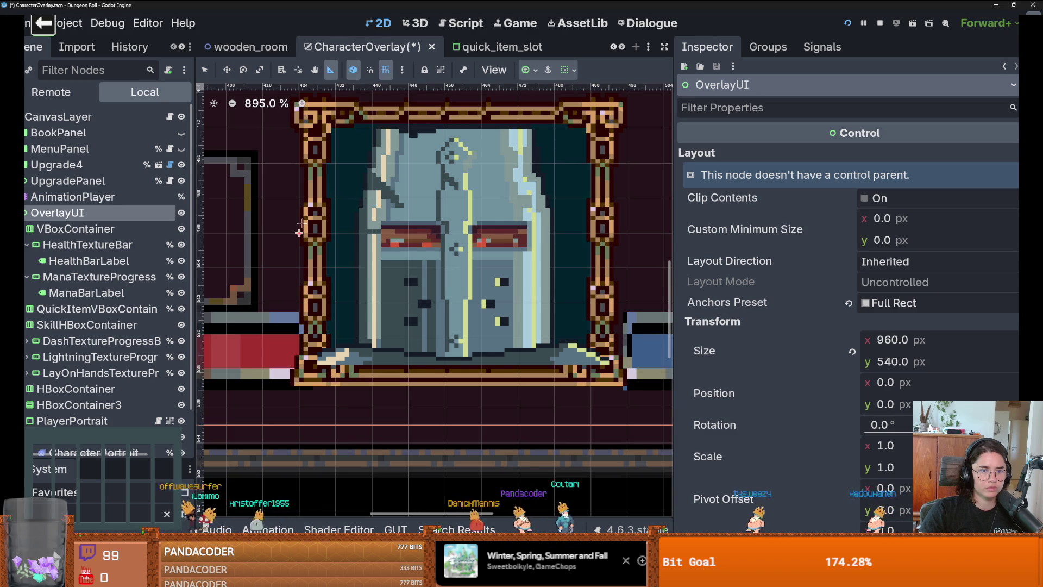
scroll(370, 233, down, 1)
scroll(421, 237, down, 5)
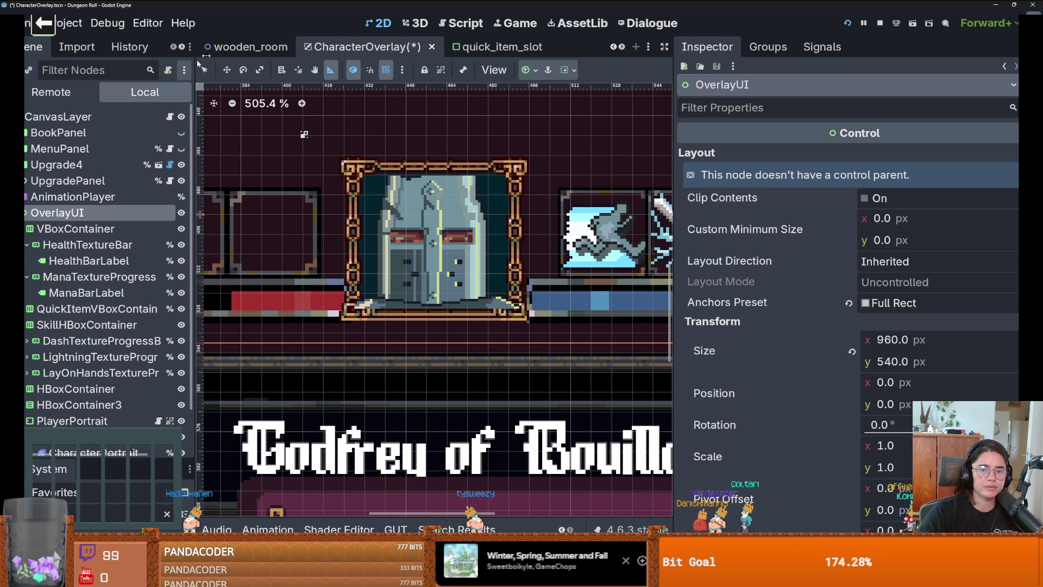
scroll(426, 138, up, 2)
Turn off grid snap and measure the gaps on both sides of the portrait frame.
scroll(544, 234, up, 1)
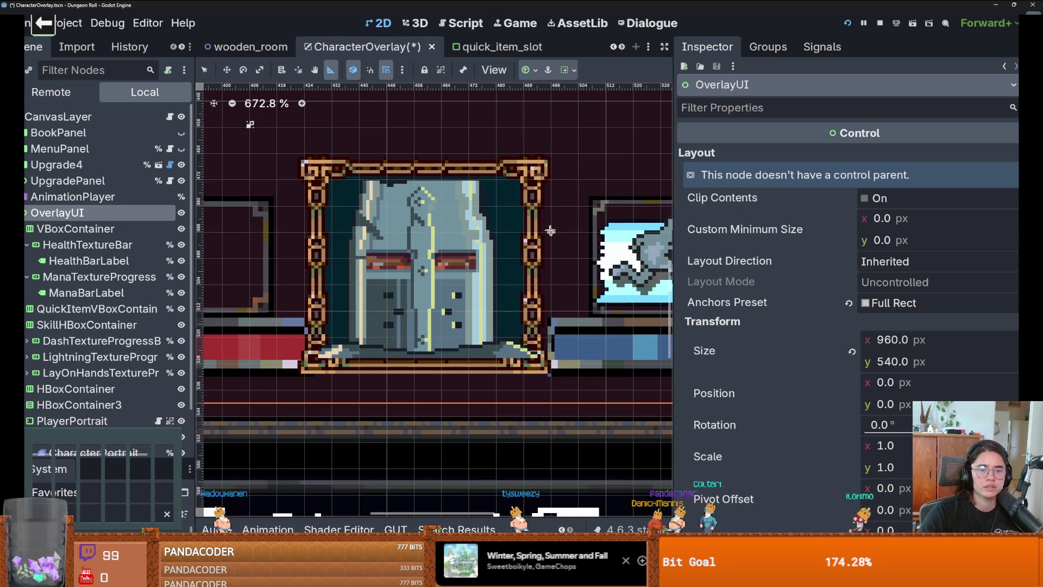
click(386, 69)
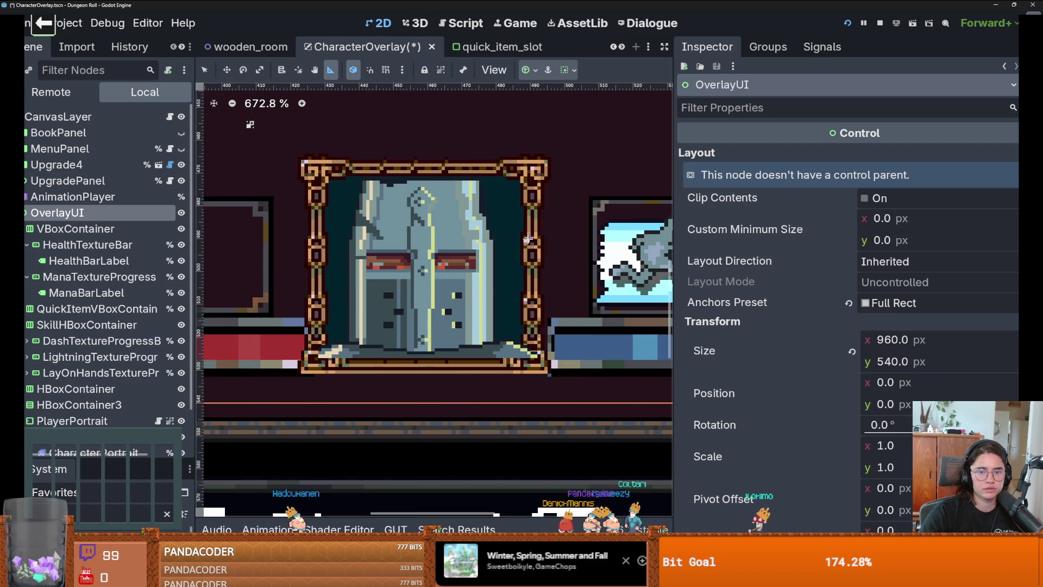
drag(540, 254, 578, 256)
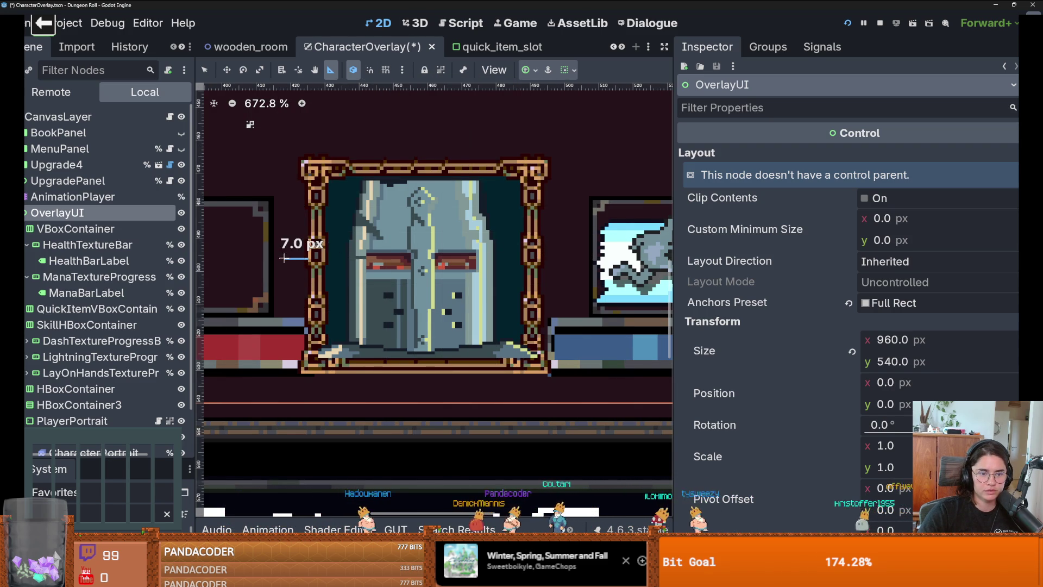
drag(307, 259, 277, 257)
scroll(277, 258, up, 6)
scroll(277, 258, down, 6)
scroll(277, 257, down, 6)
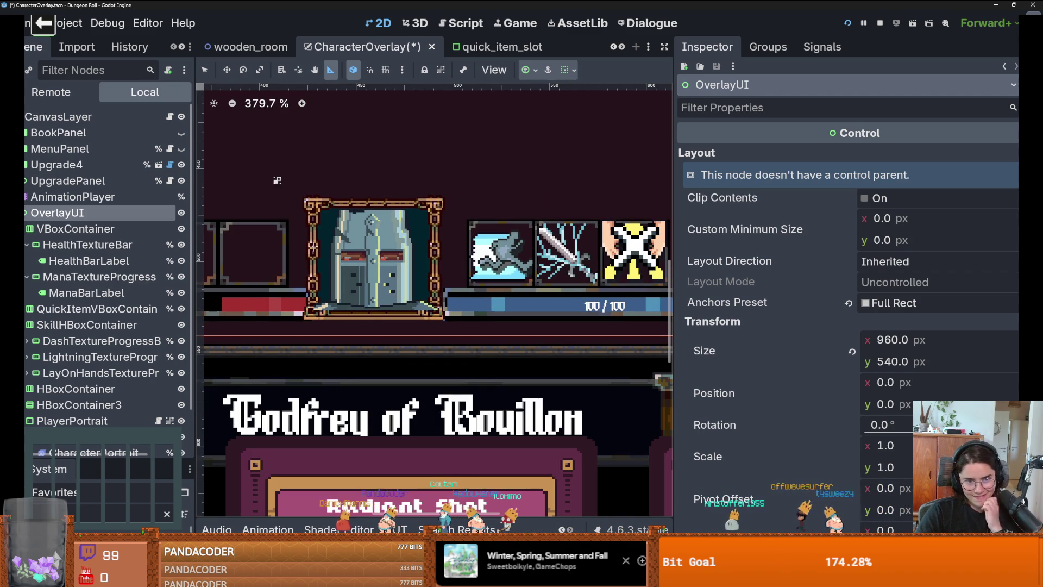
scroll(382, 511, up, 2)
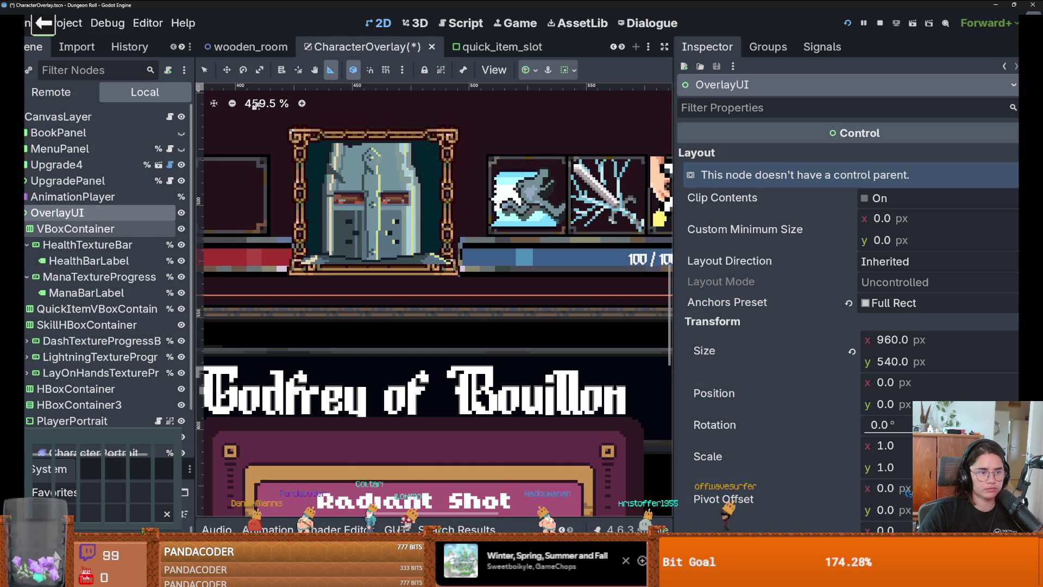
Move the skill icon row one pixel left.
click(87, 261)
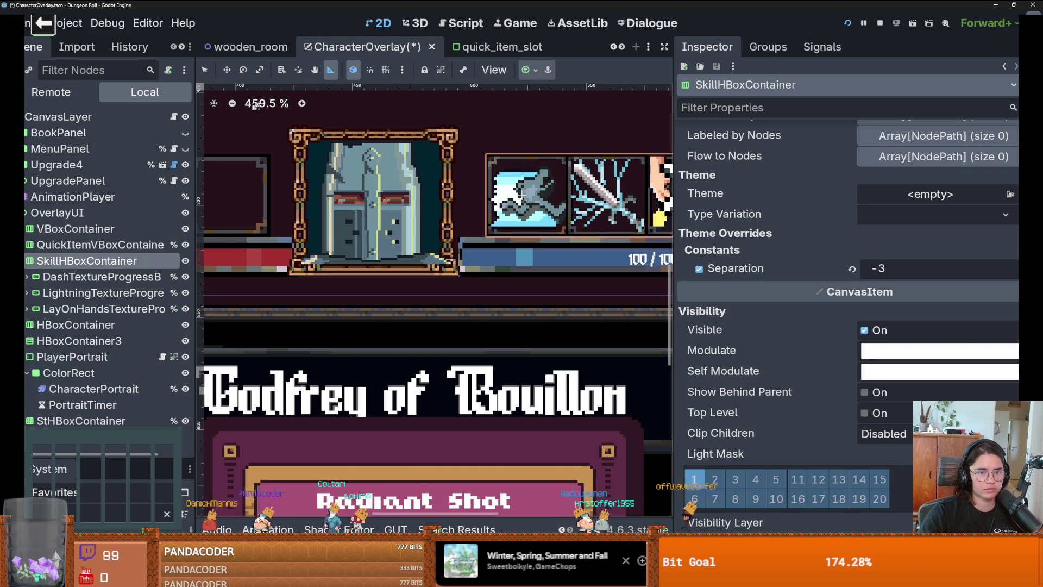
key(q)
drag(500, 198, 496, 199)
scroll(443, 216, up, 3)
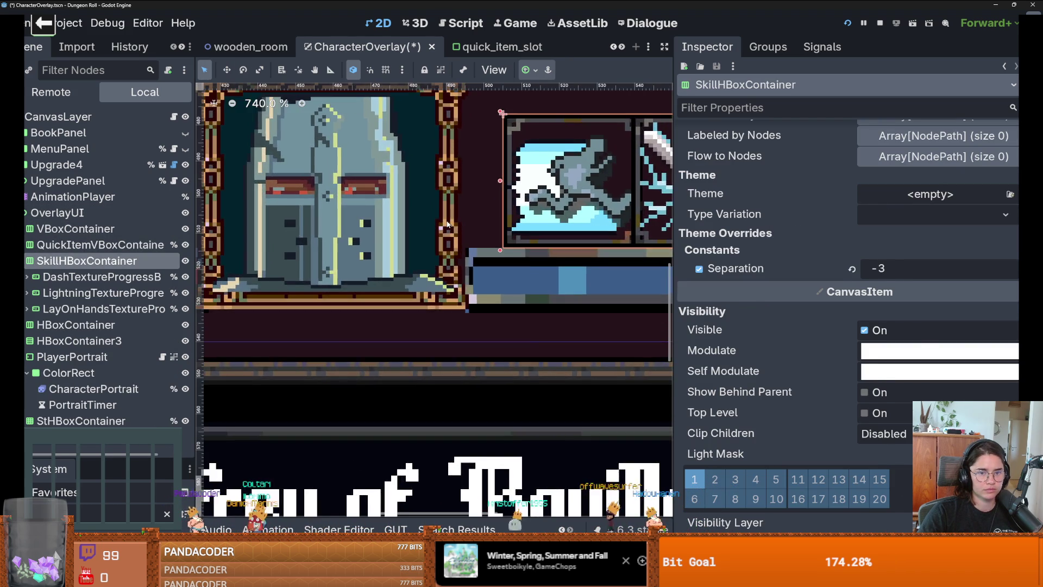
click(393, 120)
scroll(394, 119, down, 1)
click(393, 120)
Measure the portrait-to-skill-icons gap, then shift the skill row slightly further left.
click(335, 70)
scroll(522, 174, up, 5)
mouse_move(519, 173)
mouse_down()
mouse_move(594, 177)
mouse_move(579, 173)
mouse_up()
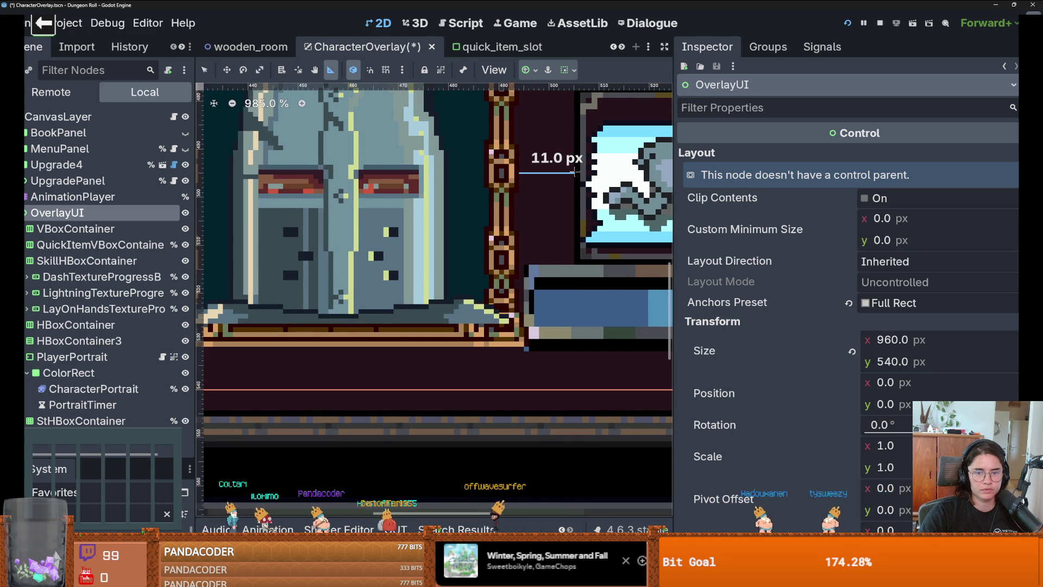
scroll(368, 221, left, 5)
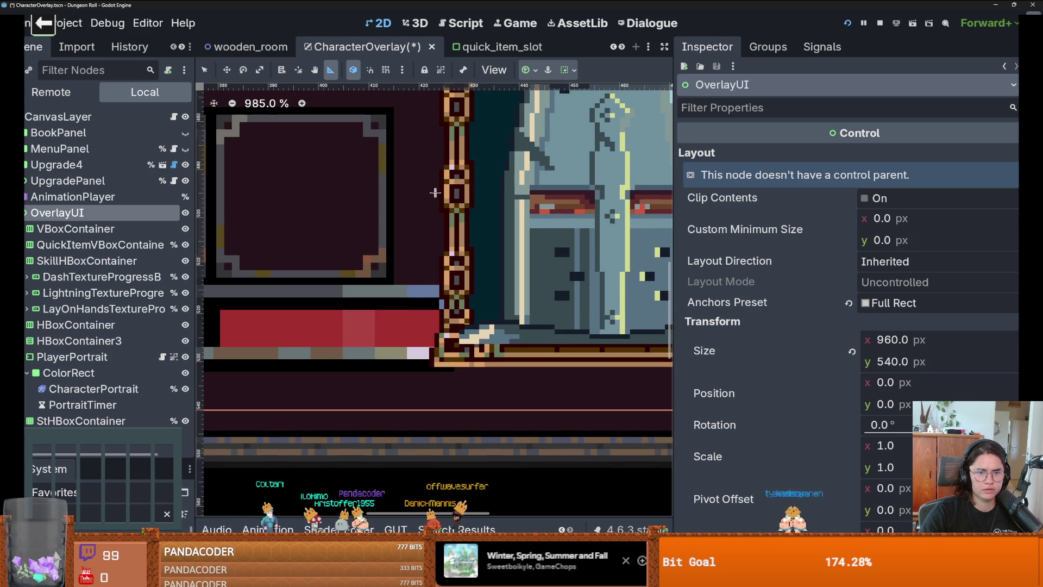
scroll(424, 249, down, 5)
click(102, 261)
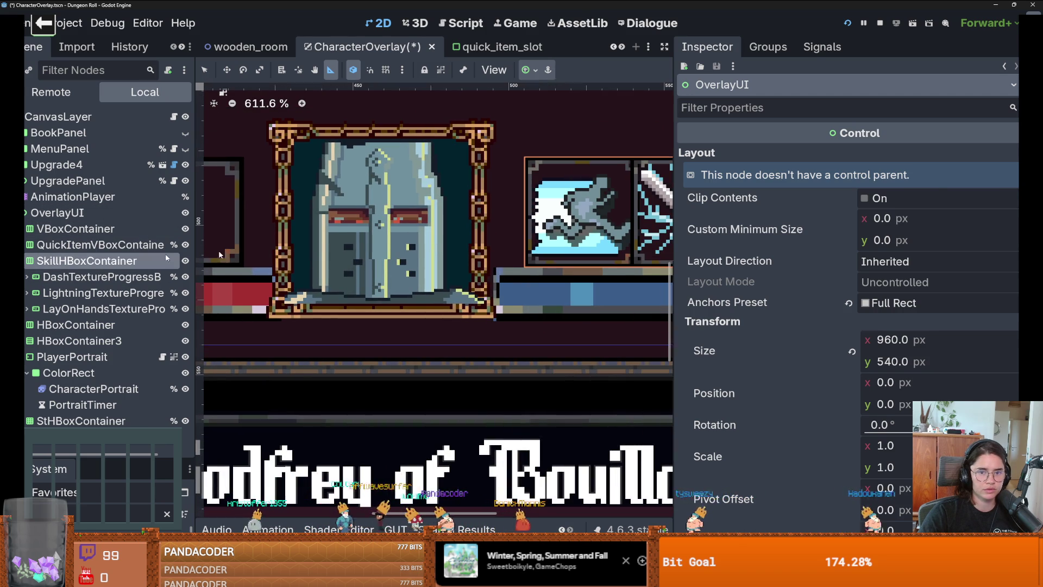
click(204, 70)
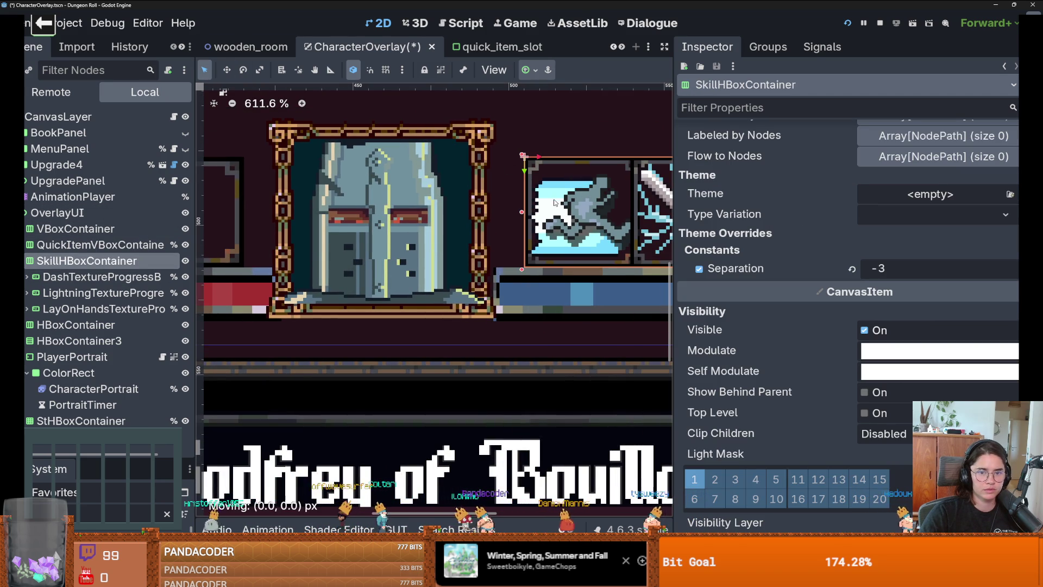
drag(552, 199, 548, 200)
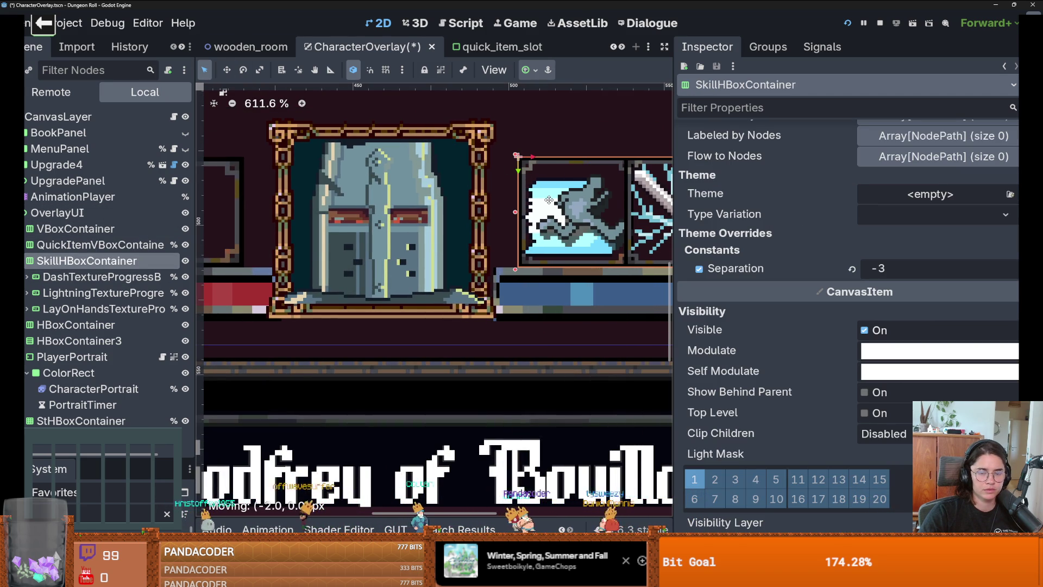
scroll(549, 203, down, 1)
click(549, 139)
scroll(526, 255, down, 5)
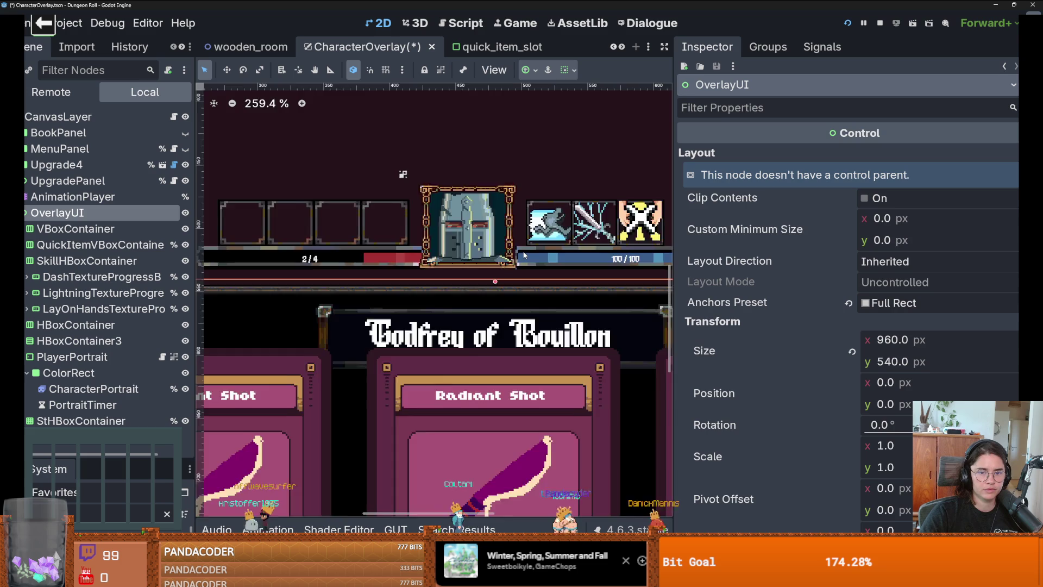
Duplicate LayOnHandsTextureProgressBar and clear the copy's Under and Progress textures.
scroll(525, 255, up, 1)
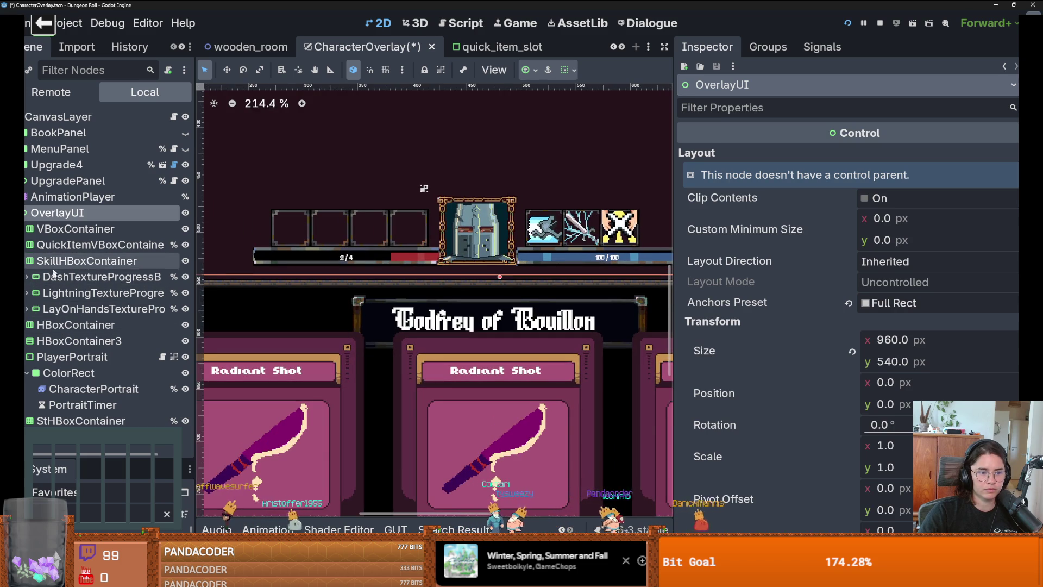
click(93, 309)
key(ctrl+d)
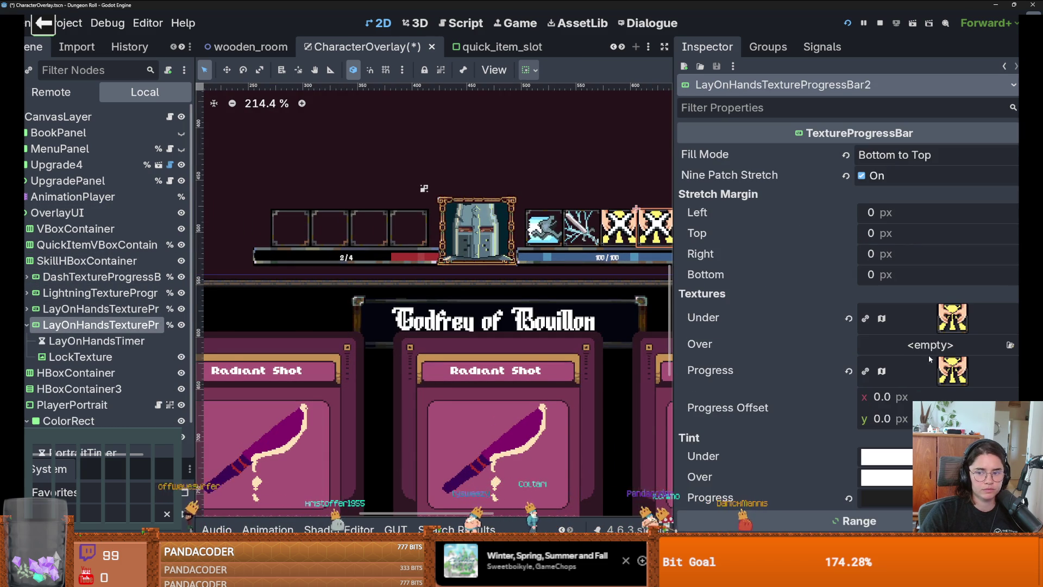
click(849, 319)
click(847, 354)
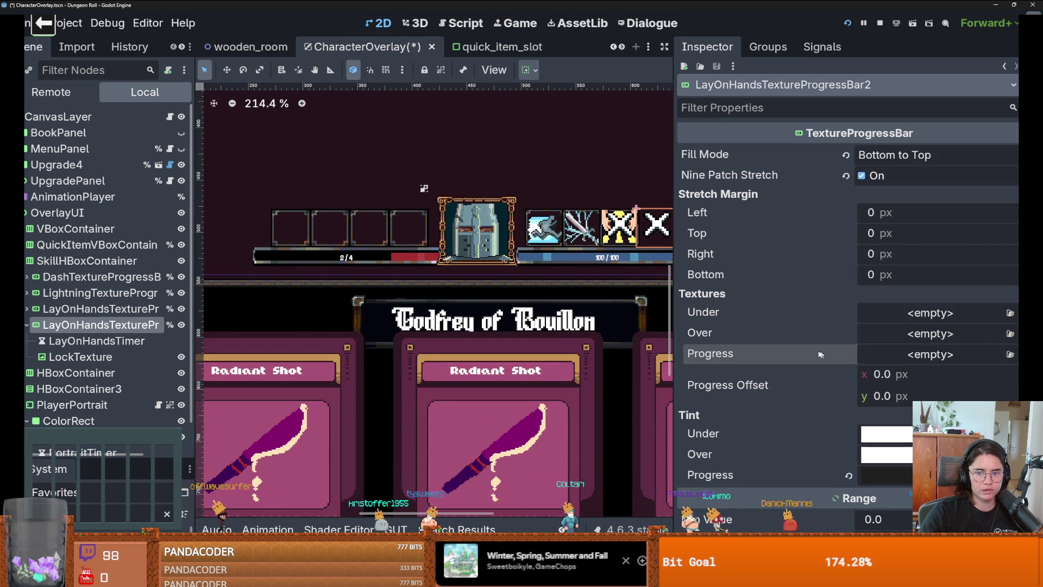
Delete the copy's LockTexture child and inspect its Under texture atlas region.
scroll(823, 356, down, 4)
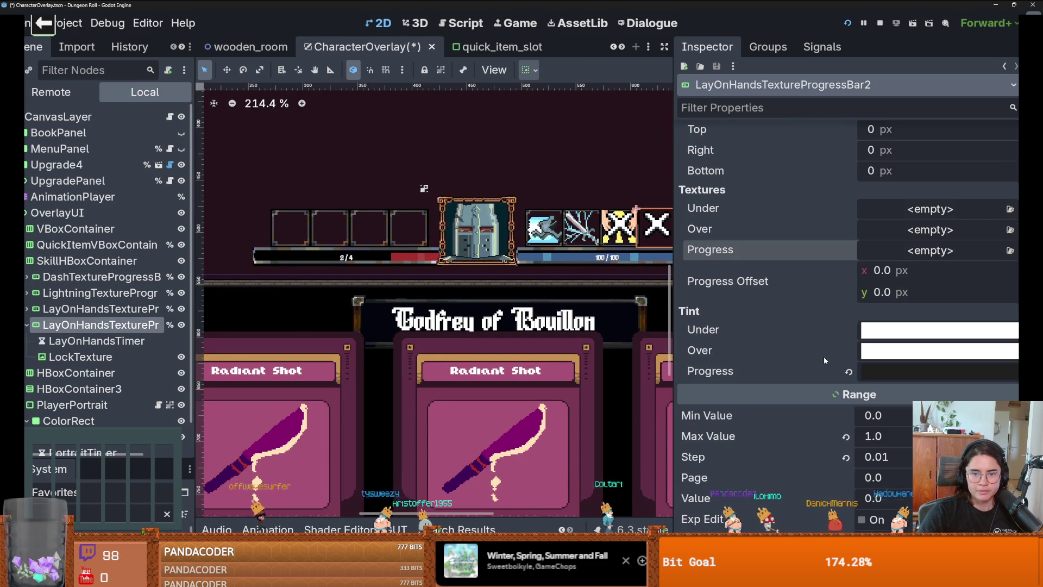
right_click(65, 356)
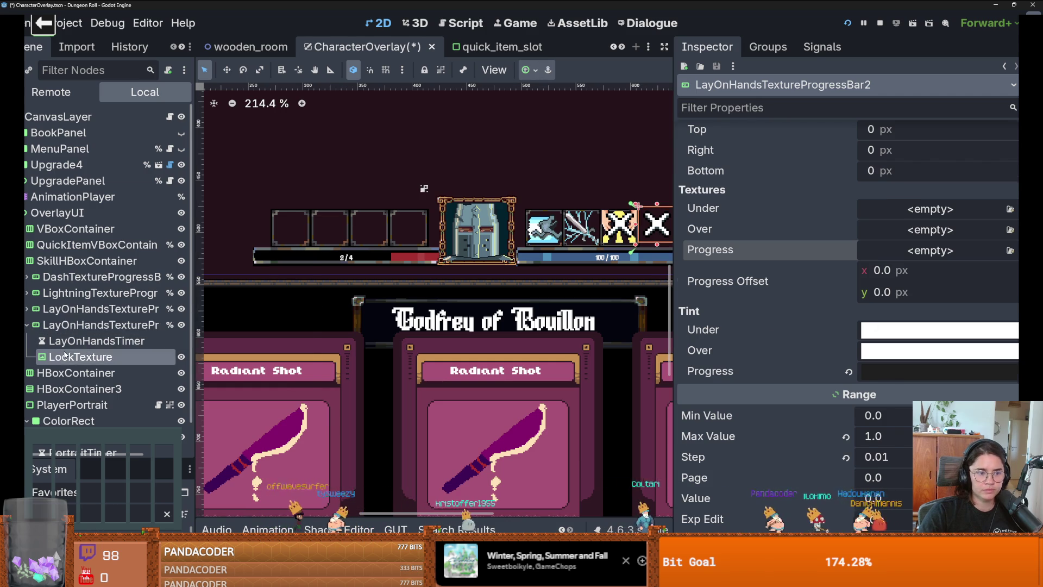
key(Delete)
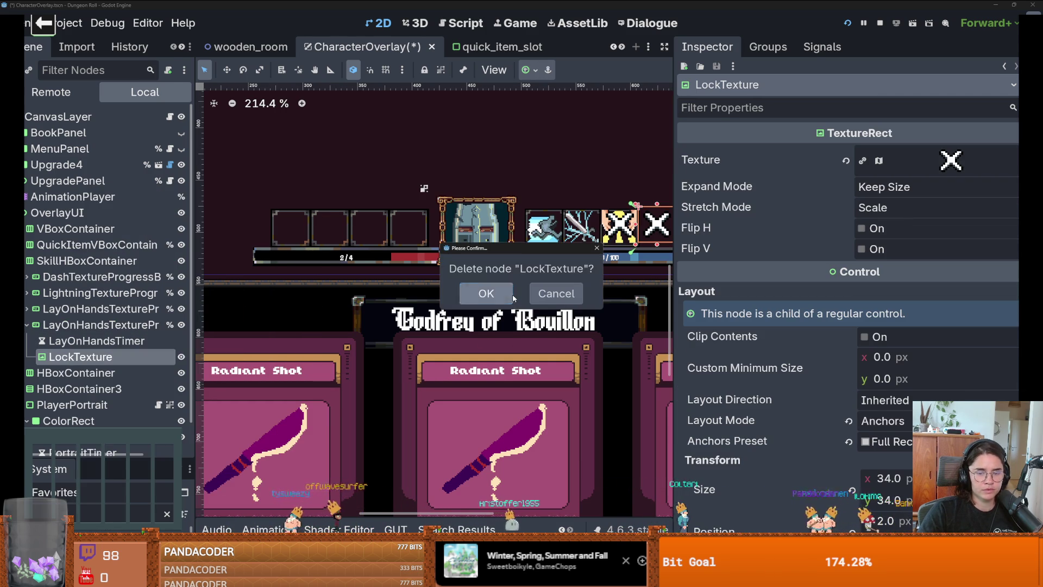
click(514, 298)
key(ctrl+z)
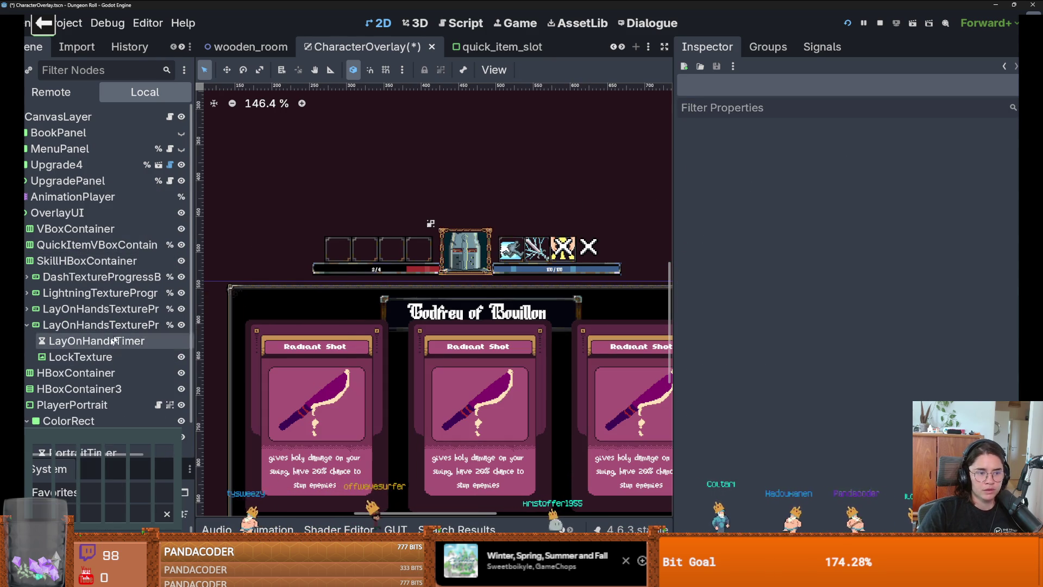
right_click(100, 353)
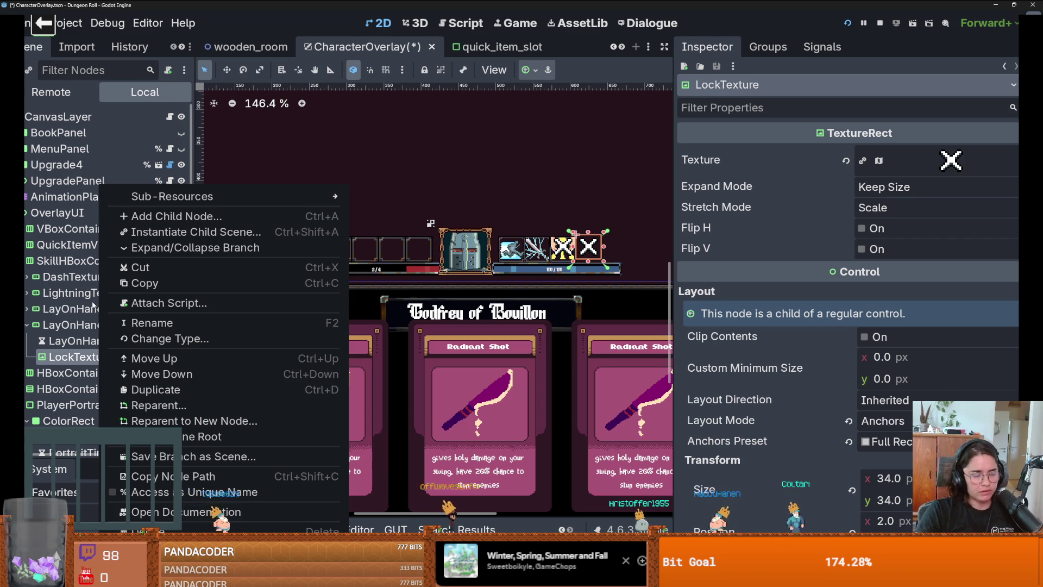
right_click(81, 357)
right_click(81, 357)
right_click(82, 357)
key(Delete)
click(508, 296)
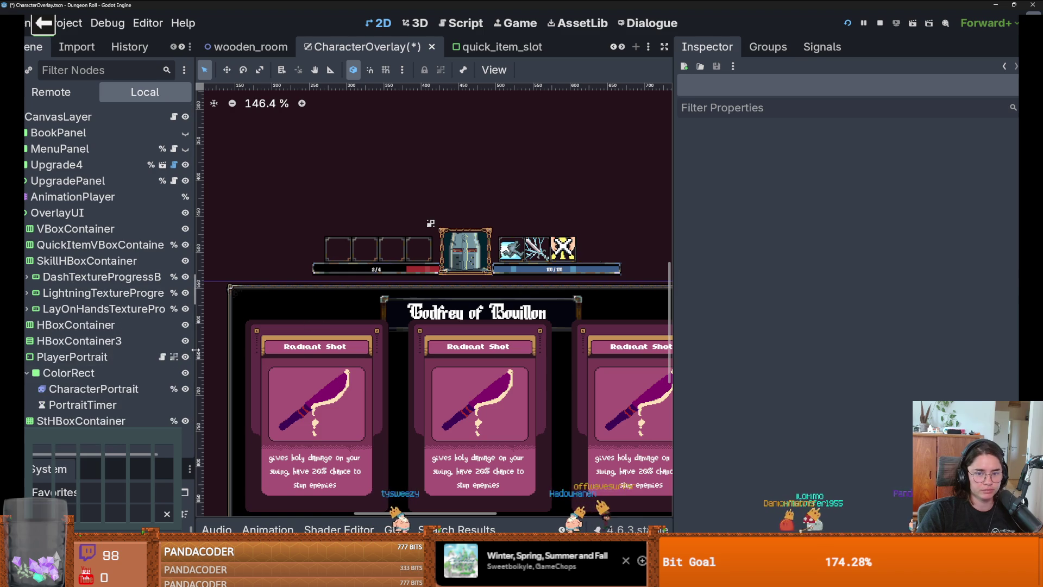
click(97, 325)
click(952, 214)
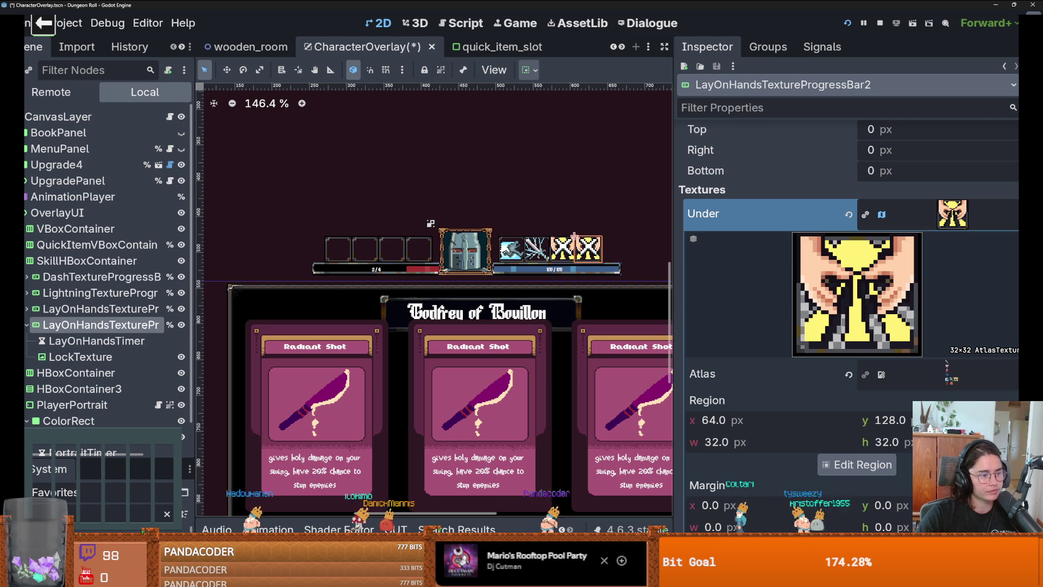
Save the CharacterOverlay scene.
scroll(492, 296, down, 1)
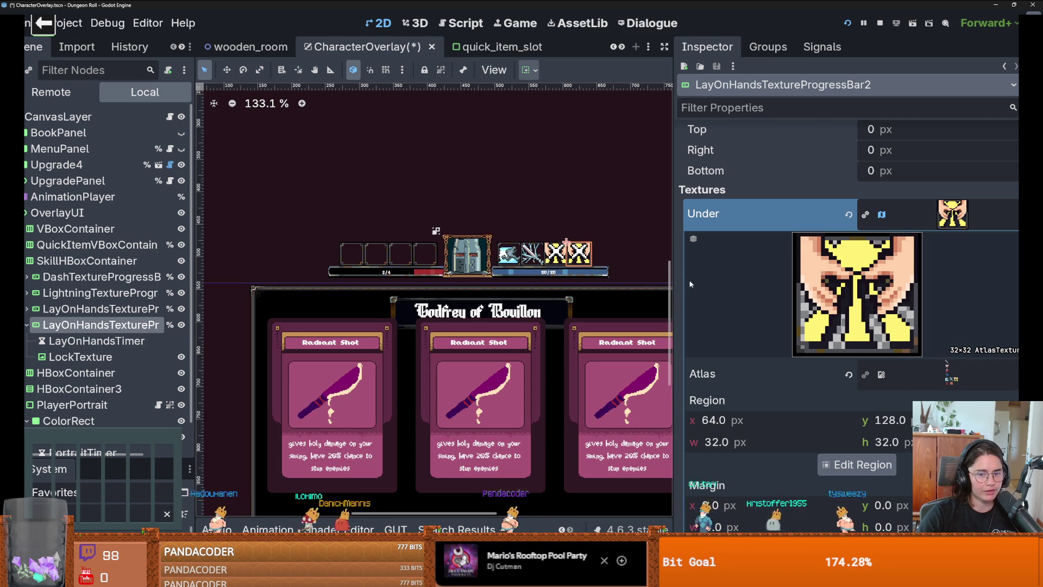
scroll(686, 279, down, 3)
mouse_move(672, 284)
mouse_down()
mouse_move(736, 284)
mouse_move(684, 285)
mouse_up()
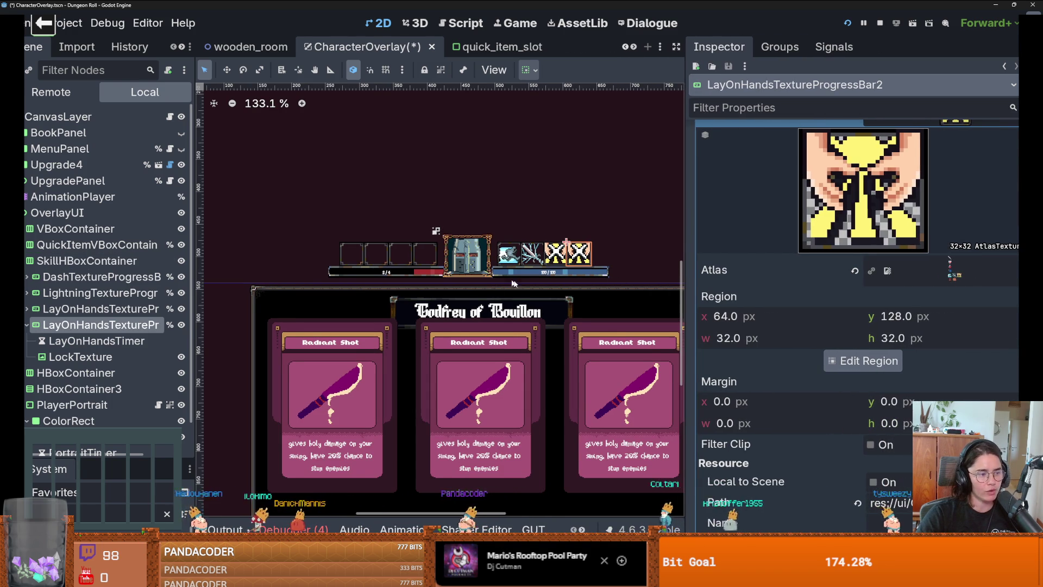
scroll(487, 305, down, 1)
scroll(486, 305, down, 1)
key(ctrl+s)
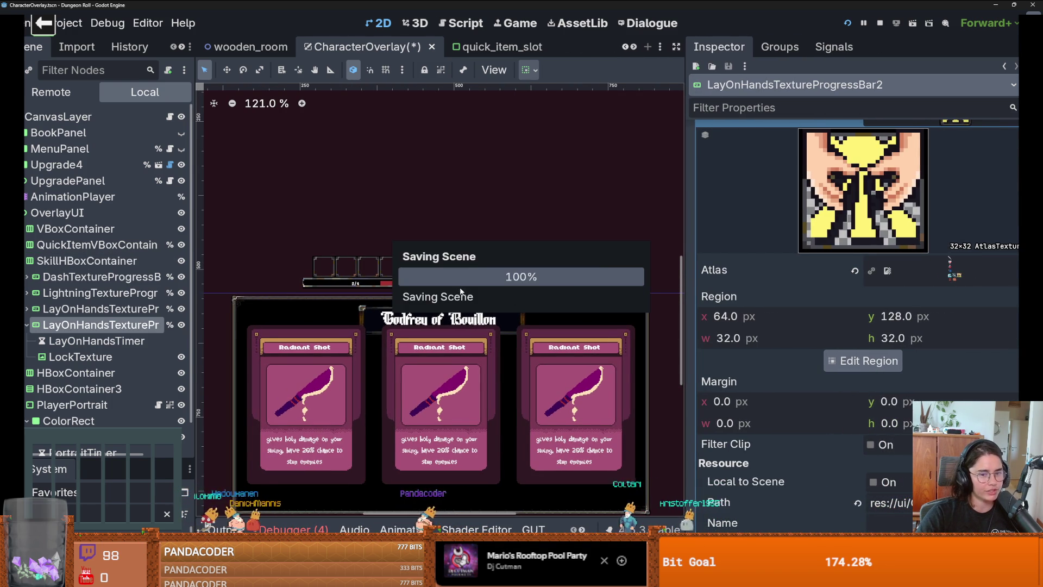
Quick Load the weapon_ui_icons sheet as the Lay On Hands bar's atlas texture.
scroll(842, 314, up, 3)
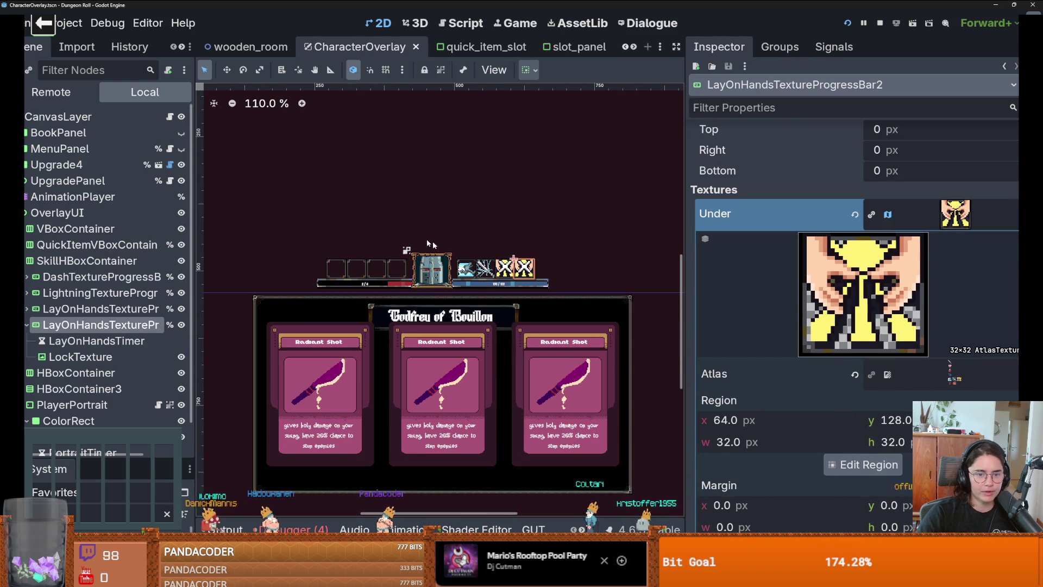
scroll(364, 245, up, 1)
scroll(375, 242, down, 4)
scroll(382, 222, up, 4)
scroll(383, 222, down, 3)
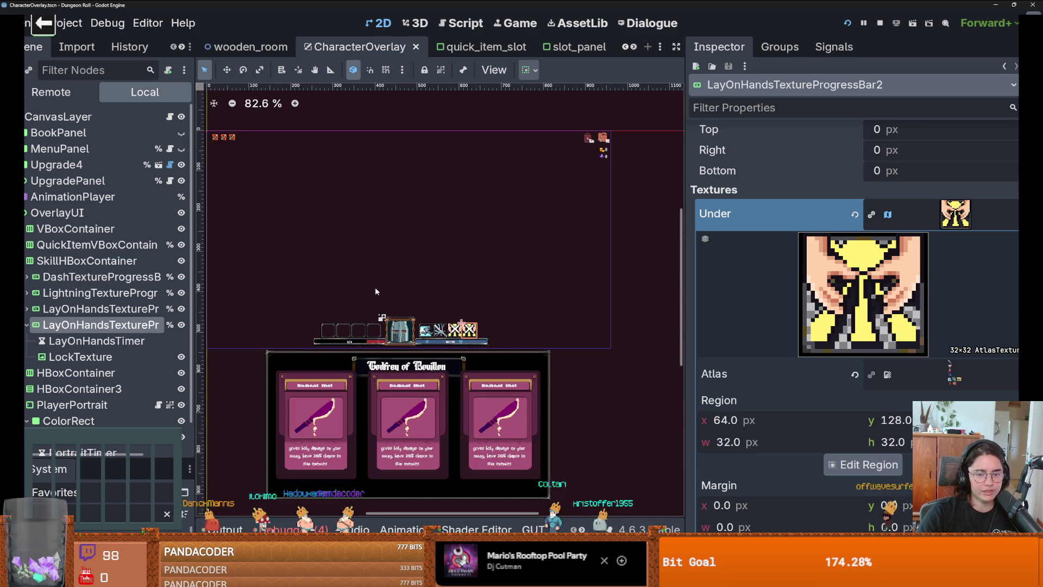
scroll(383, 282, up, 7)
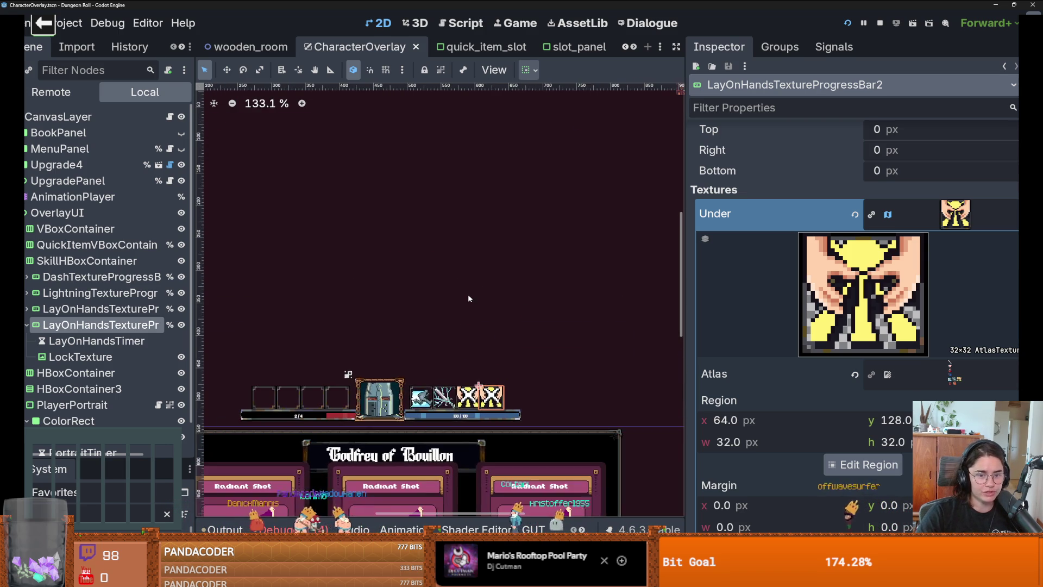
scroll(435, 282, down, 1)
scroll(424, 282, up, 5)
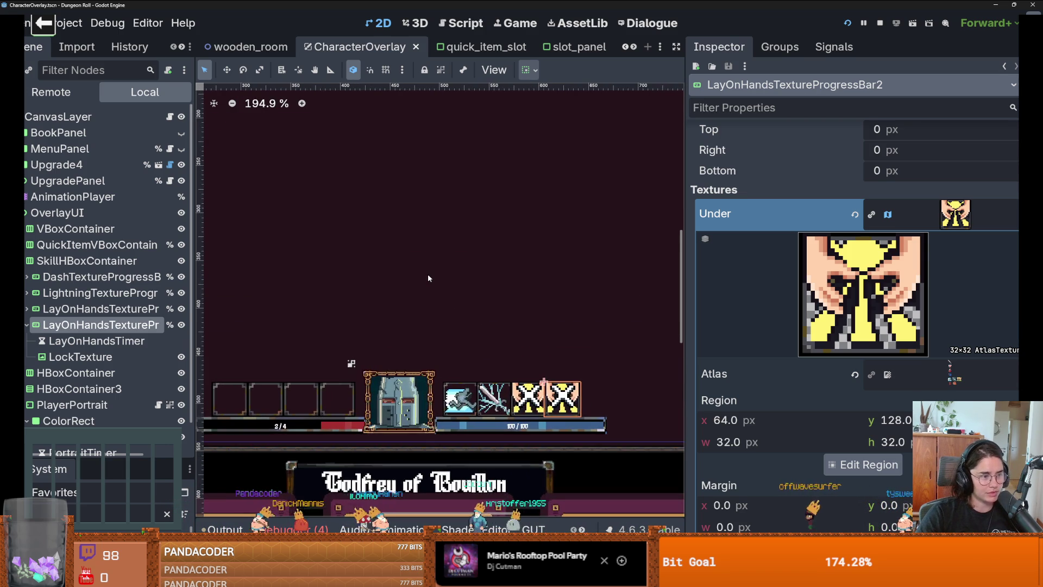
scroll(426, 282, down, 6)
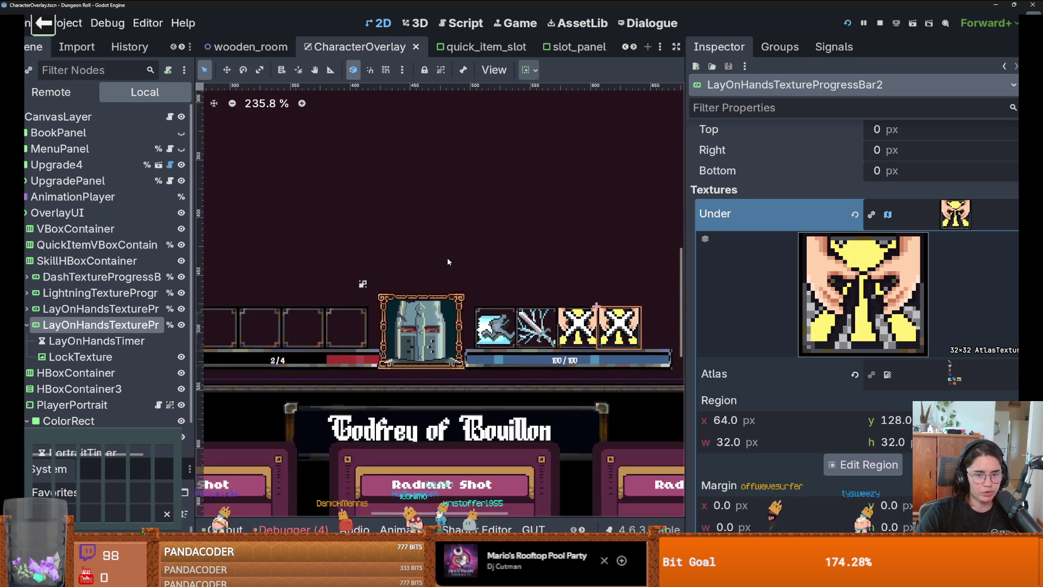
scroll(426, 349, down, 4)
scroll(424, 321, up, 9)
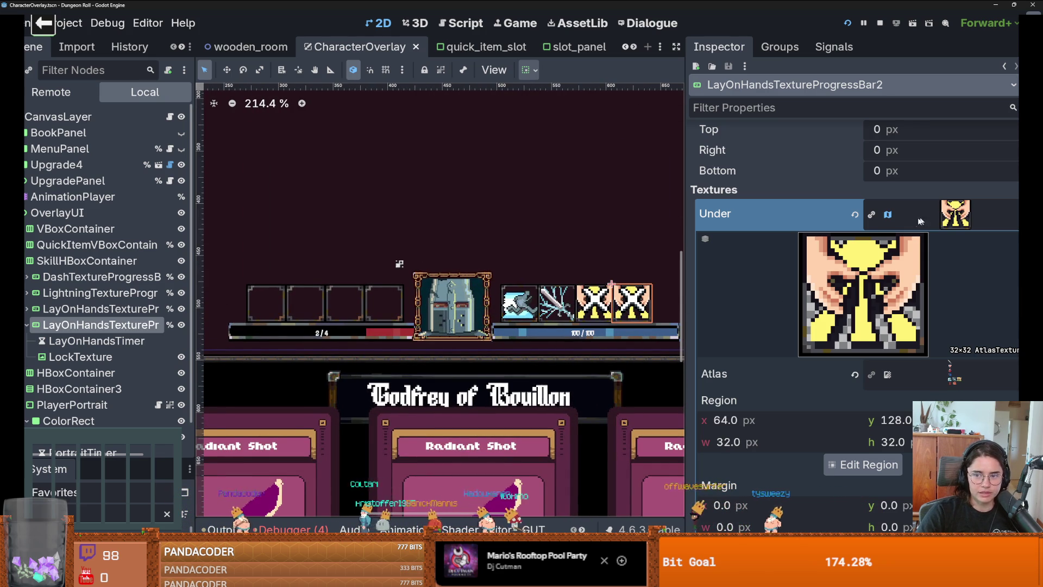
drag(73, 458, 76, 248)
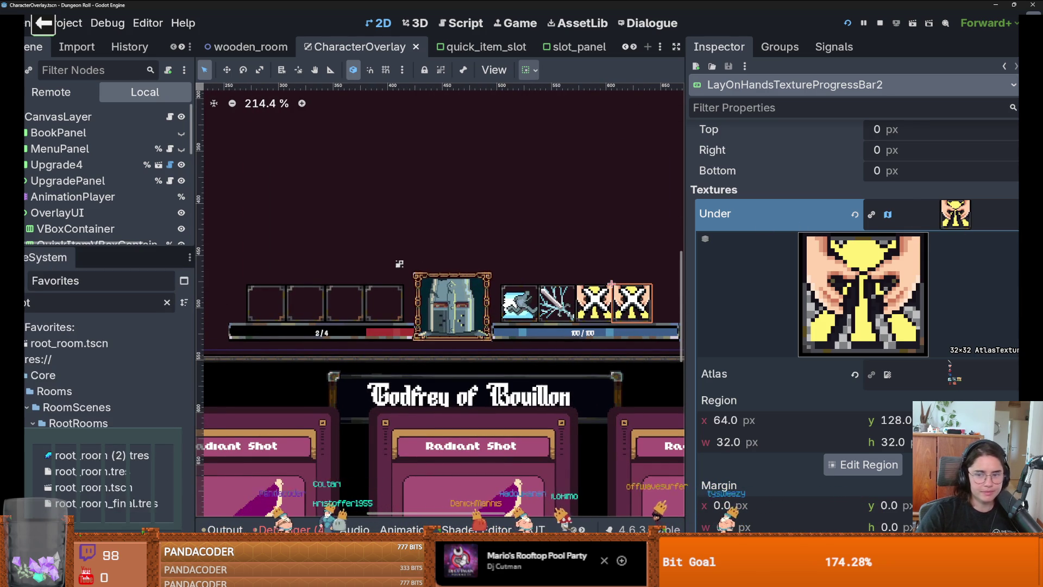
right_click(949, 363)
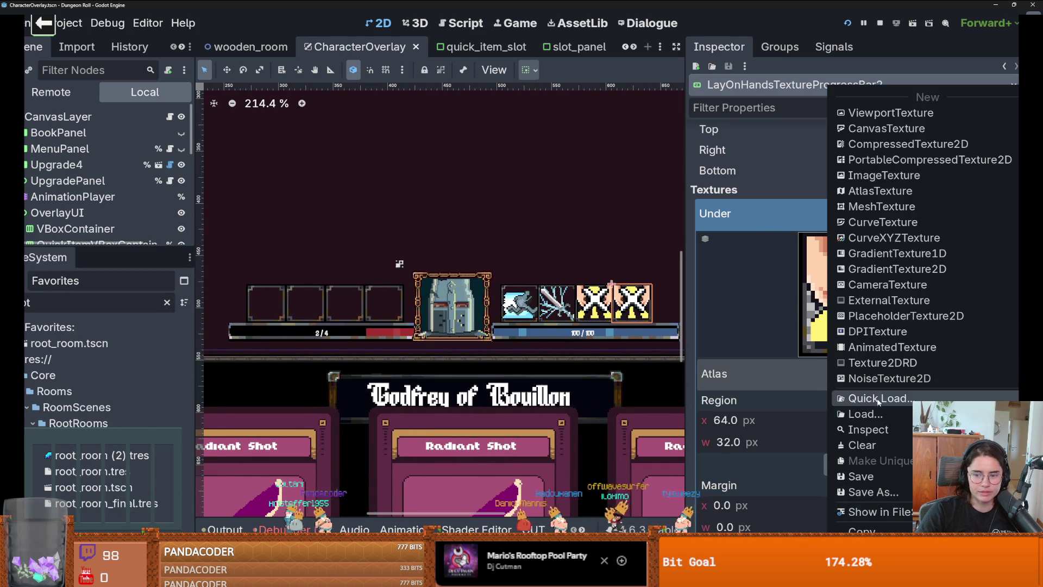
click(879, 399)
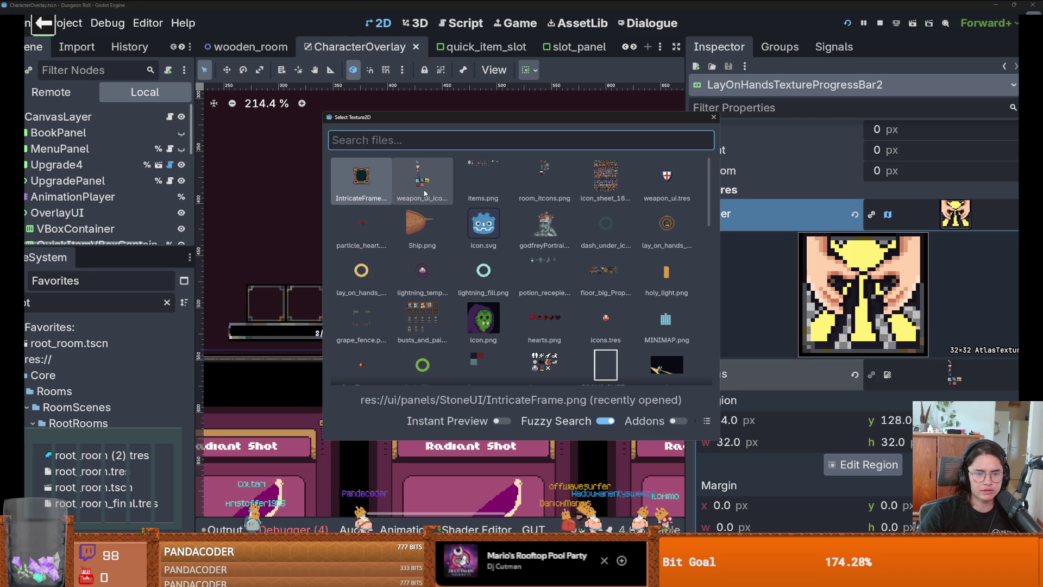
click(424, 194)
Check the atlas region, then bring the weapon_ui_icons sheet up in Aseprite.
click(858, 465)
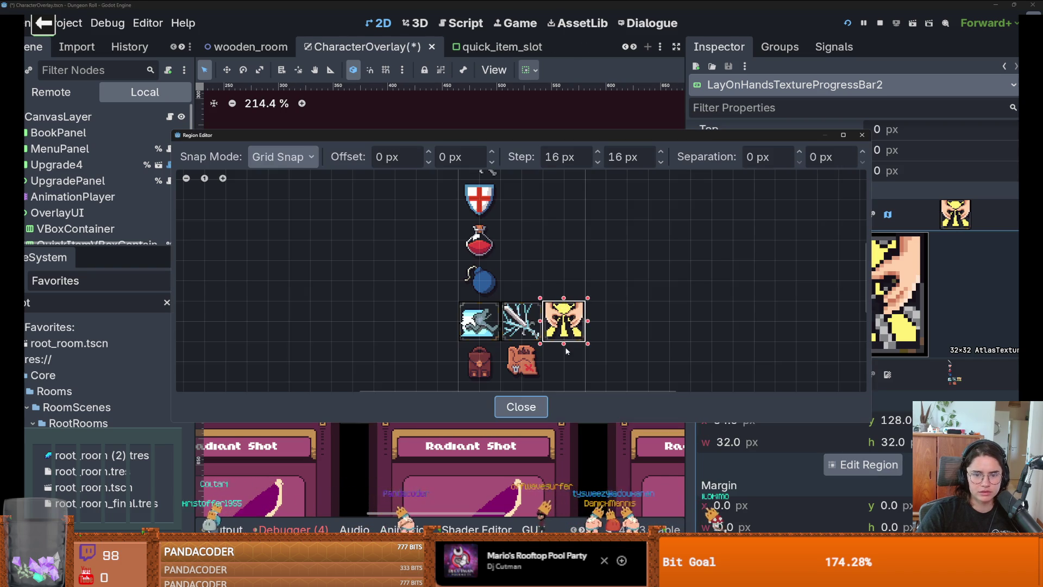
click(867, 136)
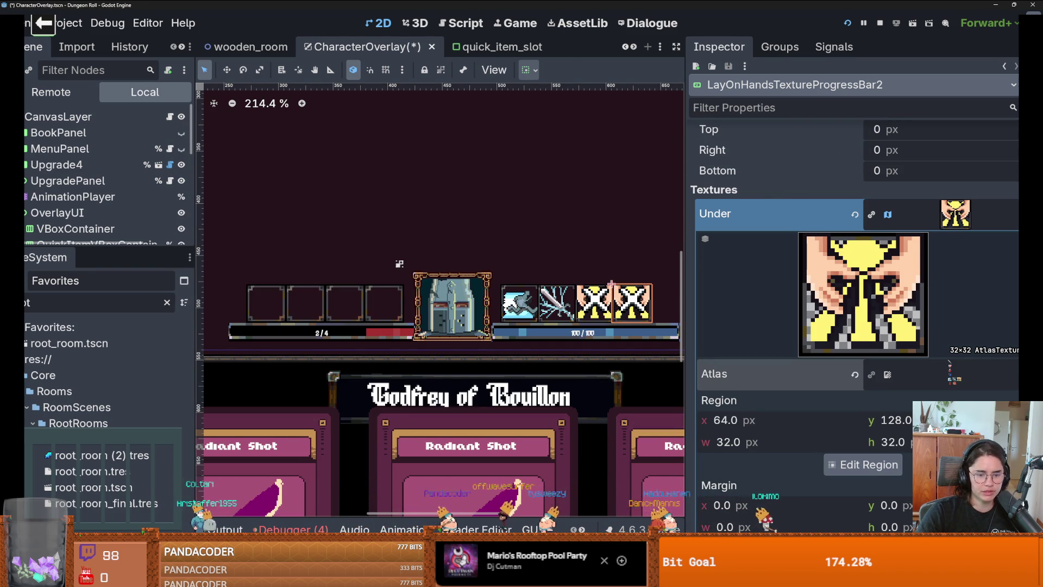
key(alt+Tab)
scroll(470, 222, down, 4)
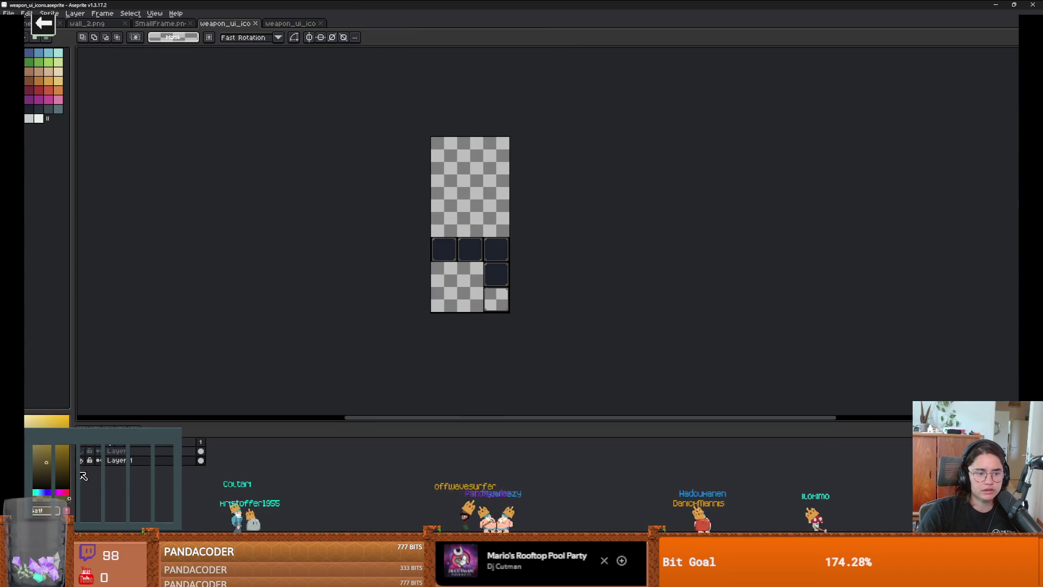
Save As the sheet in png format, replace weapon_ui_icons.png, and return to Godot.
click(8, 13)
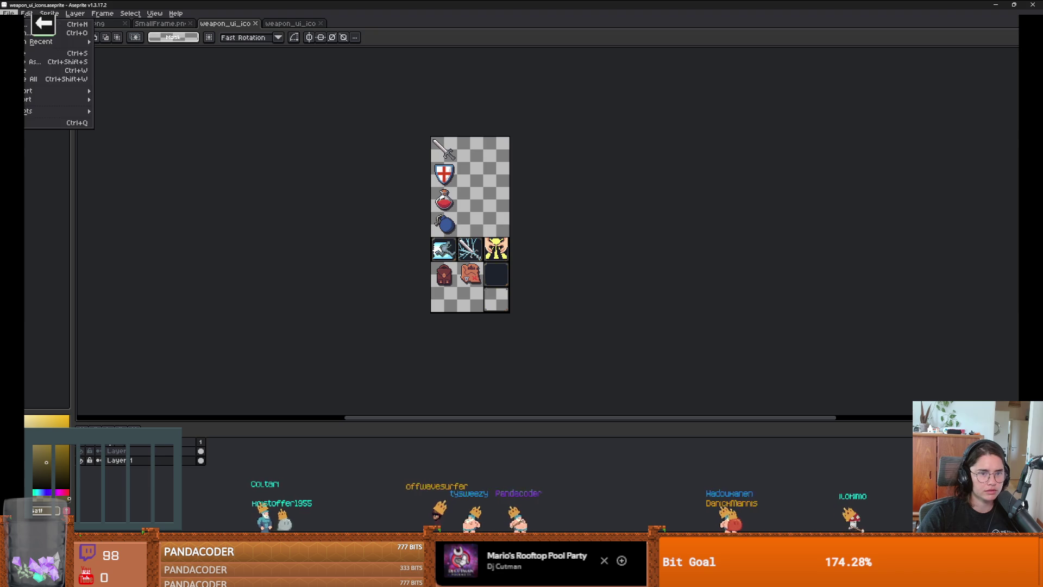
click(49, 76)
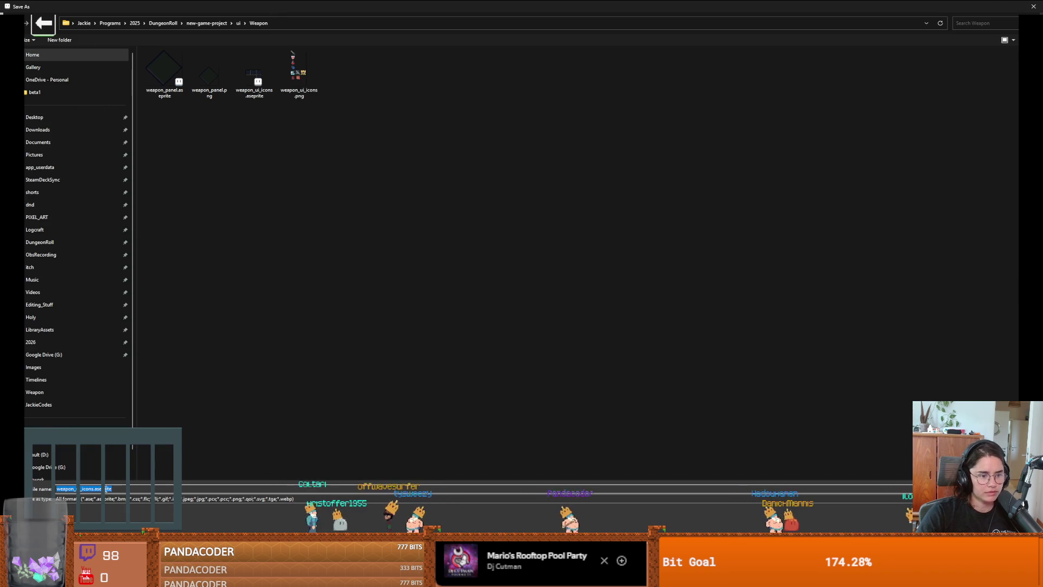
click(109, 498)
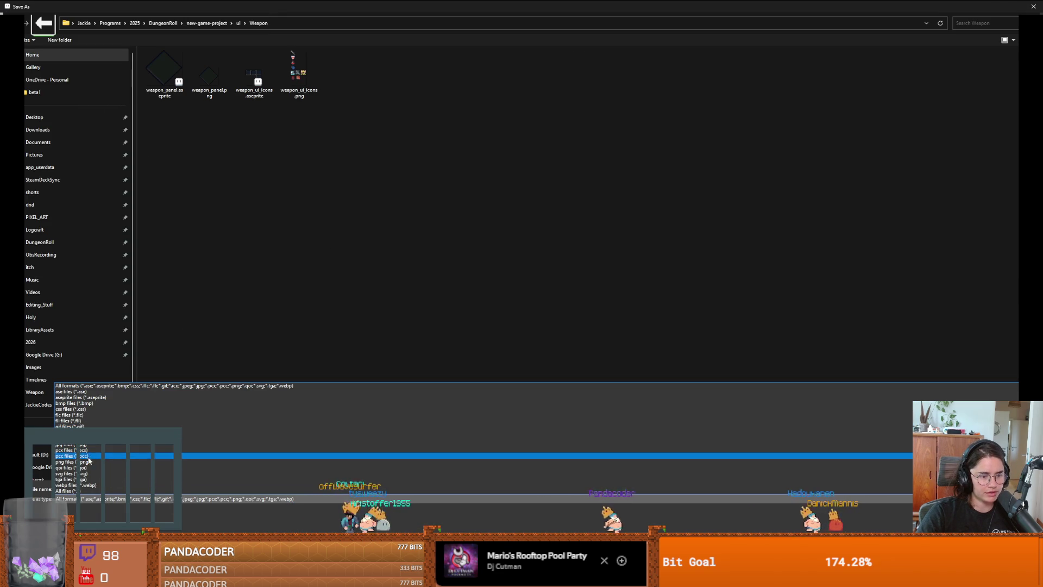
click(76, 461)
key(Return)
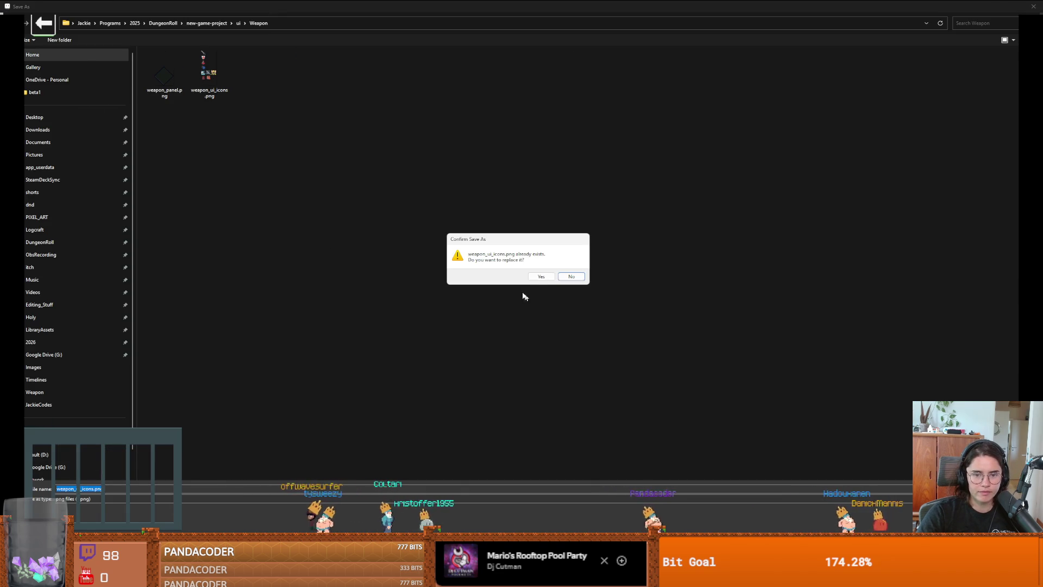
click(540, 275)
key(alt+Tab)
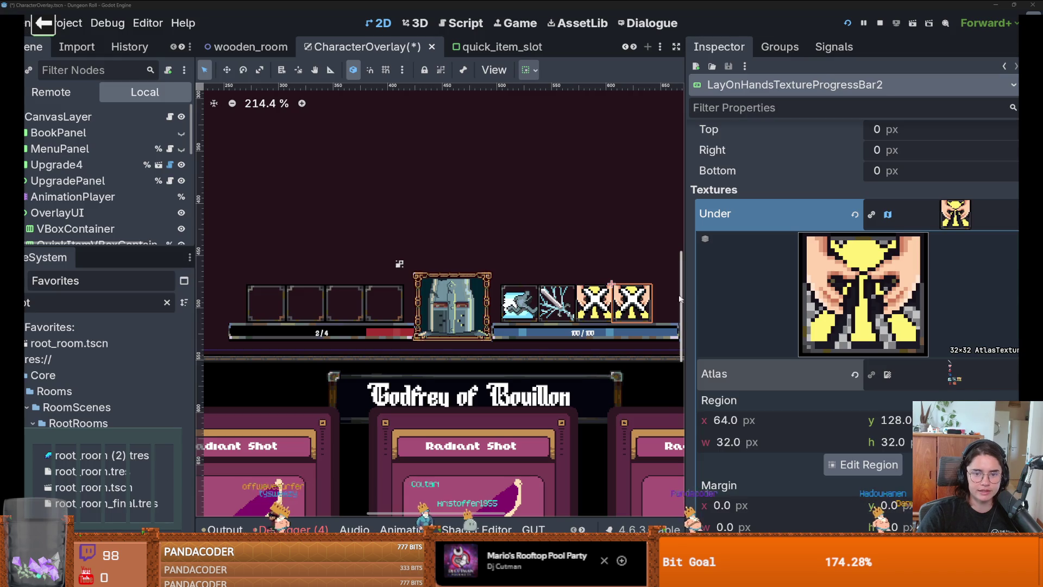
Try moving the atlas region onto the empty frame, then undo it back to the hands.
click(869, 464)
scroll(546, 284, up, 3)
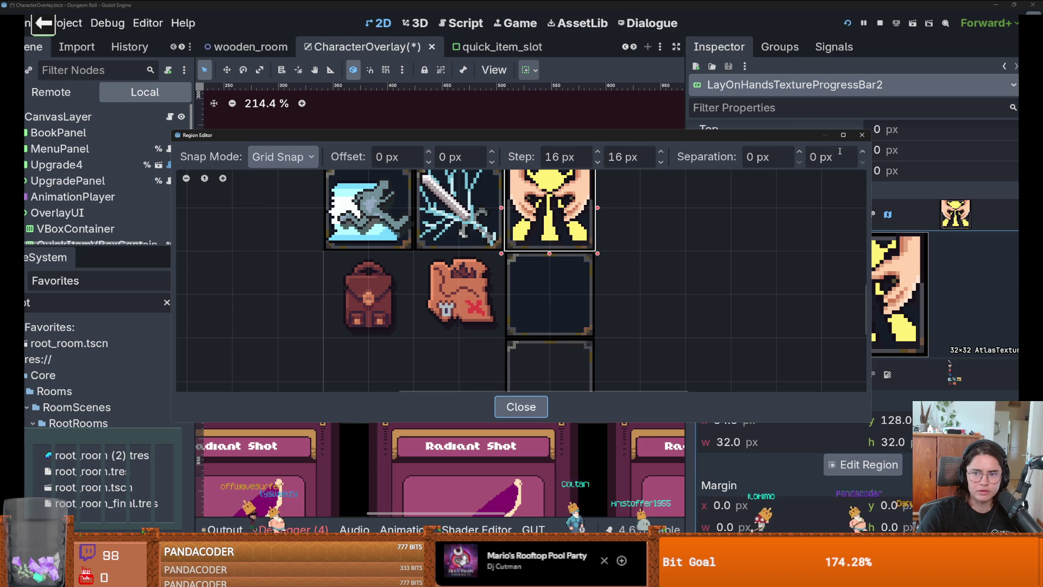
scroll(522, 283, down, 1)
scroll(522, 283, up, 1)
drag(657, 140, 496, 291)
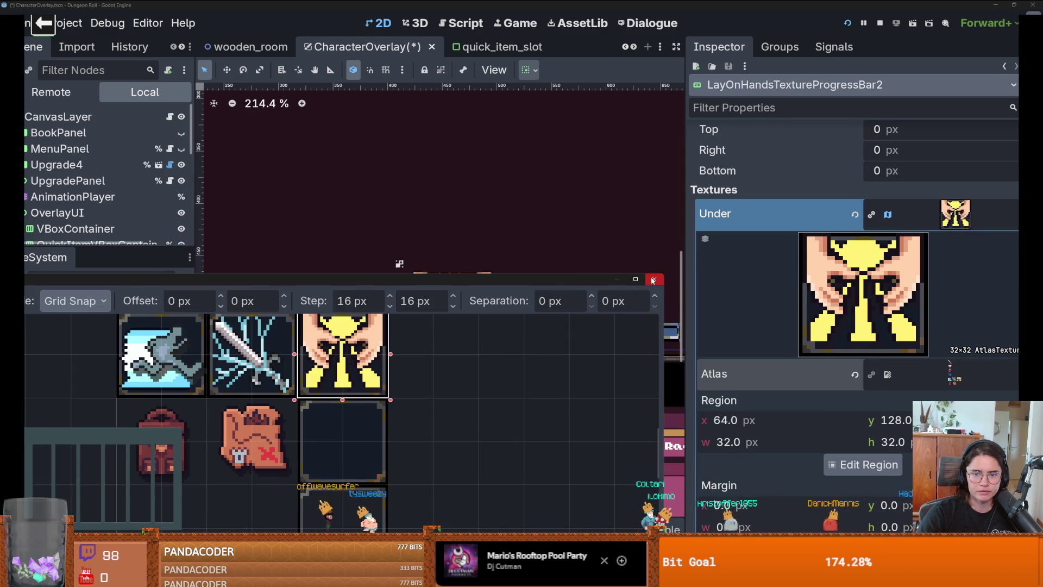
click(652, 280)
scroll(557, 326, up, 1)
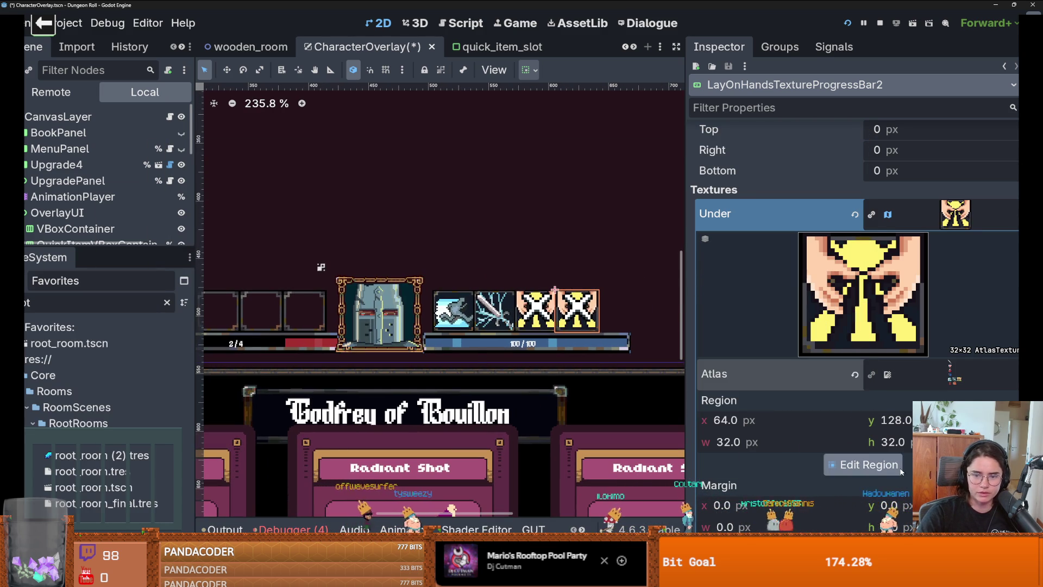
click(863, 464)
scroll(622, 242, down, 2)
drag(645, 319, 571, 248)
click(862, 134)
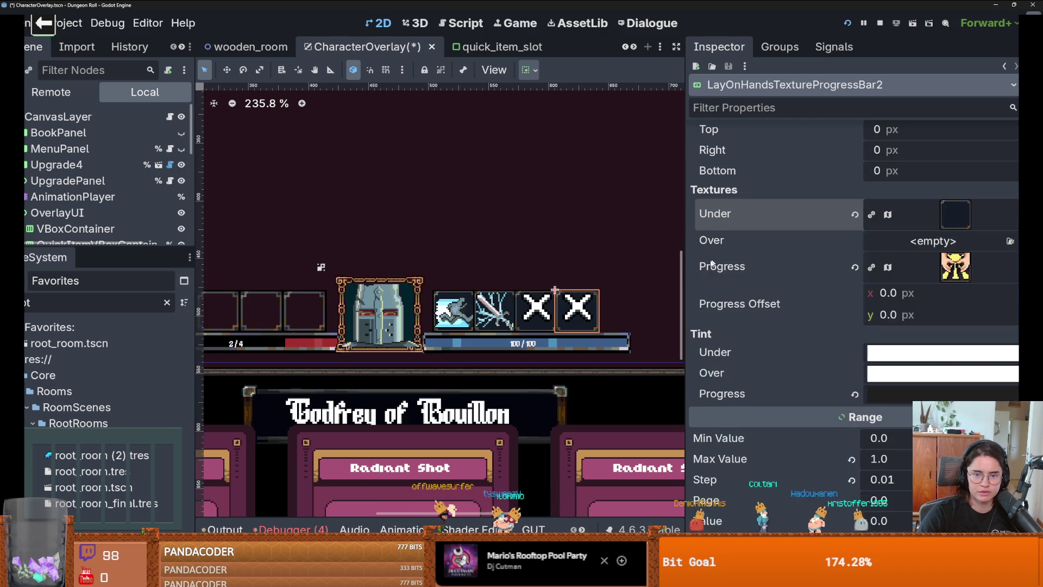
key(ctrl+z)
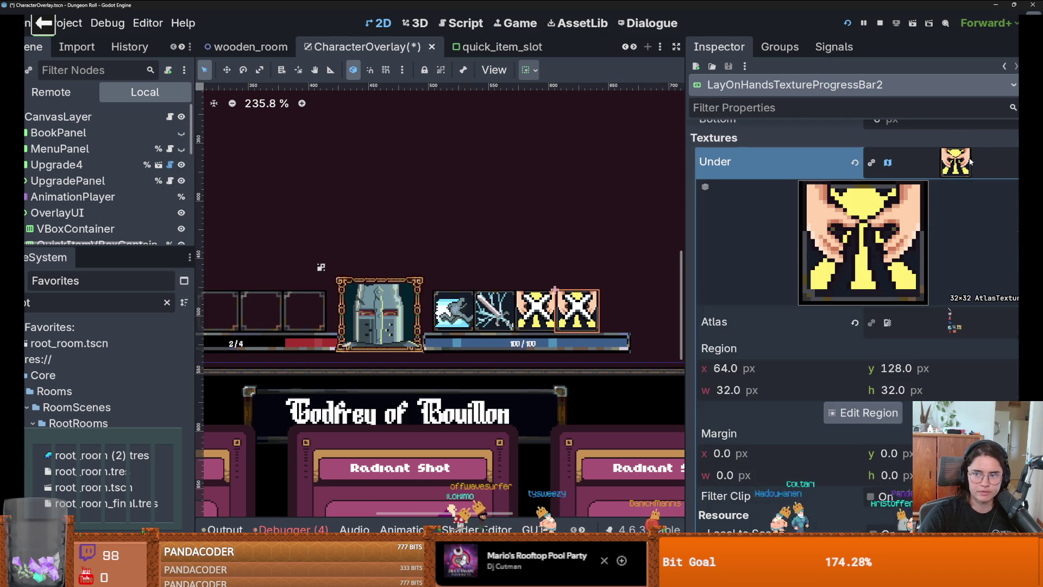
Move the under-texture's atlas region onto the empty frame tile.
right_click(1006, 334)
key(Escape)
right_click(1006, 334)
key(Escape)
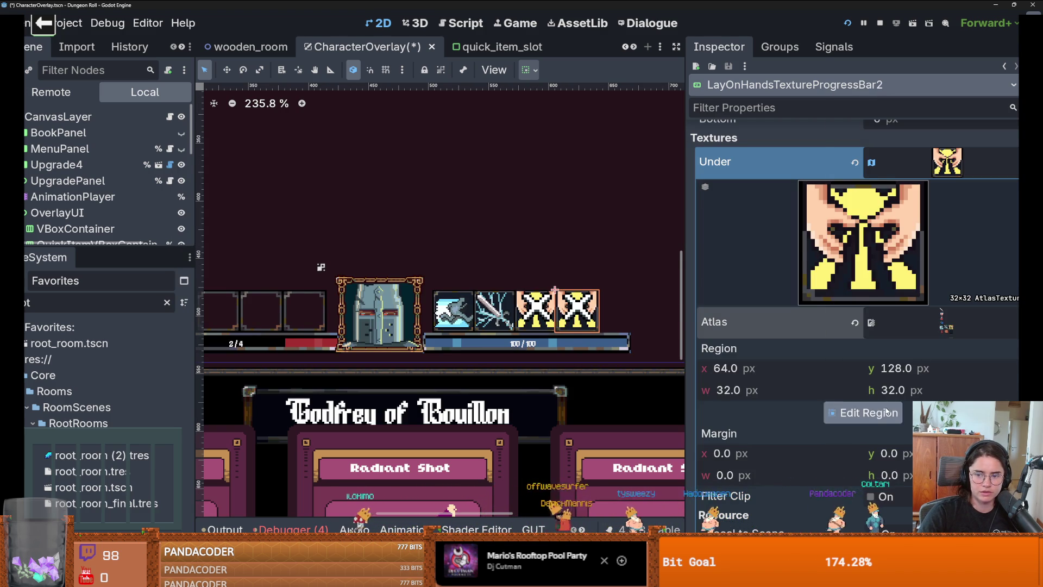
click(866, 413)
drag(620, 339, 552, 248)
key(Escape)
scroll(579, 254, down, 1)
scroll(579, 254, up, 1)
Delete the LockTexture node under the LayOnHandsTimer bar.
click(575, 266)
scroll(68, 206, down, 4)
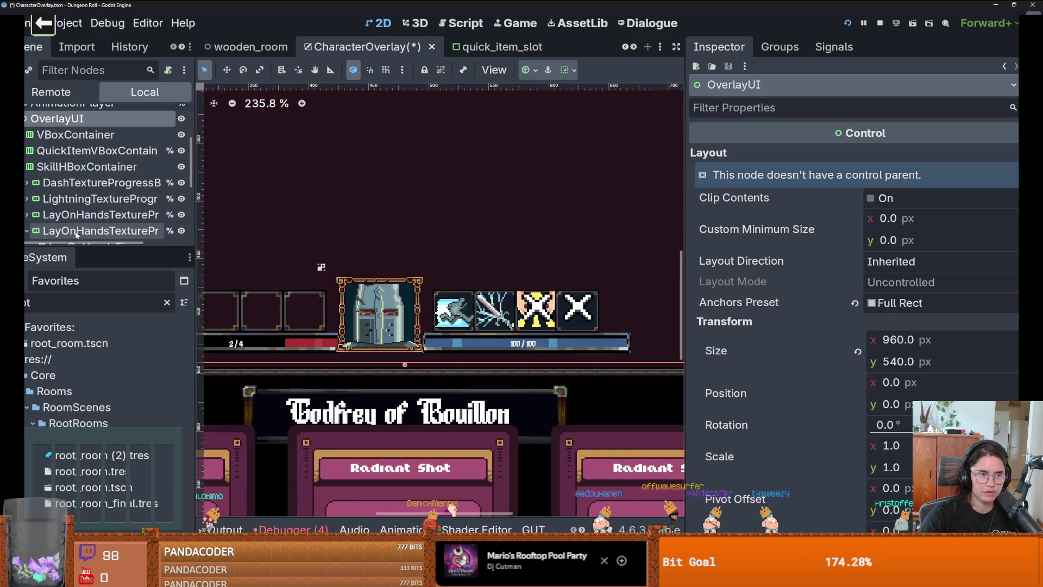
click(68, 207)
right_click(54, 215)
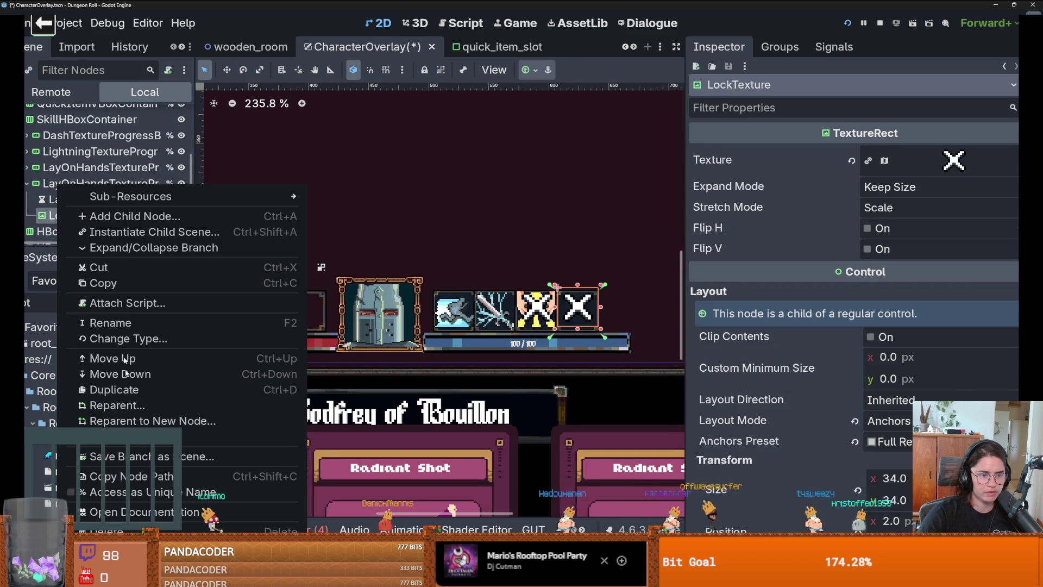
click(395, 401)
key(Delete)
Save the CharacterOverlay scene and run the project.
key(Return)
key(ctrl+s)
click(861, 20)
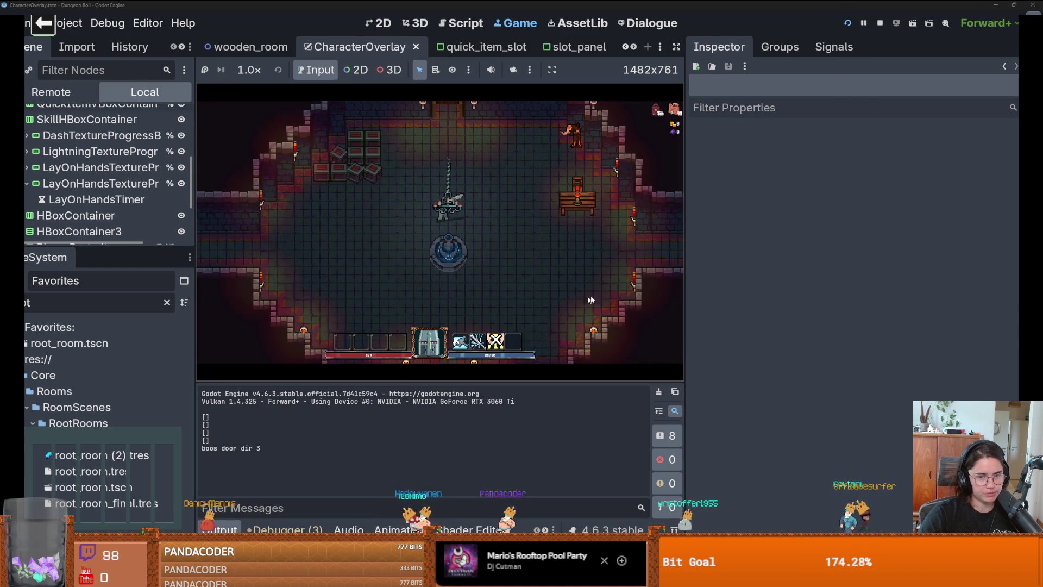
Widen the game view and walk the knight around the room up to the door.
drag(685, 288, 928, 288)
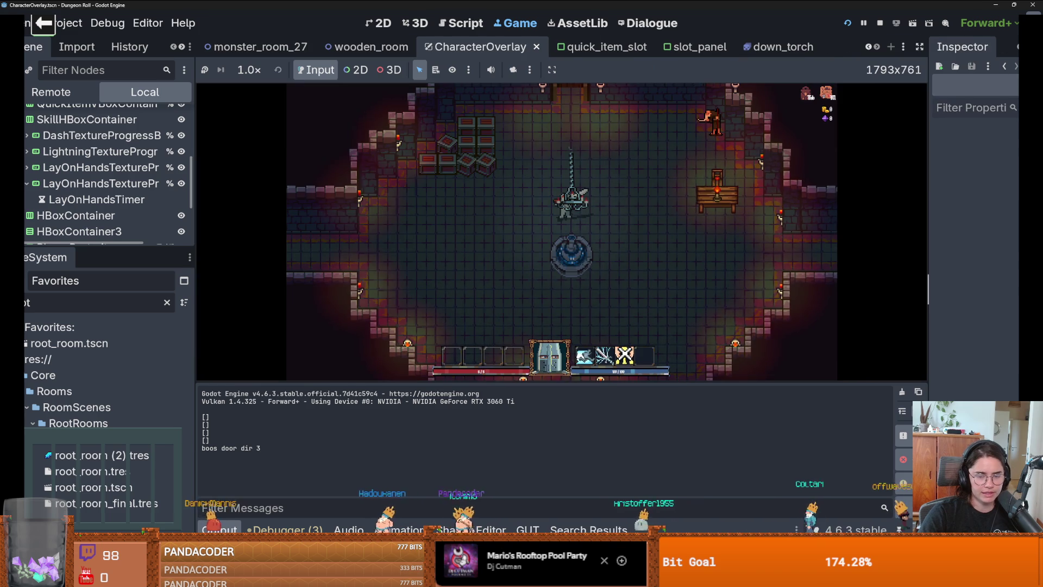
key(s)
key(a)
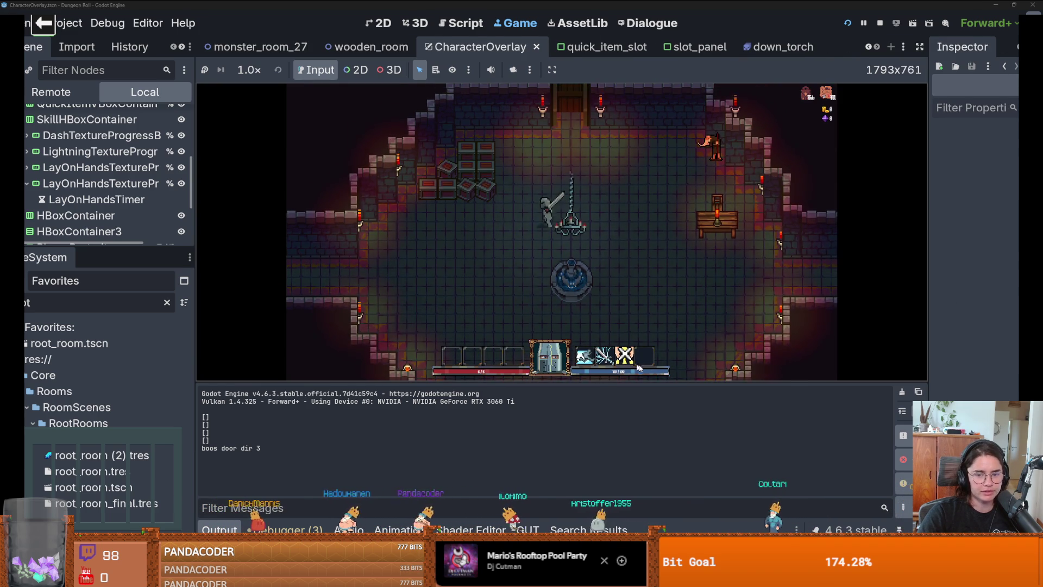
key(a)
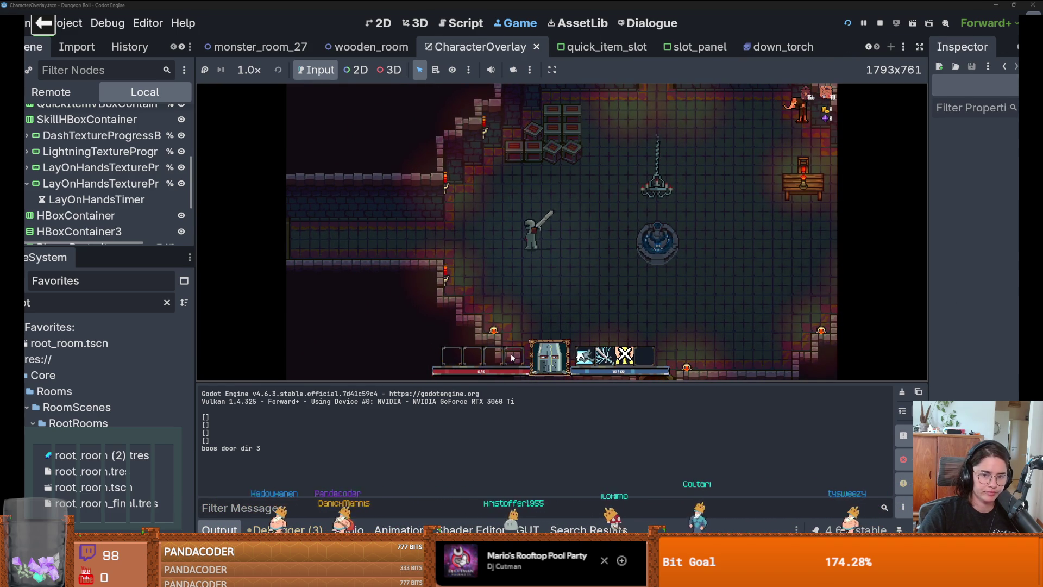
key(d)
key(w)
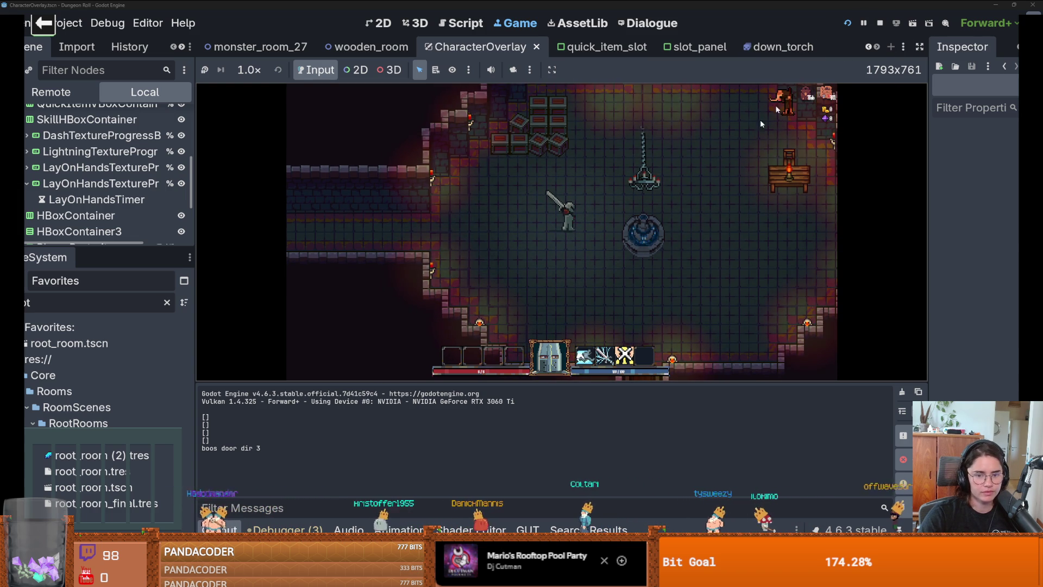
key(w)
key(d)
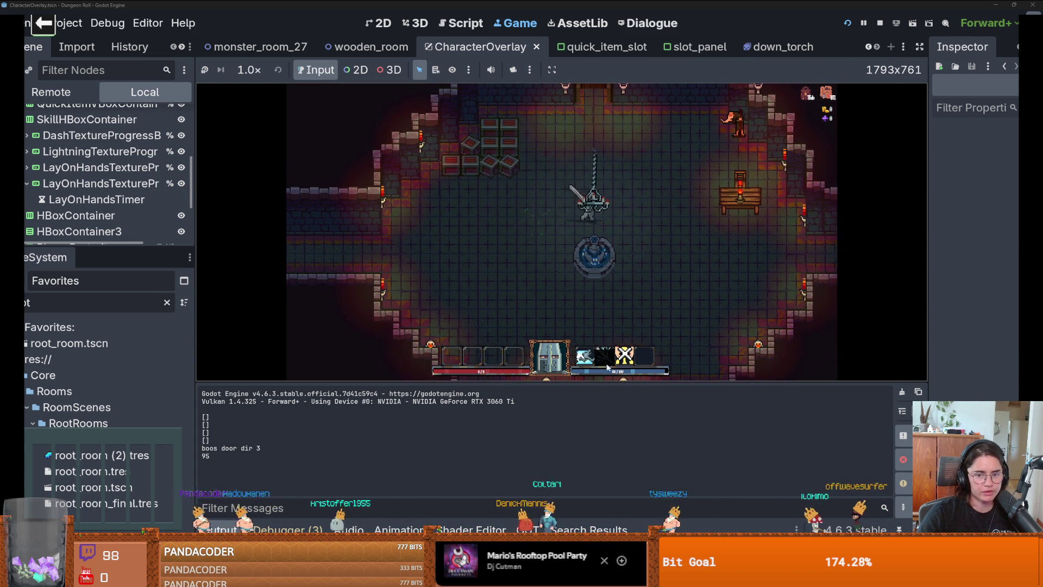
key(s)
key(w)
key(a)
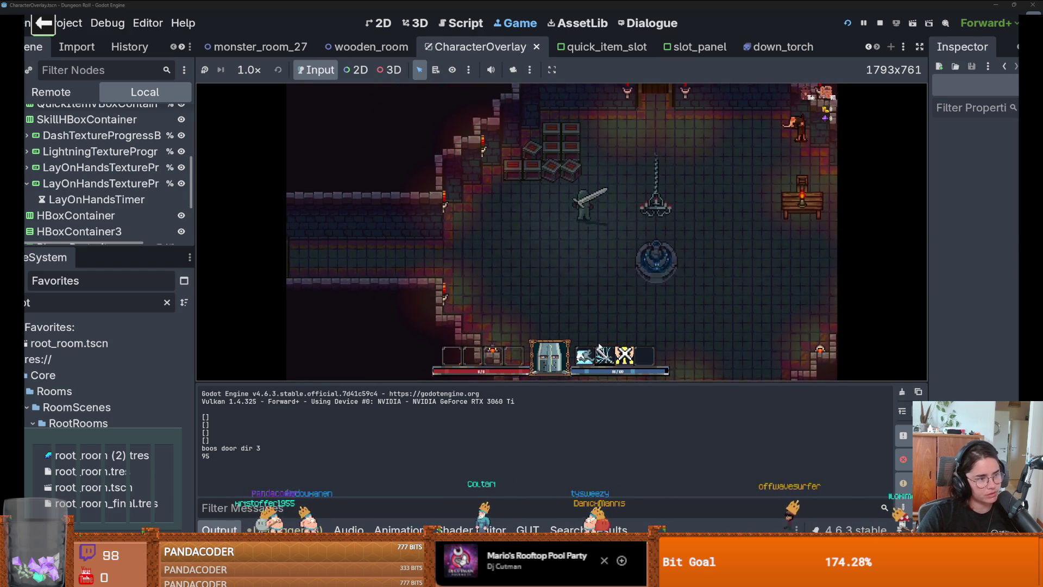
key(w)
key(d)
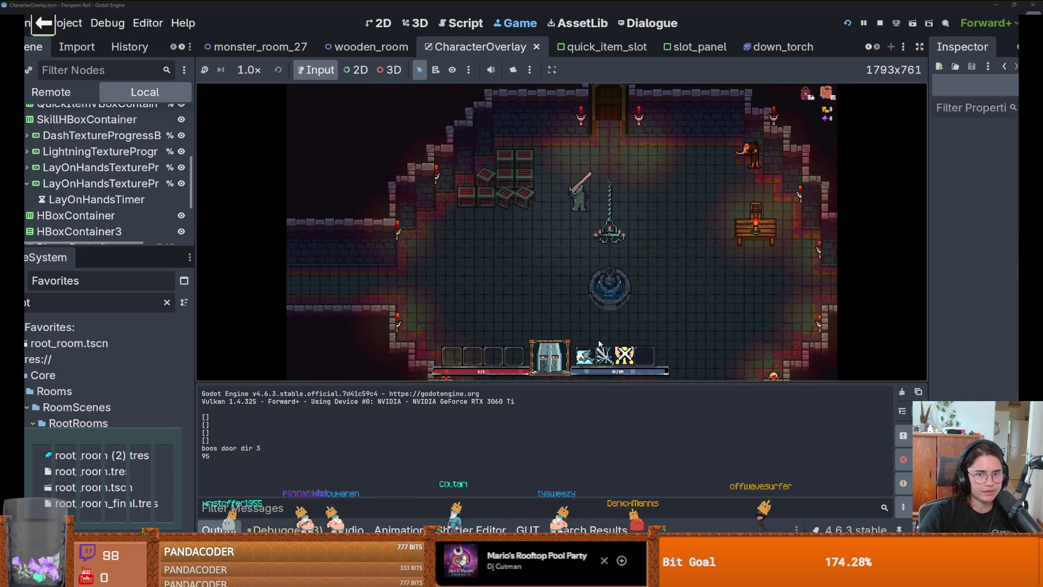
key(w)
Use the door, pick a portrait to enter the next room, and toggle the inventory.
key(e)
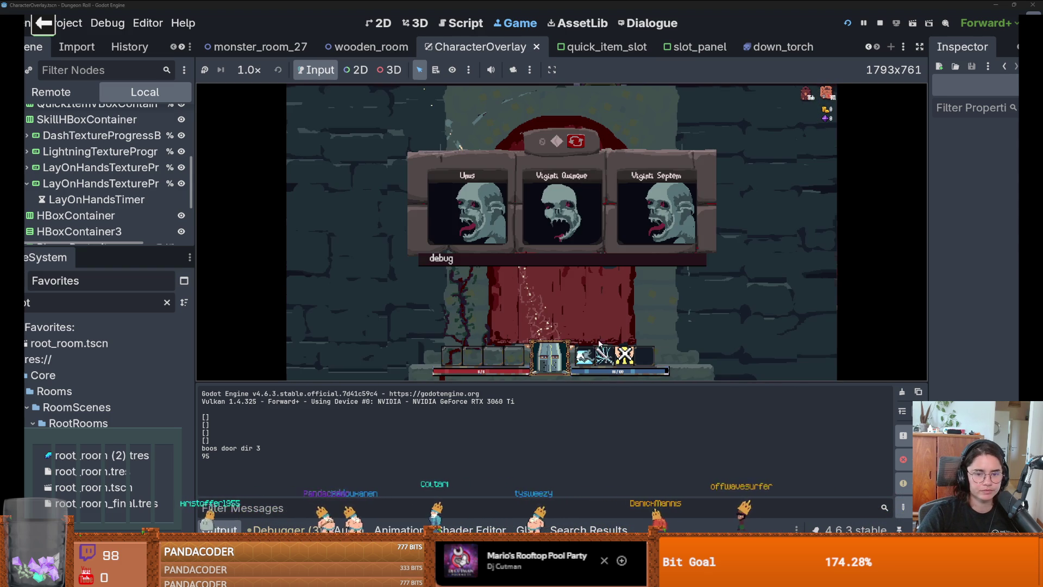
click(485, 212)
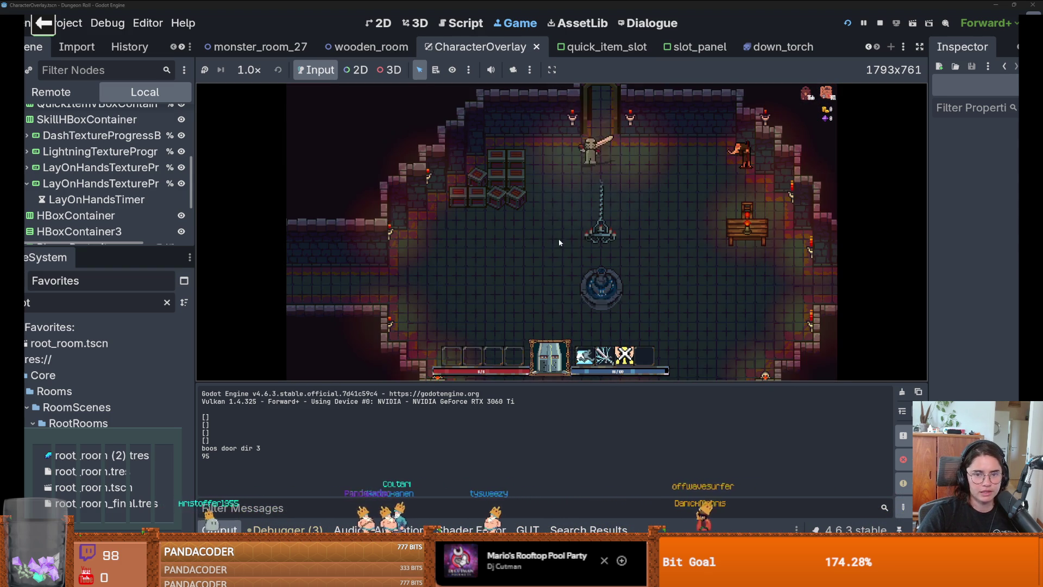
click(544, 361)
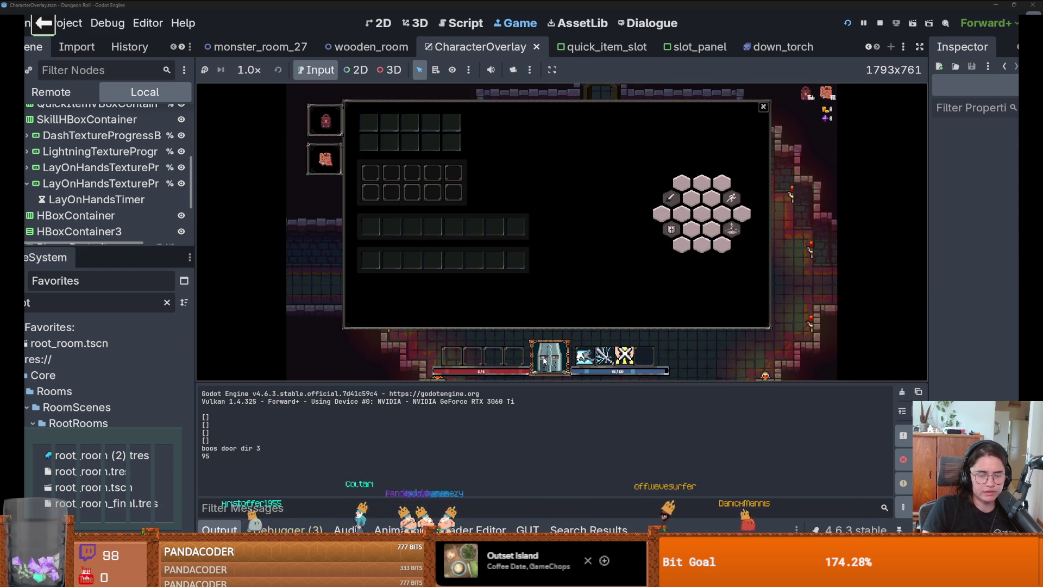
click(544, 360)
key(grave)
Spawn a Health Potion with spawn_item and drink it from quick slot 3.
text(spawn_item 0 1)
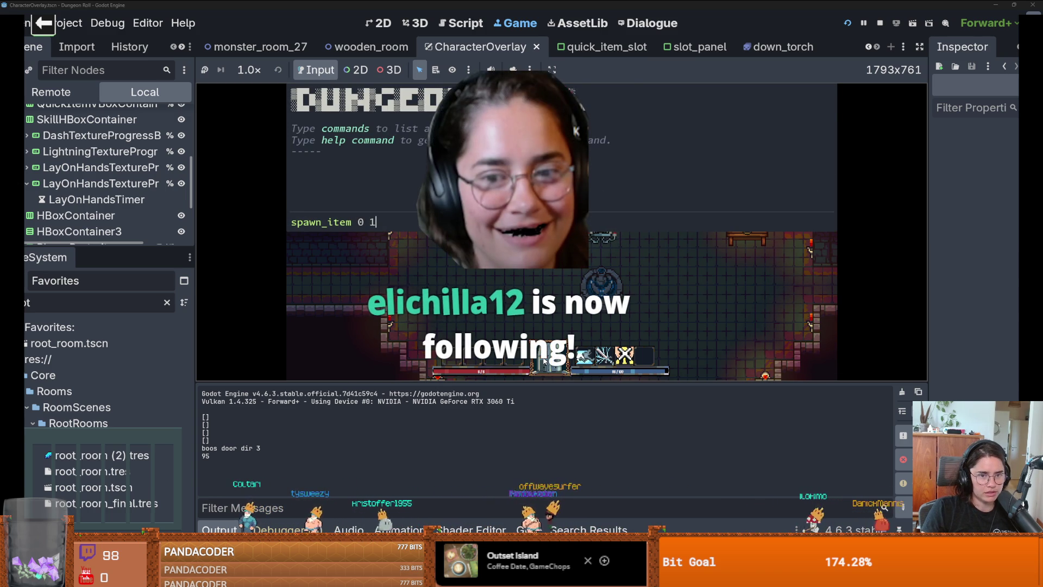
key(Return)
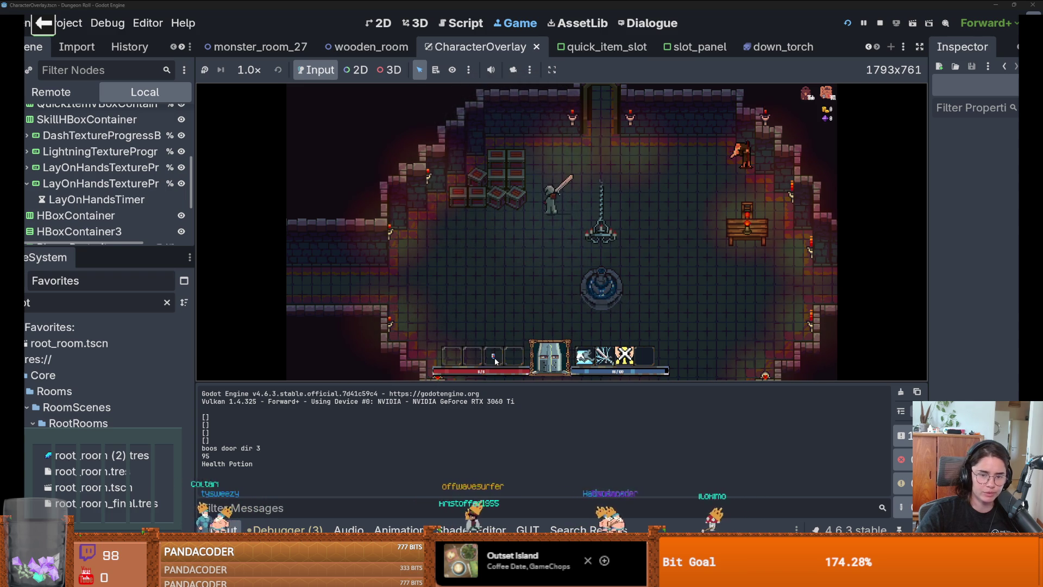
key(d)
key(s)
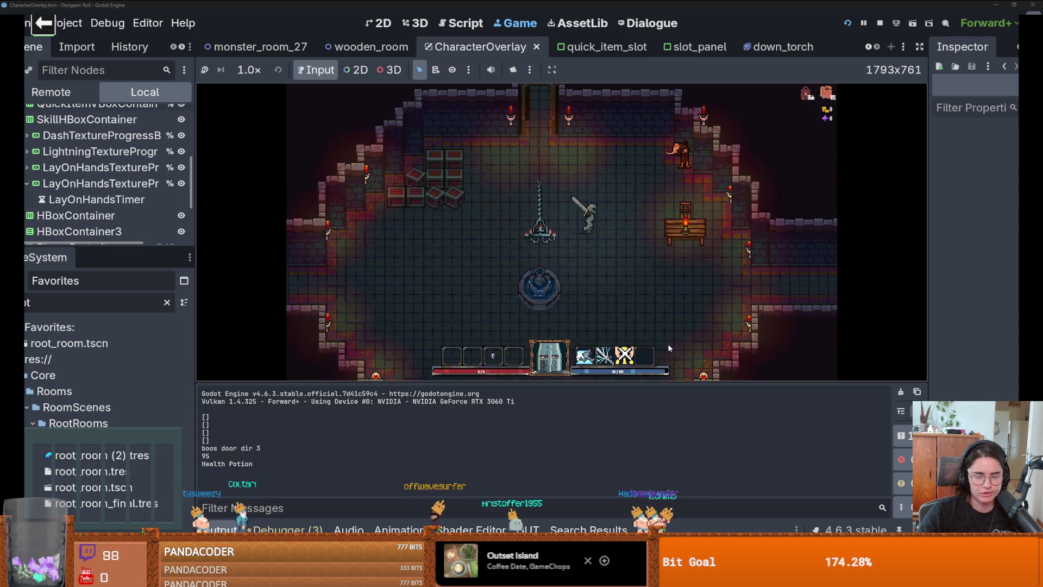
key(a)
key(w)
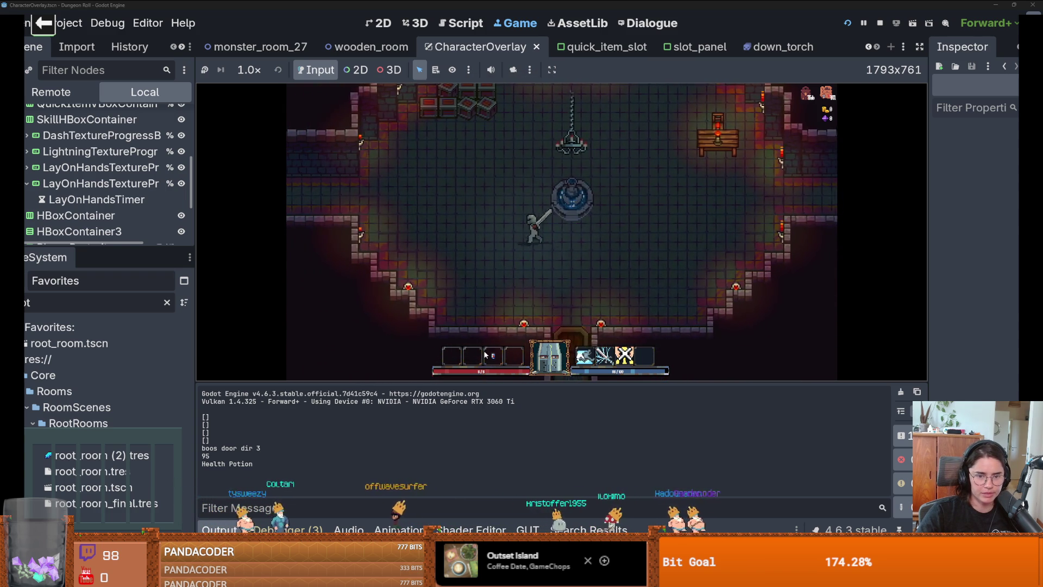
key(a)
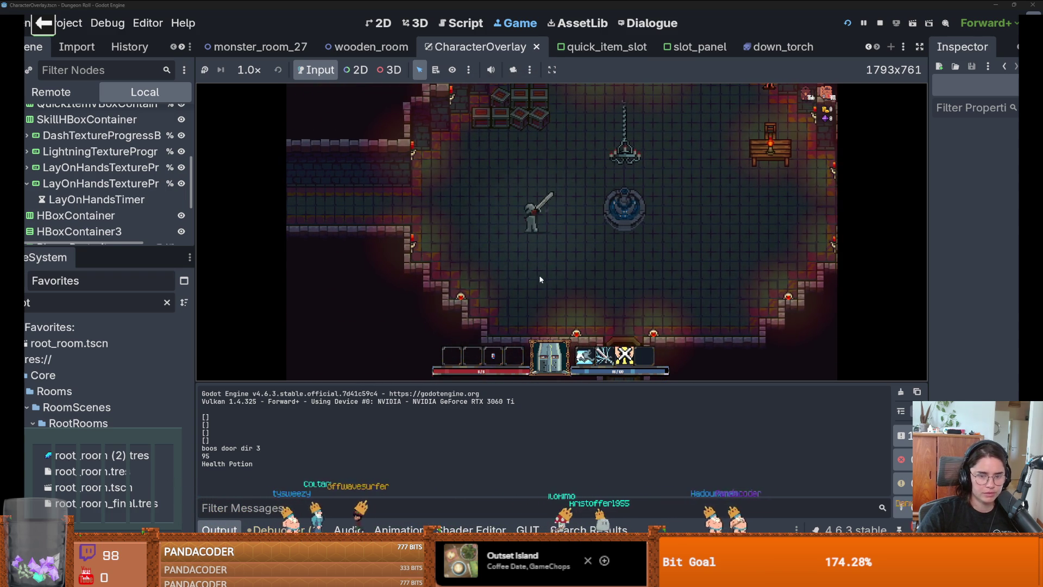
key(3)
Toggle the inventory, then spawn a Bomb from the developer console.
key(w)
key(d)
key(Tab)
key(Tab)
key(grave)
text(spawn_item 8 1)
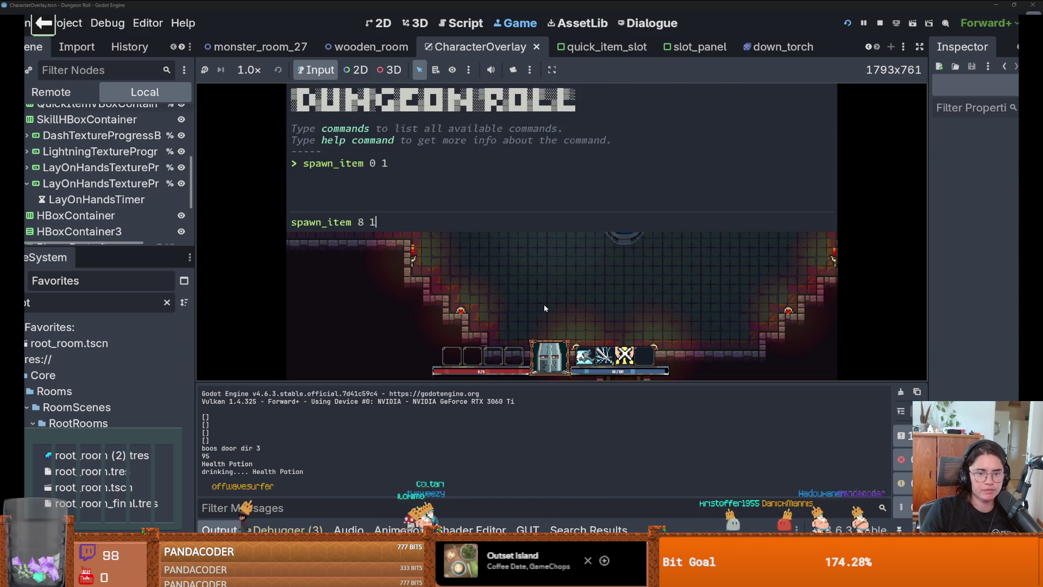
key(Return)
key(grave)
Check the inventory, spawn another Health Potion, and list item ids with write_item_ids.
key(a)
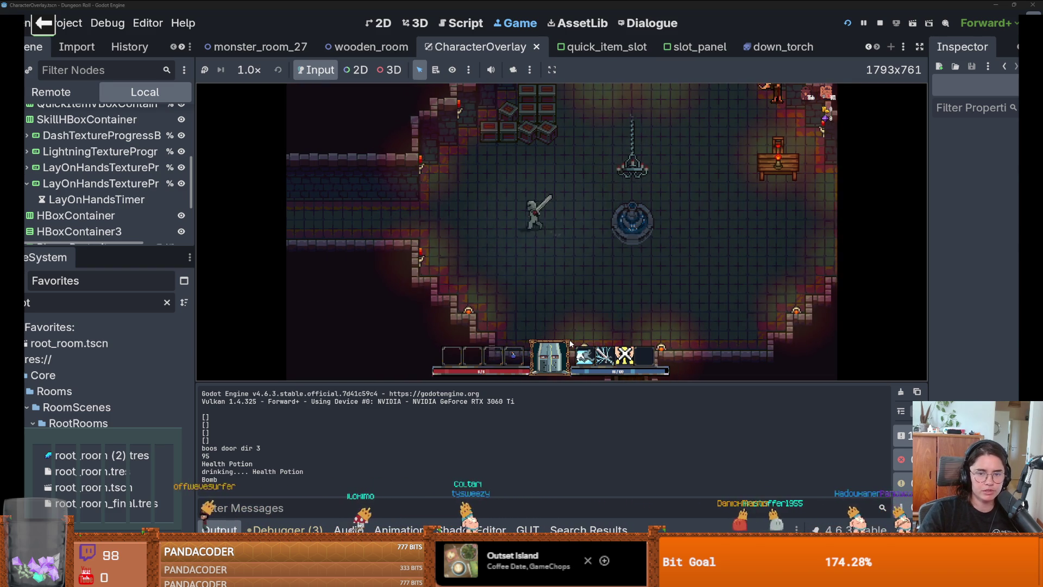
key(Tab)
key(Tab)
key(grave)
text(psaw)
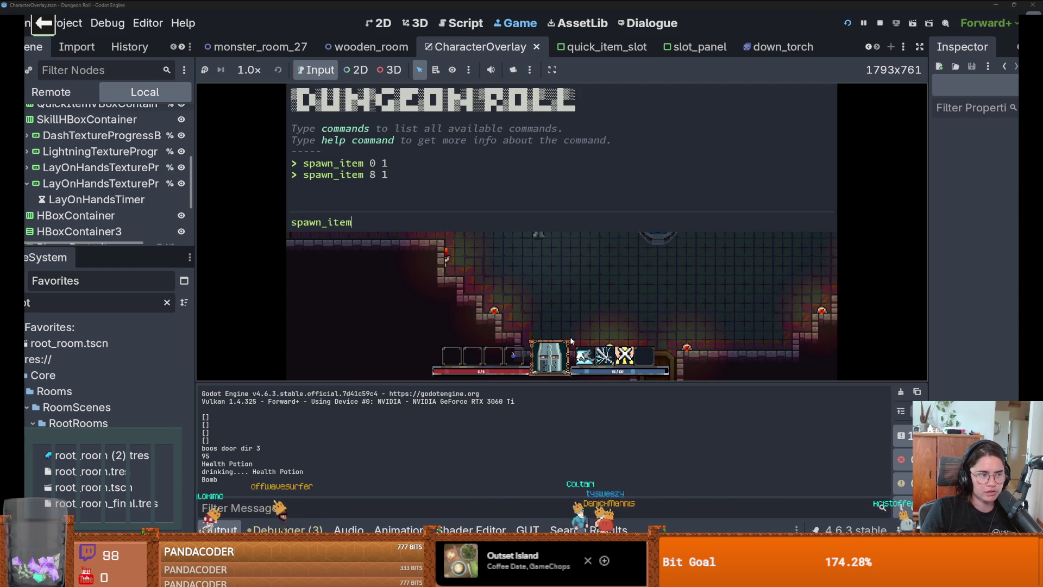
key(Return)
key(grave)
key(grave)
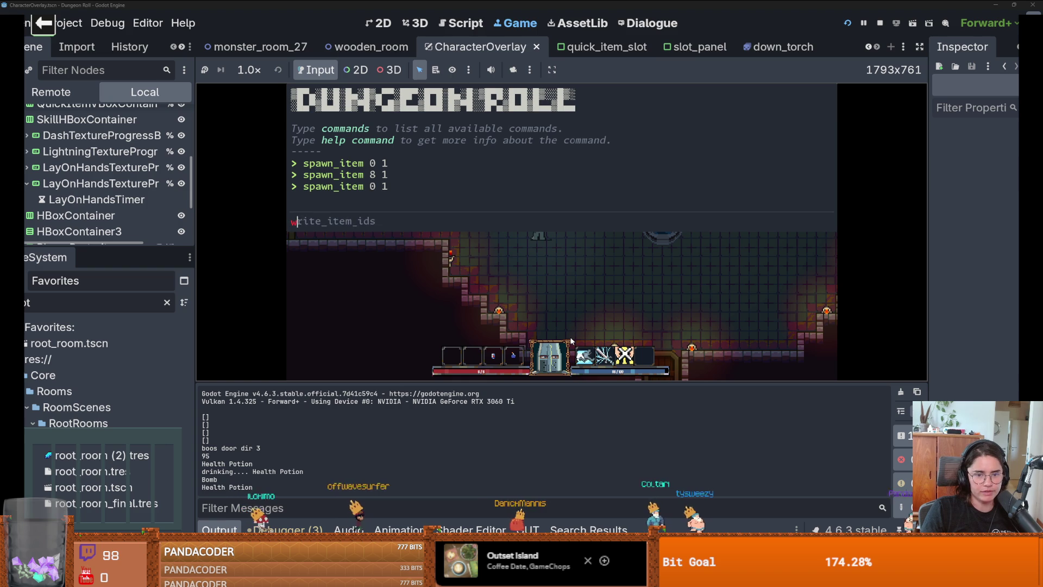
key(Tab)
key(Return)
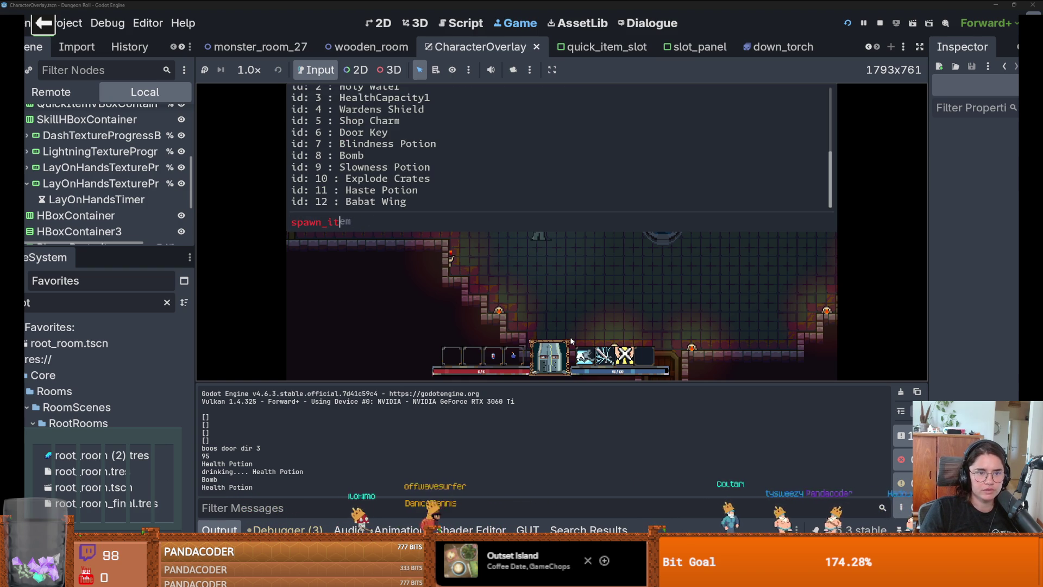
Spawn a Slowness Potion with spawn_item 9 and check it in the inventory.
text(e 9)
key(BackSpace)
key(BackSpace)
key(BackSpace)
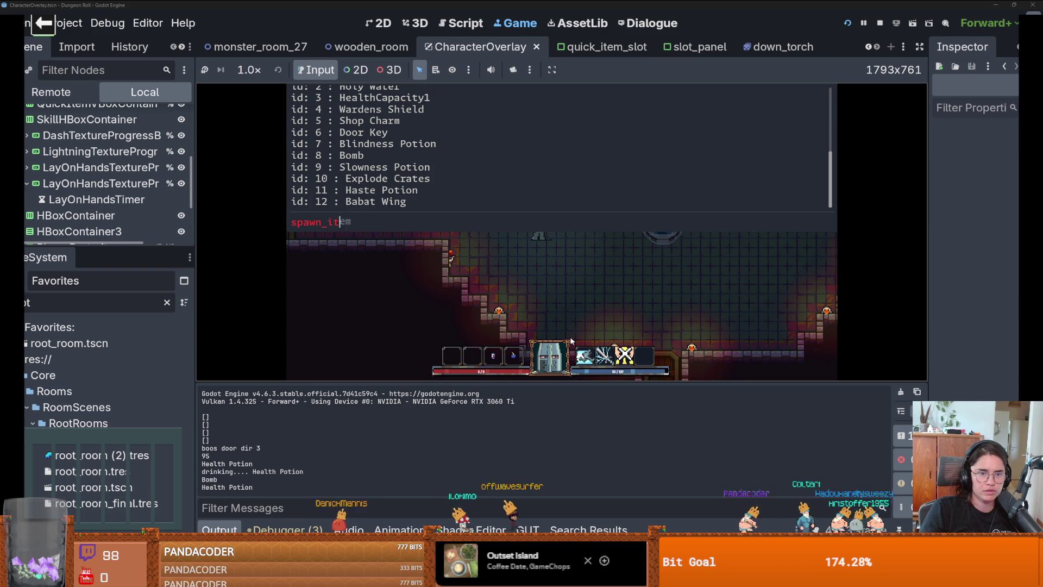
text(em 9)
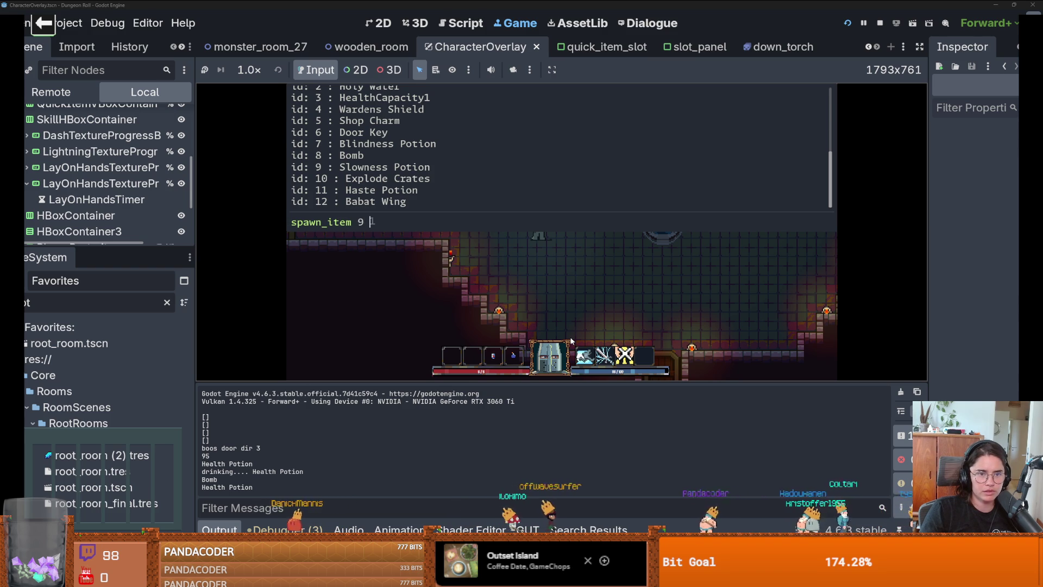
key(Return)
key(i)
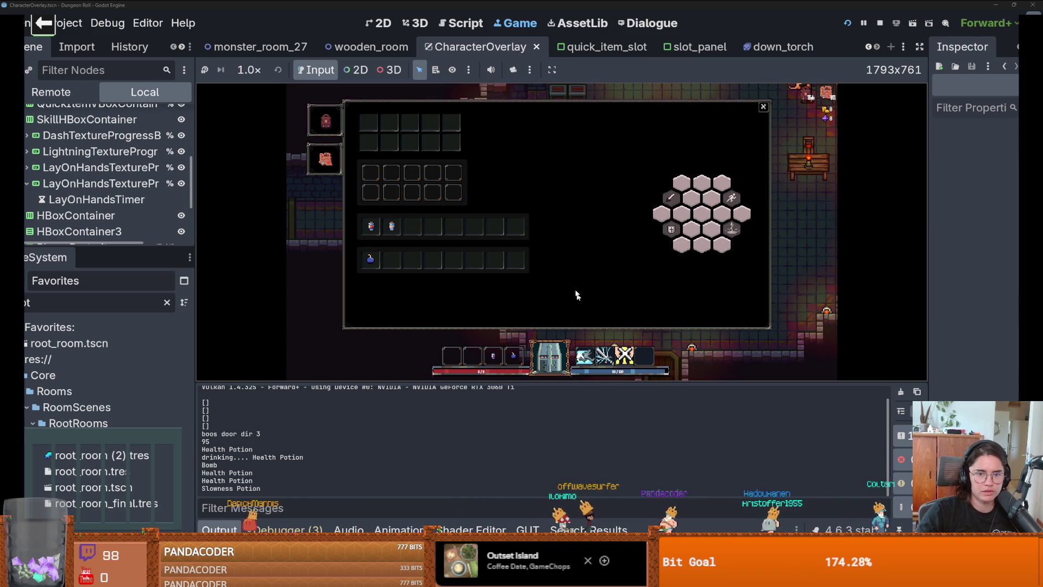
key(i)
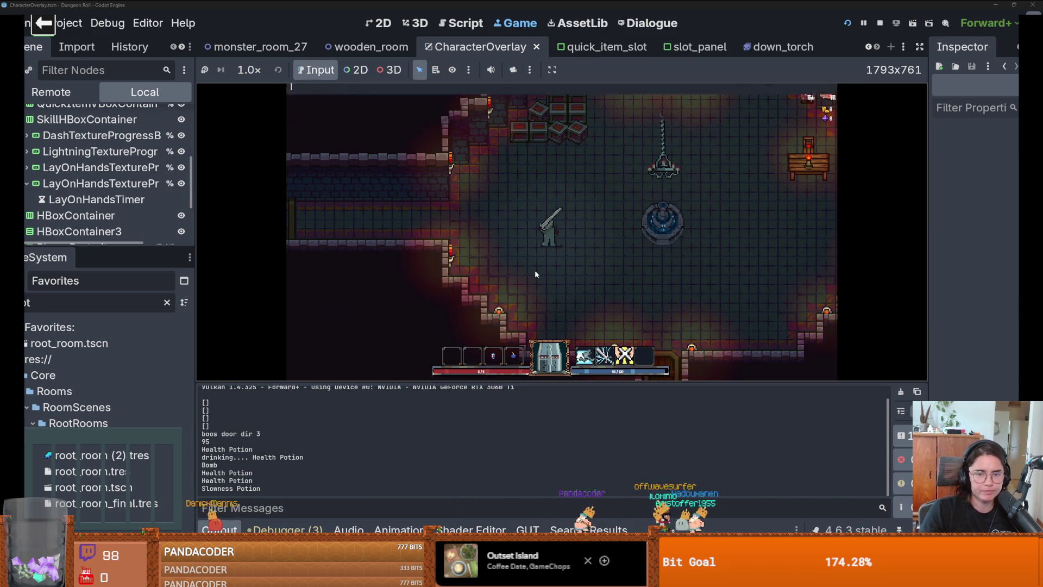
Spawn a Haste Potion with spawn_item 11 and drink it from slot 3.
key(grave)
text(spawn_item)
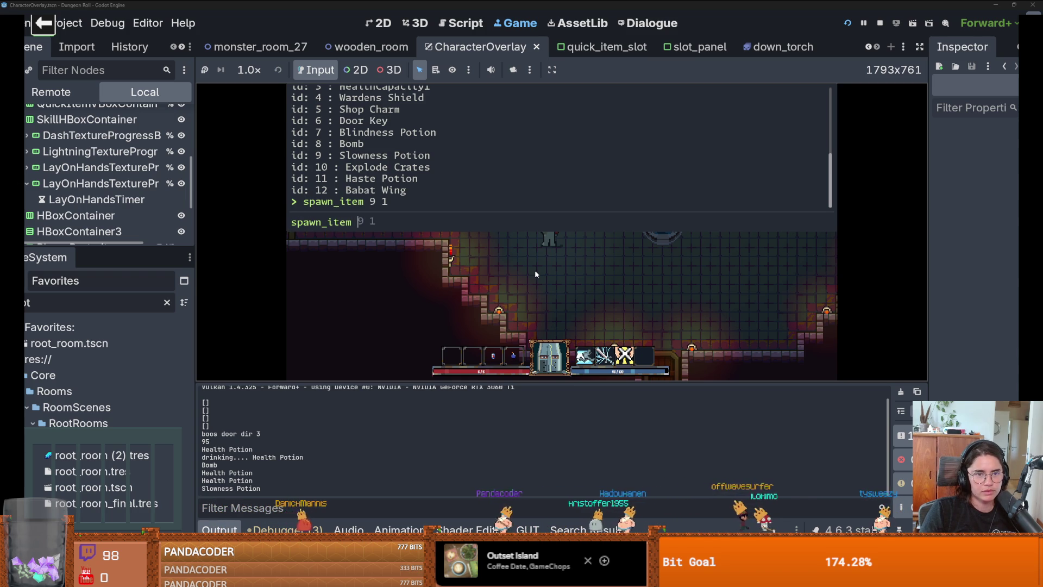
text(11 1)
key(Return)
key(grave)
key(w)
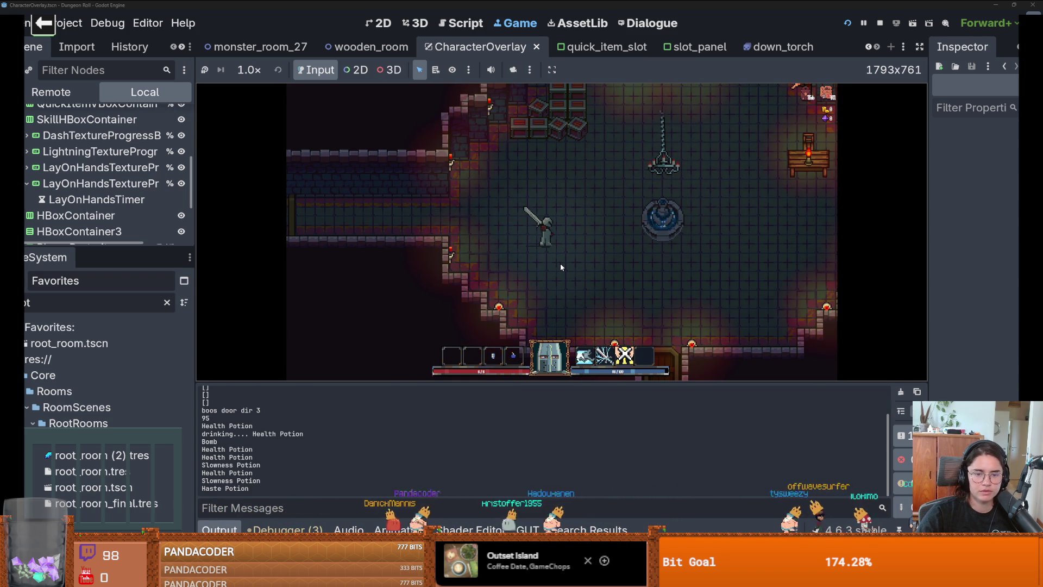
key(3)
Walk the knight through the fountain room and out the top door.
key(d)
key(w)
key(a)
key(w)
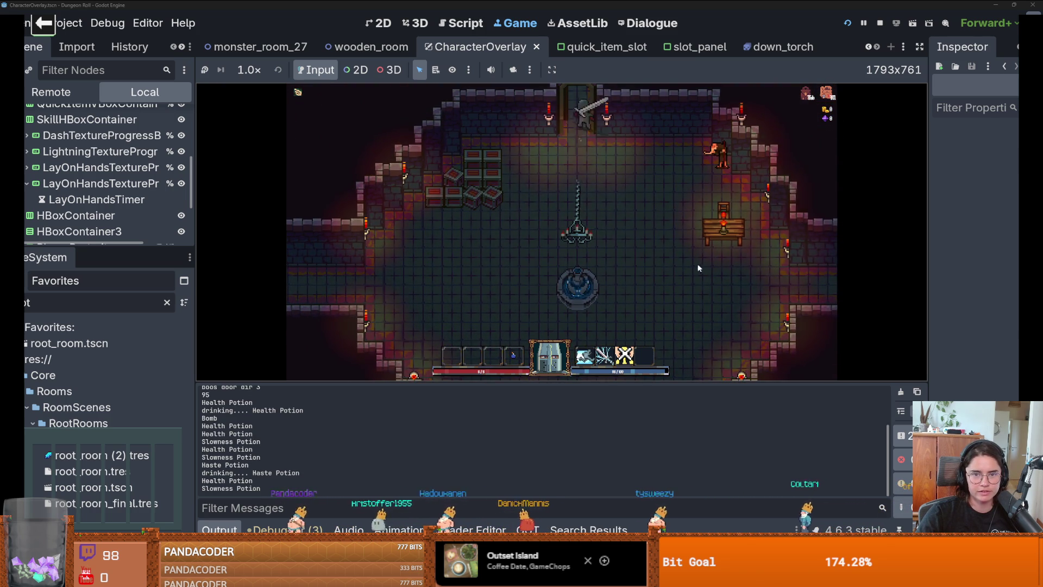
key(w)
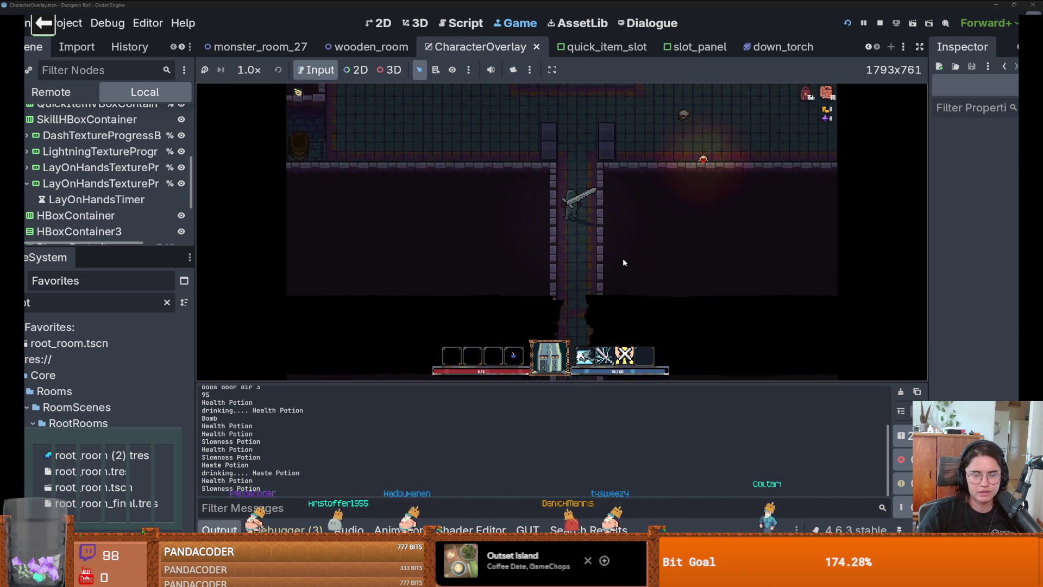
Enter the new room, use the slot-4 bomb, and attack the skeletons with the sword.
key(w)
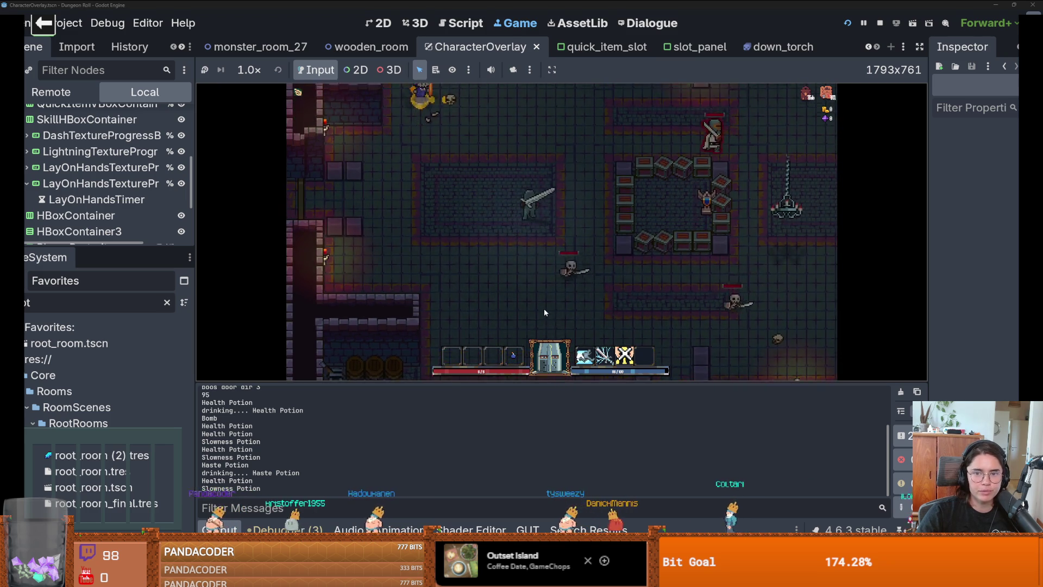
key(a)
key(4)
key(a)
click(568, 226)
click(568, 226)
key(a)
click(478, 237)
click(491, 234)
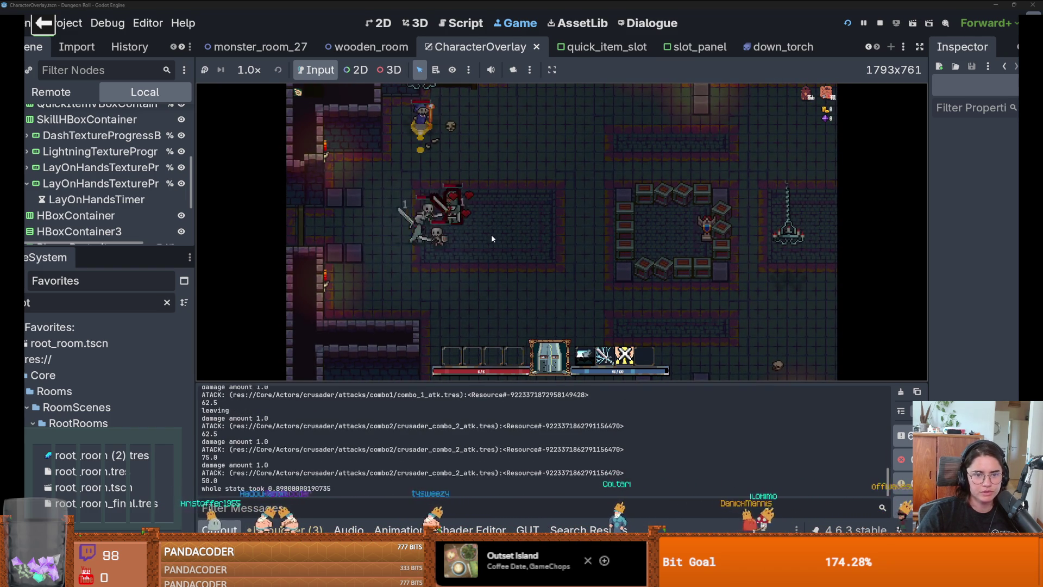
key(s)
key(d)
key(w)
click(426, 234)
click(447, 233)
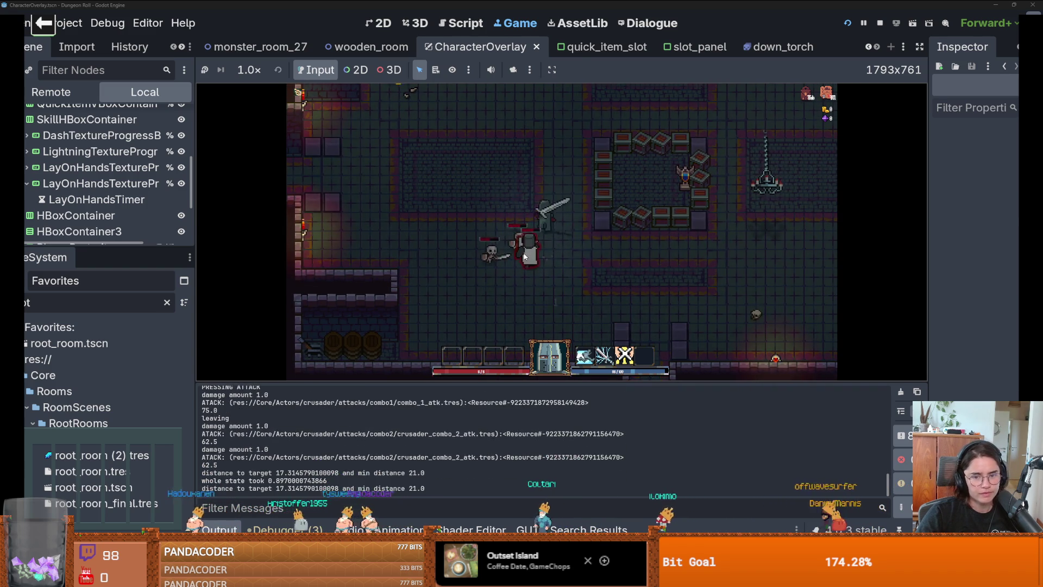
Fight the skeletons with the lightning skill and three-hit sword combos.
key(w)
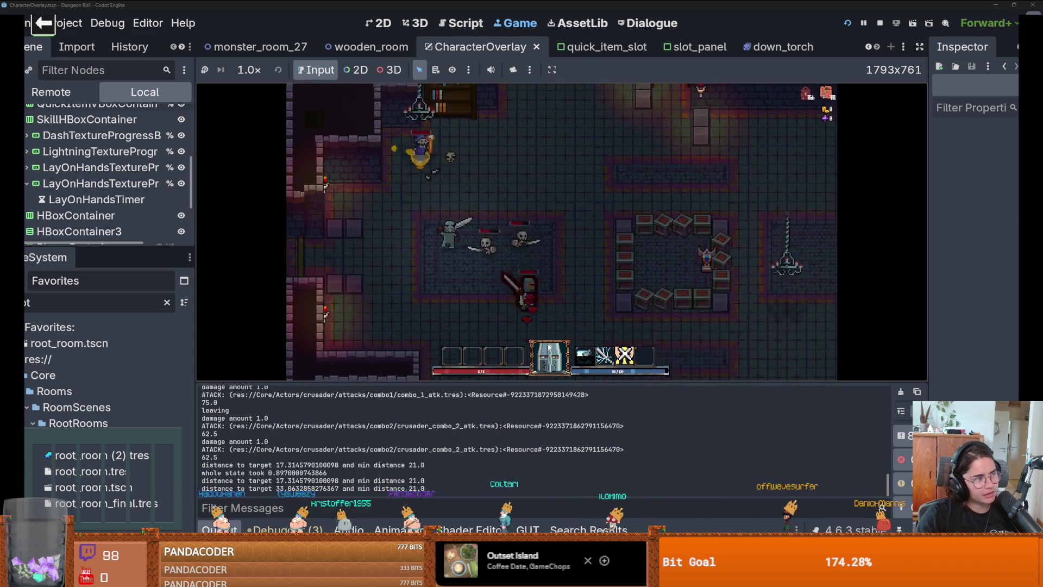
key(a)
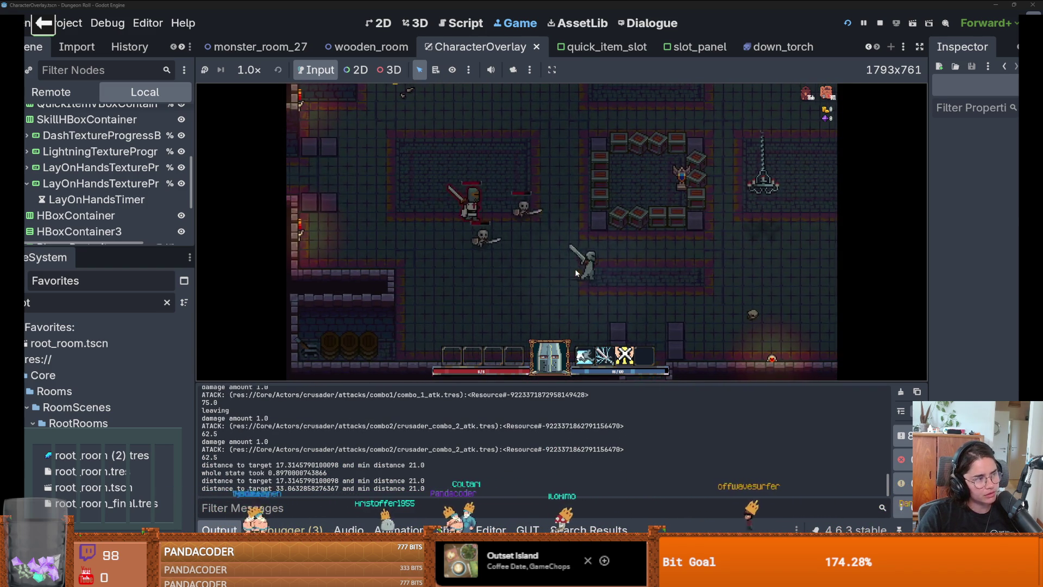
key(d)
key(d)
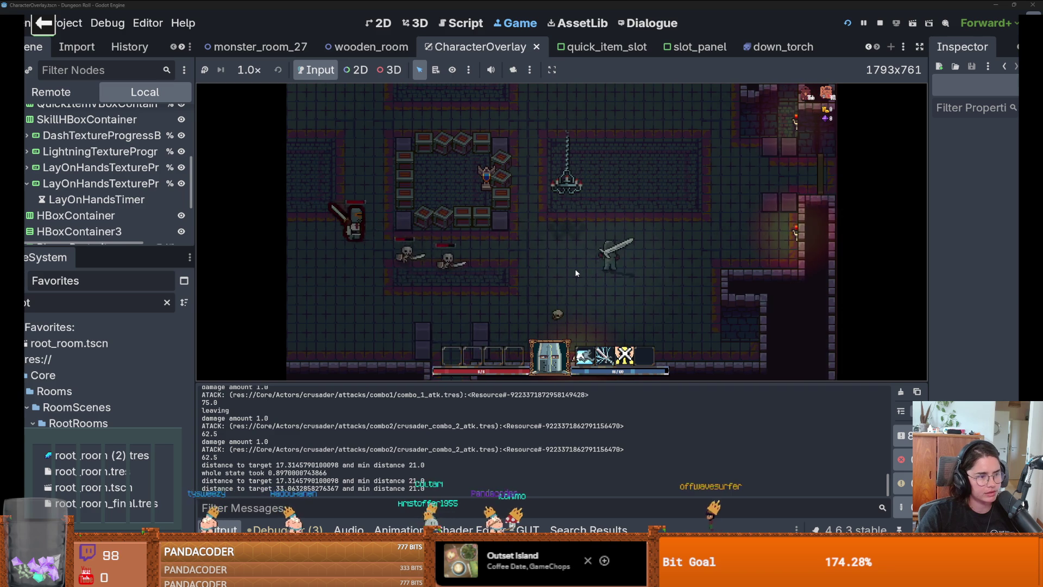
key(s)
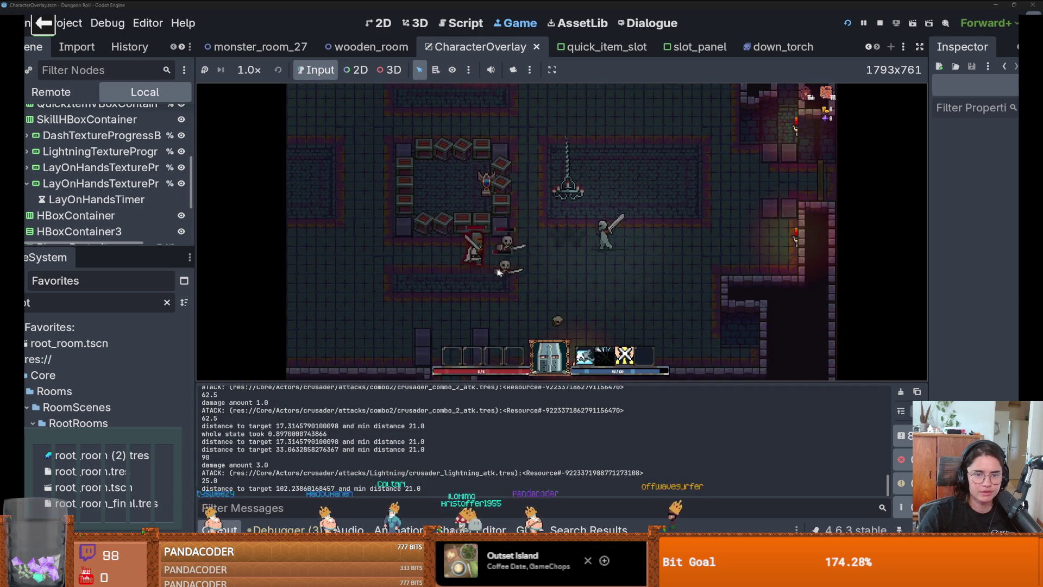
key(w)
click(561, 292)
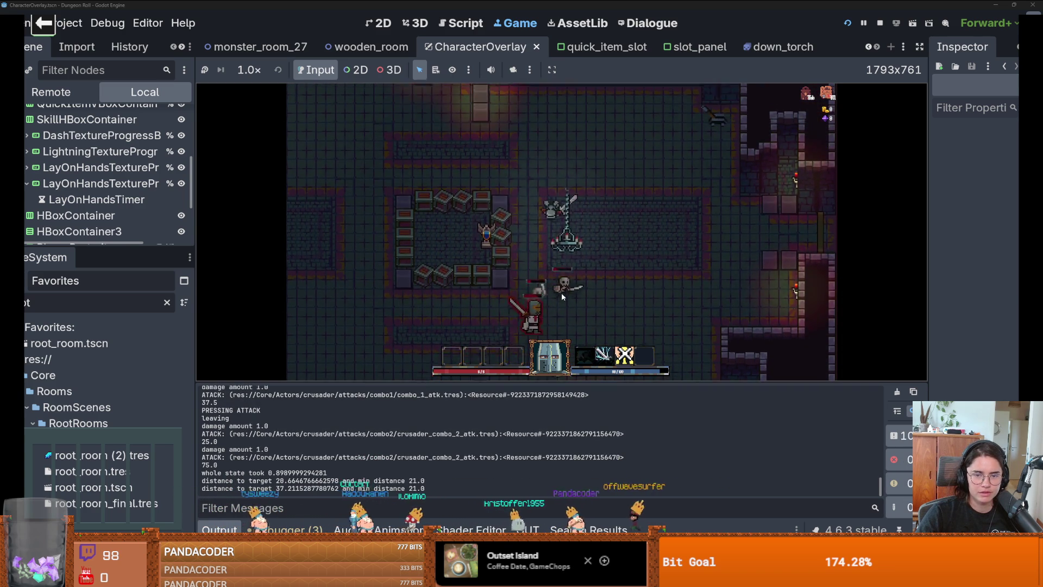
key(w)
click(570, 318)
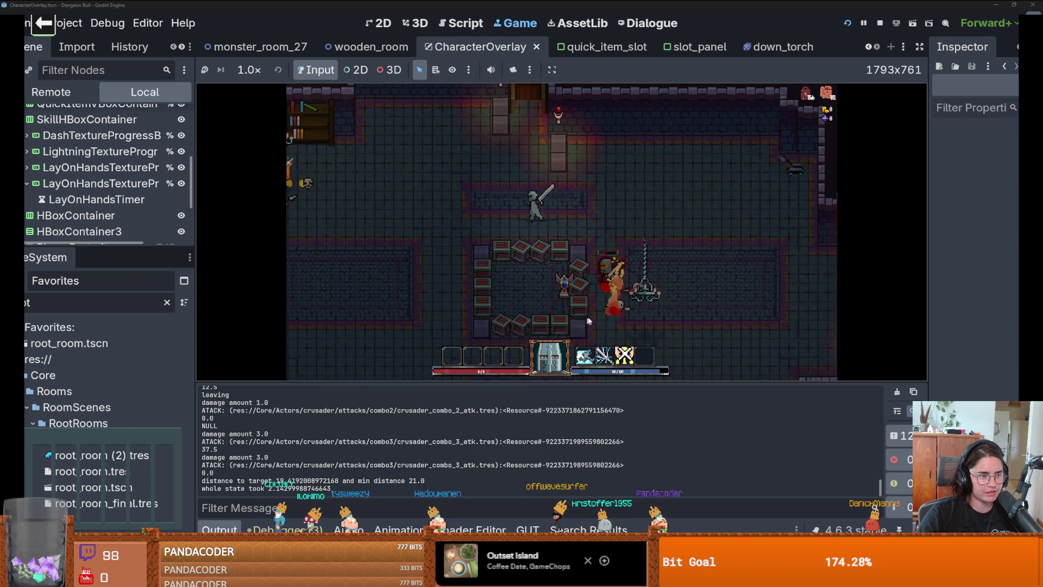
key(e)
key(w)
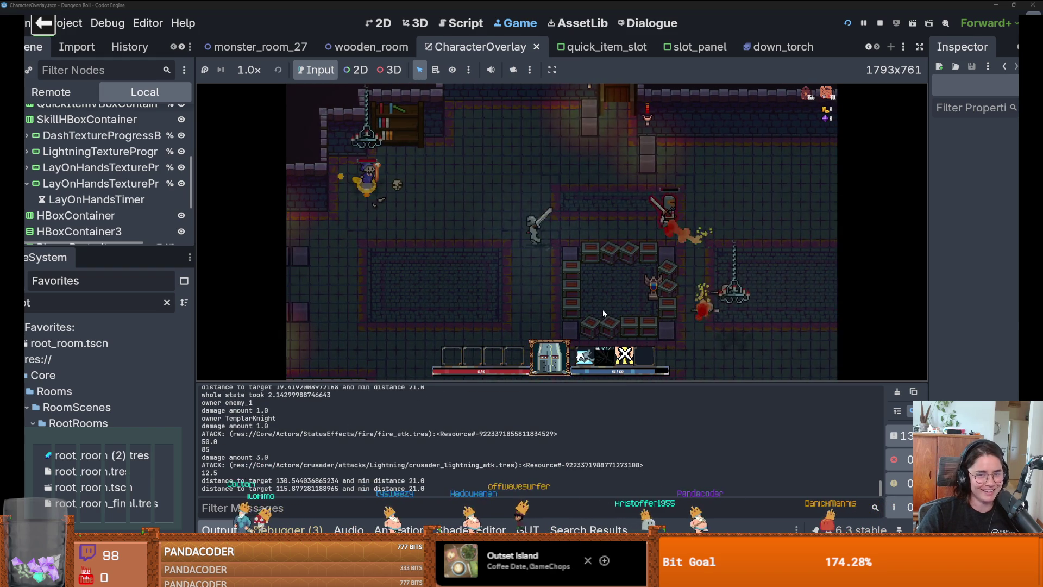
click(669, 291)
key(a)
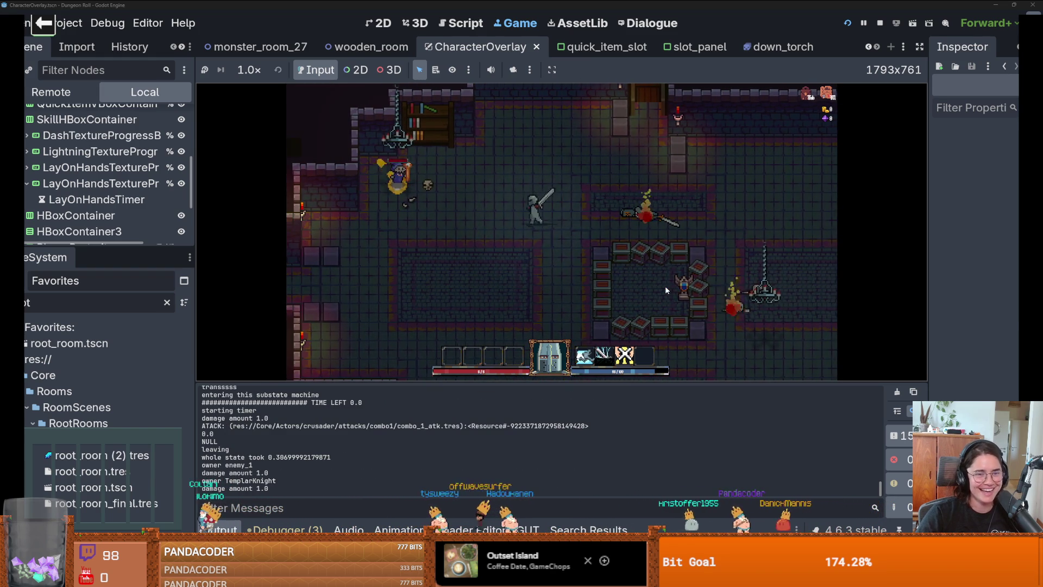
key(d)
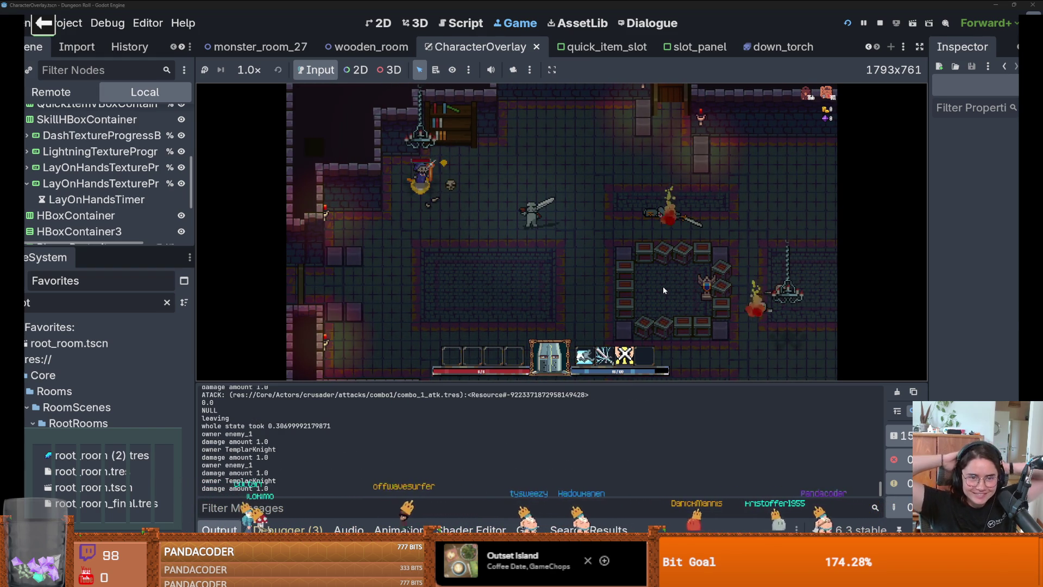
key(s)
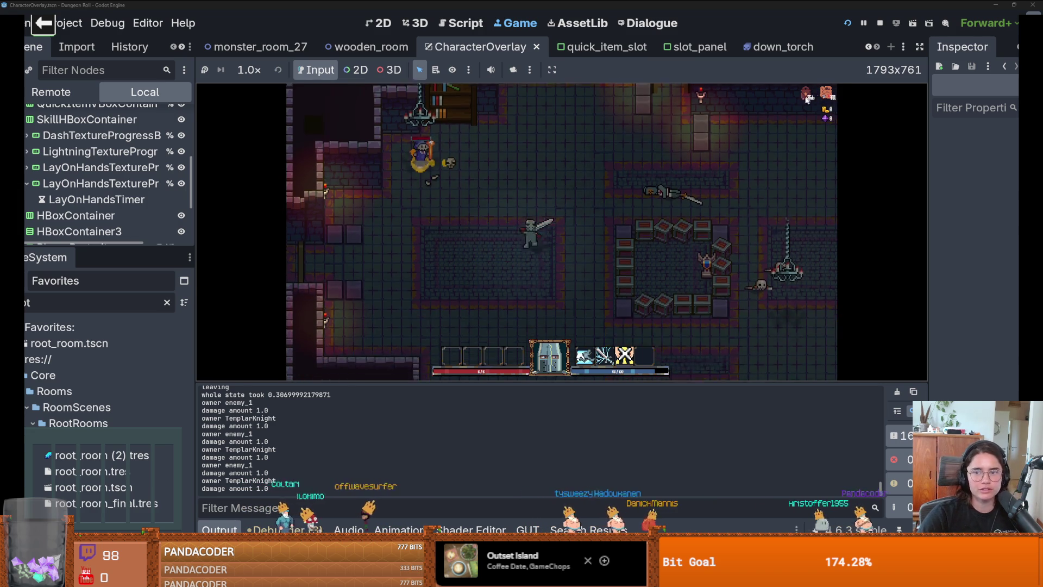
key(s)
key(a)
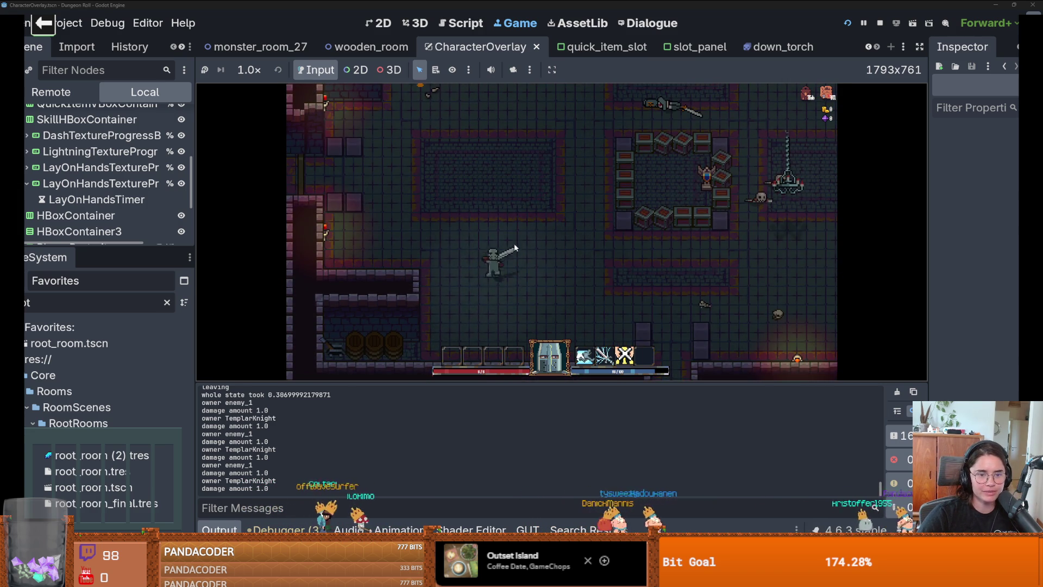
key(a)
click(333, 337)
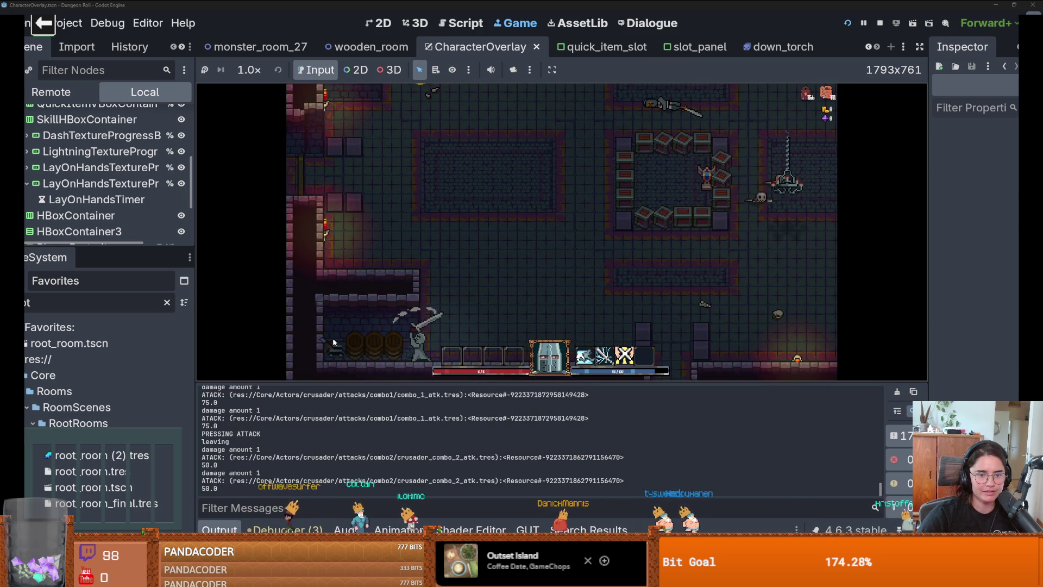
click(332, 337)
click(331, 338)
click(331, 338)
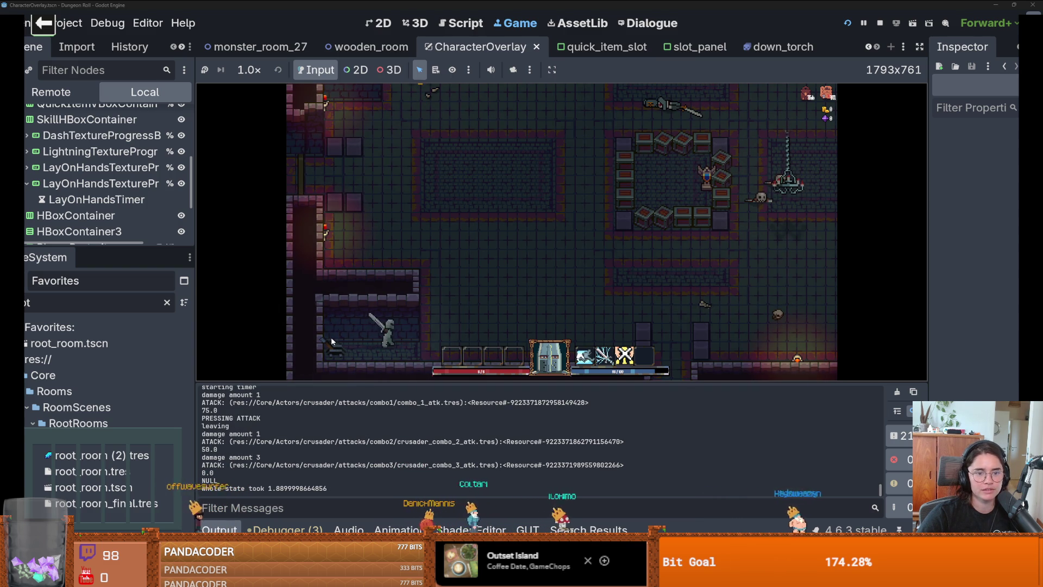
Clear the remaining enemies with sword combos, then stop the game and save CharacterOverlay.
key(w+d)
key(w)
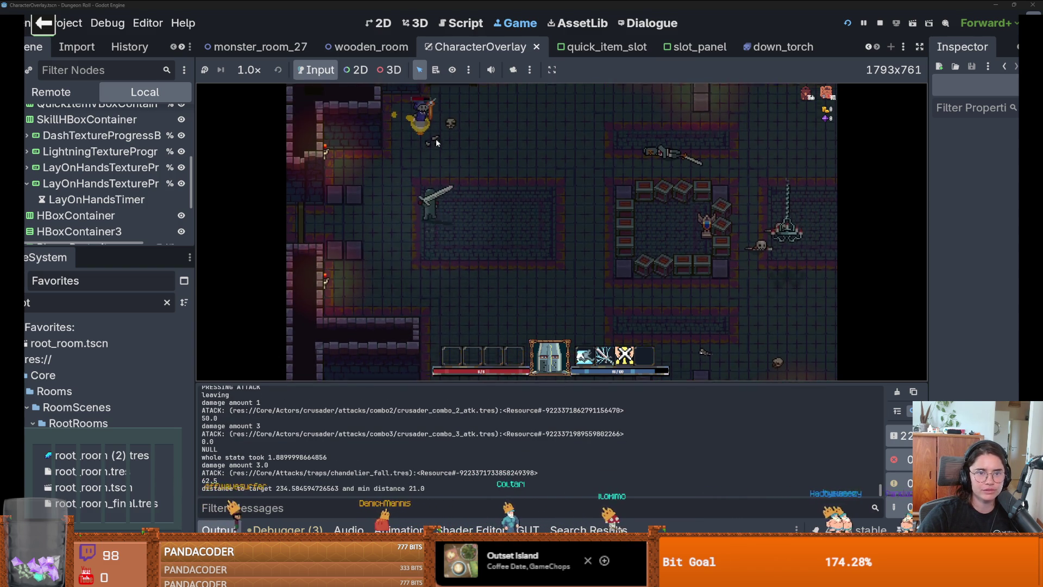
click(388, 211)
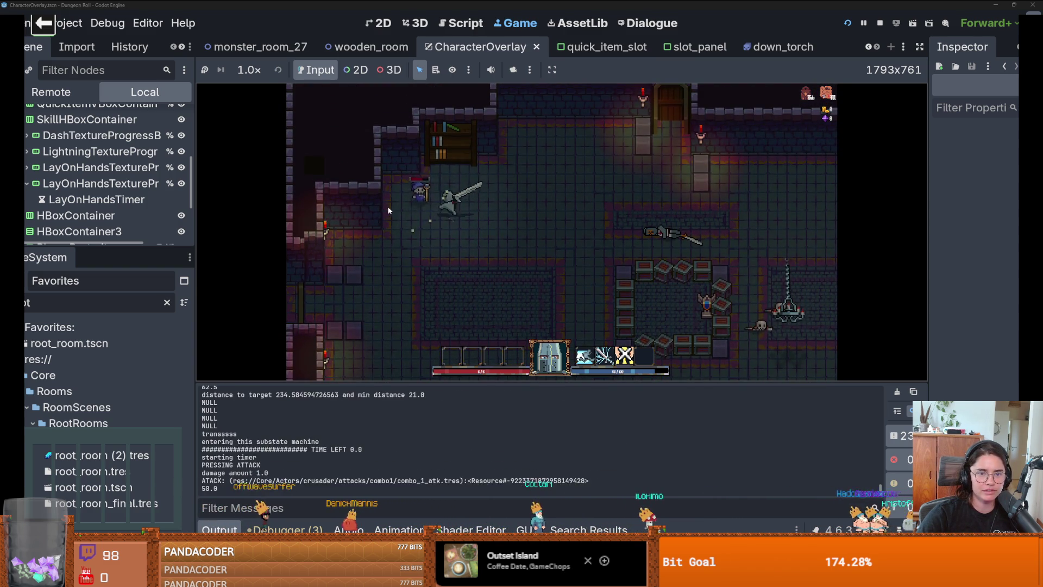
click(386, 207)
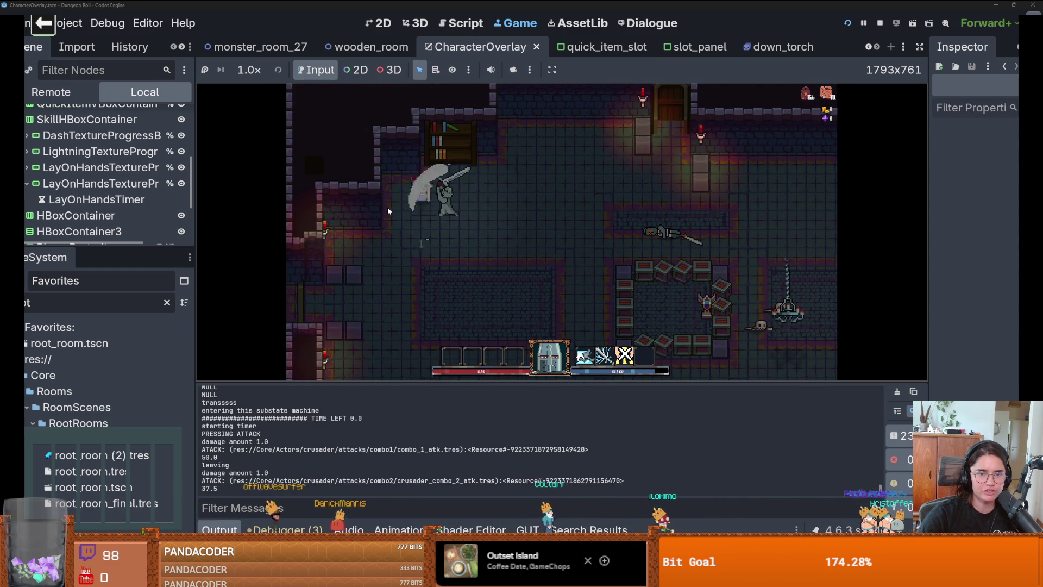
click(386, 207)
key(d)
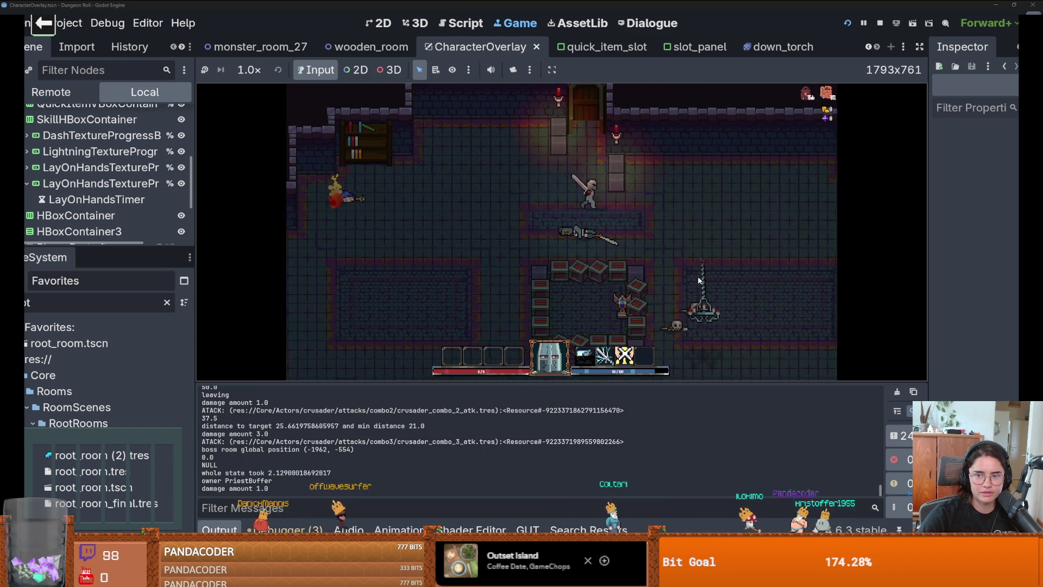
key(d)
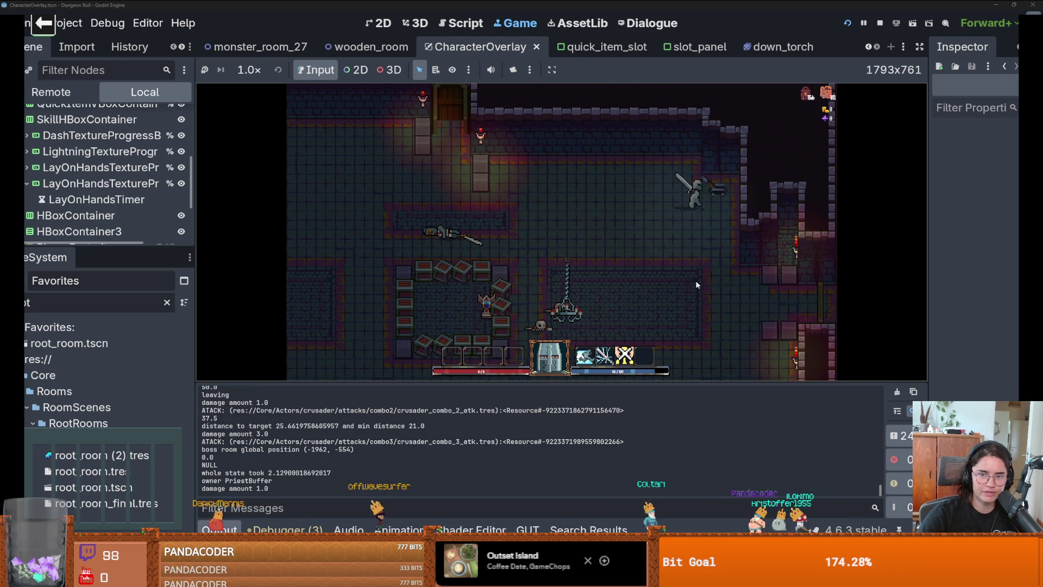
key(d)
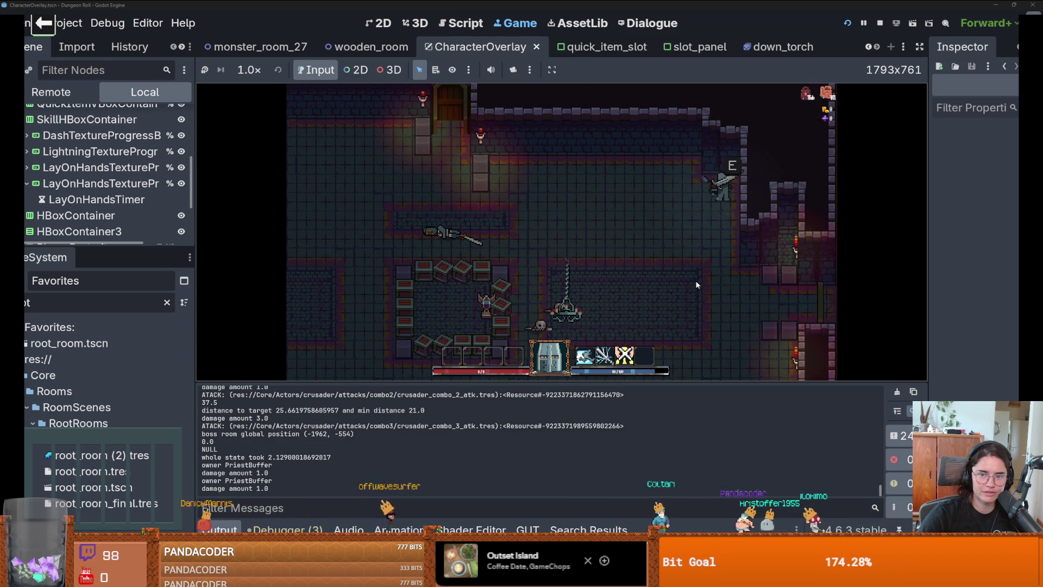
key(s)
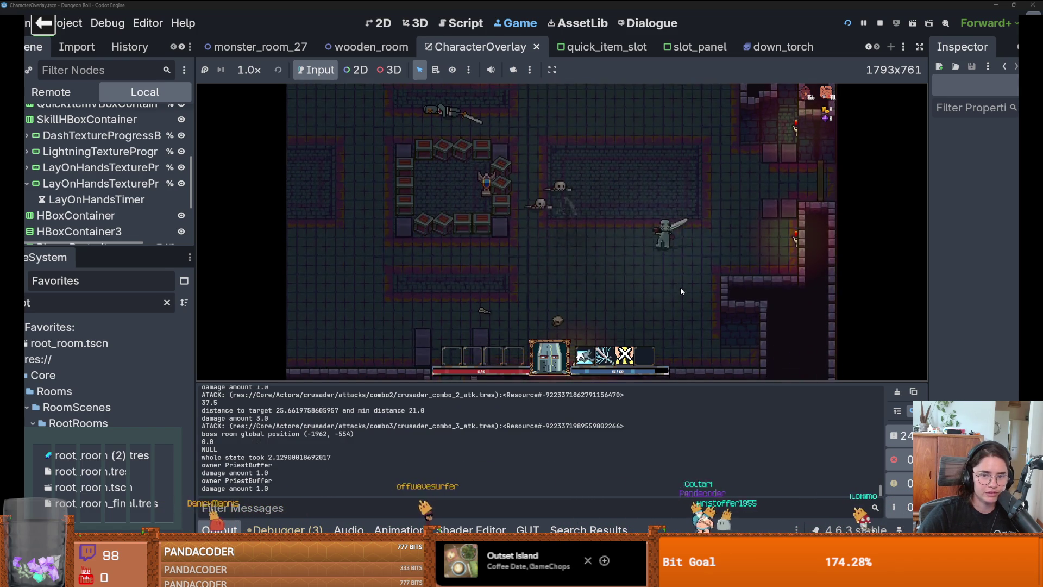
key(a)
click(498, 215)
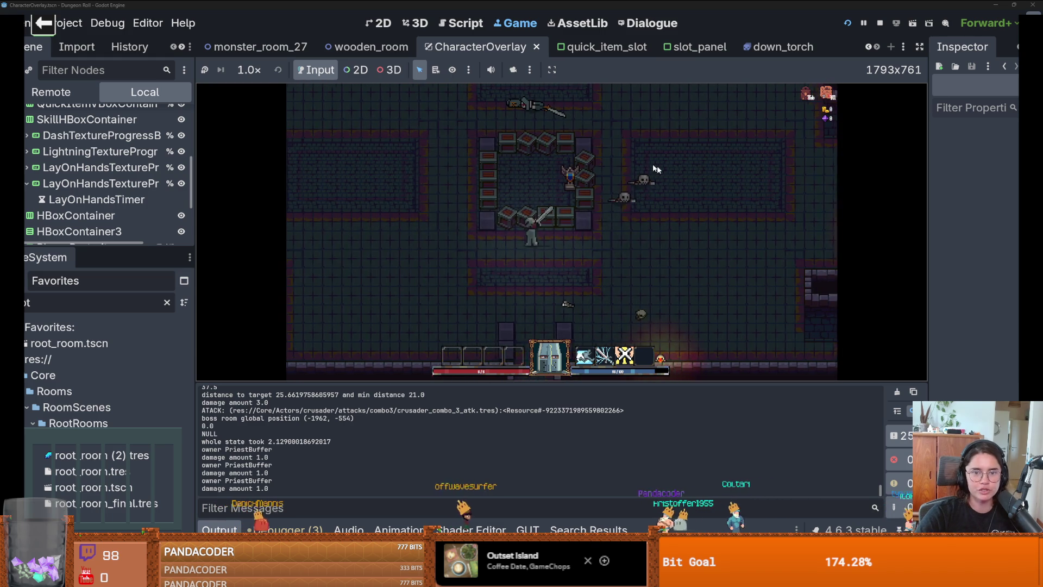
click(499, 212)
key(a)
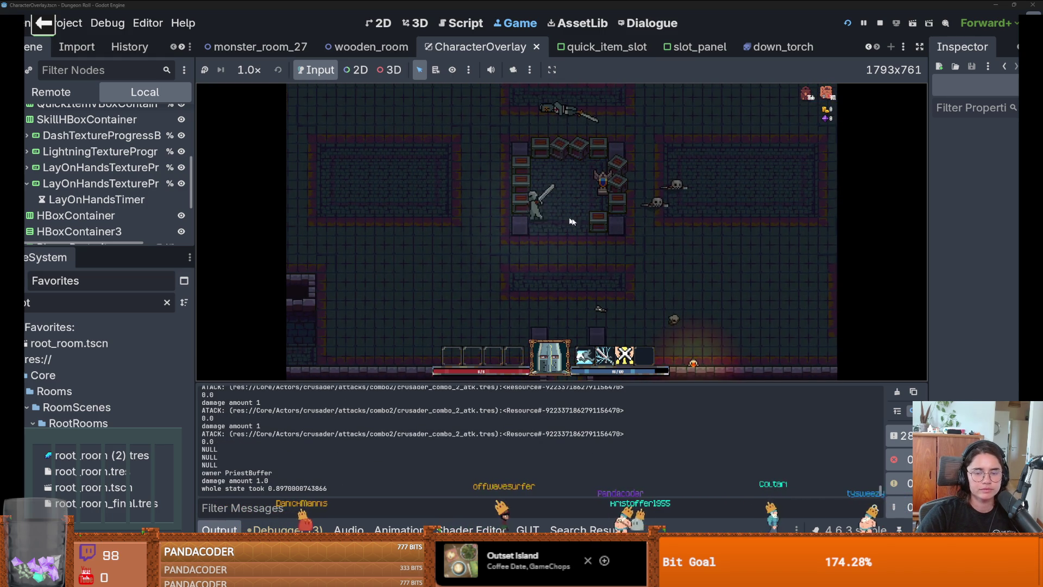
key(a)
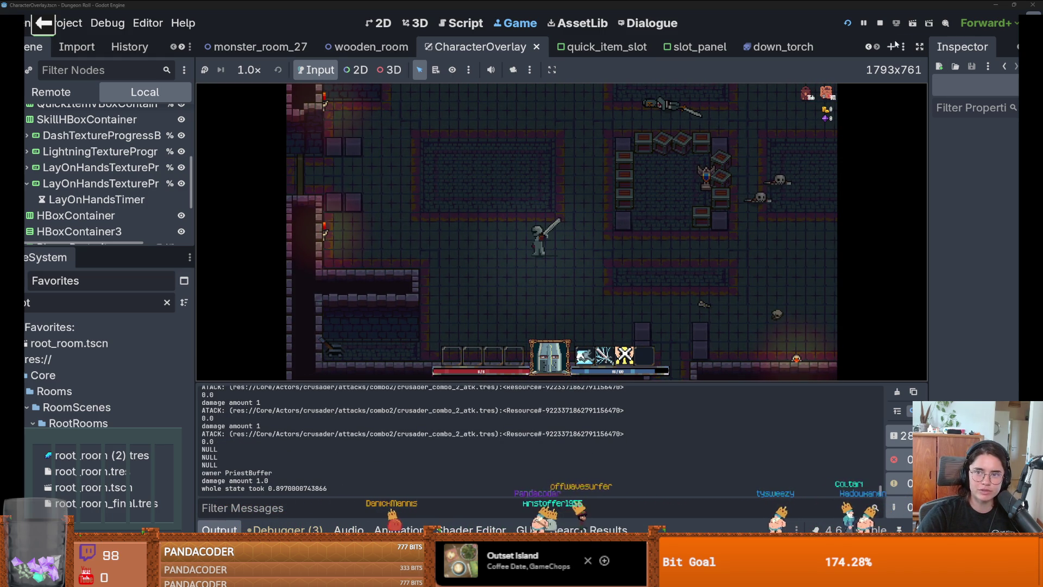
click(880, 23)
key(ctrl+s)
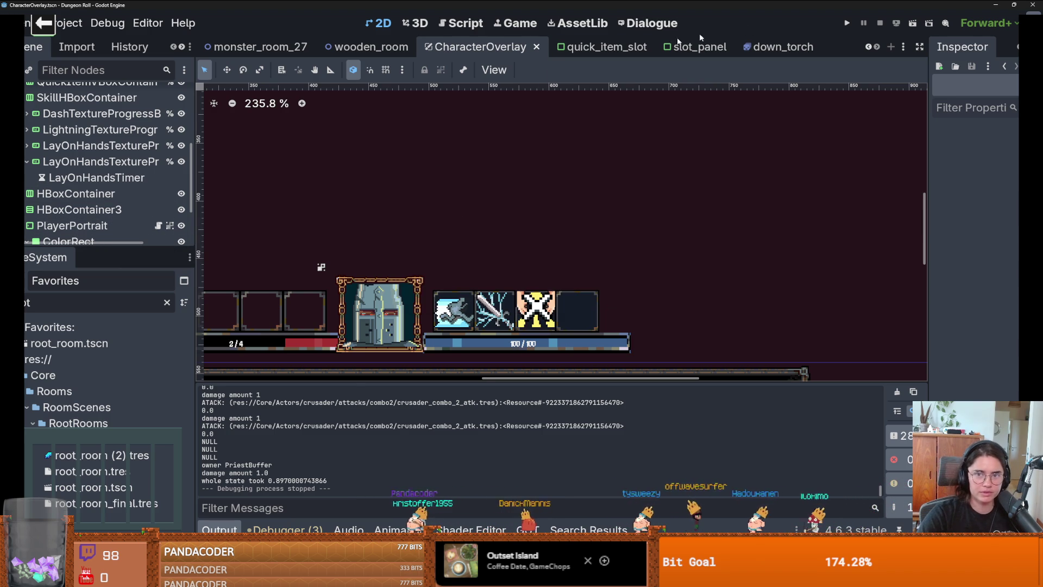
Drag the Scene/FileSystem splitter down to give the scene tree more room.
scroll(494, 244, down, 3)
scroll(478, 244, up, 3)
scroll(615, 264, down, 1)
scroll(608, 260, up, 1)
scroll(597, 258, down, 1)
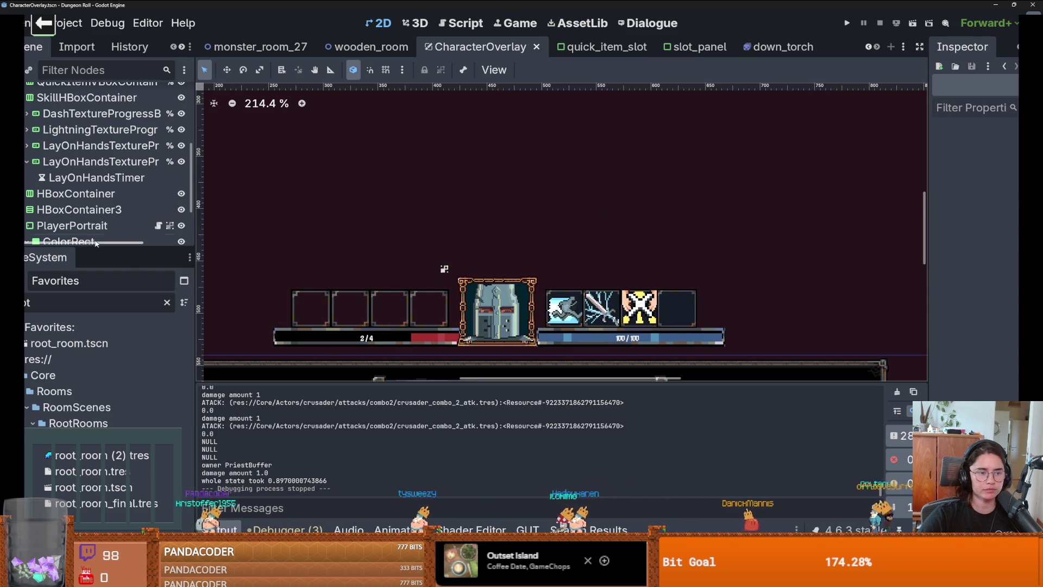
drag(96, 250, 96, 401)
scroll(392, 296, down, 2)
scroll(392, 296, down, 3)
scroll(393, 296, up, 7)
scroll(392, 296, down, 3)
scroll(402, 295, up, 3)
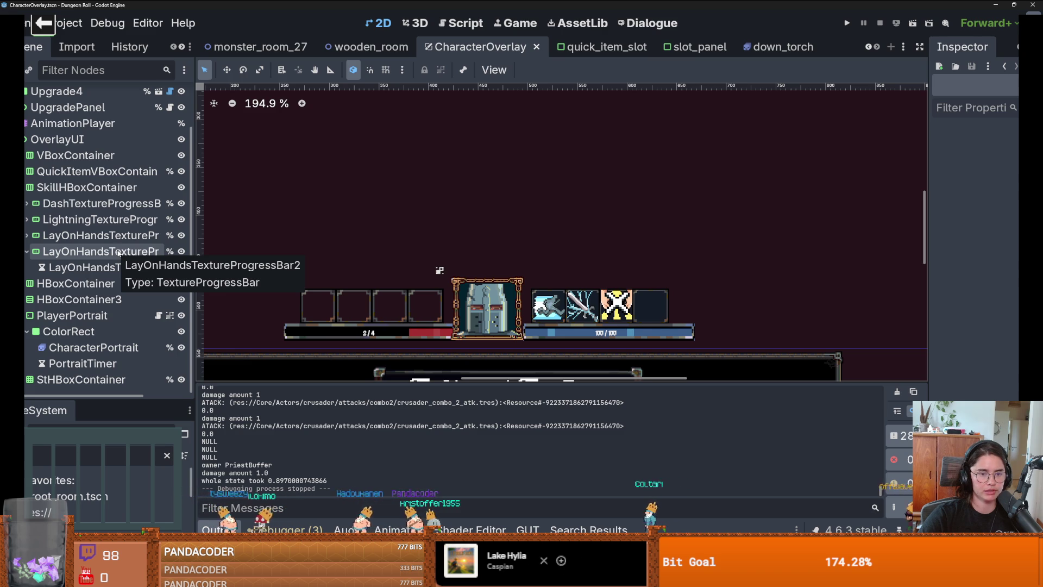
Collapse the LayOnHands entries and inspect VBoxContainer, QuickItemVBoxContainer and SkillHBoxContainer on the HUD.
click(81, 187)
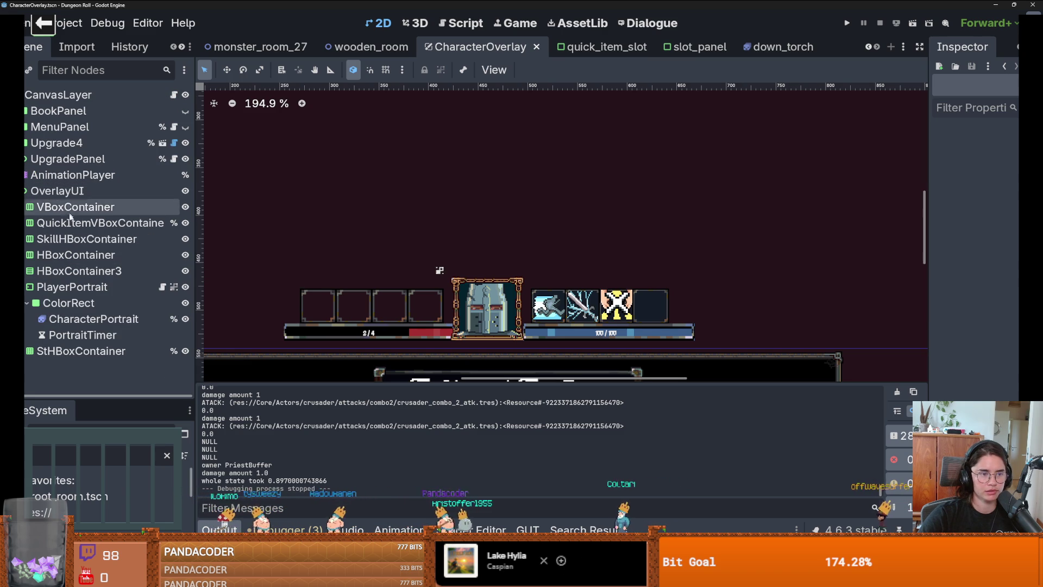
click(81, 239)
click(92, 212)
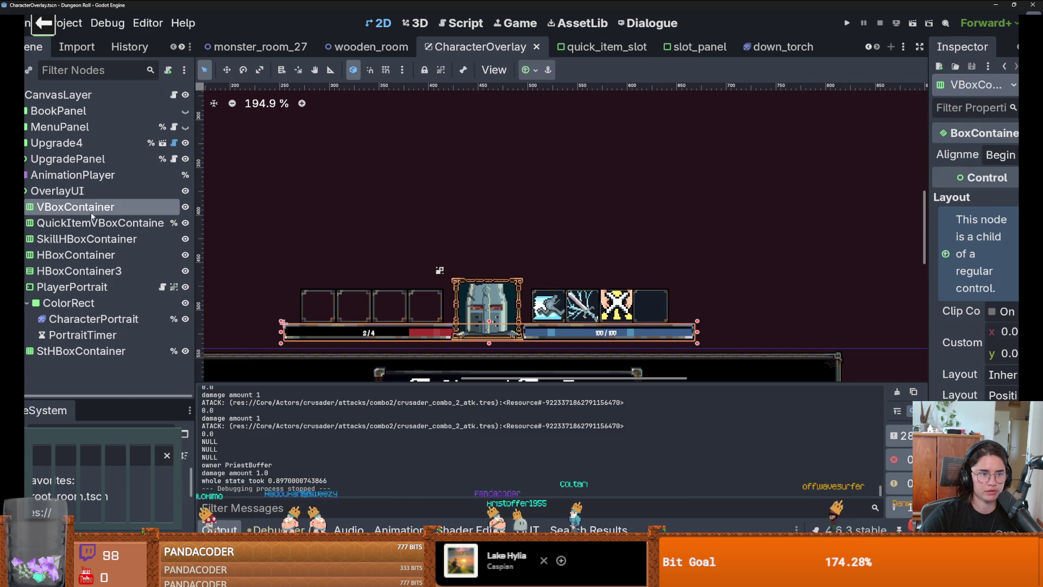
click(95, 223)
key(Down)
key(Up)
key(Down)
key(Up)
key(Down)
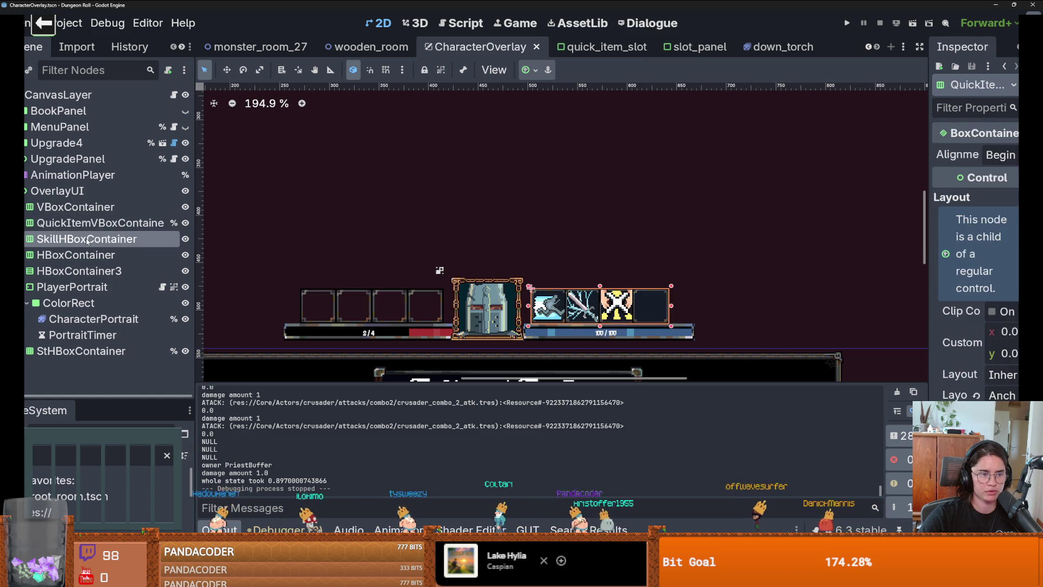
key(Up)
Add an HBoxContainer child to OverlayUI and place it below QuickItemVBoxContainer.
right_click(157, 190)
click(179, 198)
text(hbox)
key(Return)
drag(87, 366, 93, 227)
Move HBoxContainer2 in the 2D viewport to line up with the portrait row.
click(93, 225)
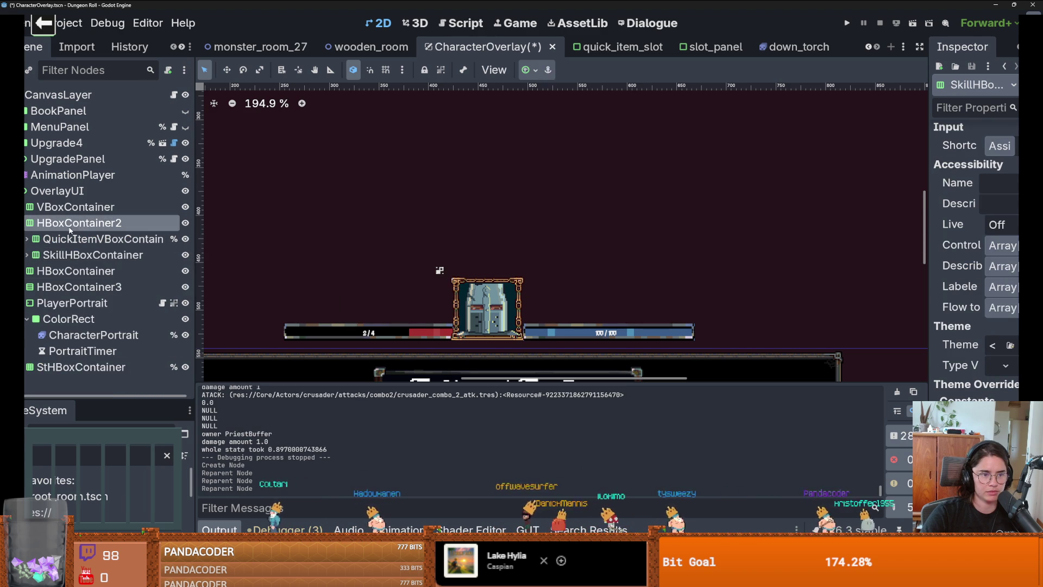
click(70, 227)
scroll(442, 206, down, 10)
scroll(442, 206, up, 5)
mouse_move(442, 203)
mouse_down()
mouse_move(523, 291)
mouse_move(523, 321)
mouse_up()
scroll(525, 209, up, 4)
mouse_move(516, 176)
mouse_down()
mouse_move(544, 195)
mouse_move(574, 274)
mouse_move(607, 260)
mouse_move(588, 263)
mouse_up()
scroll(577, 266, up, 5)
Add a MarginContainer spacer before SkillHBoxContainer in HBoxContainer2 with 100 px minimum width.
right_click(81, 217)
click(109, 215)
text(margin)
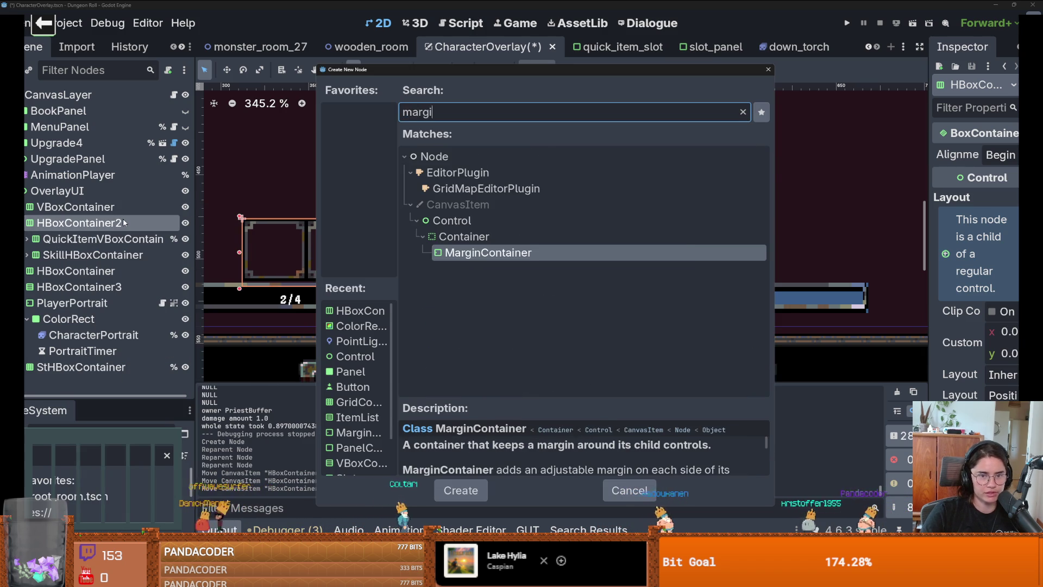
key(Return)
drag(74, 274, 73, 250)
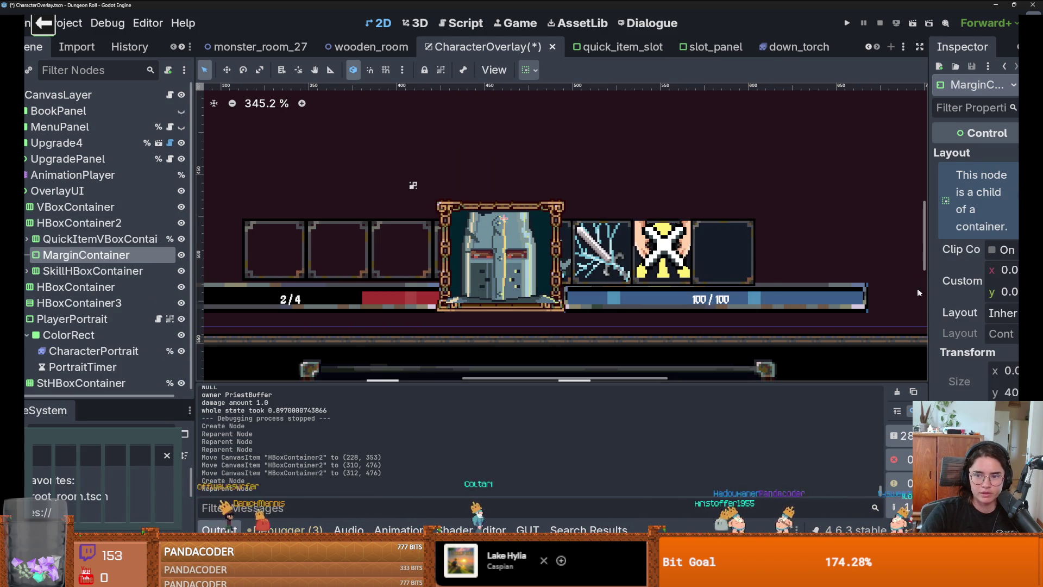
click(972, 236)
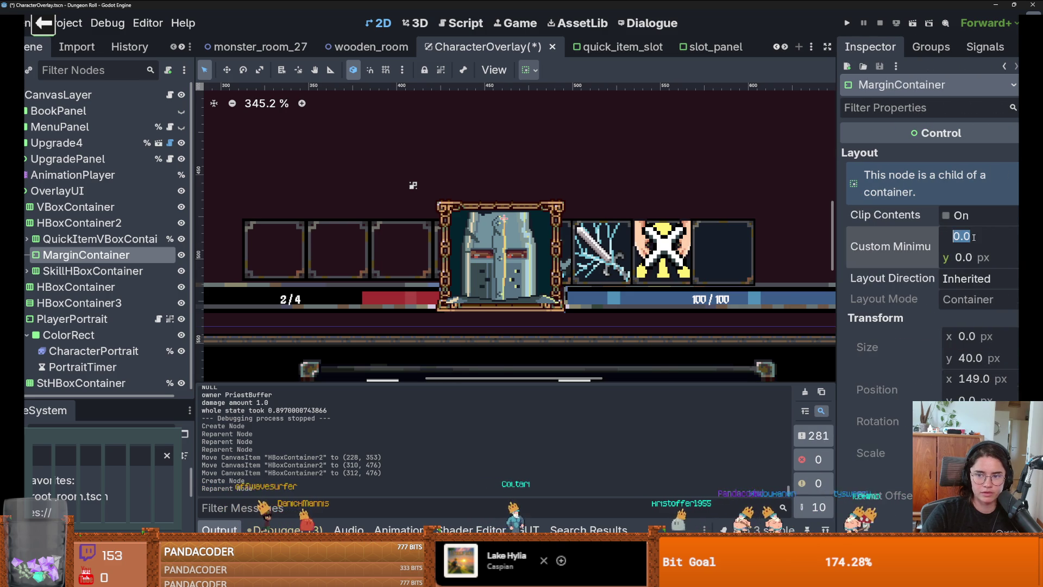
text(100)
key(Return)
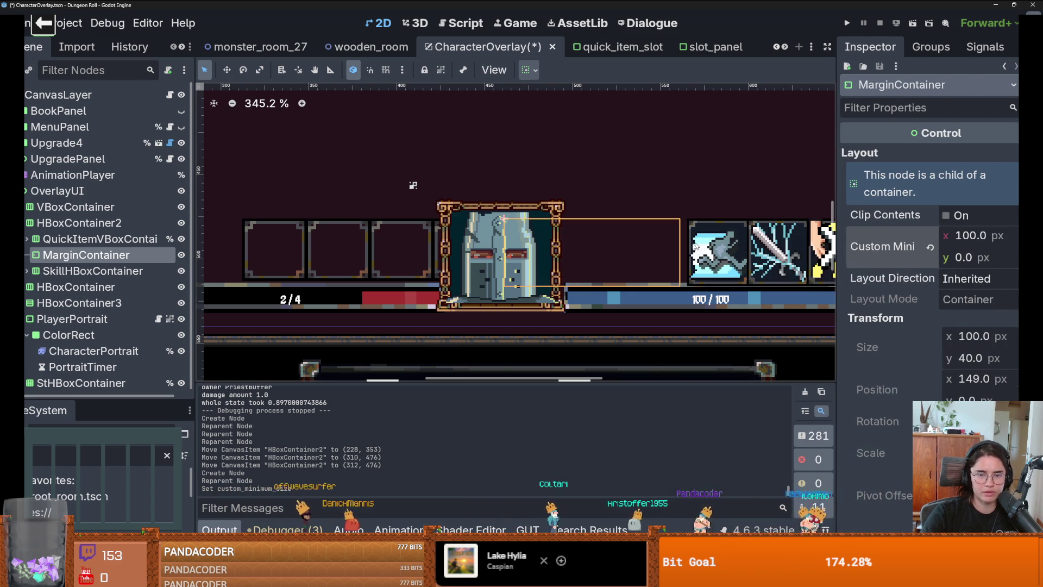
Shift the slot row left and try a 75 px spacer width, nudging the bar 12 px right.
scroll(650, 247, down, 3)
drag(645, 246, 586, 246)
scroll(586, 246, up, 5)
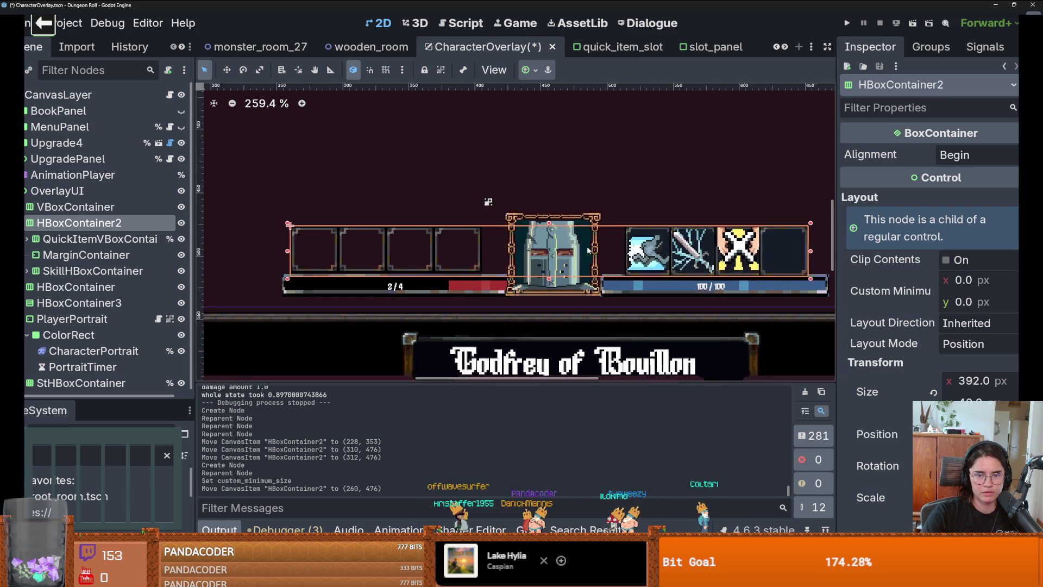
scroll(586, 250, down, 4)
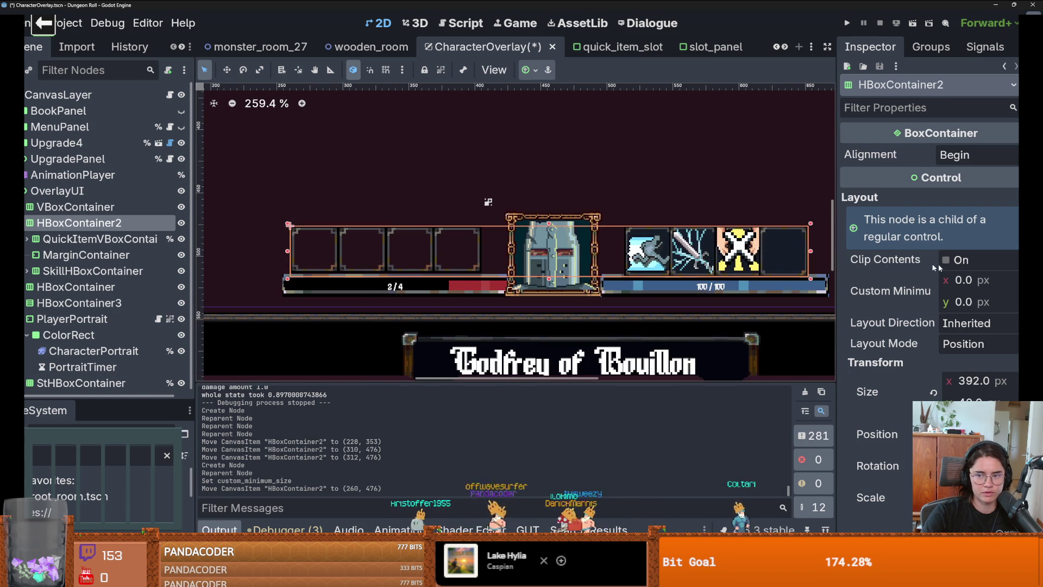
click(81, 255)
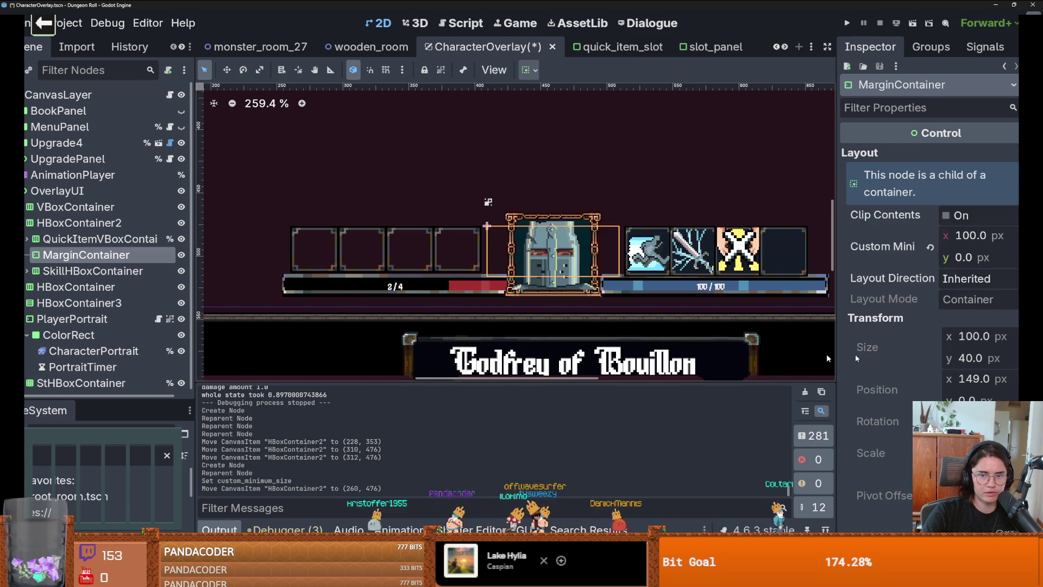
click(980, 240)
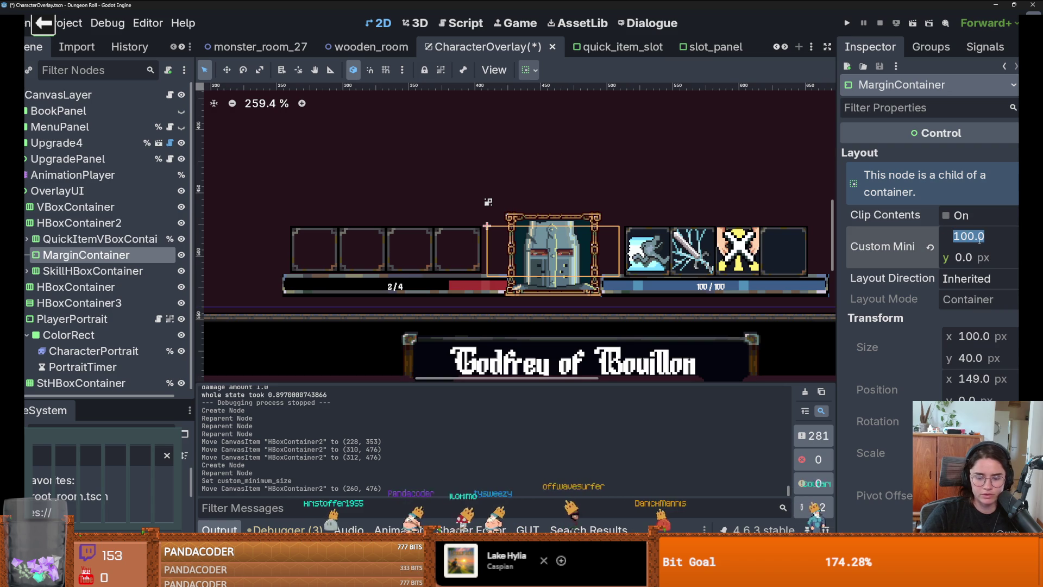
text(75)
key(Return)
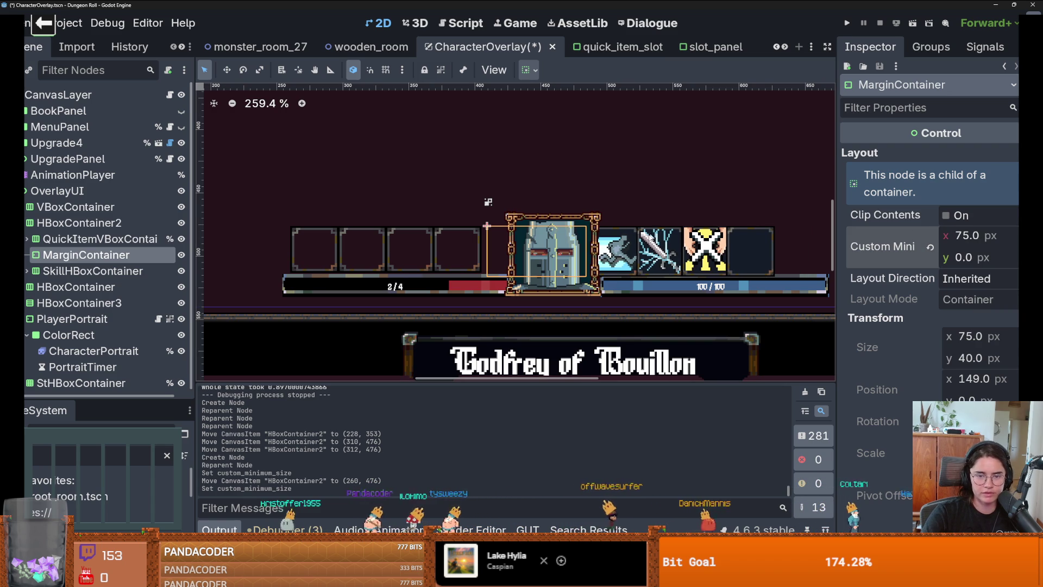
click(109, 223)
drag(687, 263, 704, 262)
Select the overlay root and save the CharacterOverlay scene.
click(699, 197)
scroll(698, 197, down, 3)
scroll(699, 200, down, 4)
scroll(657, 233, up, 2)
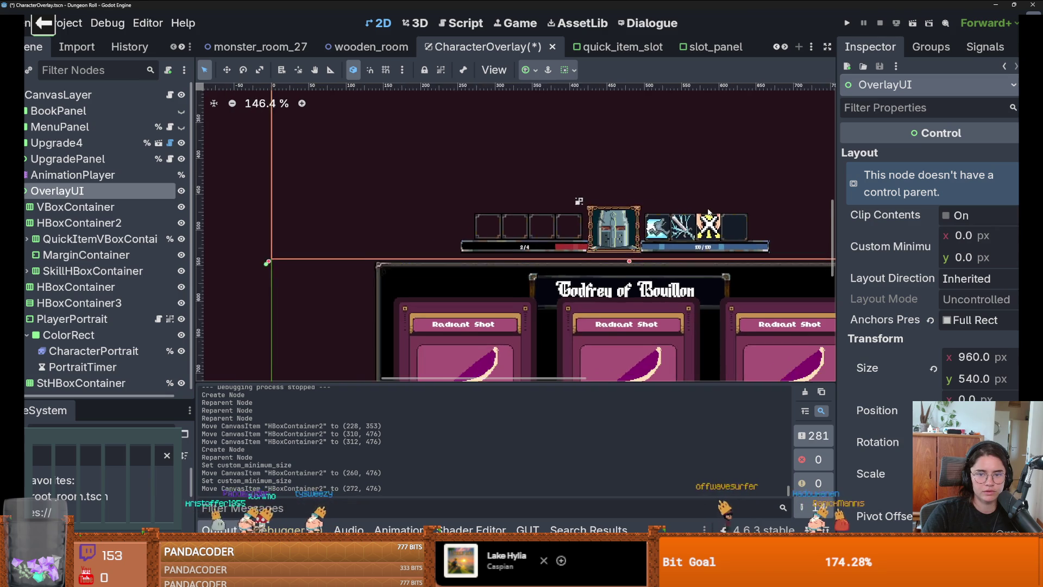
scroll(657, 234, down, 1)
key(ctrl+s)
Set the portrait spacer's minimum width back to 100 px.
scroll(656, 233, up, 4)
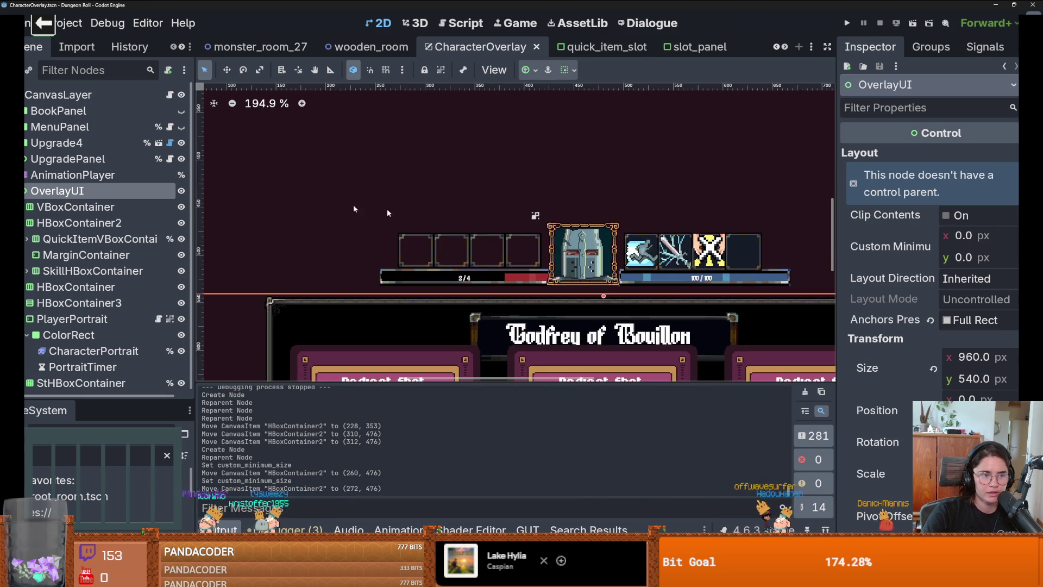
scroll(636, 259, up, 1)
scroll(636, 260, up, 1)
click(438, 247)
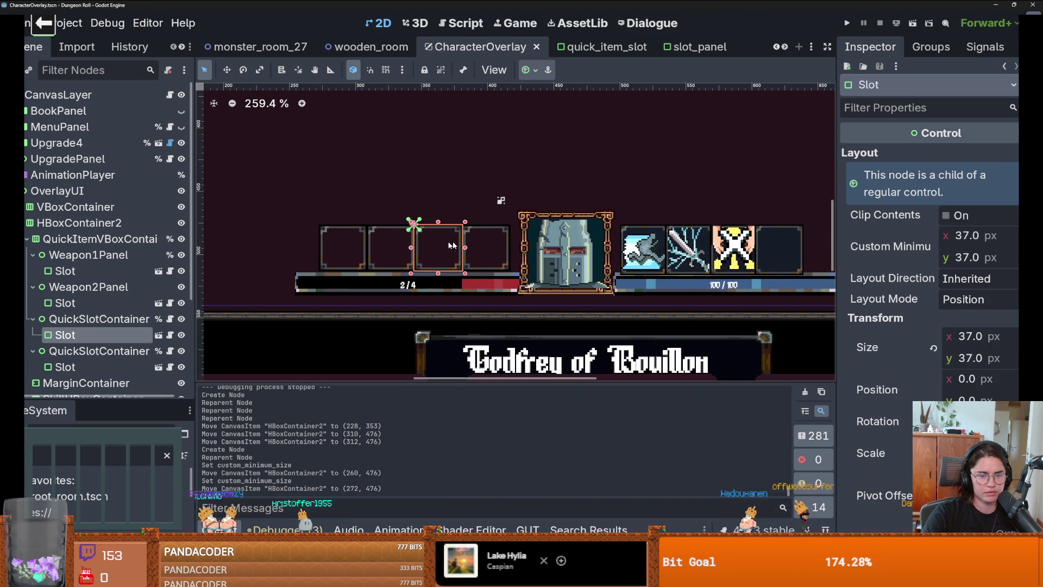
click(384, 254)
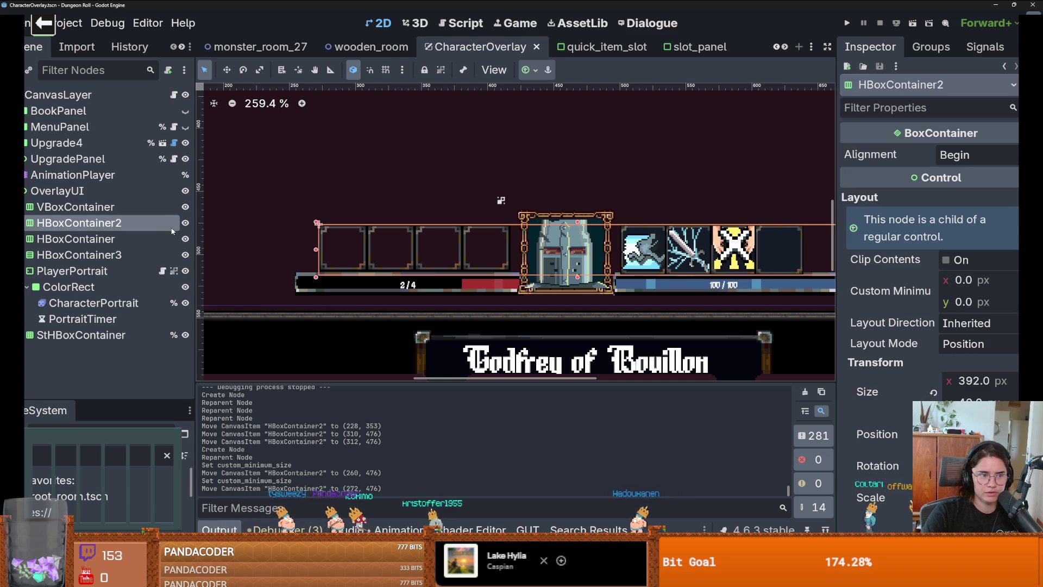
click(26, 222)
double_click(27, 223)
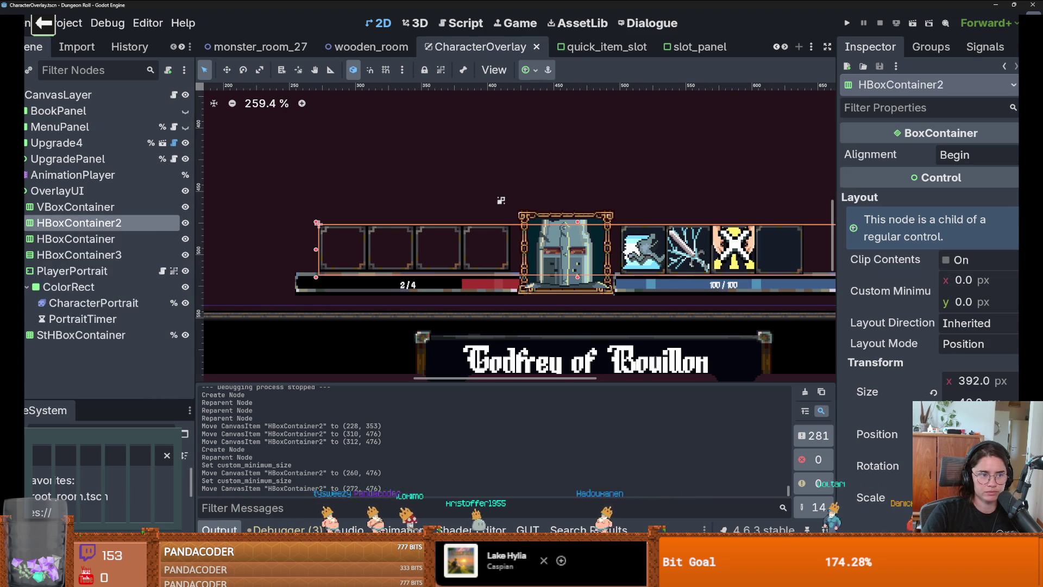
click(27, 239)
click(59, 256)
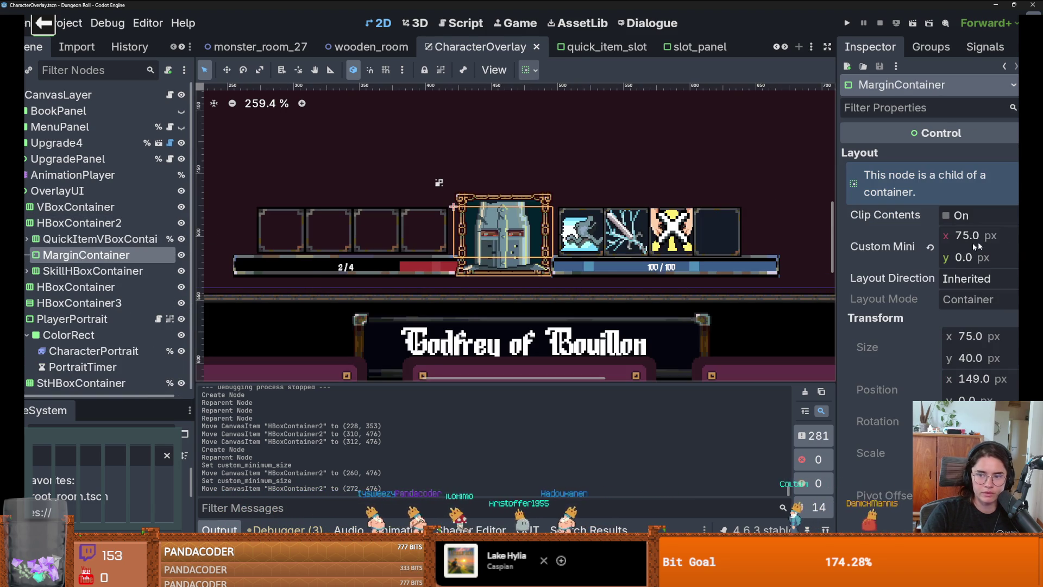
click(991, 238)
text(100)
key(Return)
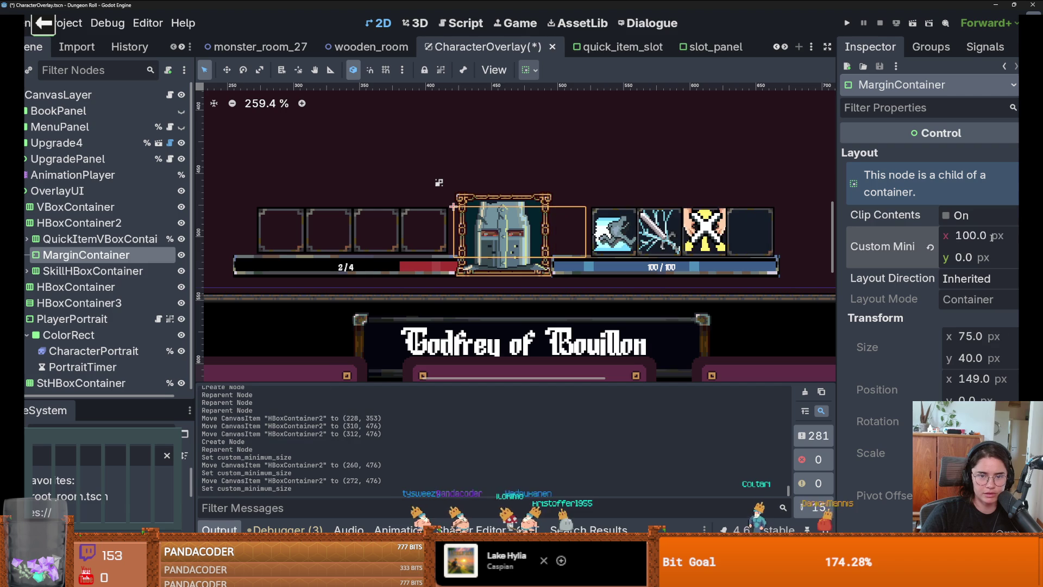
Nudge the slot bar left to its final position and collapse its child nodes.
click(426, 245)
drag(426, 245, 408, 245)
drag(581, 239, 583, 239)
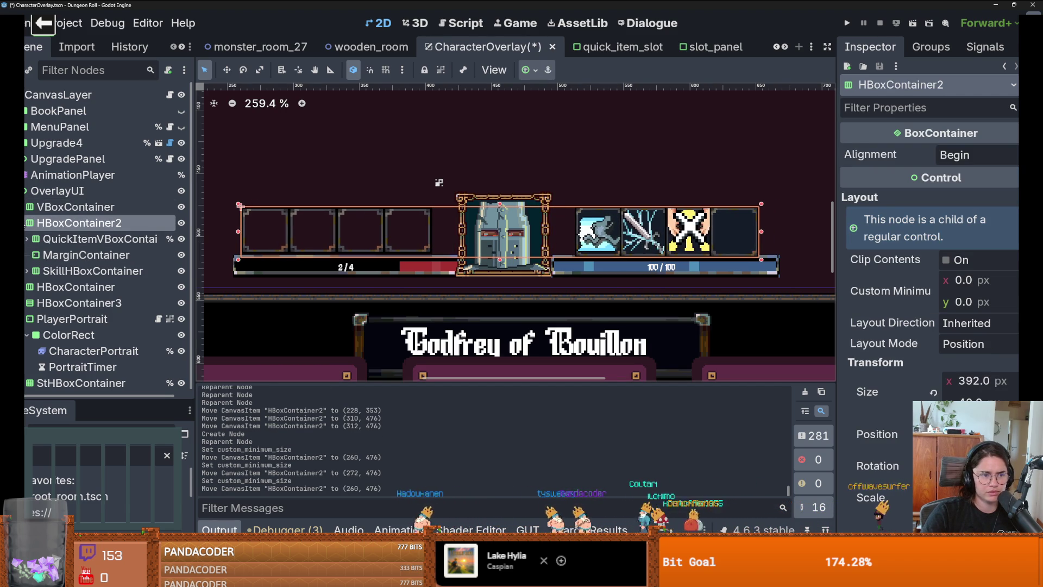
key(Left)
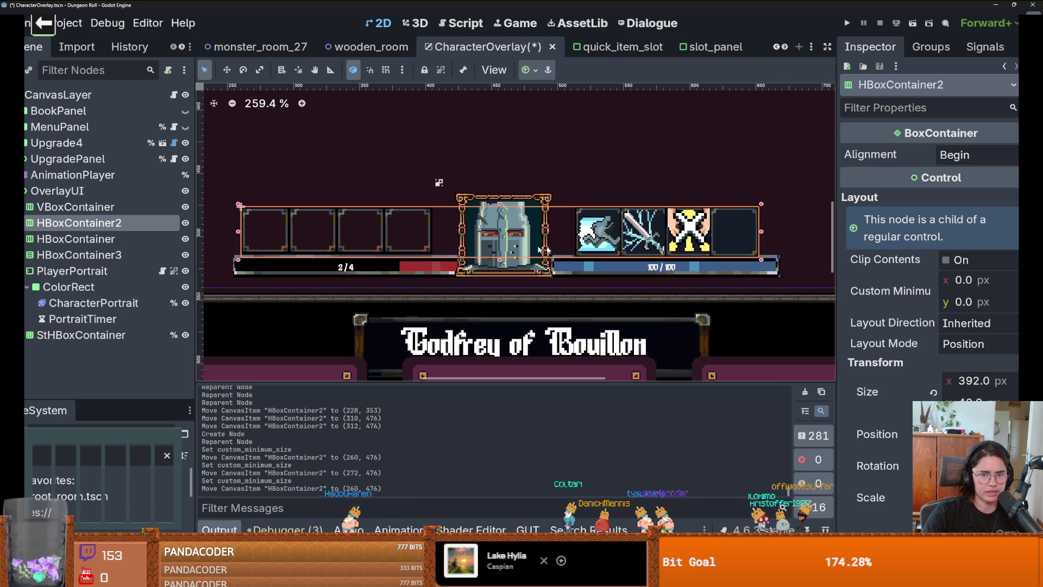
scroll(574, 230, down, 1)
click(584, 176)
scroll(584, 176, down, 10)
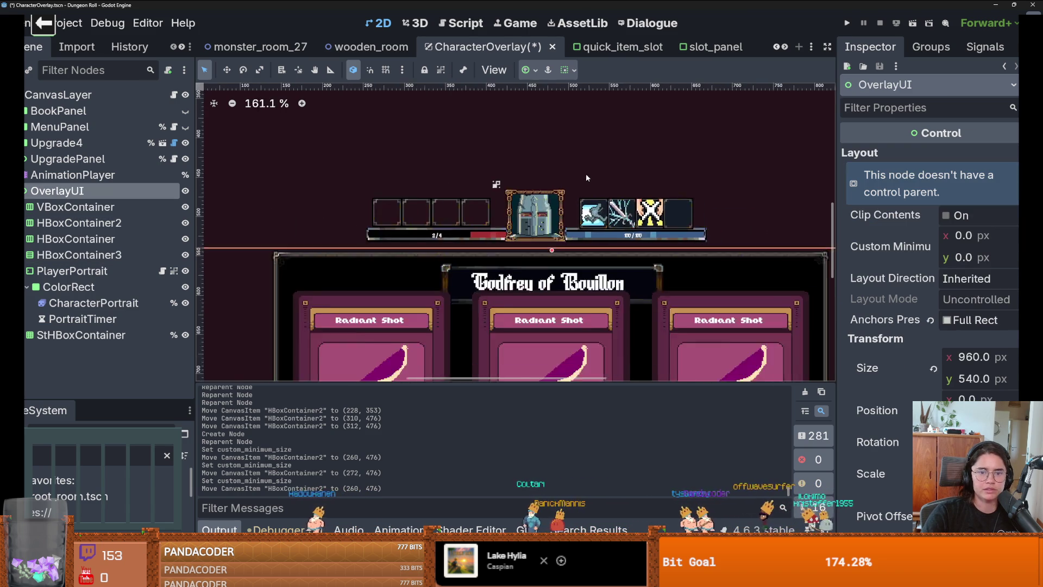
Try moving the top-right key-hint group beside the portrait, undo it, reset zoom to 100%, and save.
click(592, 116)
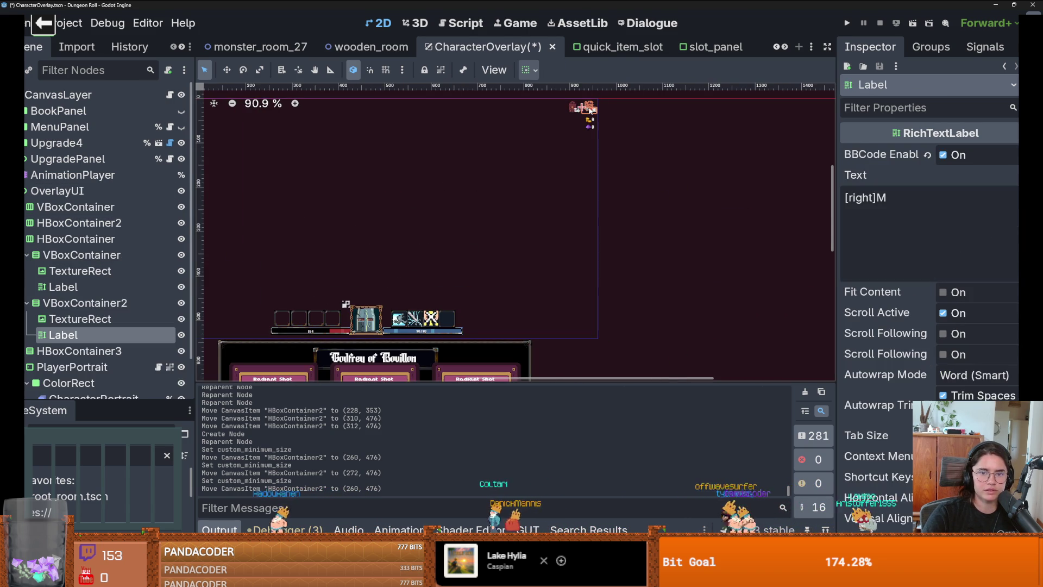
mouse_move(346, 304)
mouse_down()
mouse_move(356, 318)
mouse_move(333, 294)
mouse_move(348, 254)
mouse_up()
scroll(356, 319, up, 10)
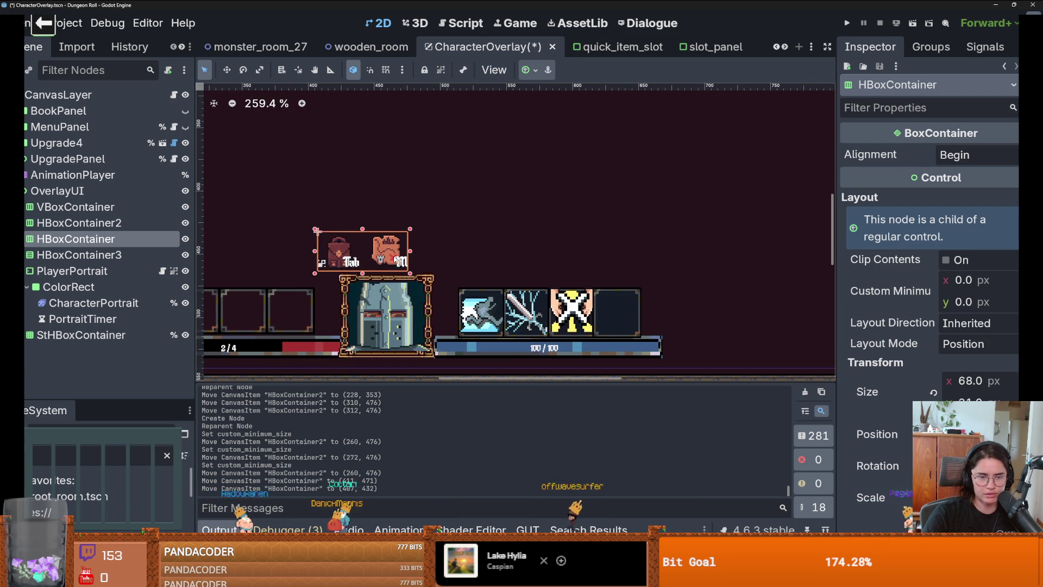
key(ctrl+z)
key(ctrl+z)
scroll(393, 255, down, 2)
scroll(621, 158, down, 5)
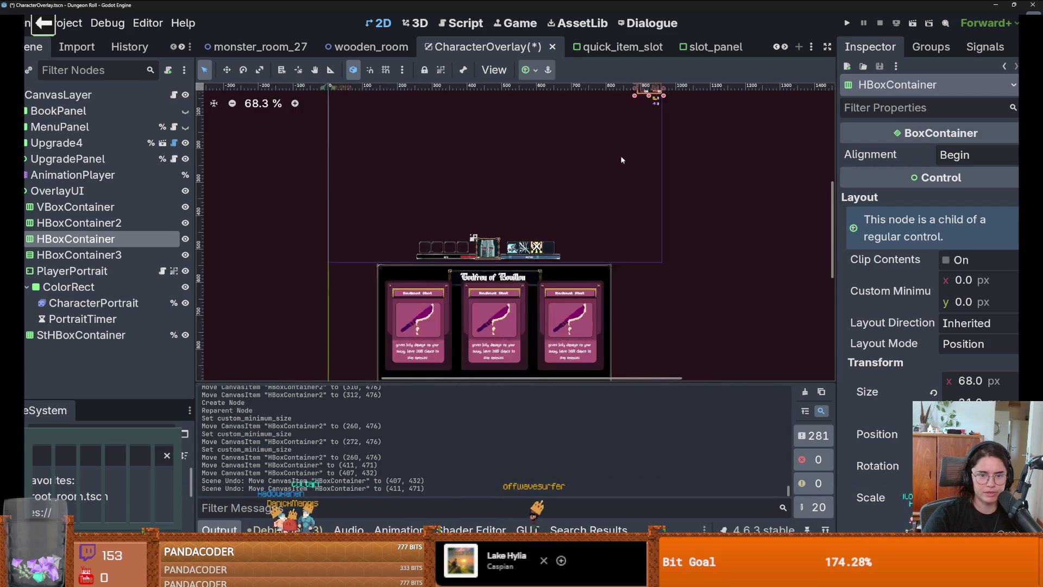
key(ctrl+0)
key(ctrl+s)
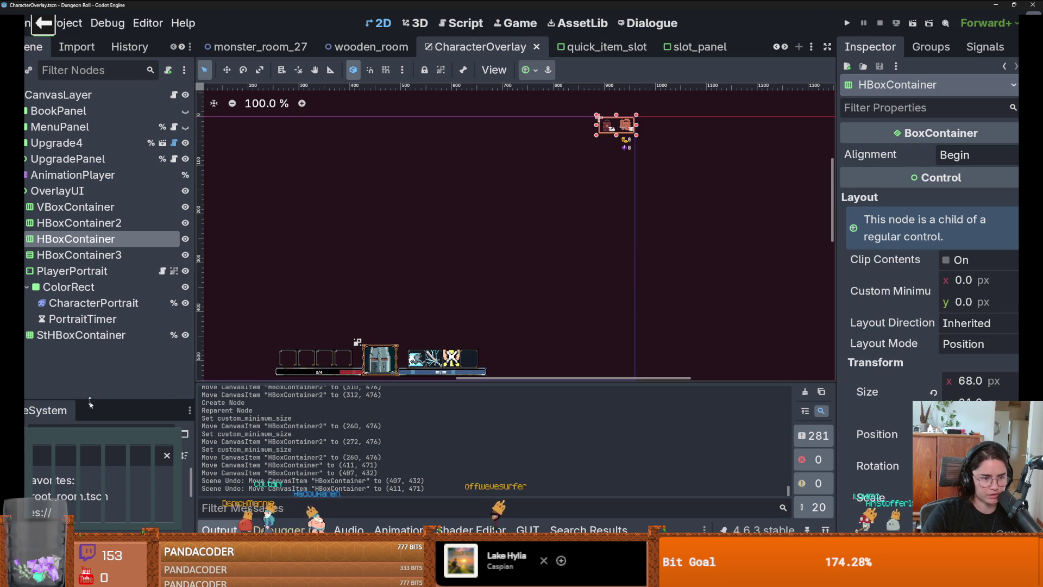
Enlarge the FileSystem panel and filter project files by 'icon'.
drag(87, 401, 87, 117)
key(BackSpace)
key(BackSpace)
key(BackSpace)
text(icon)
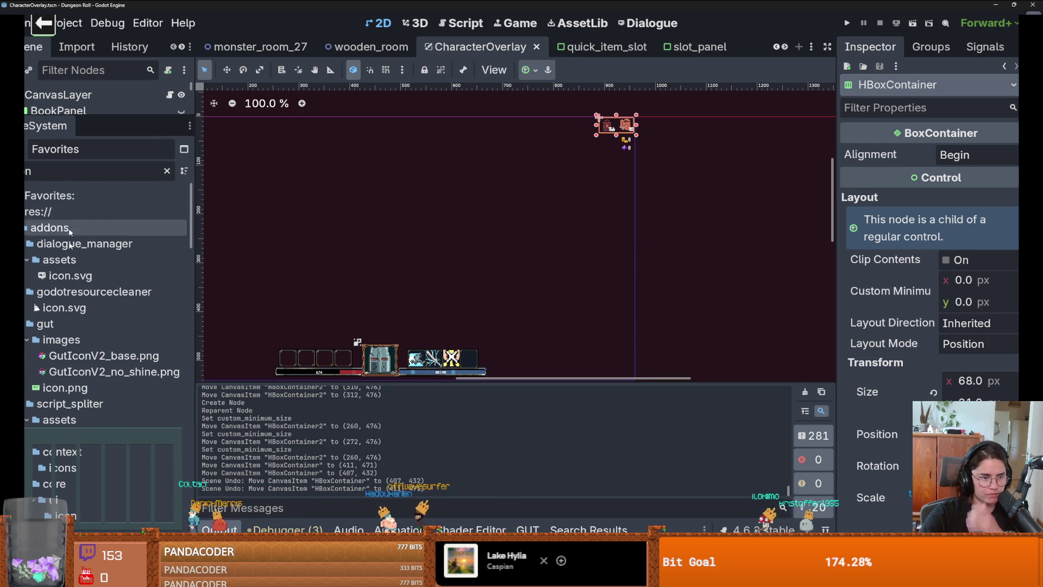
Browse the 'icon'-filtered files and rebalance the Scene/FileSystem split, selecting the slot bar and key-hint group.
scroll(103, 413, down, 3)
scroll(103, 304, down, 15)
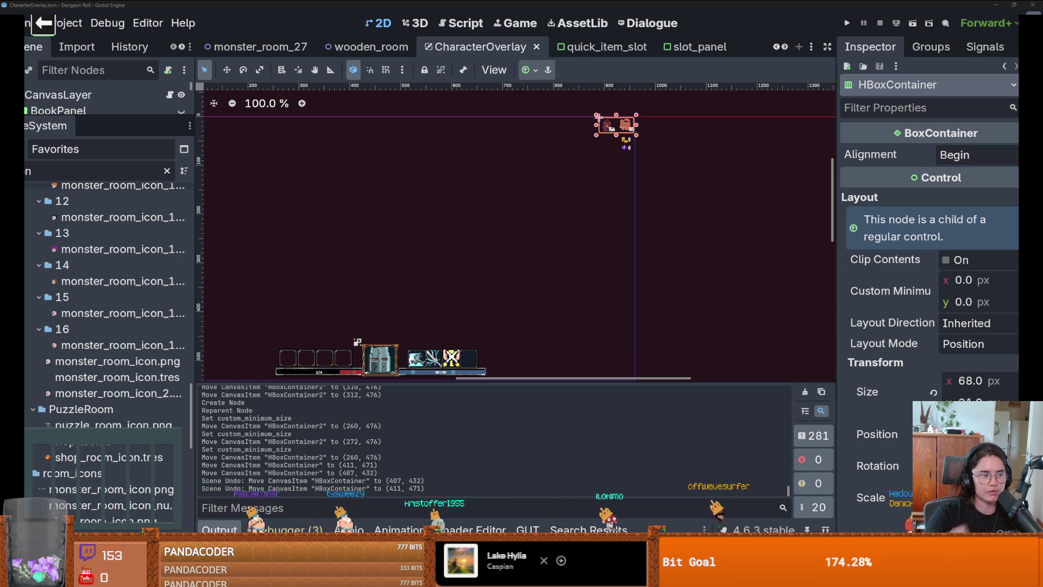
scroll(341, 308, down, 2)
scroll(341, 308, left, 2)
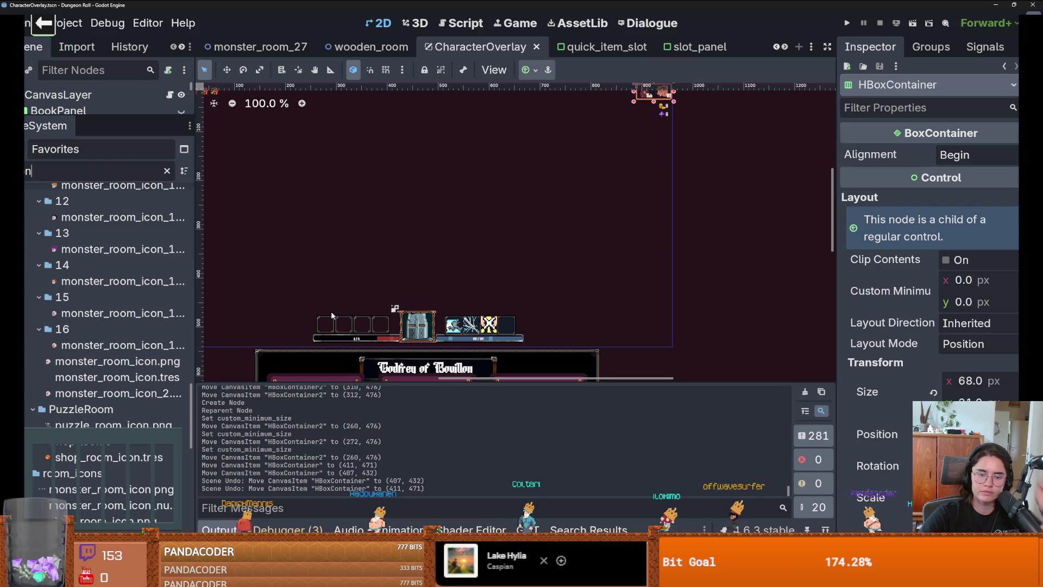
drag(109, 117, 108, 427)
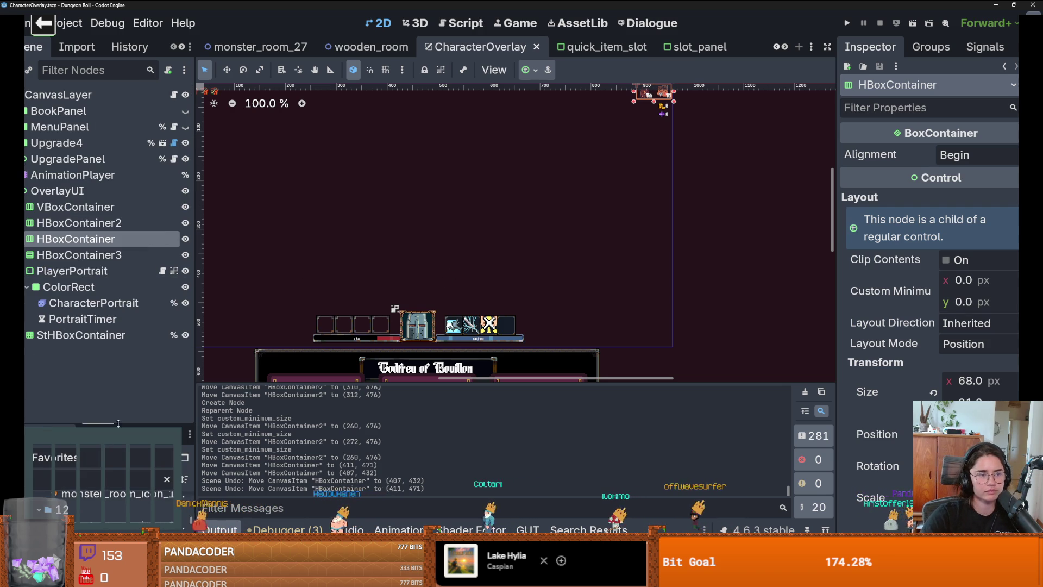
click(78, 227)
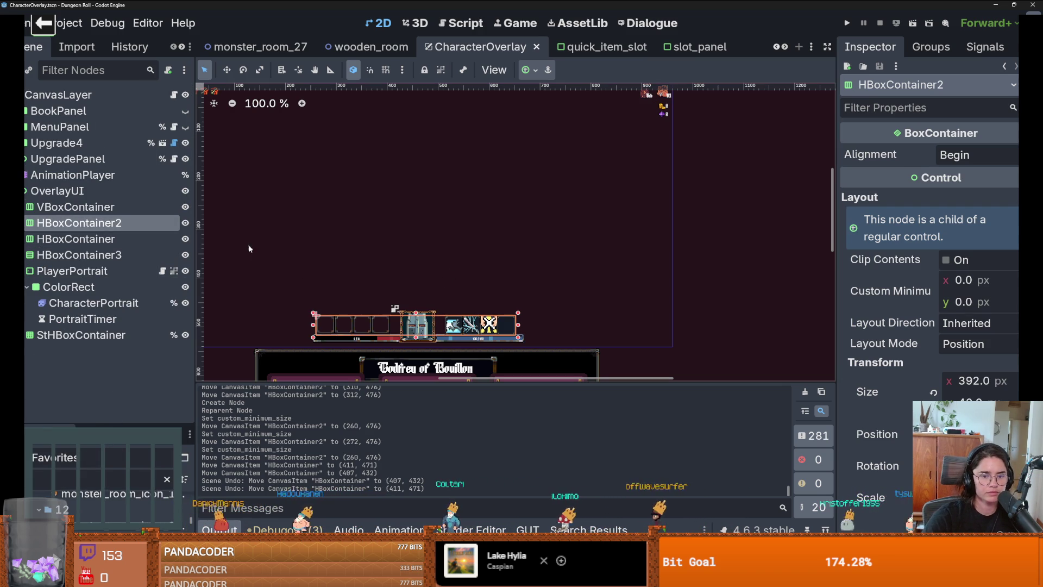
click(81, 238)
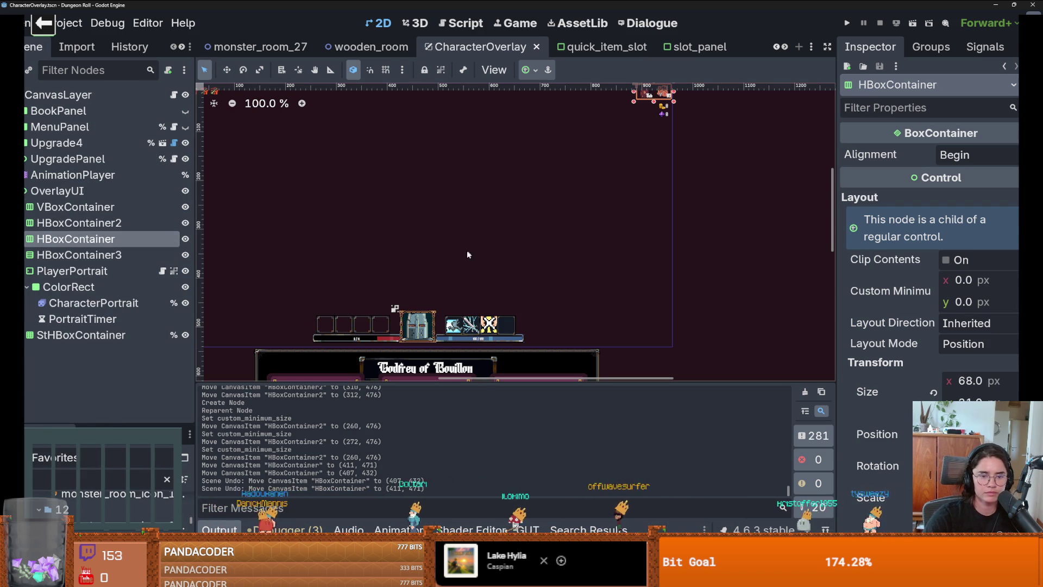
drag(118, 427, 117, 104)
scroll(86, 305, down, 10)
scroll(87, 325, up, 3)
click(77, 306)
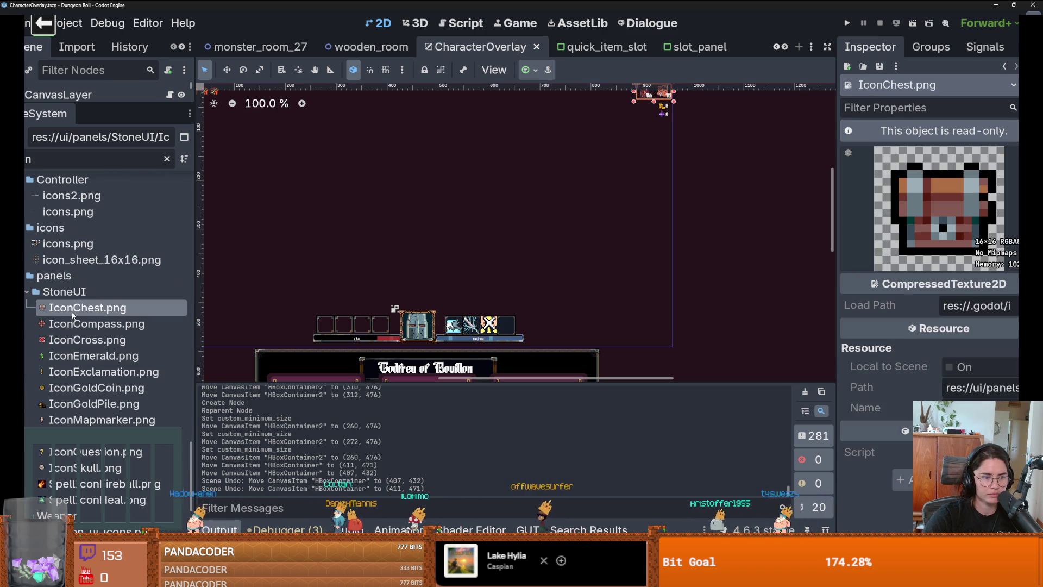
click(124, 325)
click(141, 307)
click(131, 324)
click(119, 307)
click(113, 325)
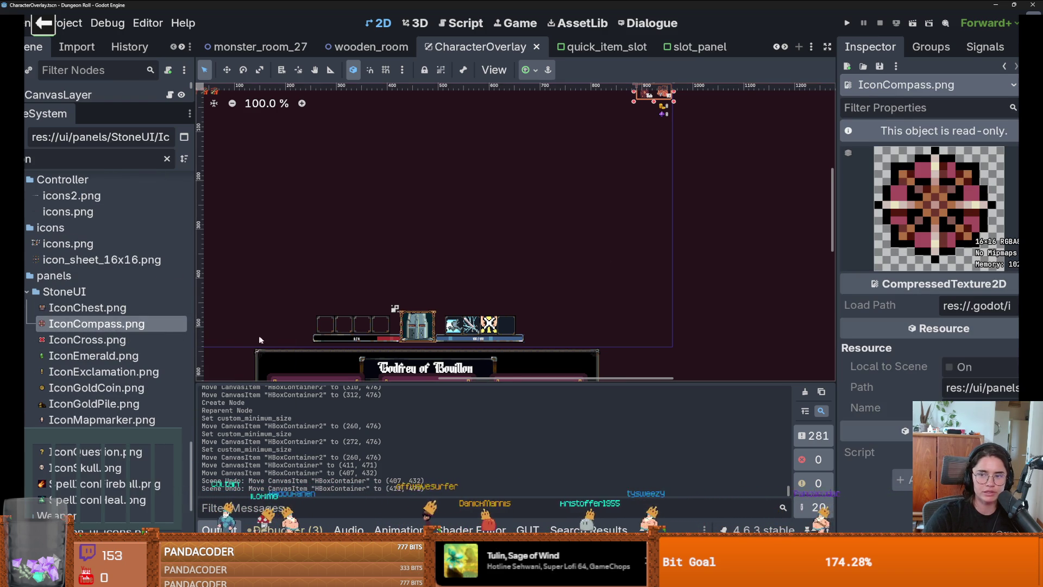
scroll(272, 330, up, 2)
scroll(272, 330, down, 3)
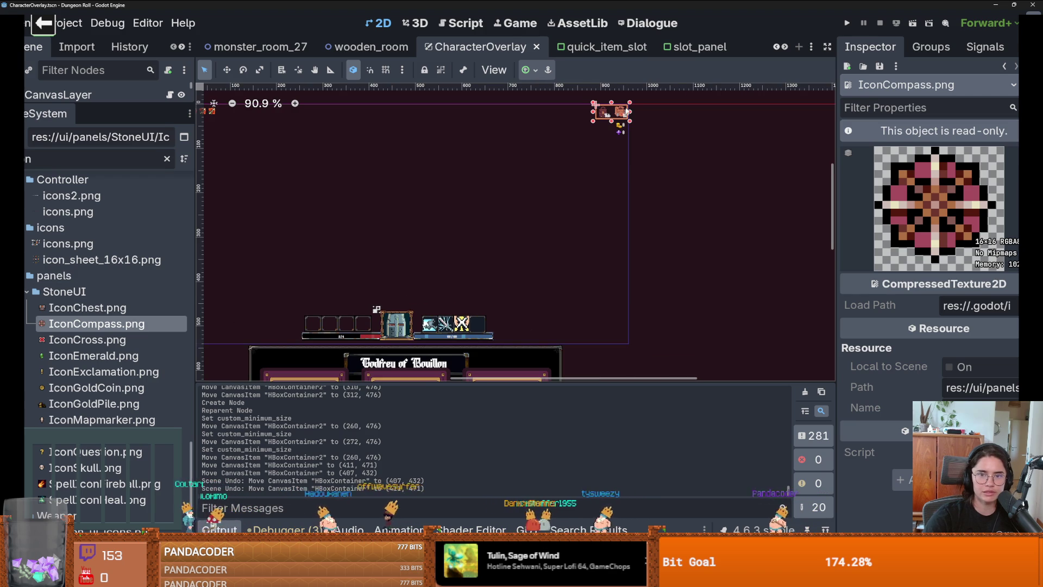
drag(144, 110, 142, 235)
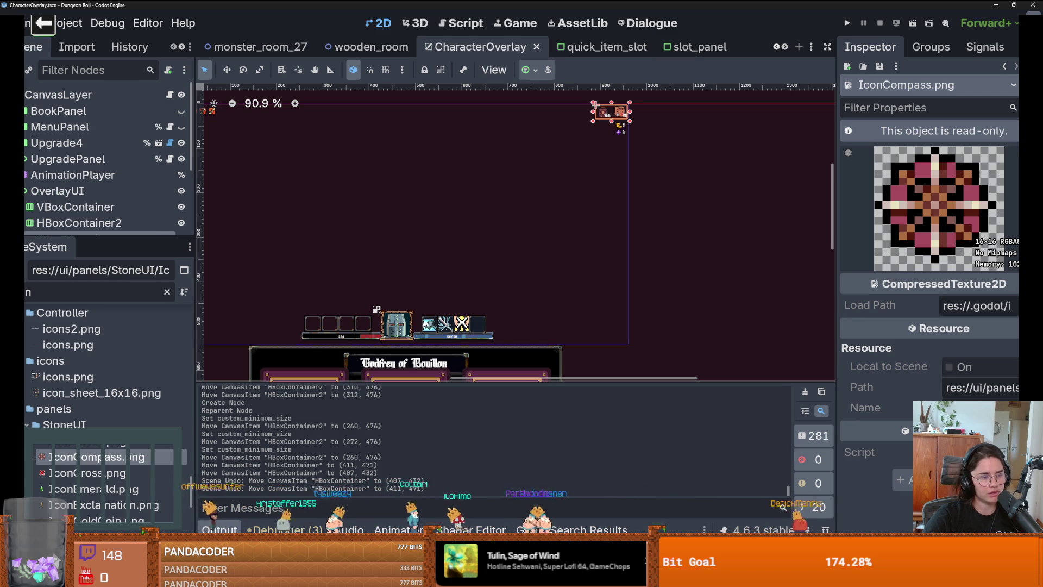
scroll(536, 305, down, 1)
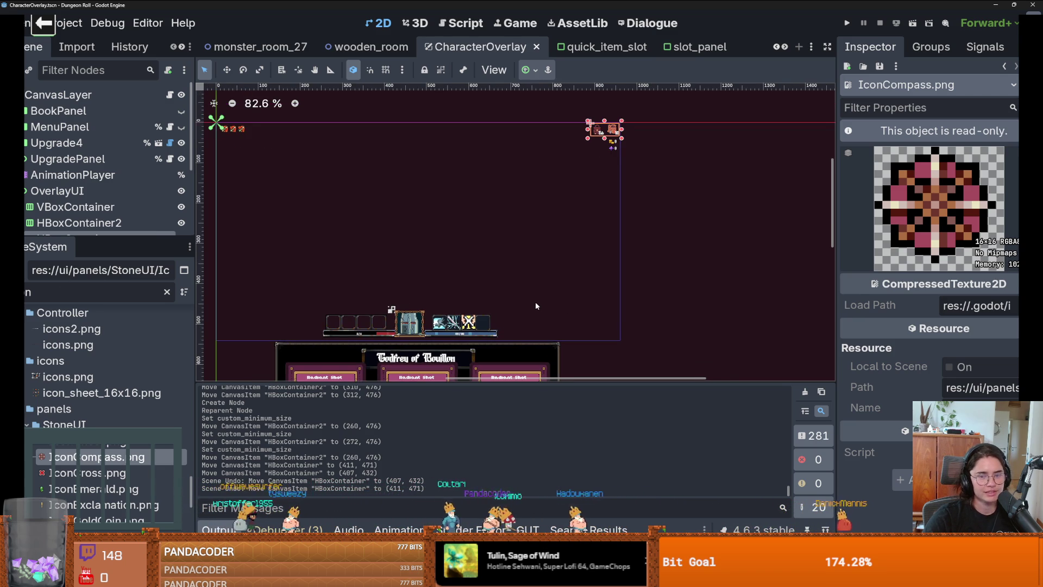
drag(97, 242, 97, 271)
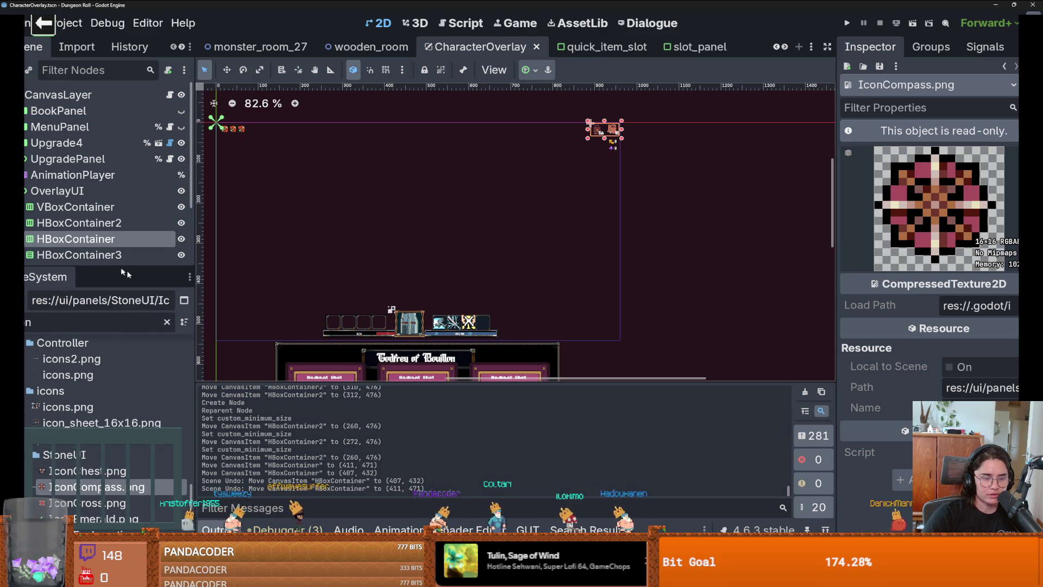
click(103, 470)
click(107, 487)
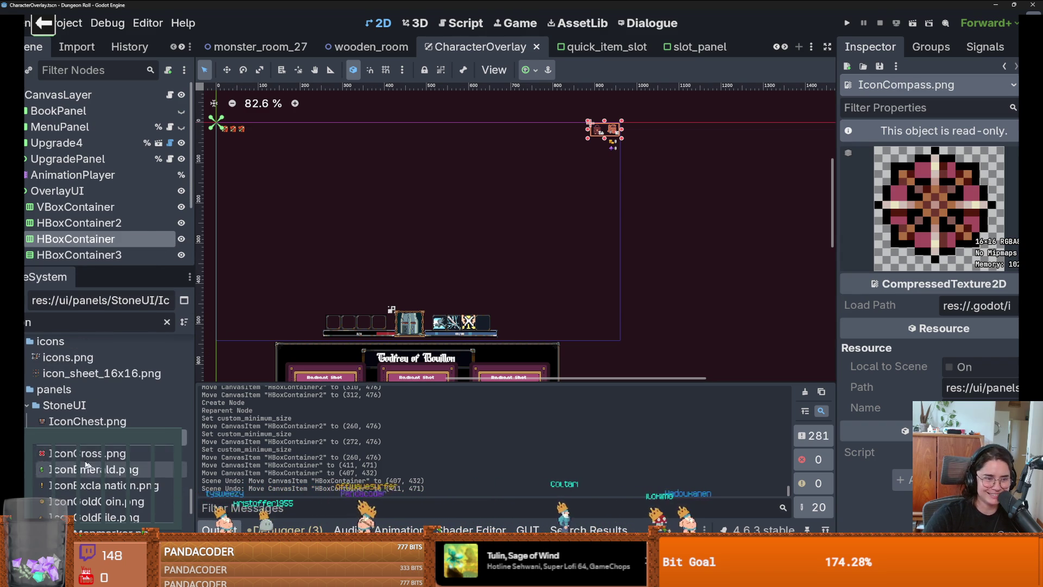
click(103, 503)
click(98, 519)
scroll(90, 483, down, 2)
scroll(90, 482, down, 1)
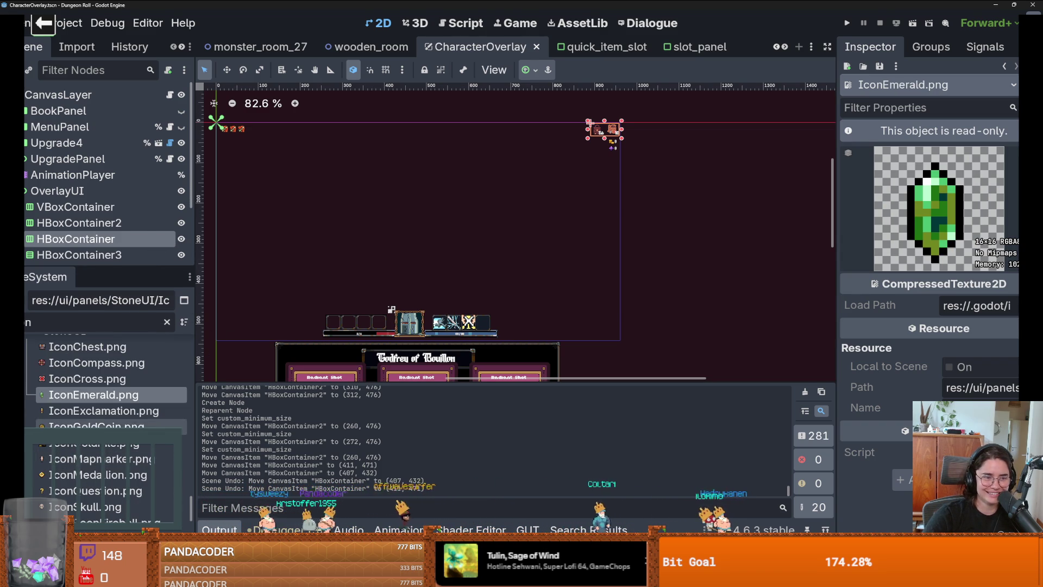
click(92, 411)
click(92, 427)
click(92, 443)
scroll(73, 412, up, 2)
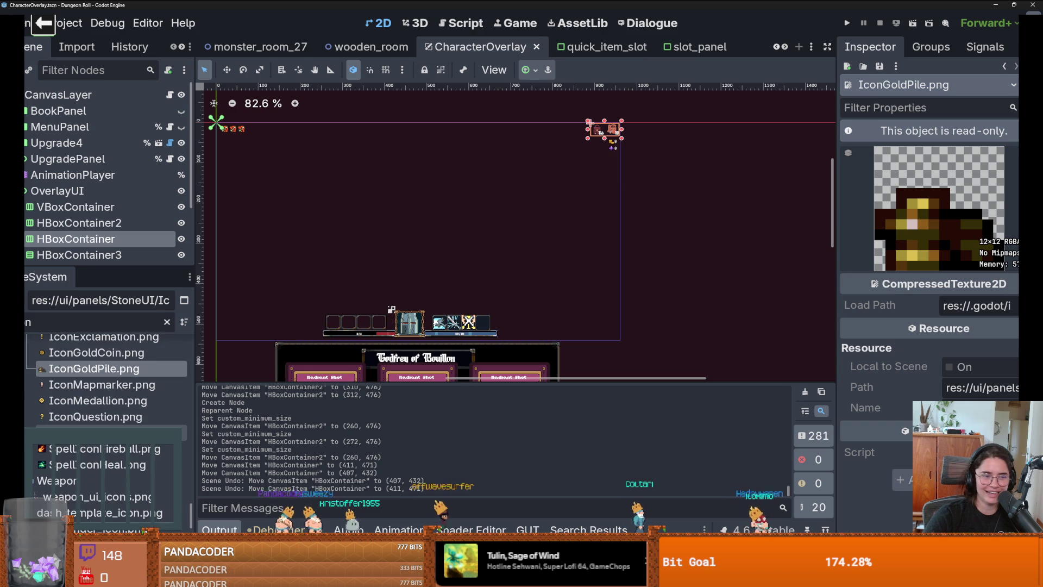
scroll(425, 291, up, 12)
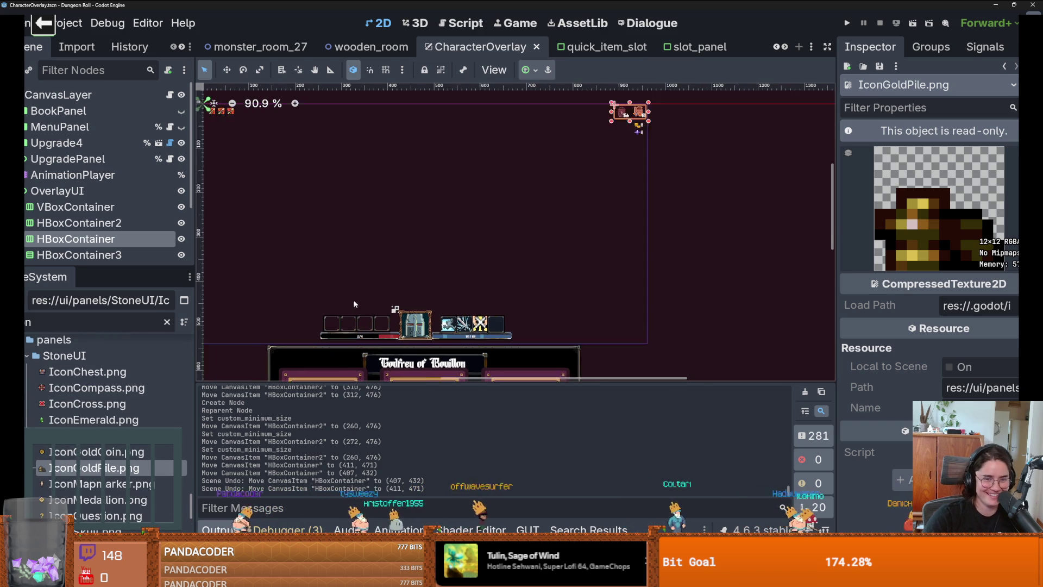
scroll(429, 283, down, 8)
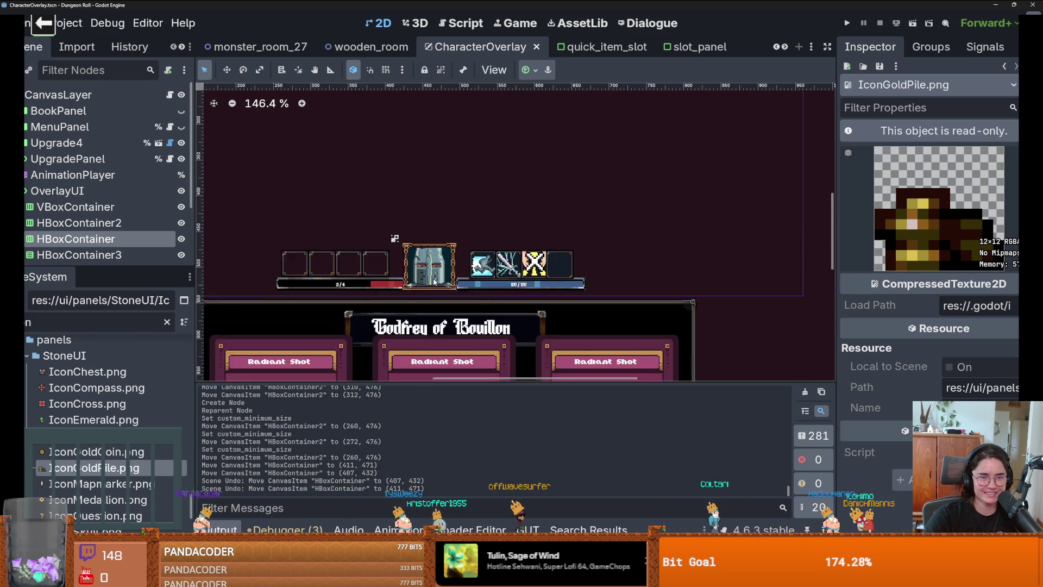
scroll(532, 223, up, 3)
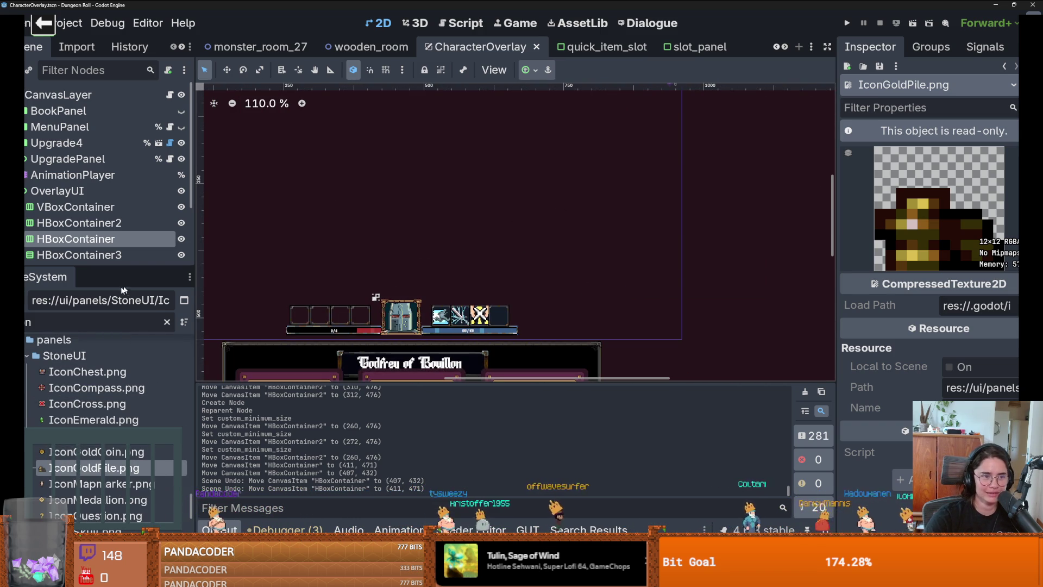
scroll(103, 218, down, 1)
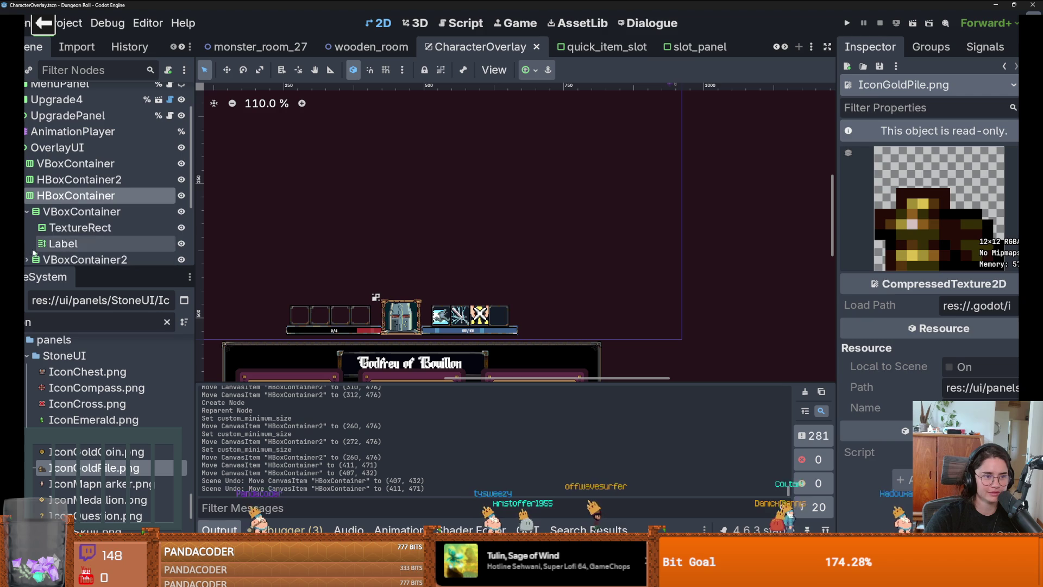
Assign IconChest.png as the first hint slot TextureRect's texture.
click(81, 227)
drag(87, 371, 978, 161)
scroll(624, 184, up, 2)
scroll(608, 177, down, 2)
click(71, 196)
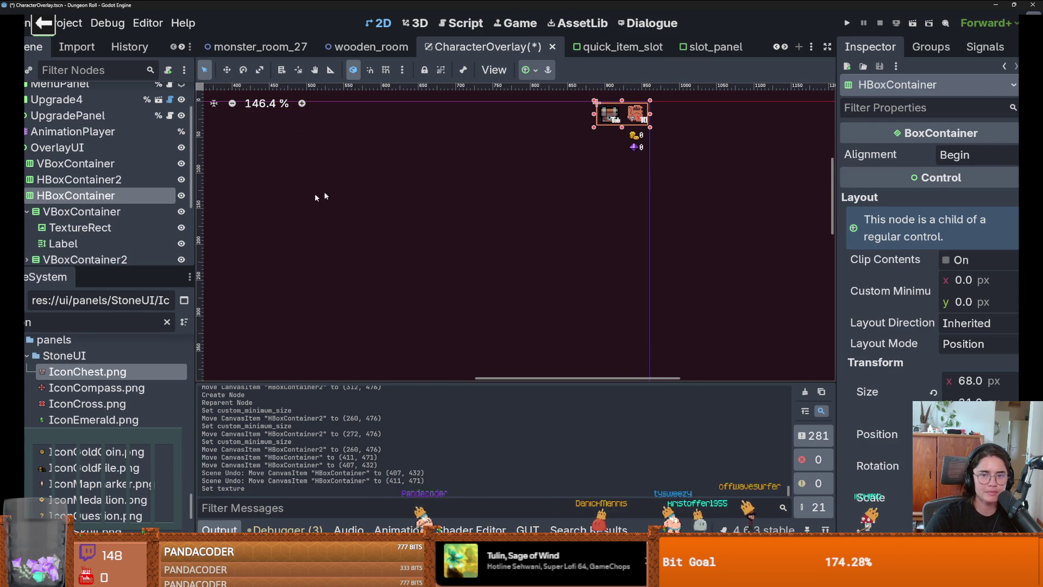
Delete the Tab key-hint Label.
click(60, 244)
right_click(64, 243)
click(117, 530)
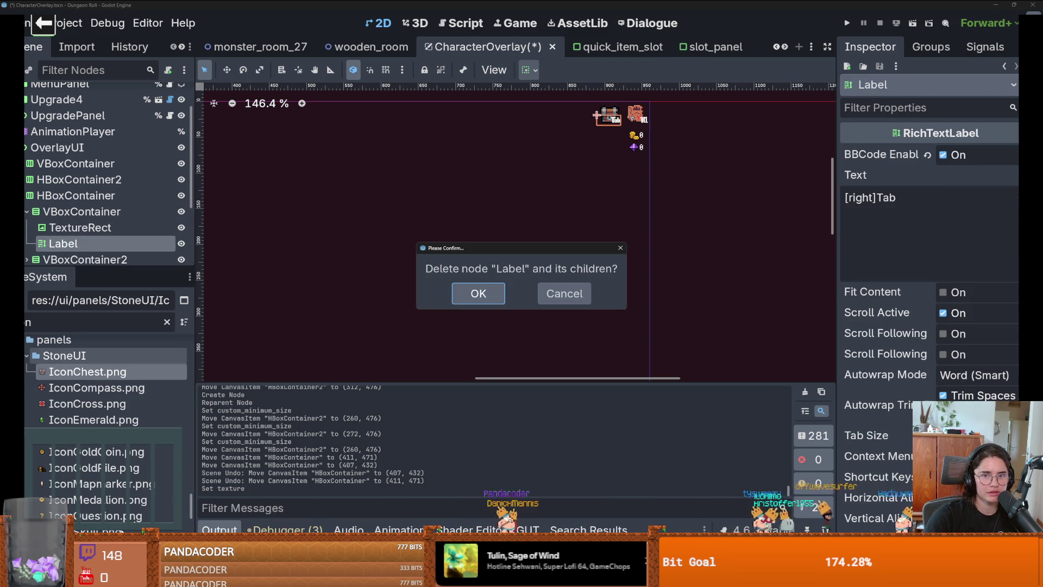
click(491, 291)
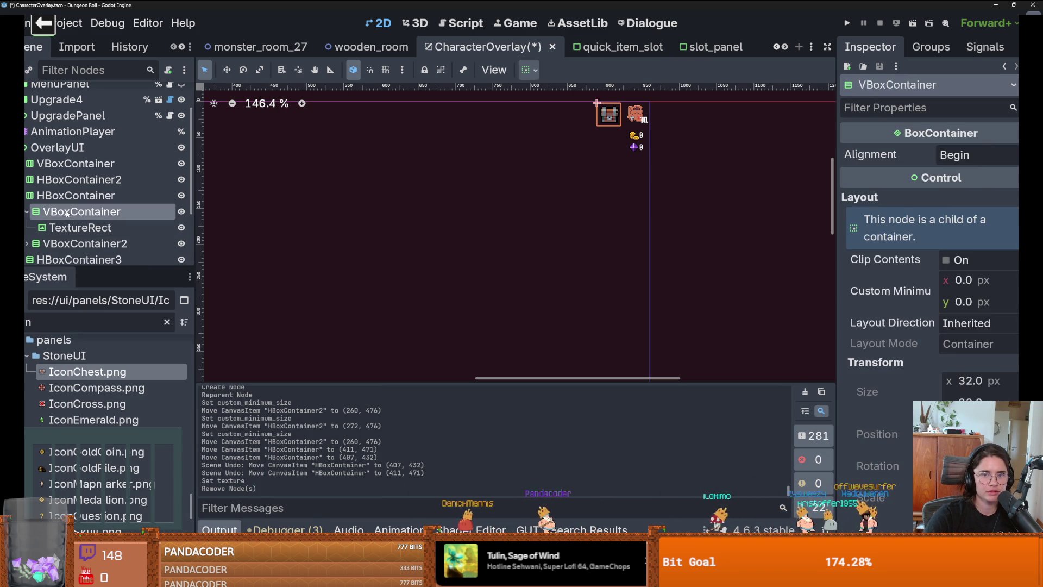
Set the chest TextureRect's Custom Minimum Size to 16×16.
click(76, 227)
click(964, 374)
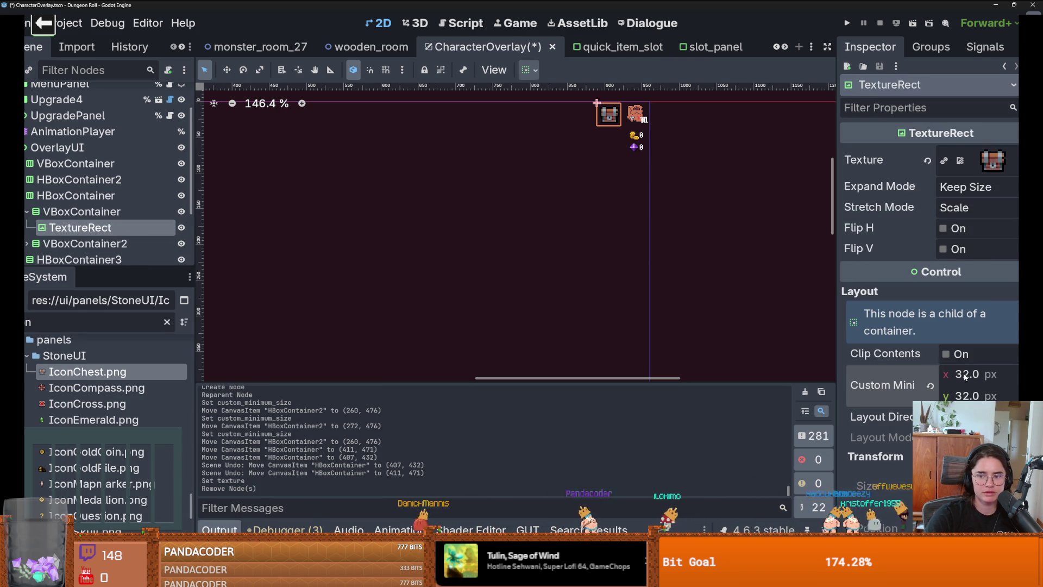
text(16)
key(Tab)
key(Return)
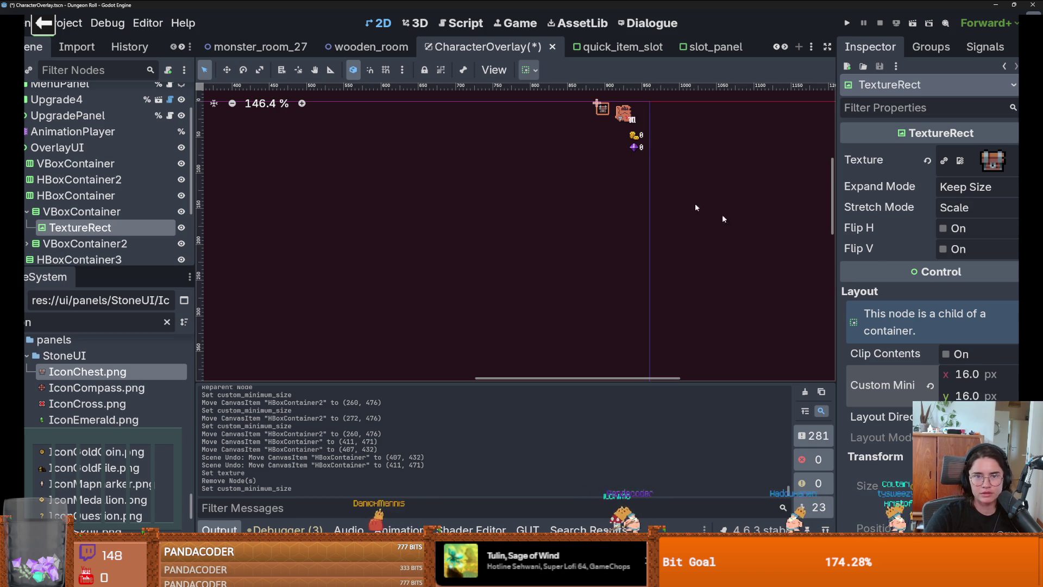
Move the key-hint HBoxContainer down-left toward the HUD.
click(82, 211)
click(76, 195)
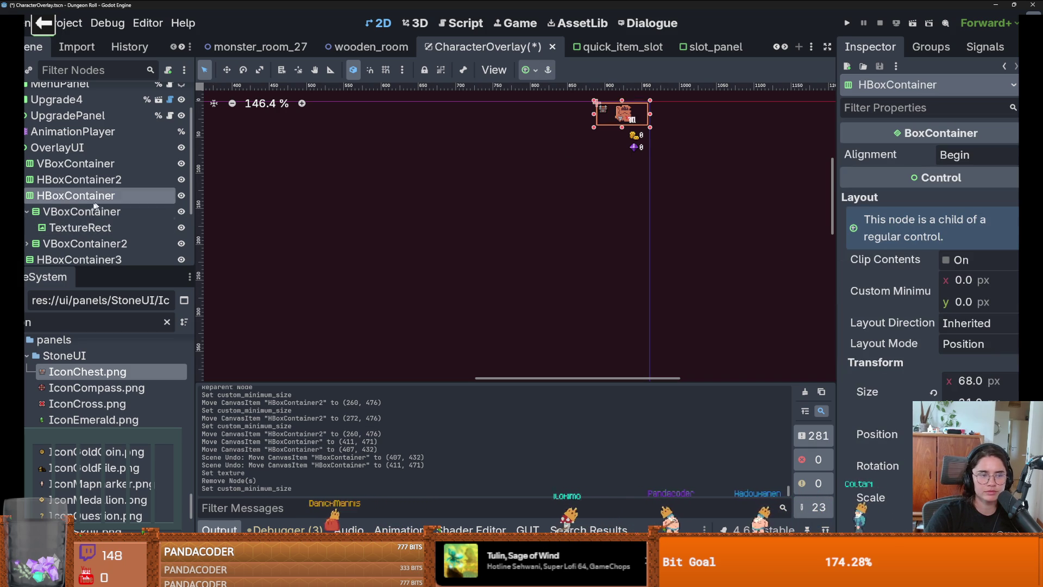
drag(615, 117, 431, 260)
scroll(266, 377, down, 3)
click(79, 217)
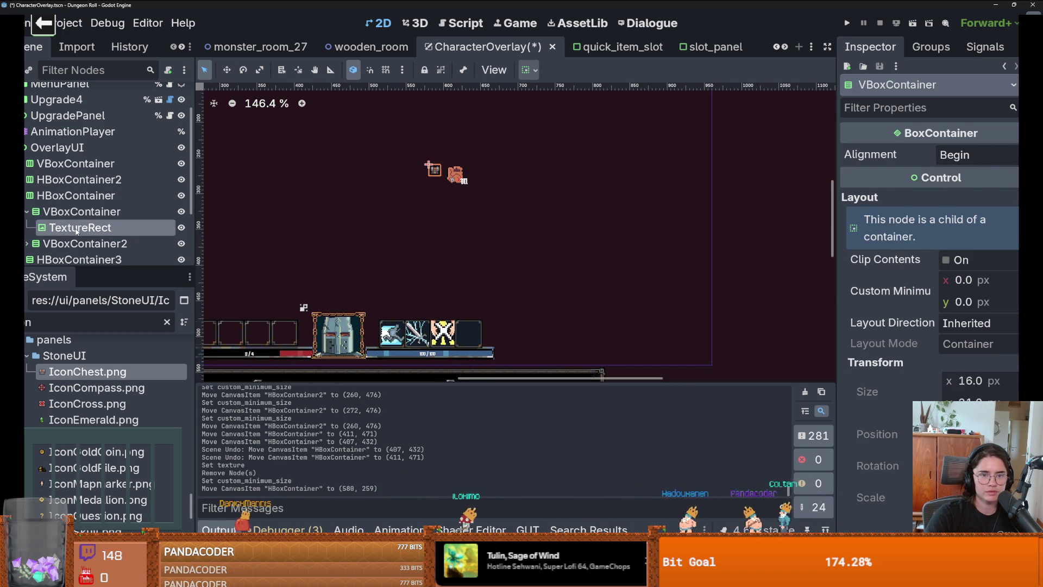
click(72, 229)
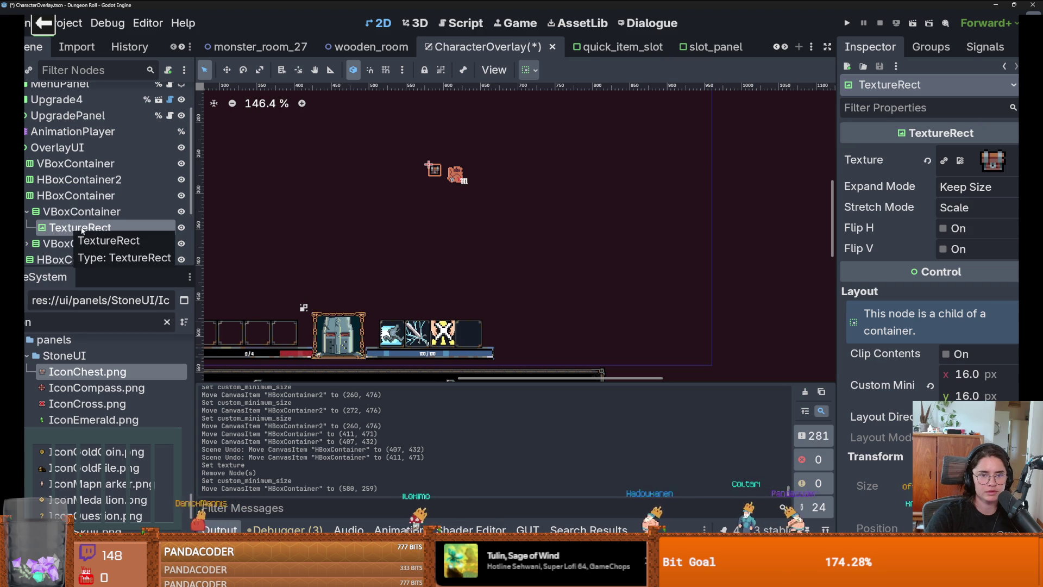
Inspect the hint group's nodes, expanding VBoxContainer2 to reveal its M label.
click(41, 196)
right_click(47, 191)
key(Escape)
click(81, 212)
scroll(95, 243, down, 1)
click(26, 222)
click(60, 254)
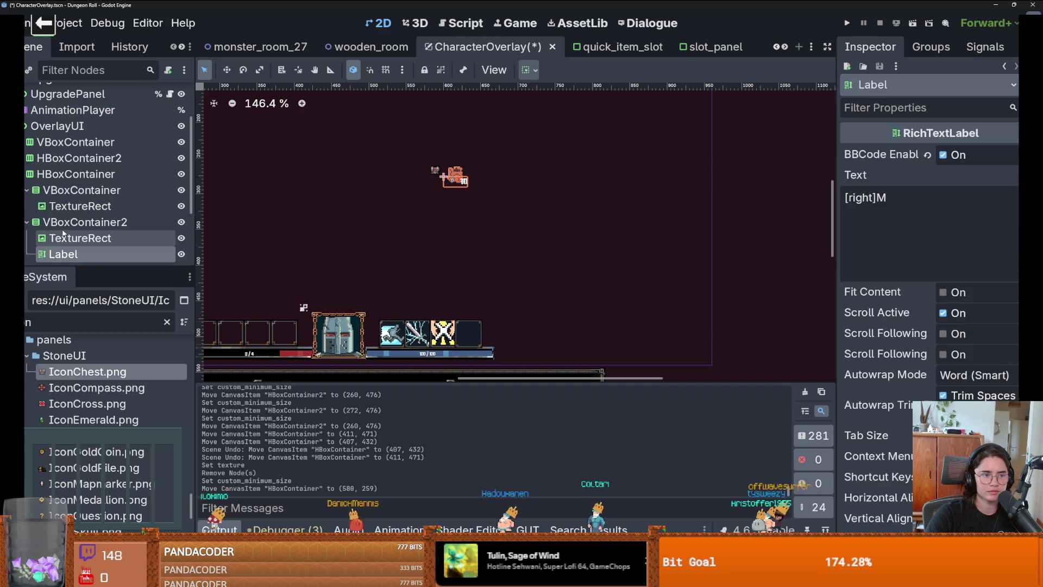
click(61, 175)
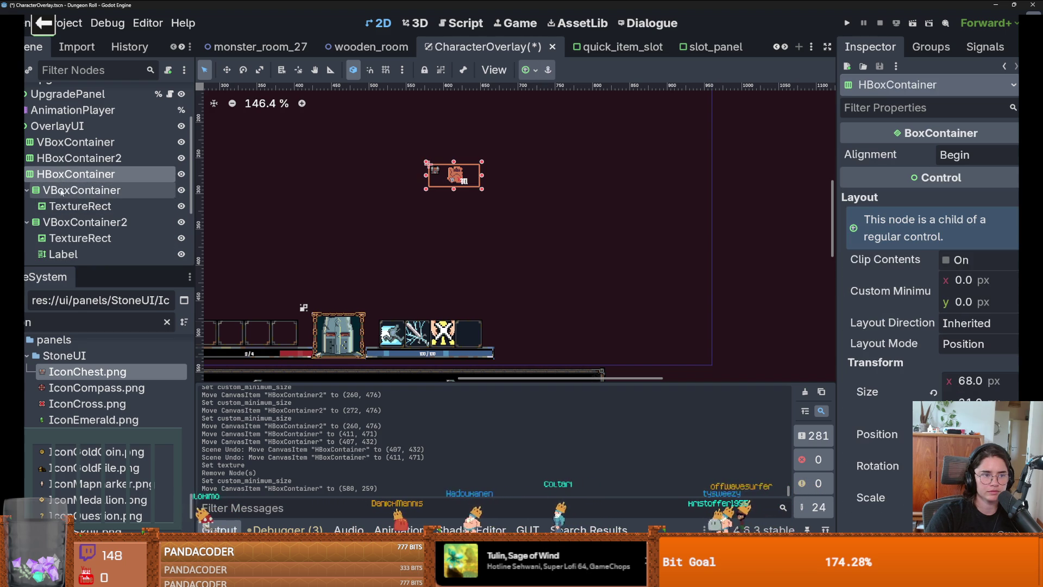
click(60, 190)
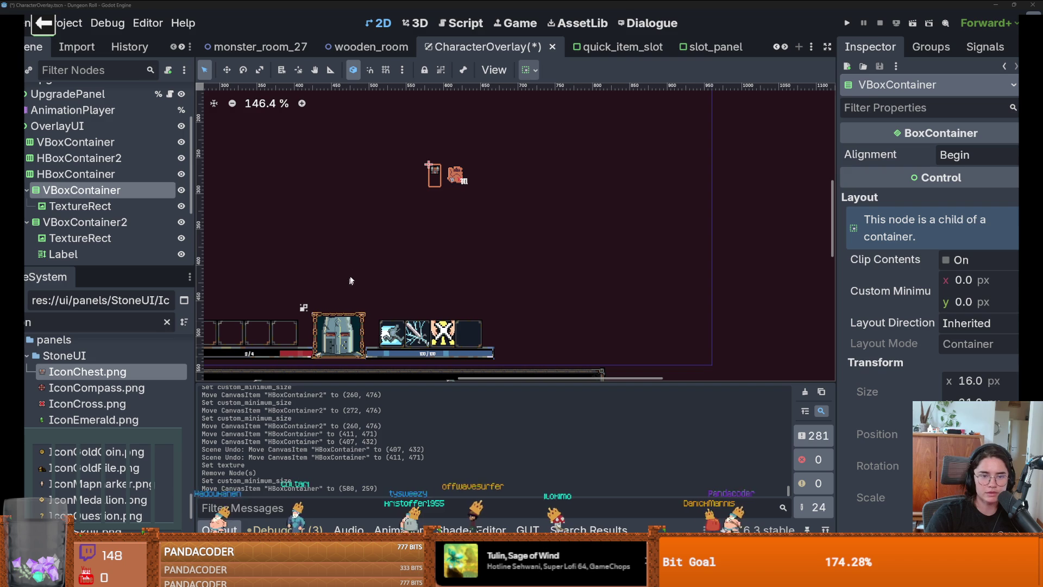
click(52, 178)
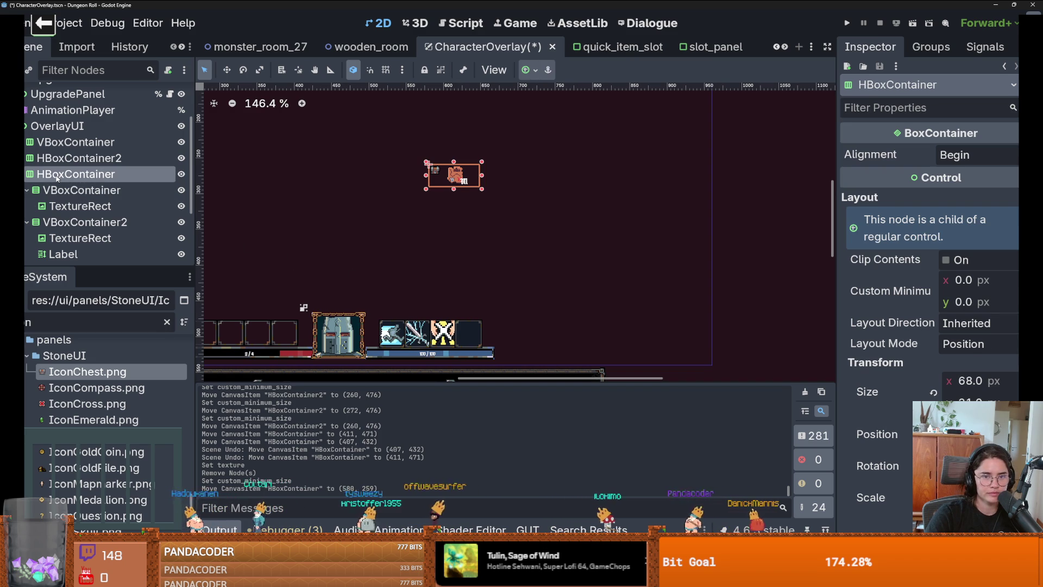
Delete both VBoxContainer hint slots, including the M label.
click(57, 190)
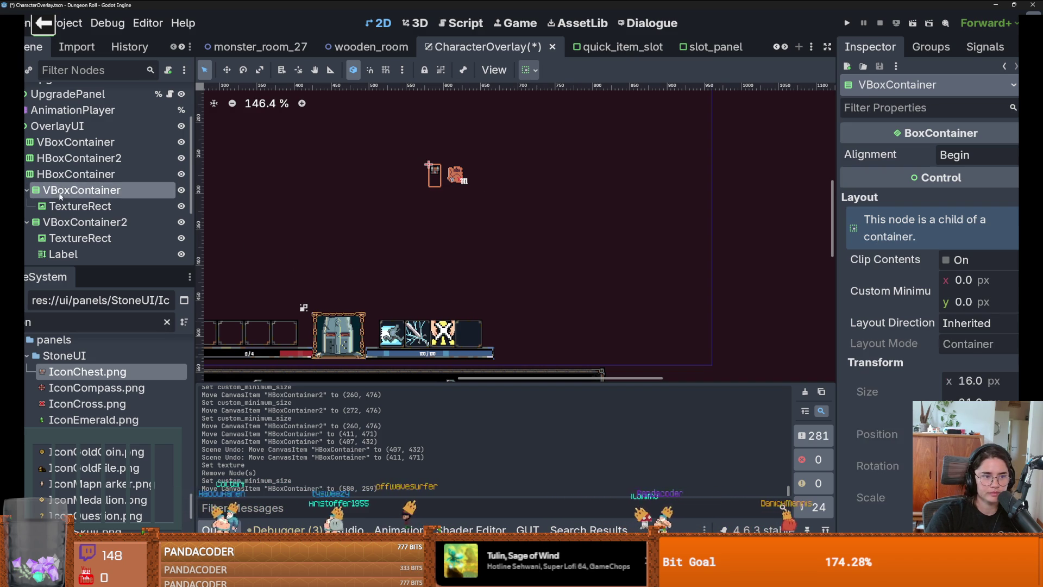
shift+click(62, 255)
right_click(66, 251)
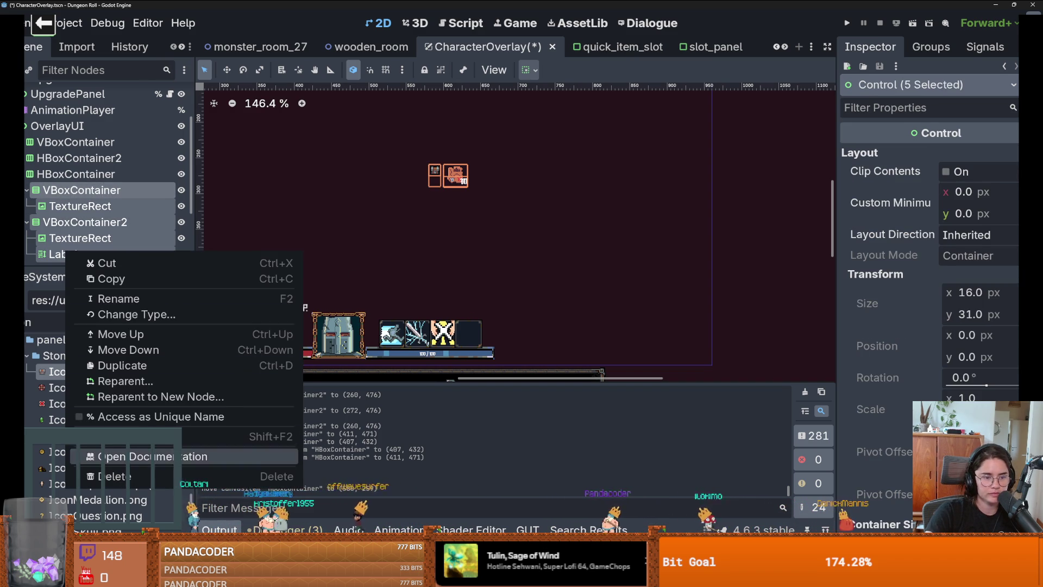
click(112, 476)
click(483, 294)
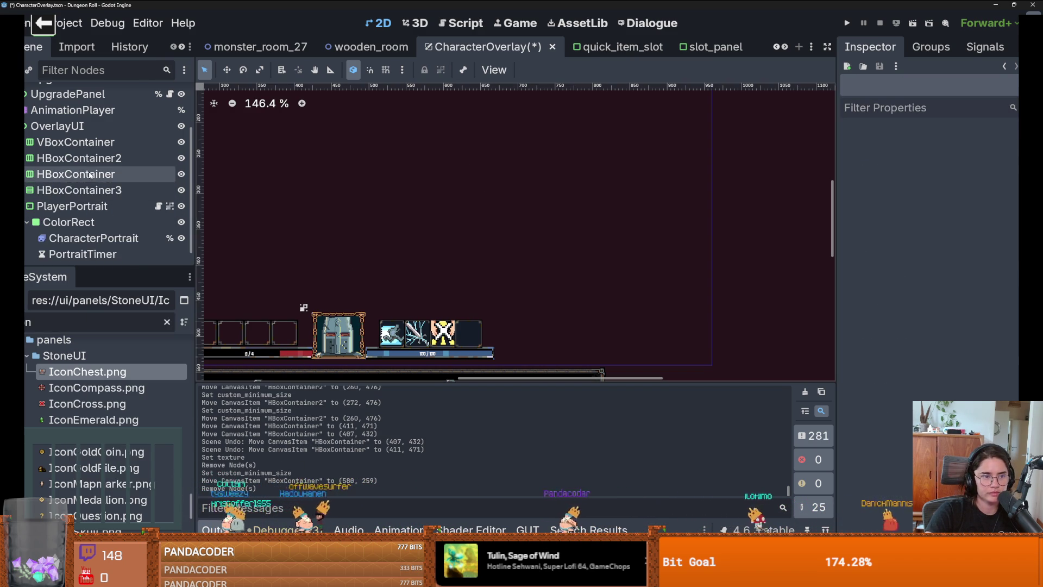
Add a TextureButton as a child of the hint HBoxContainer.
right_click(94, 175)
click(135, 185)
text(texture)
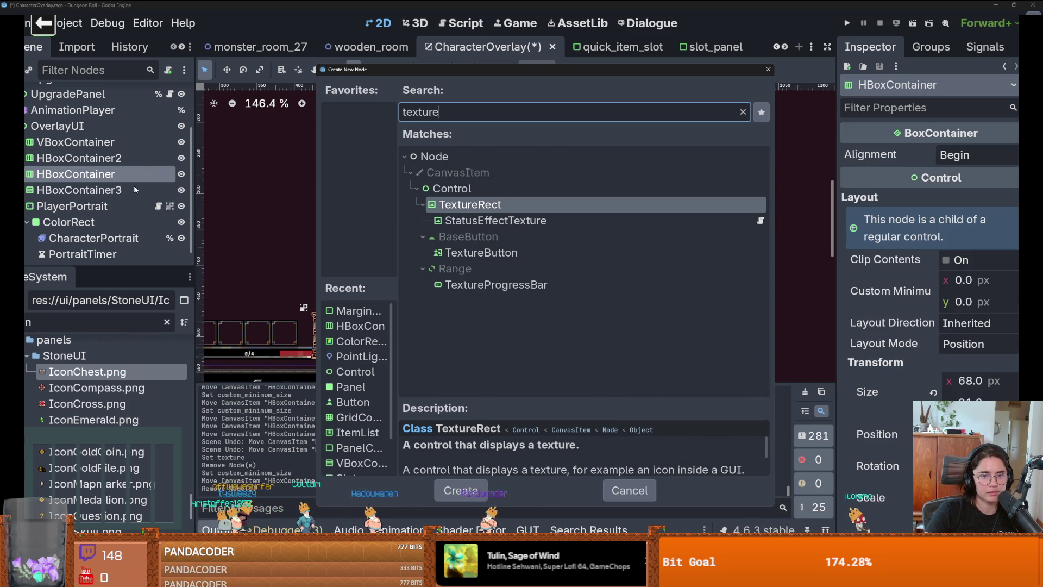
key(Down)
key(Down)
key(Down)
key(Return)
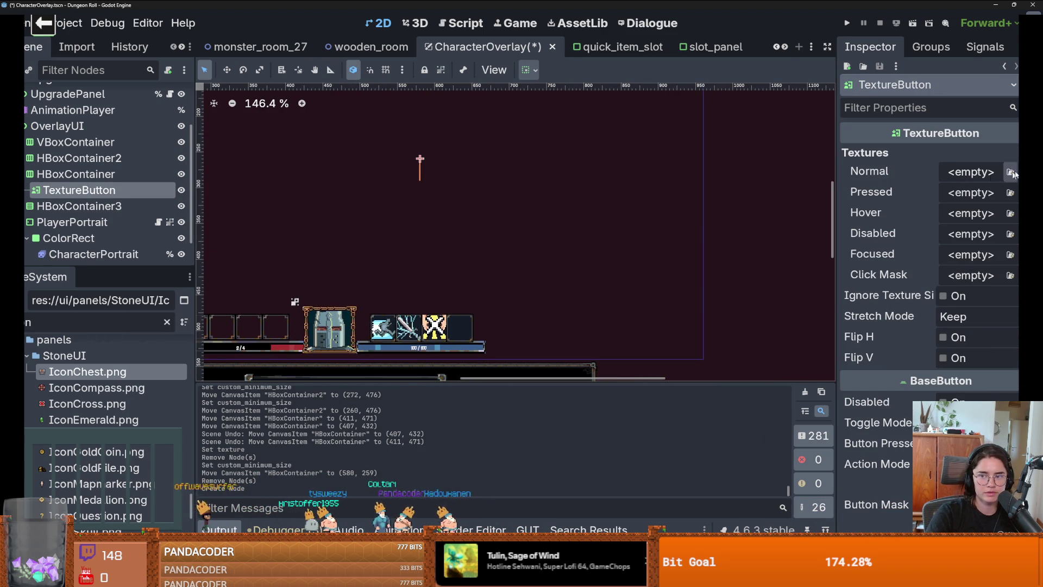
Set IconChest.png as the TextureButton's Normal texture.
drag(102, 380, 971, 175)
scroll(432, 191, up, 4)
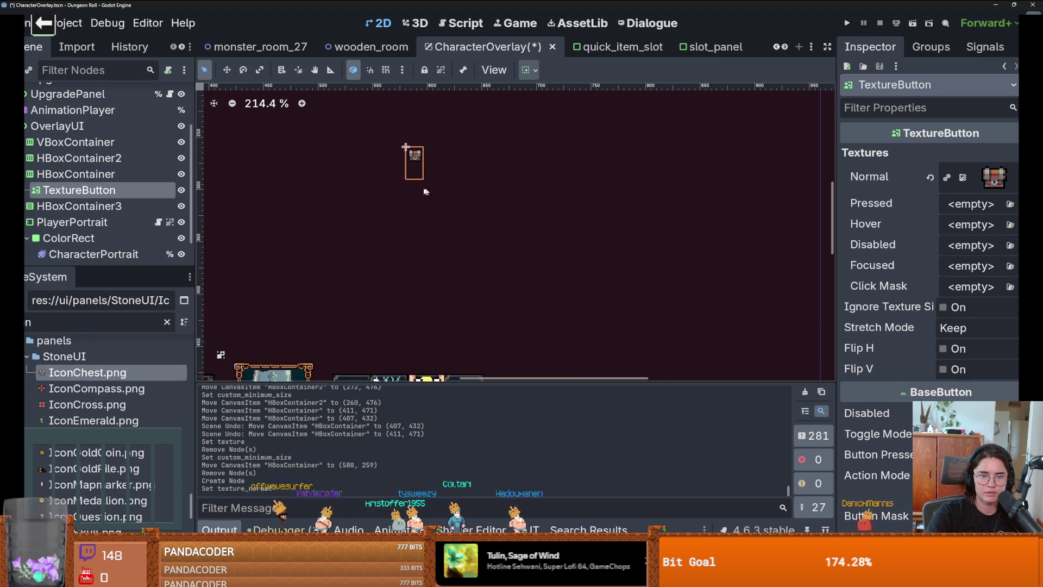
scroll(432, 191, down, 2)
Resize the HBoxContainer to 68 × 16 and place it beside the portrait.
click(466, 178)
mouse_move(438, 184)
mouse_down()
mouse_move(437, 169)
mouse_move(426, 199)
mouse_move(291, 345)
mouse_up()
scroll(499, 245, up, 3)
scroll(499, 245, down, 1)
scroll(498, 245, up, 3)
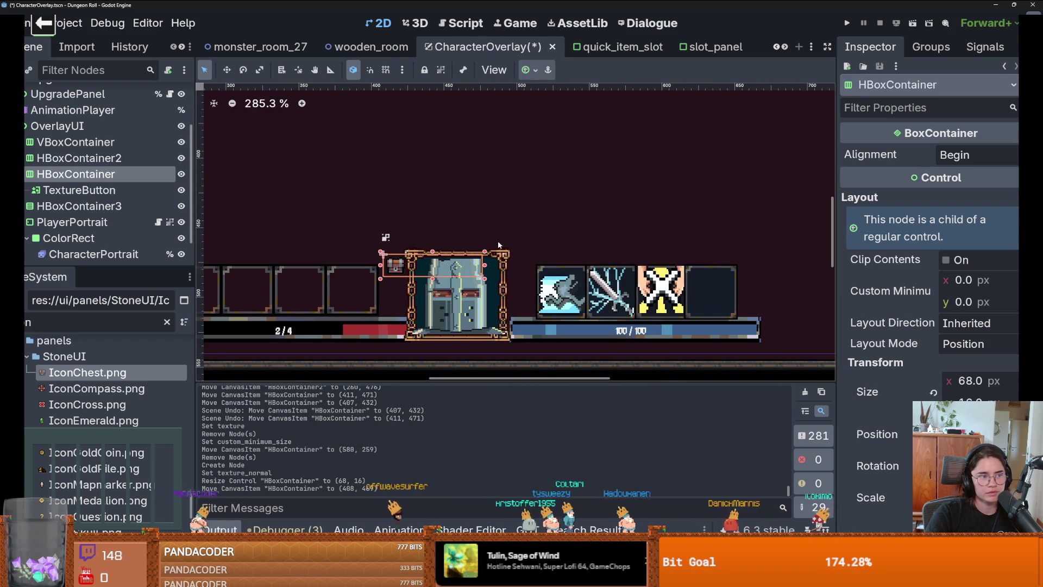
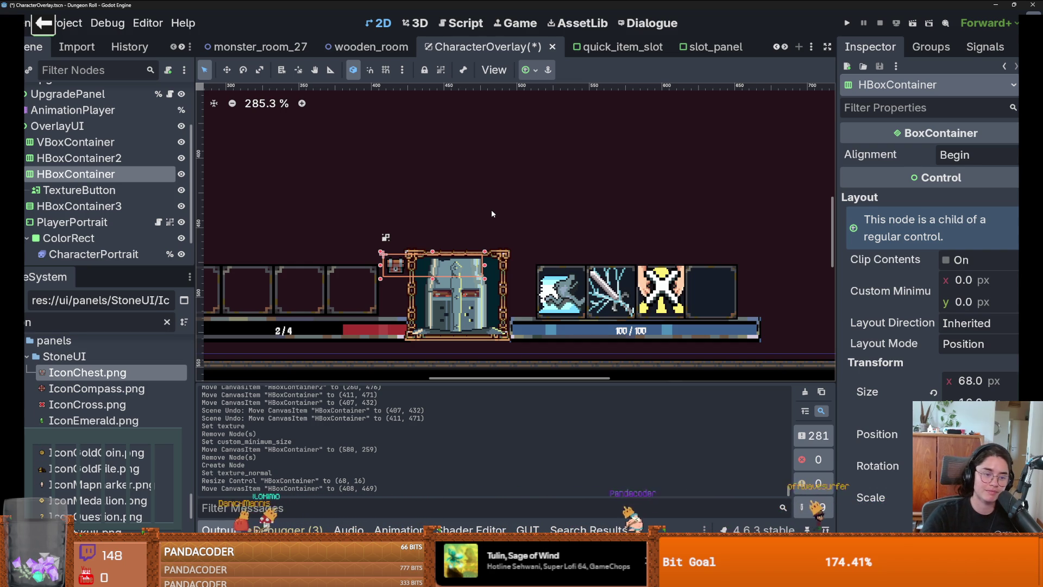
Duplicate the chest TextureButton and give the copy the IconCompass.png normal texture.
click(87, 190)
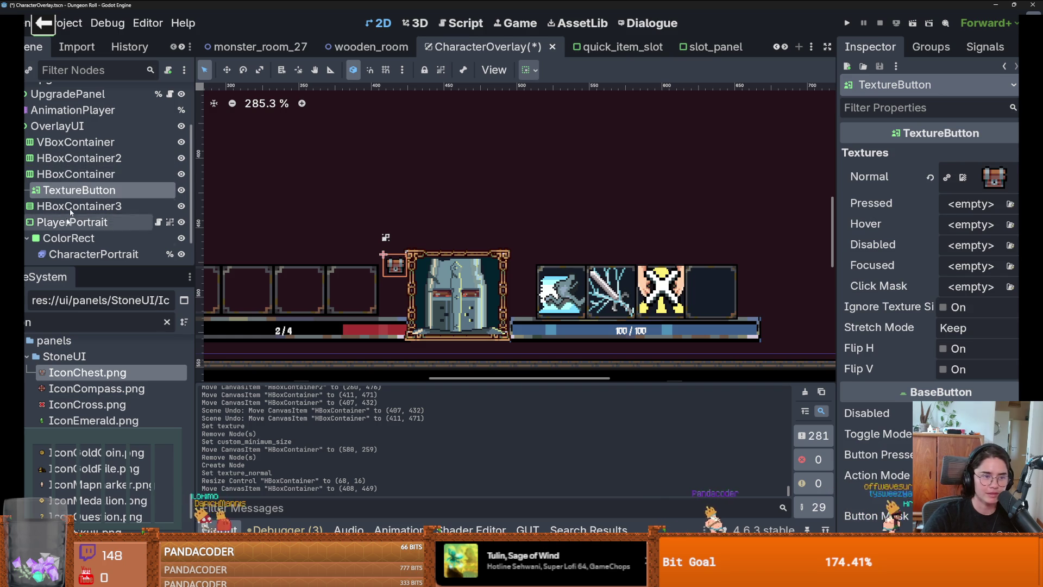
key(ctrl+d)
drag(97, 388, 994, 177)
scroll(470, 260, up, 2)
click(466, 258)
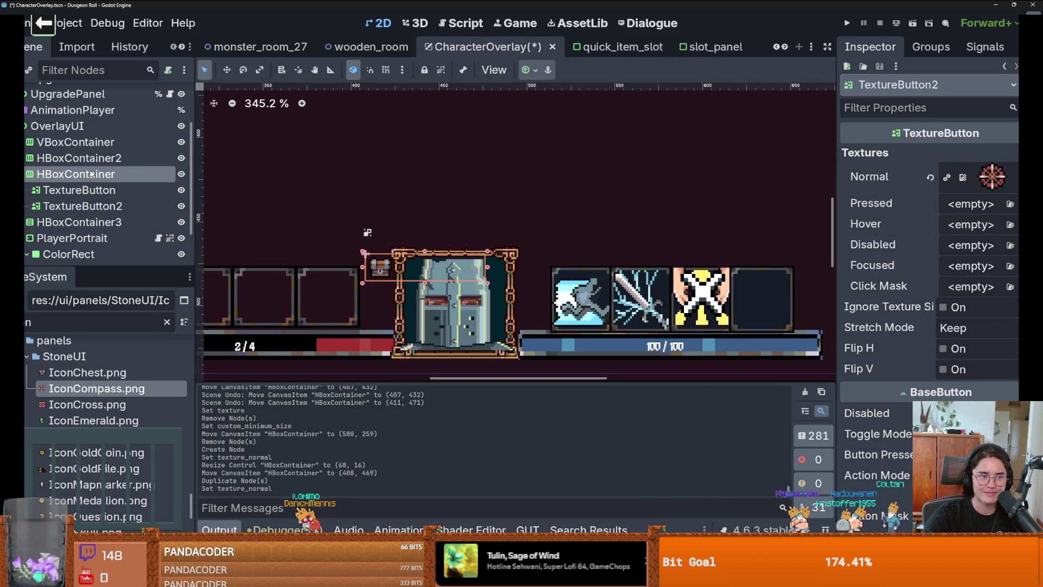
right_click(127, 175)
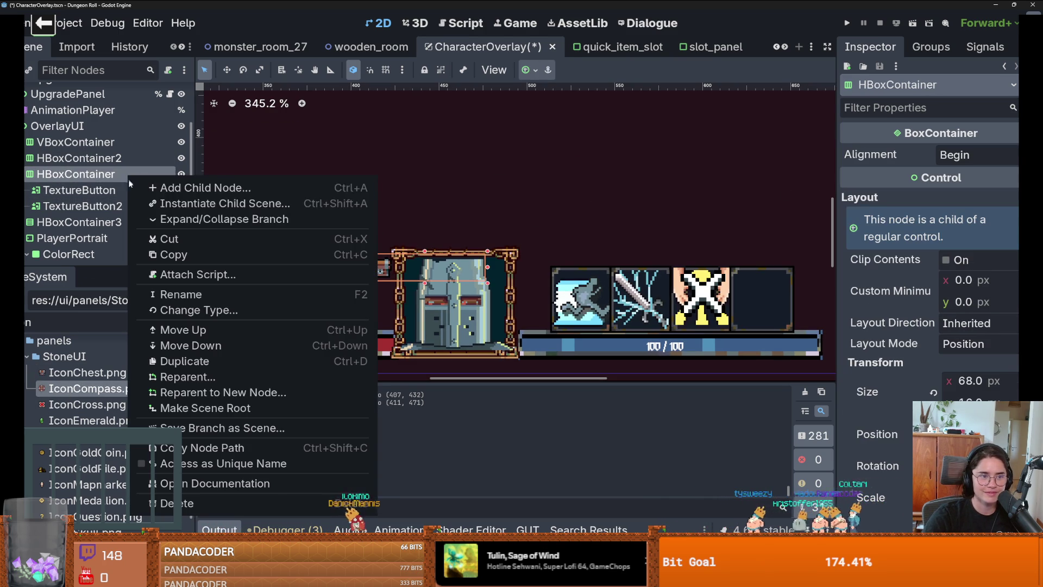
Add a Panel child to HBoxContainer and move the chest TextureButton inside it.
click(49, 173)
right_click(49, 174)
click(78, 185)
text(panel)
key(Escape)
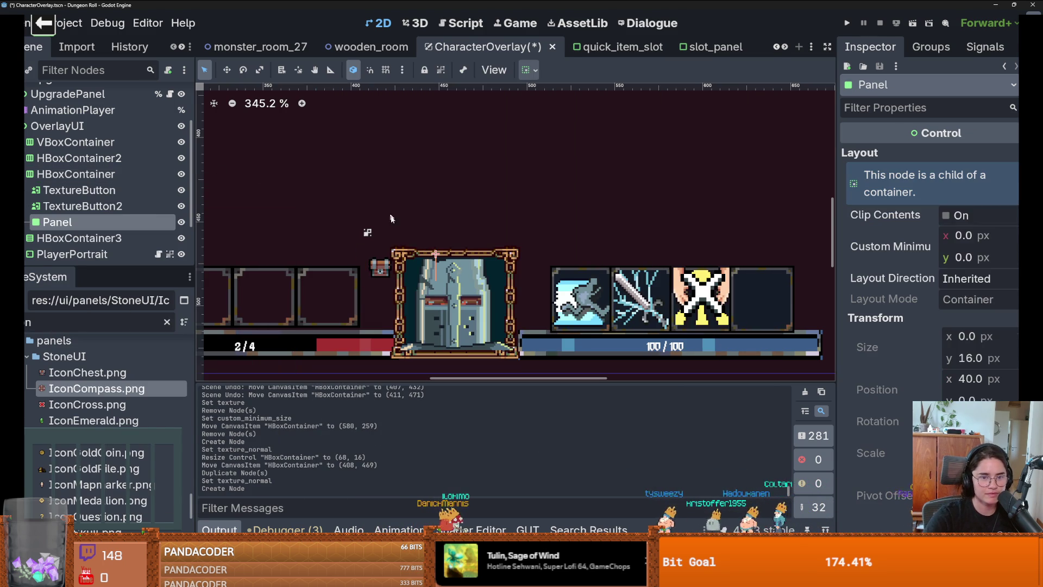
click(76, 174)
drag(404, 272, 334, 233)
mouse_move(179, 222)
mouse_down()
mouse_move(81, 209)
mouse_move(80, 190)
mouse_move(60, 190)
mouse_up()
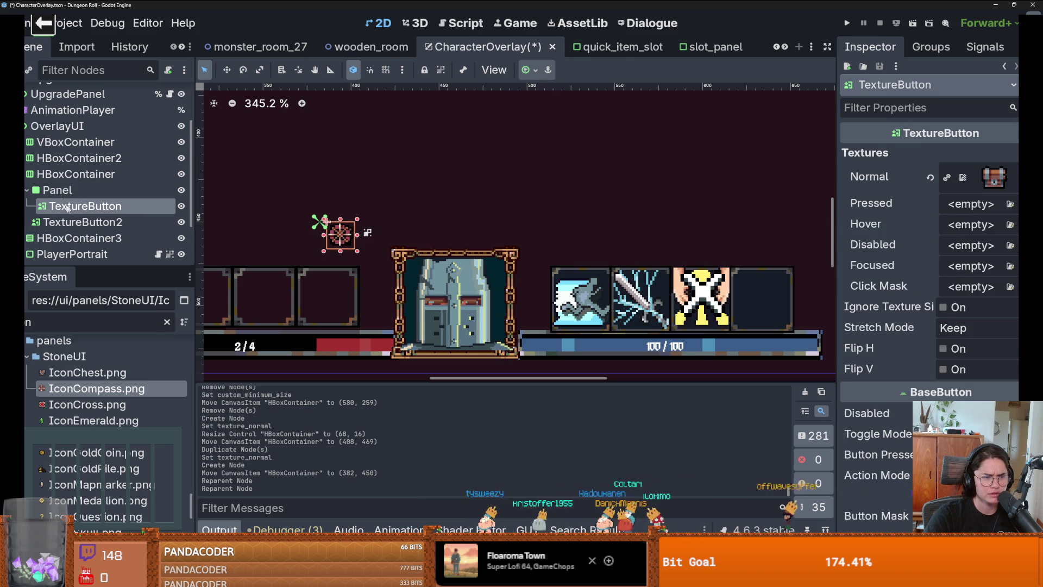
Duplicate the Panel as Panel2, delete TextureButton2, and turn on Clip Contents for Panel.
click(76, 191)
key(ctrl+d)
scroll(83, 242, down, 1)
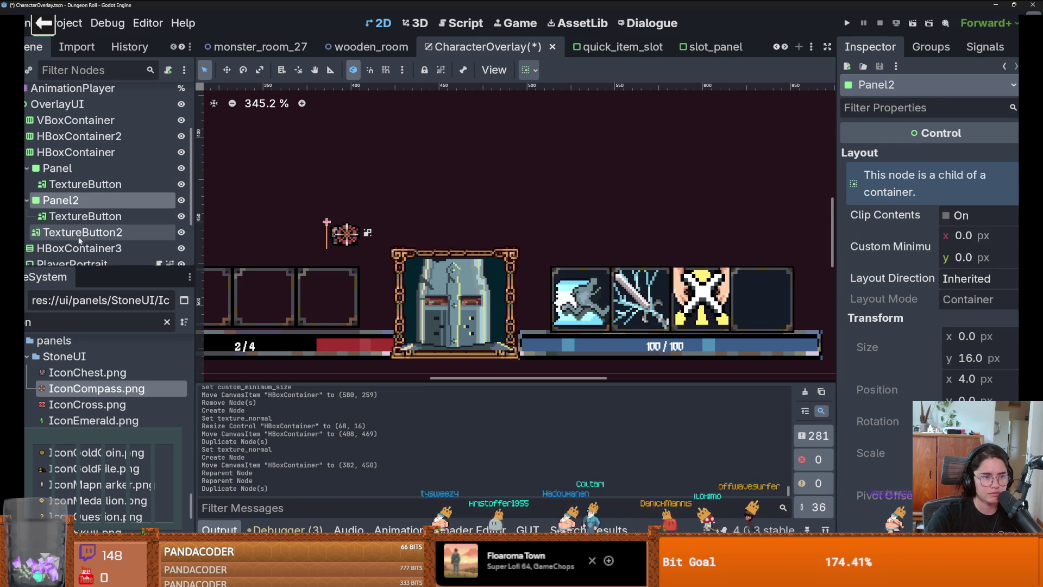
click(82, 232)
right_click(82, 232)
click(244, 528)
key(Return)
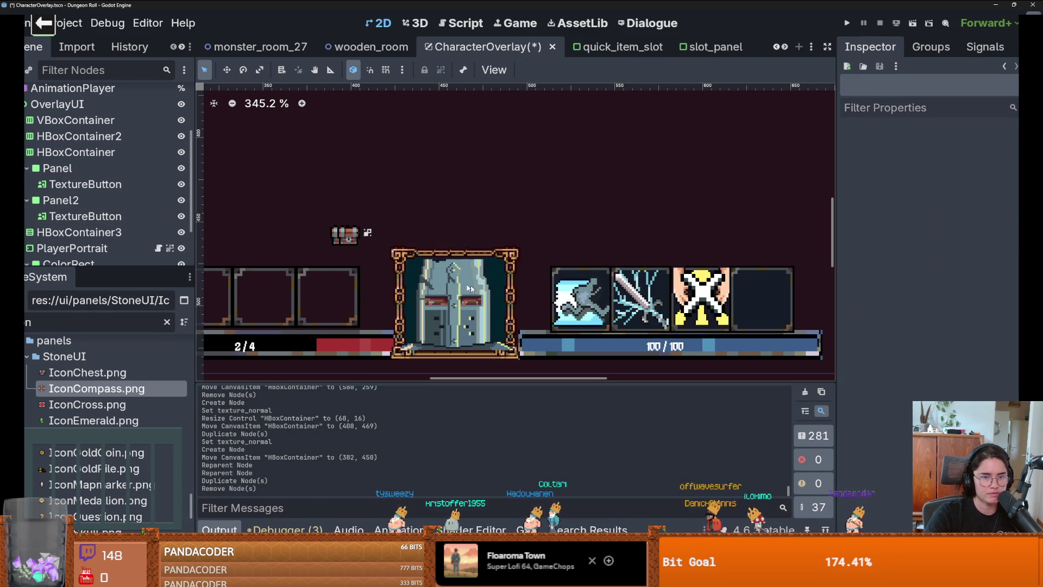
click(58, 168)
click(972, 217)
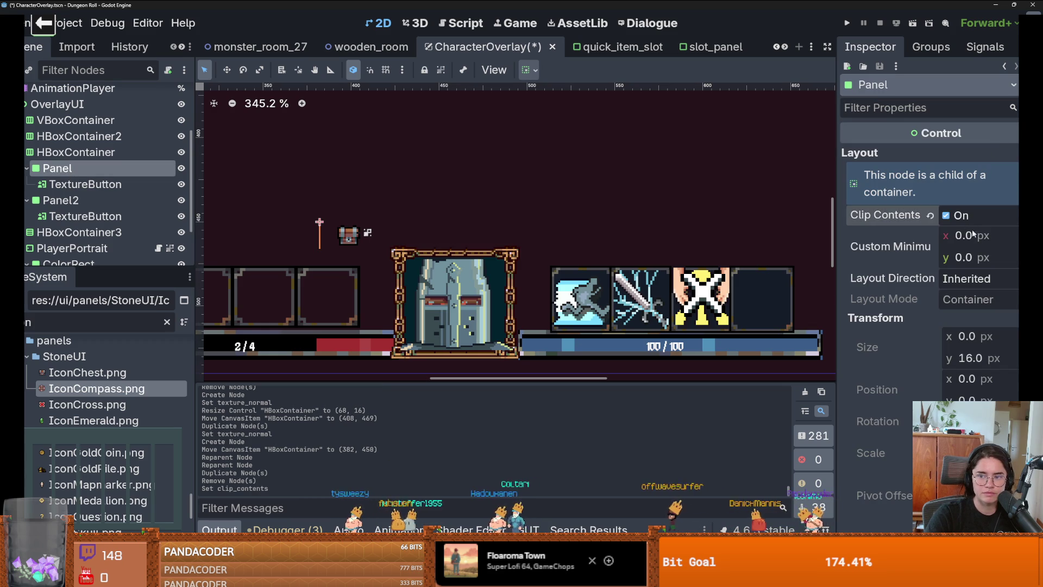
Set Custom Minimum Size x to 16 on both Panel and Panel2.
click(979, 217)
click(969, 236)
text(16)
key(Return)
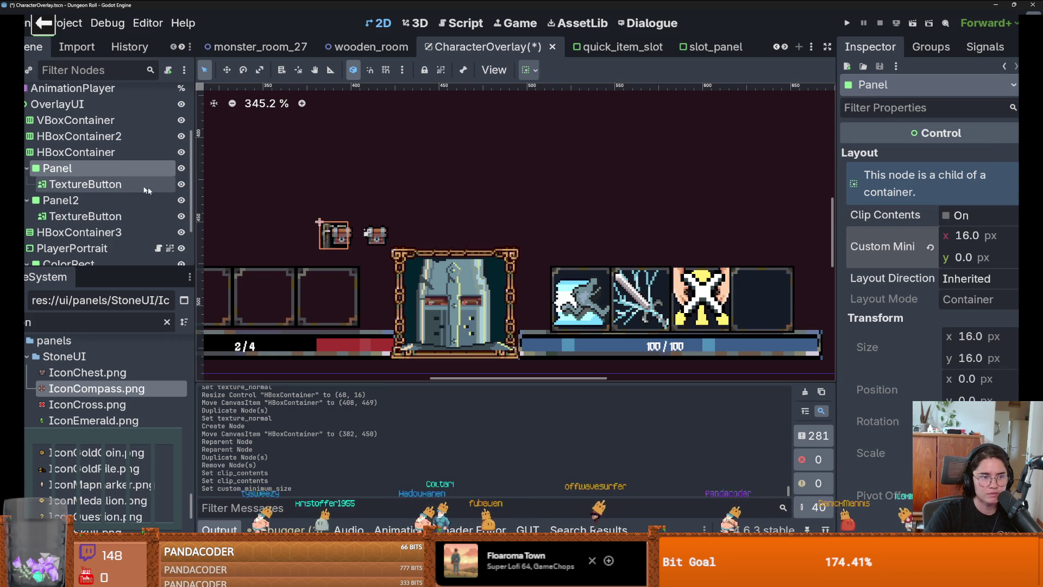
click(113, 200)
click(976, 237)
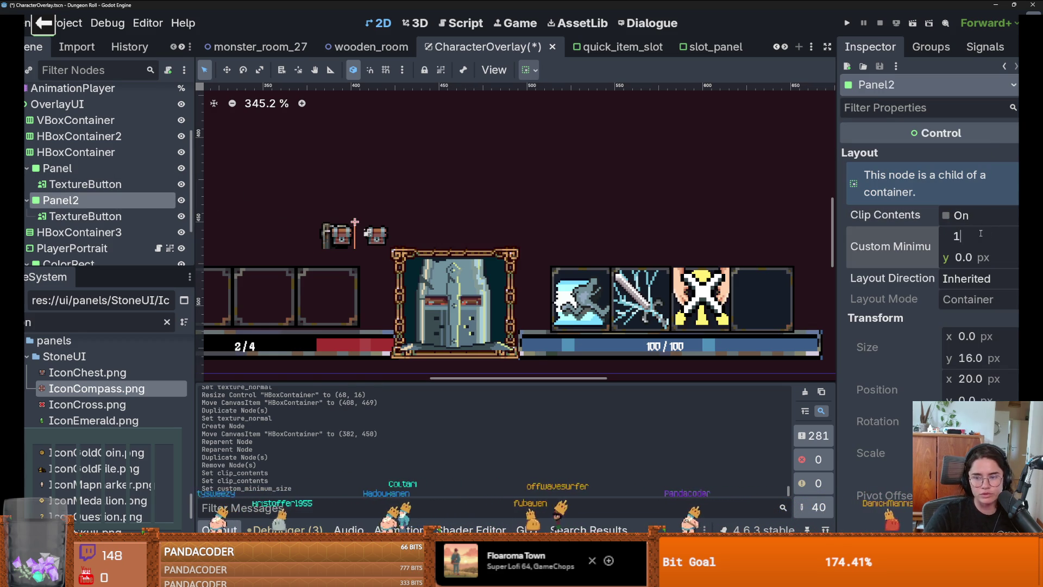
text(6)
key(Return)
Quick-load normal_inv_slot_texture.tres as Panel2's Theme Overrides Panel style.
scroll(416, 233, up, 3)
scroll(424, 239, down, 3)
scroll(379, 208, up, 1)
scroll(379, 207, up, 4)
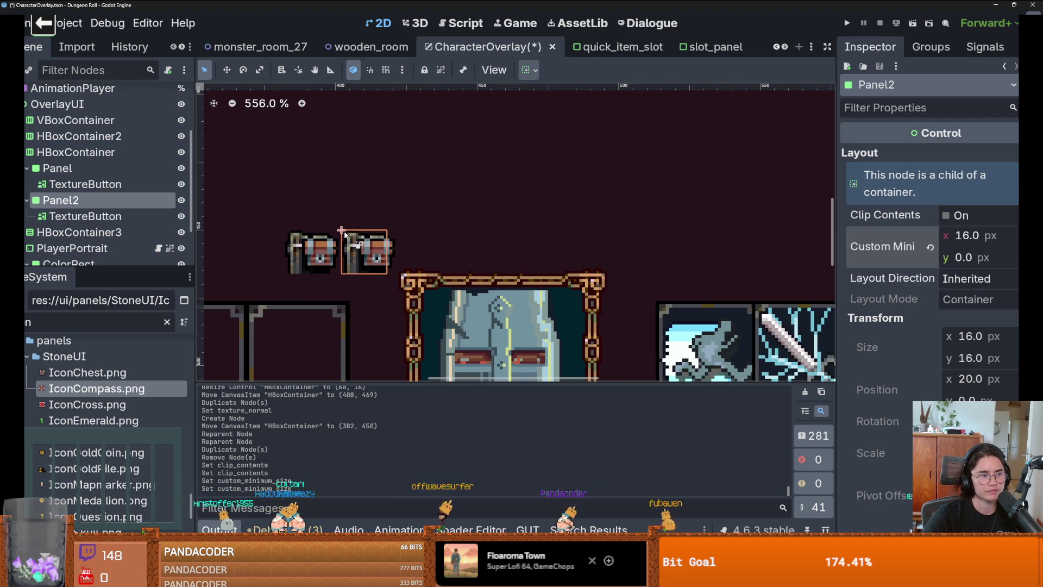
scroll(344, 234, down, 1)
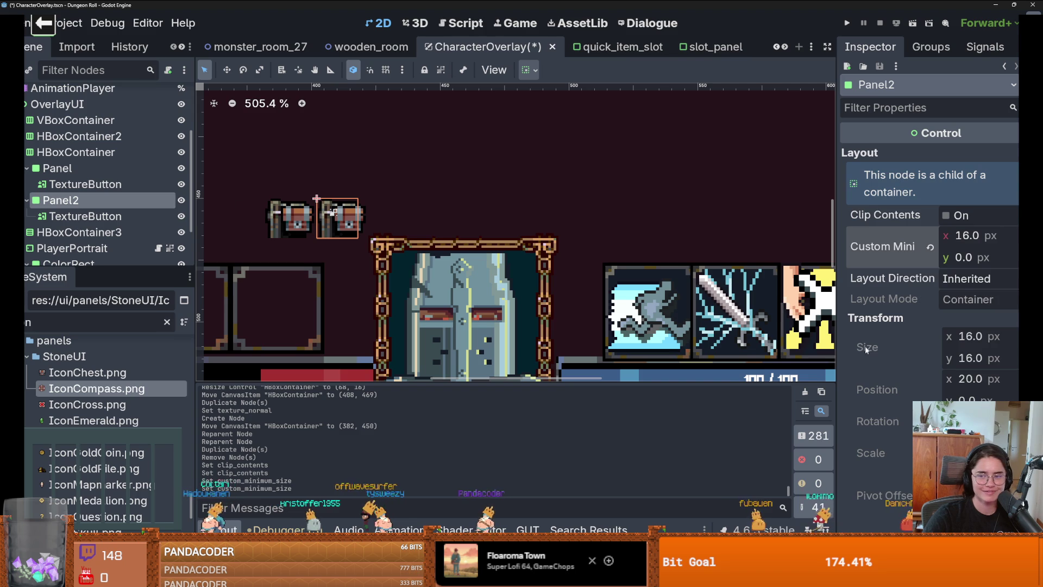
scroll(865, 348, down, 10)
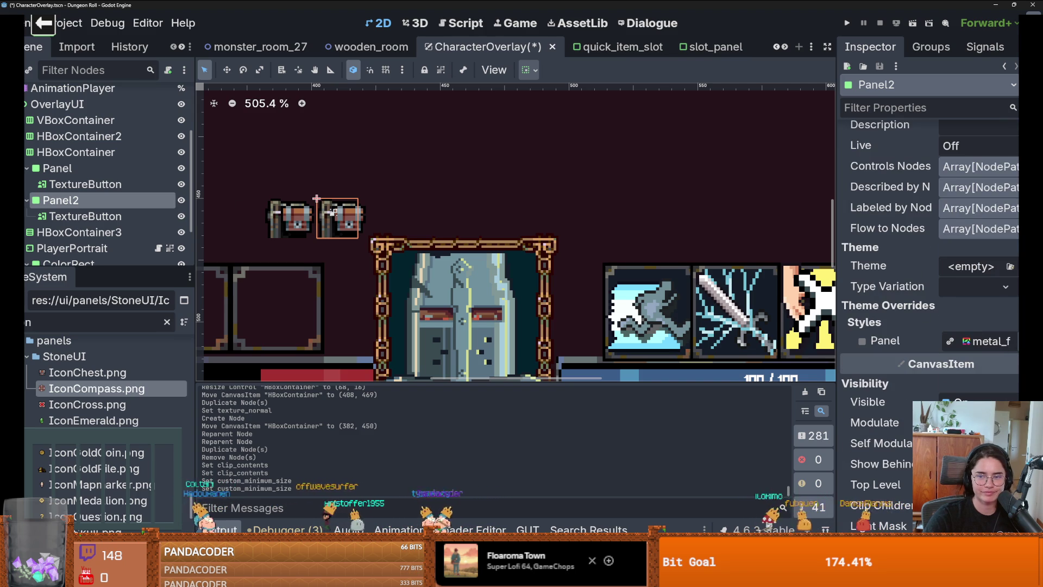
click(1011, 340)
click(923, 382)
key(Down)
key(Down)
key(Down)
key(Return)
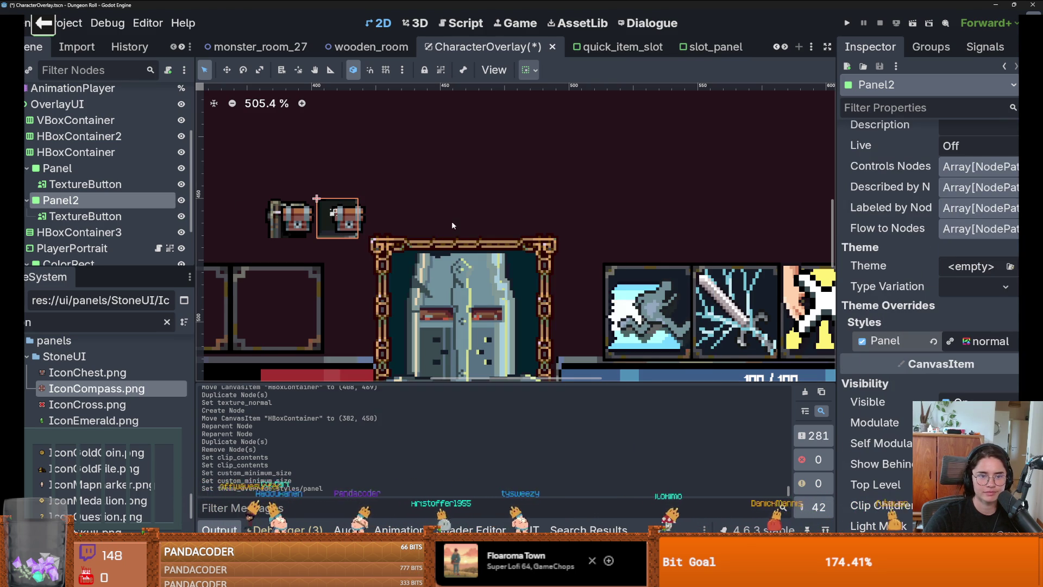
scroll(325, 222, up, 8)
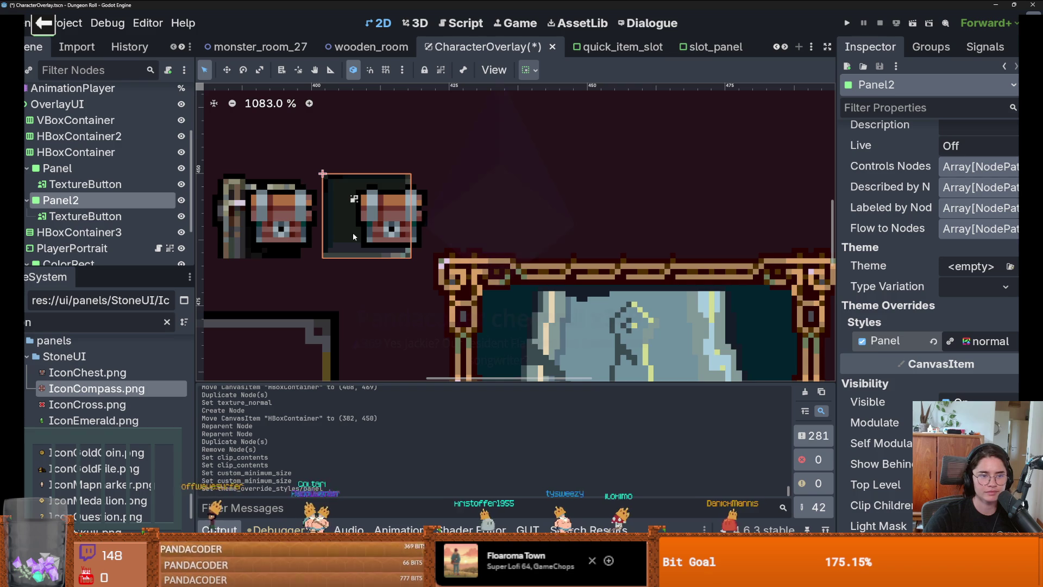
click(163, 218)
click(525, 70)
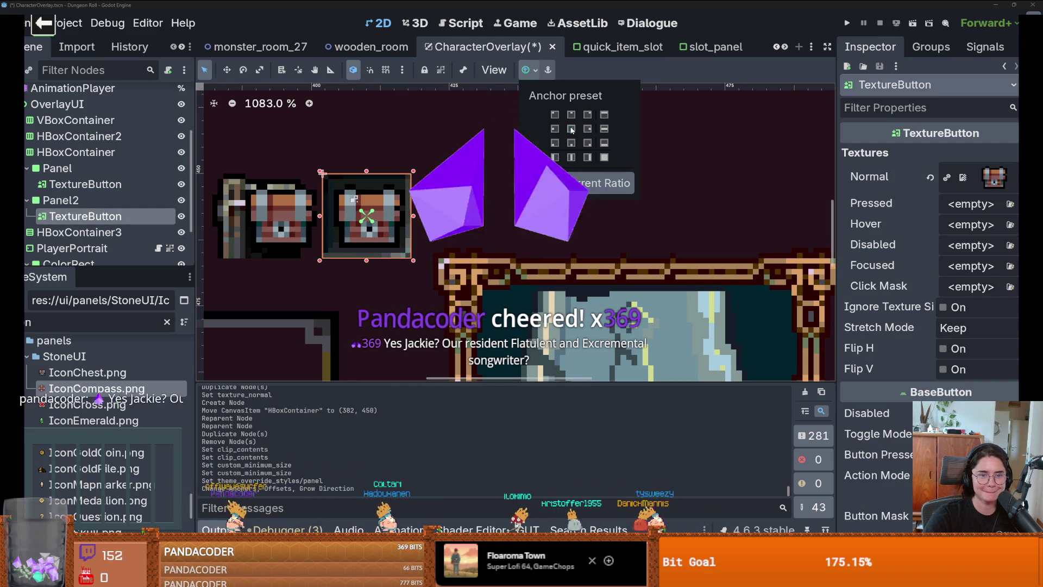
scroll(410, 198, down, 3)
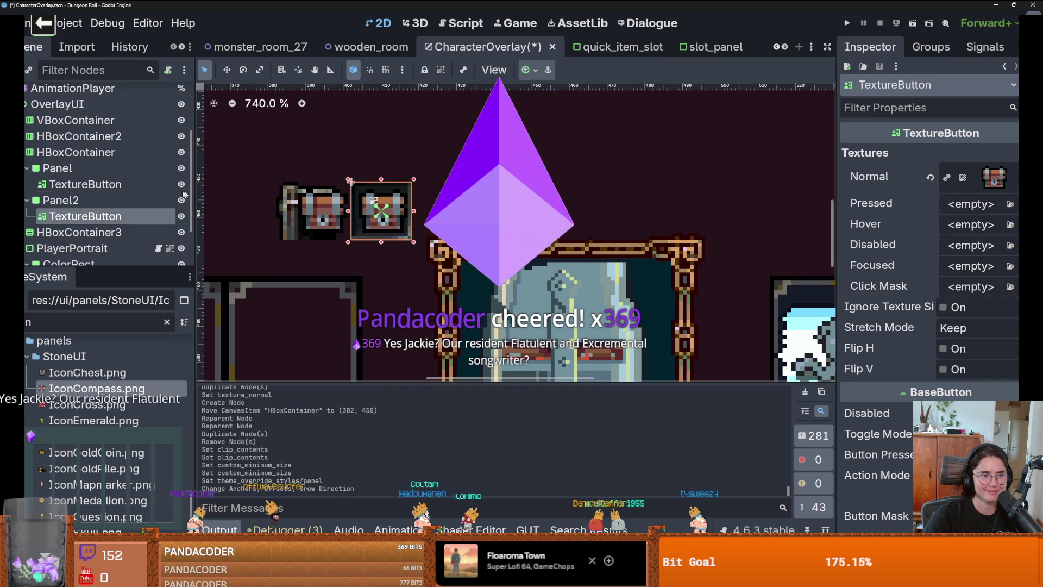
click(57, 168)
scroll(915, 325, down, 5)
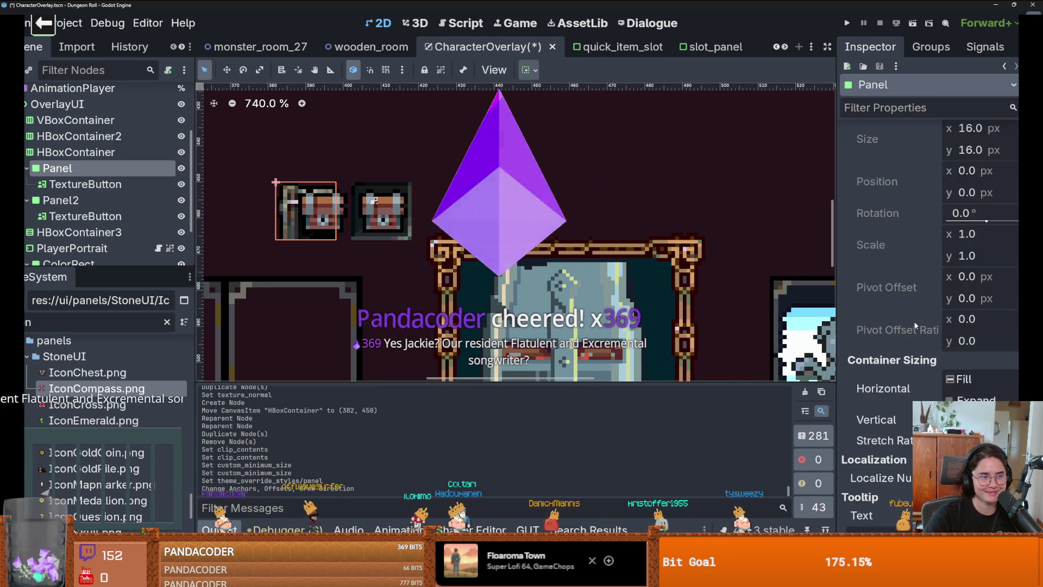
scroll(915, 324, down, 3)
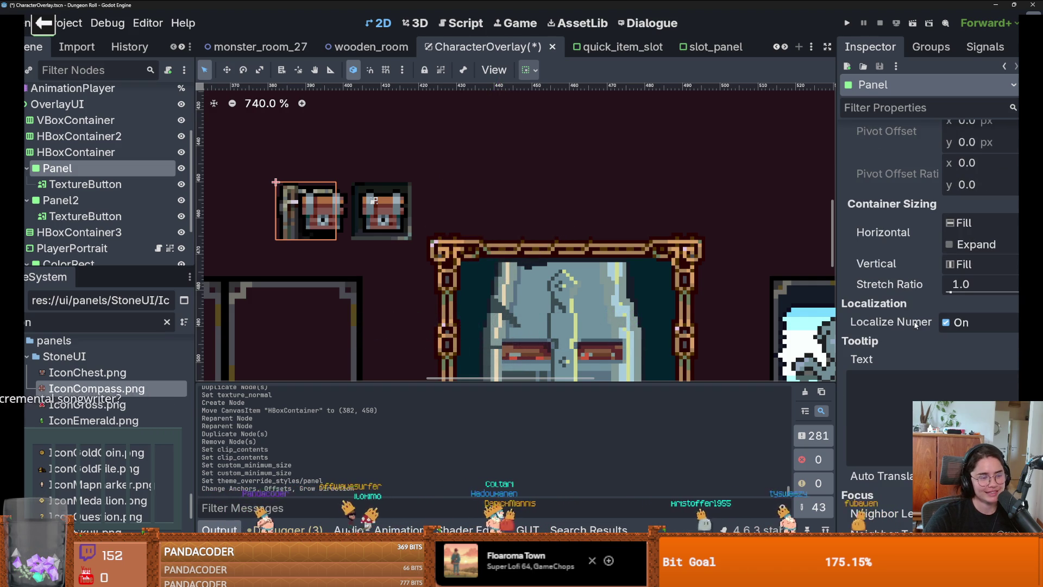
mouse_move(913, 325)
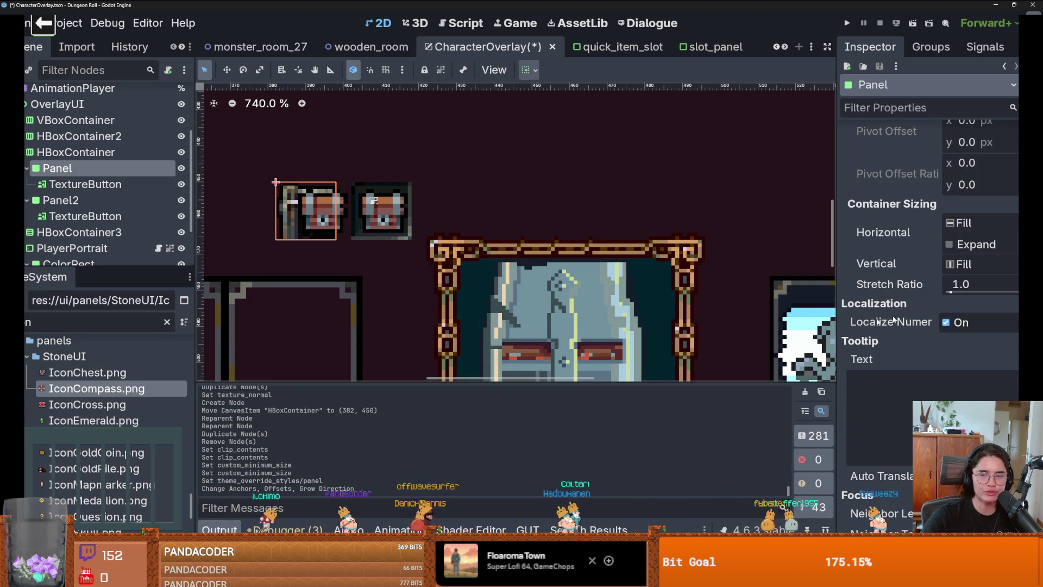
scroll(975, 351, down, 8)
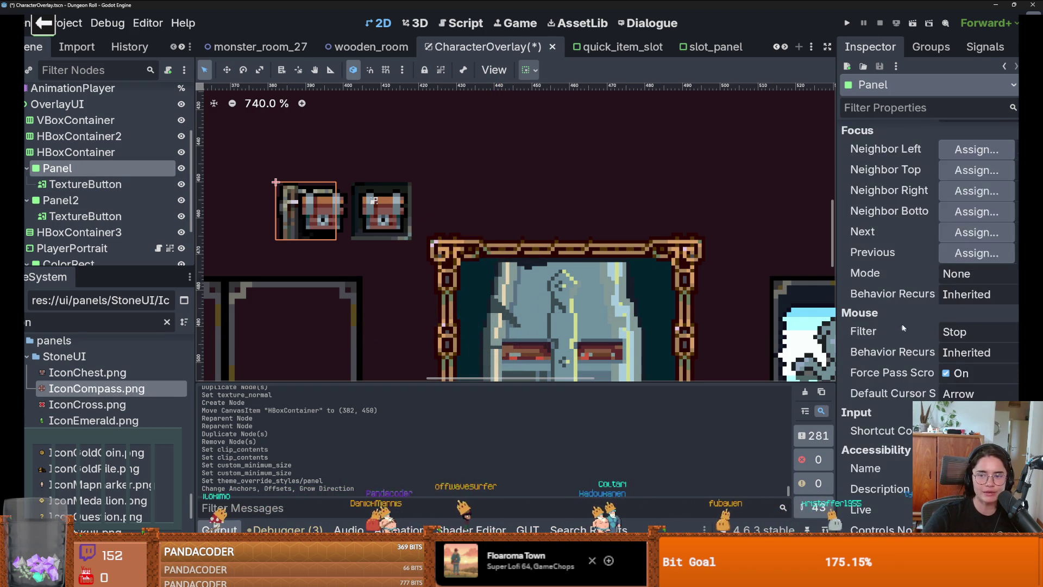
scroll(975, 351, up, 3)
Give the first Panel the normal_inv_slot_texture.tres style override.
right_click(977, 287)
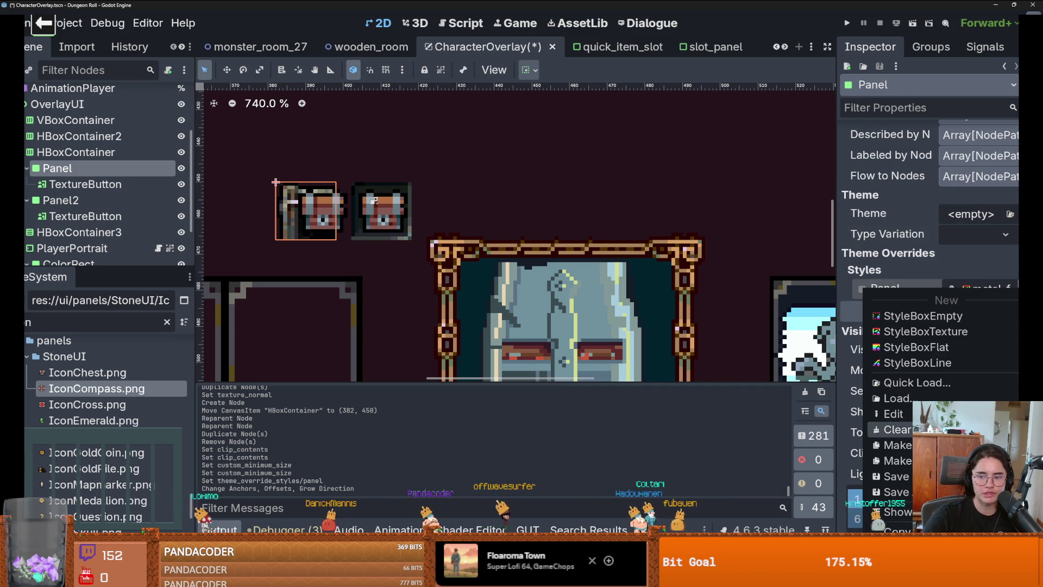
click(917, 383)
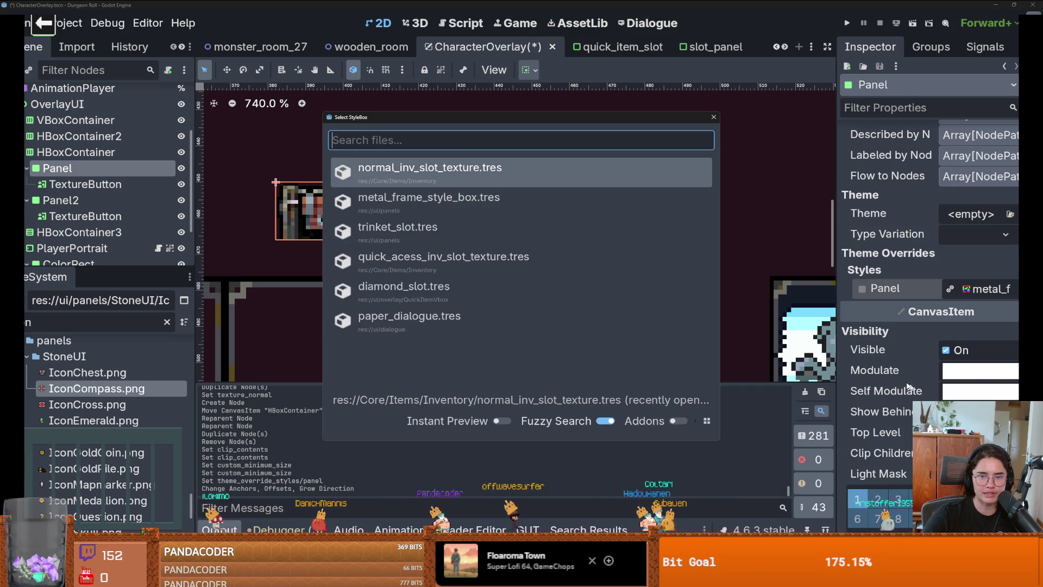
click(444, 262)
right_click(978, 288)
click(917, 382)
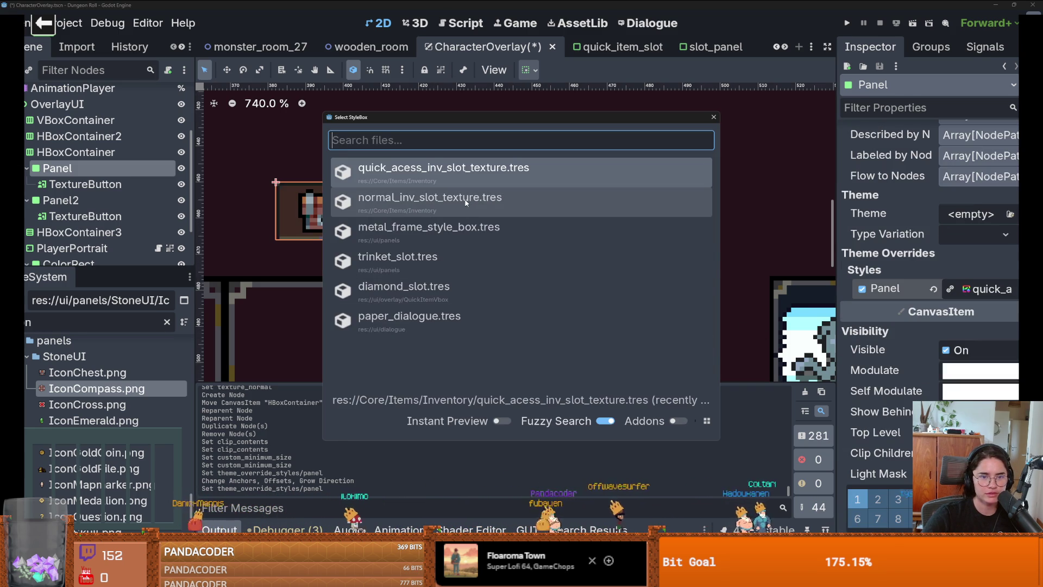
click(466, 203)
Apply the Center anchor preset to the chest TextureButton.
click(133, 182)
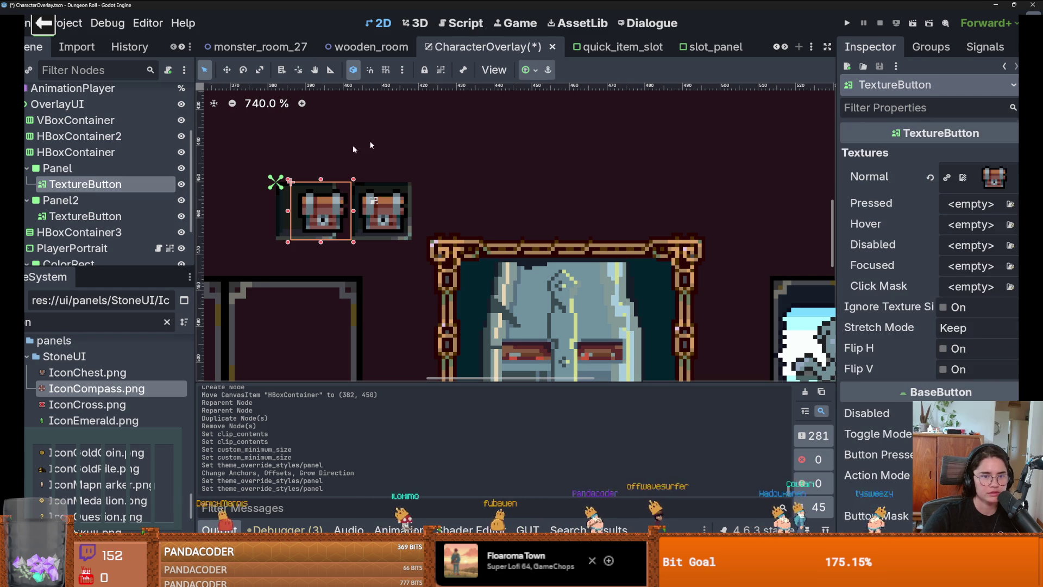
click(527, 69)
click(571, 129)
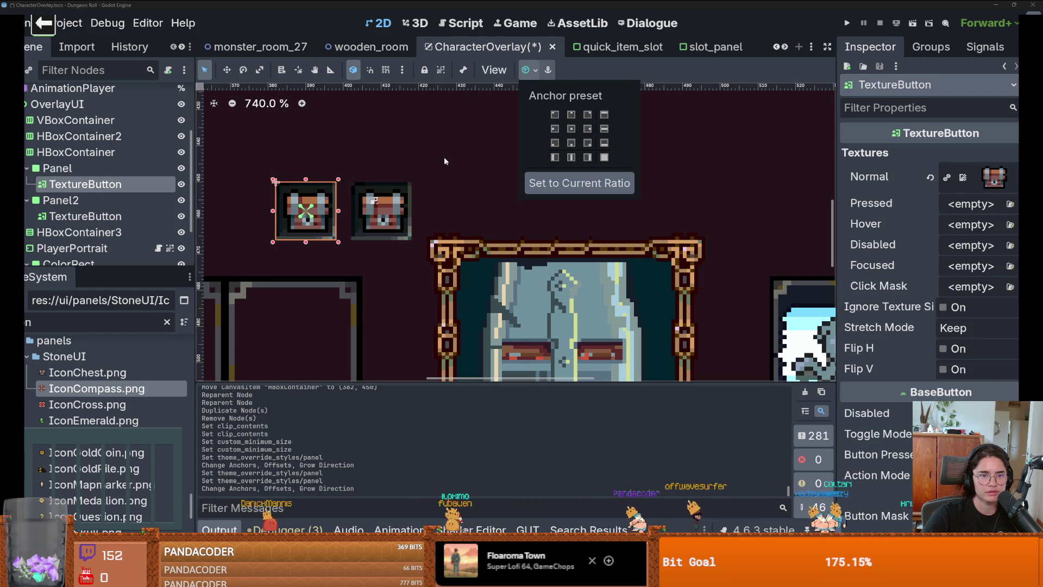
Set Panel2's TextureButton normal texture to IconCompass.png.
click(401, 163)
click(381, 210)
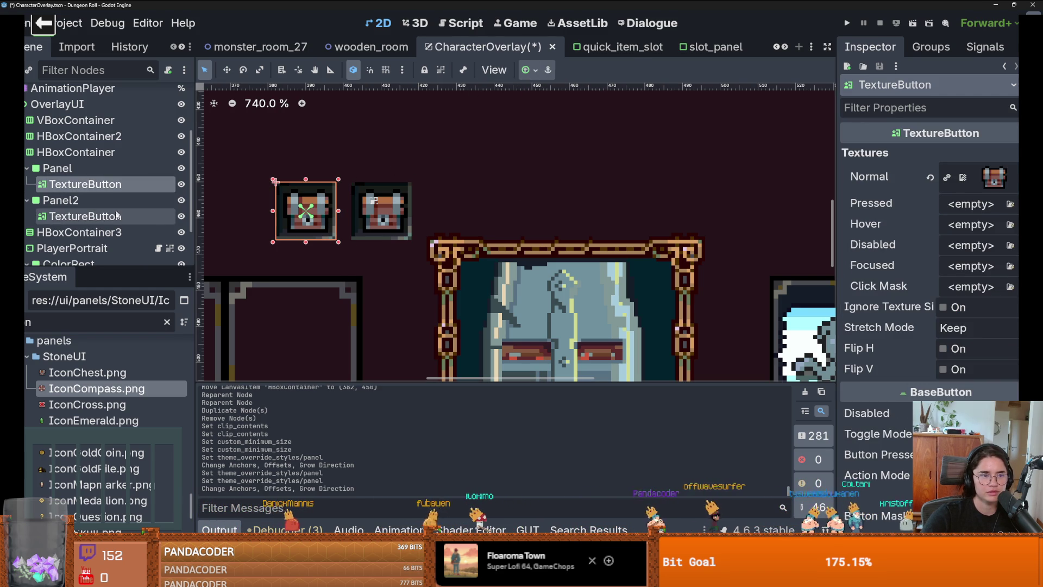
click(1011, 176)
mouse_move(97, 389)
mouse_down()
mouse_move(799, 287)
mouse_move(994, 177)
mouse_up()
scroll(545, 208, down, 9)
Select the HBoxContainer in the Scene dock and frame the HUD in the 2D view.
click(546, 208)
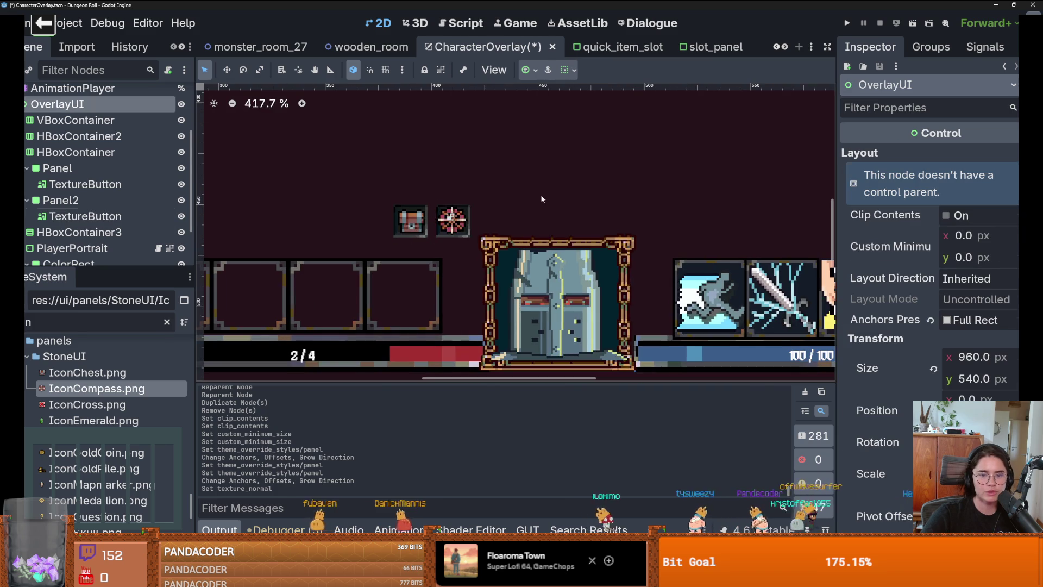
scroll(546, 208, up, 2)
scroll(544, 214, down, 1)
scroll(543, 214, up, 1)
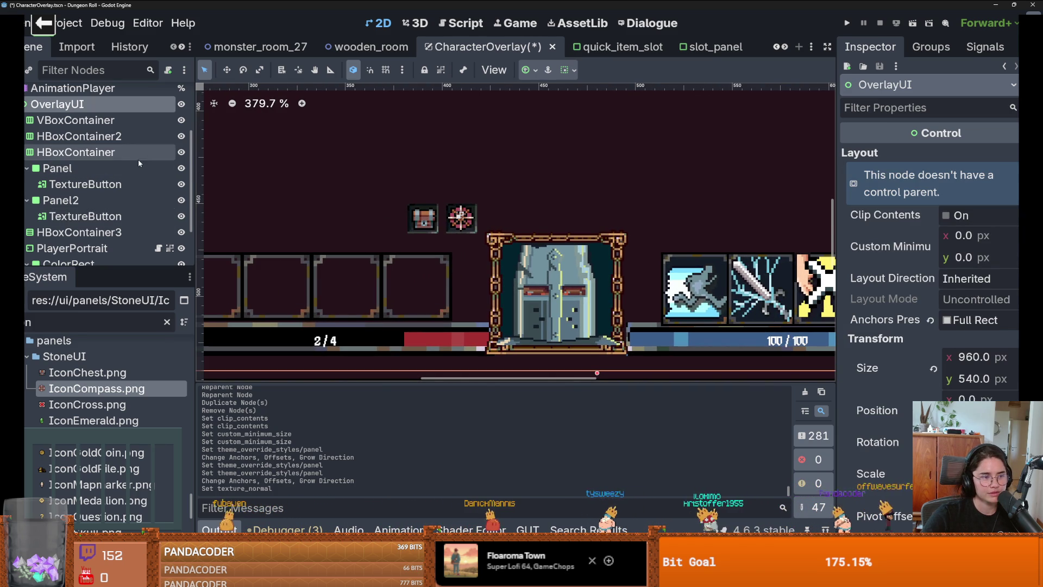
click(20, 153)
click(24, 156)
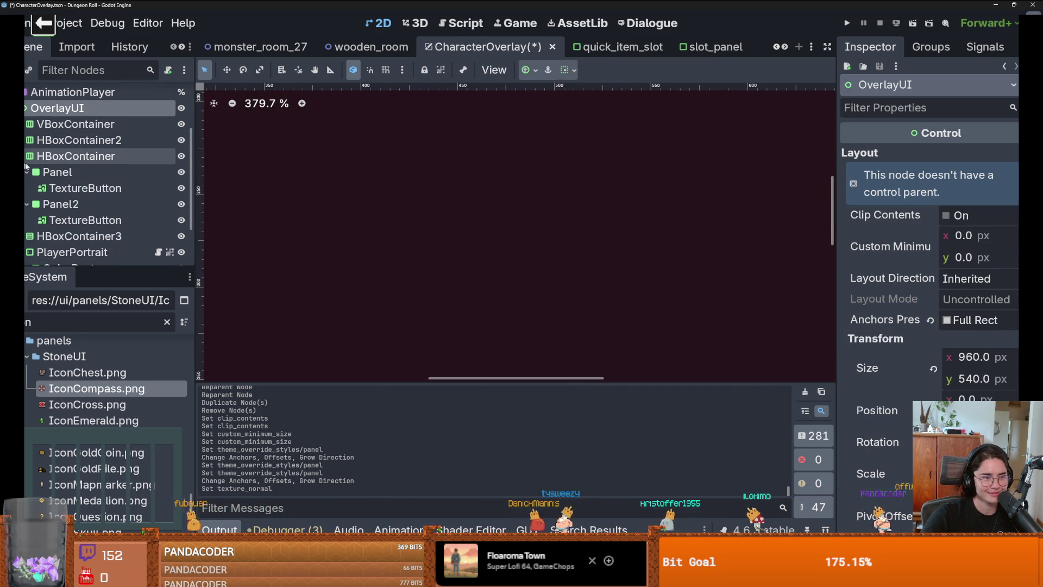
click(53, 161)
key(Left)
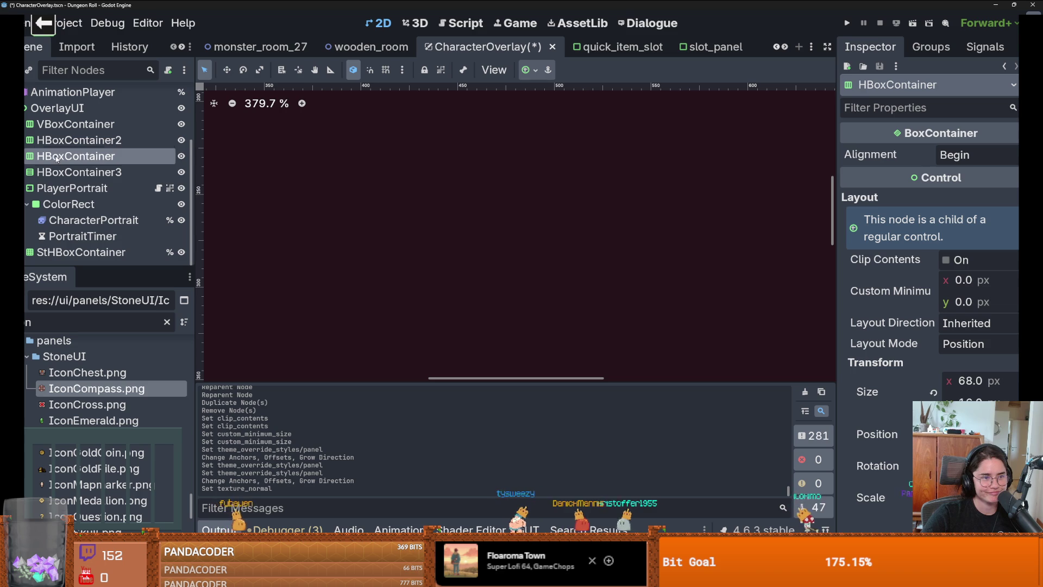
key(Right)
scroll(485, 257, down, 10)
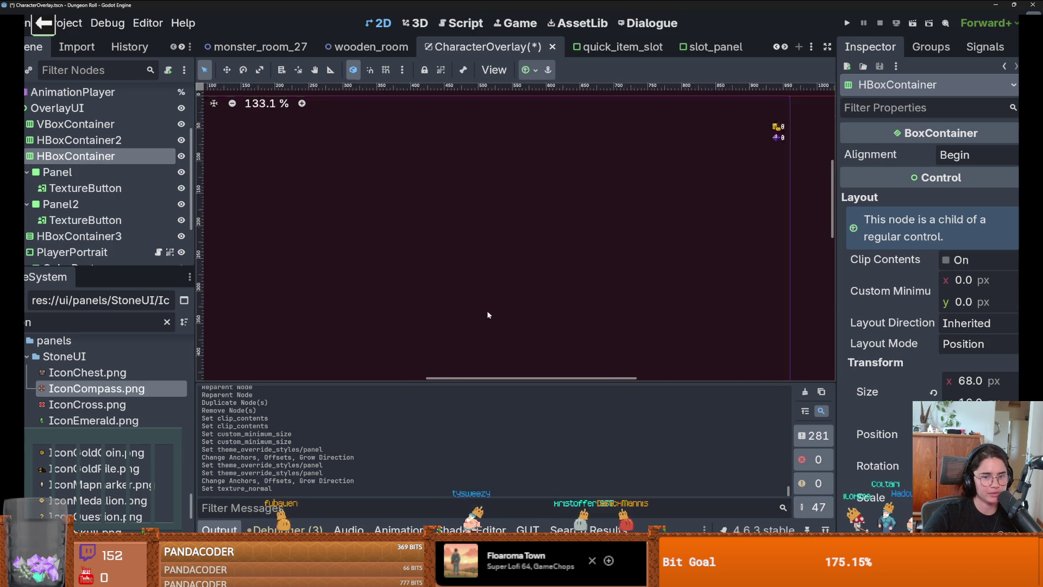
scroll(485, 257, up, 5)
scroll(485, 256, up, 7)
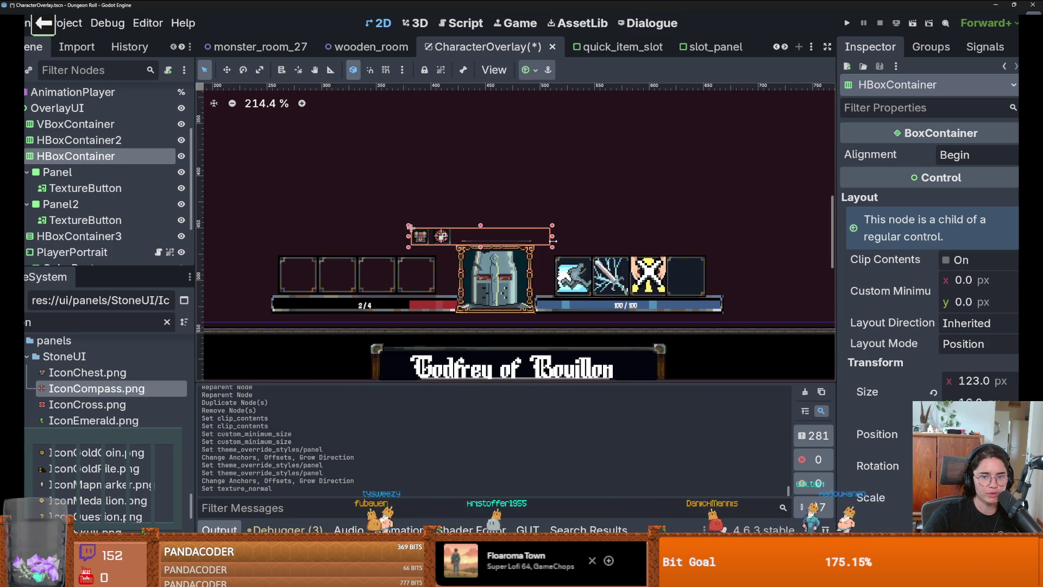
Drag the icon row right and down onto the portrait's top, undoing a stray portrait move.
click(552, 241)
drag(489, 274, 514, 276)
key(ctrl+z)
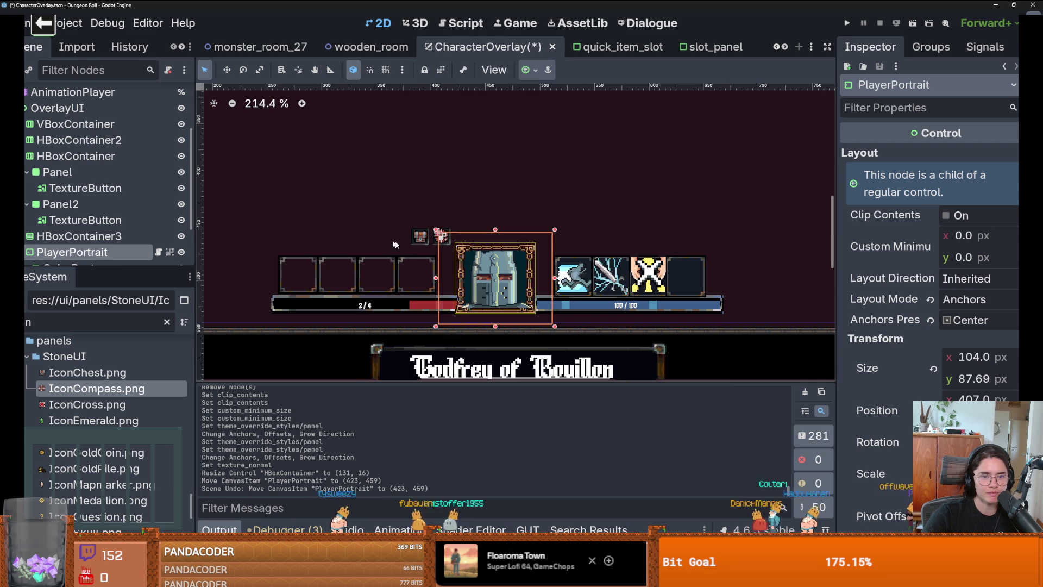
scroll(388, 243, up, 3)
scroll(81, 194, up, 1)
drag(456, 228, 496, 260)
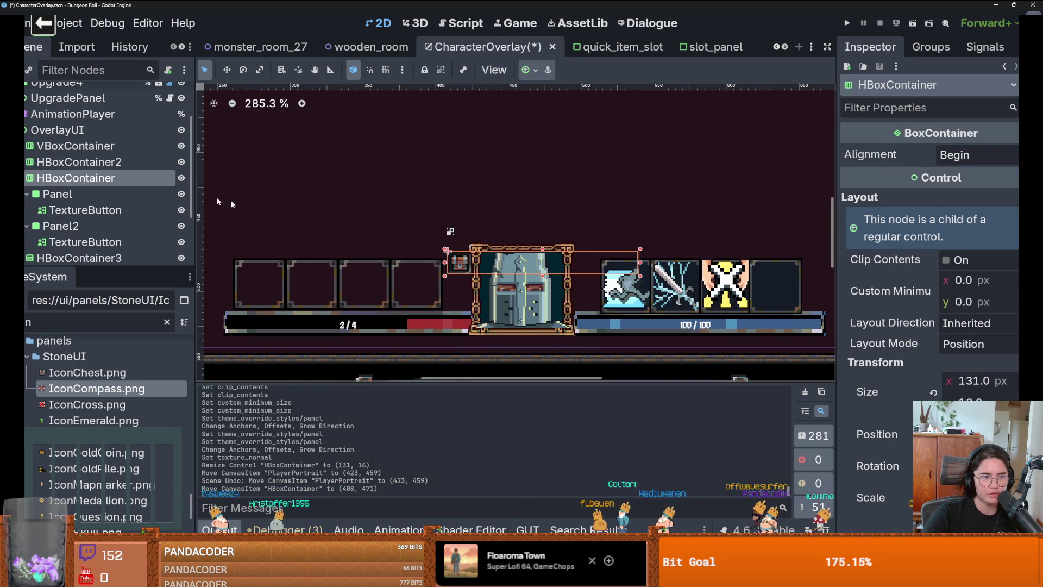
Add a MarginContainer under HBoxContainer and place it between Panel and Panel2.
right_click(63, 181)
click(153, 200)
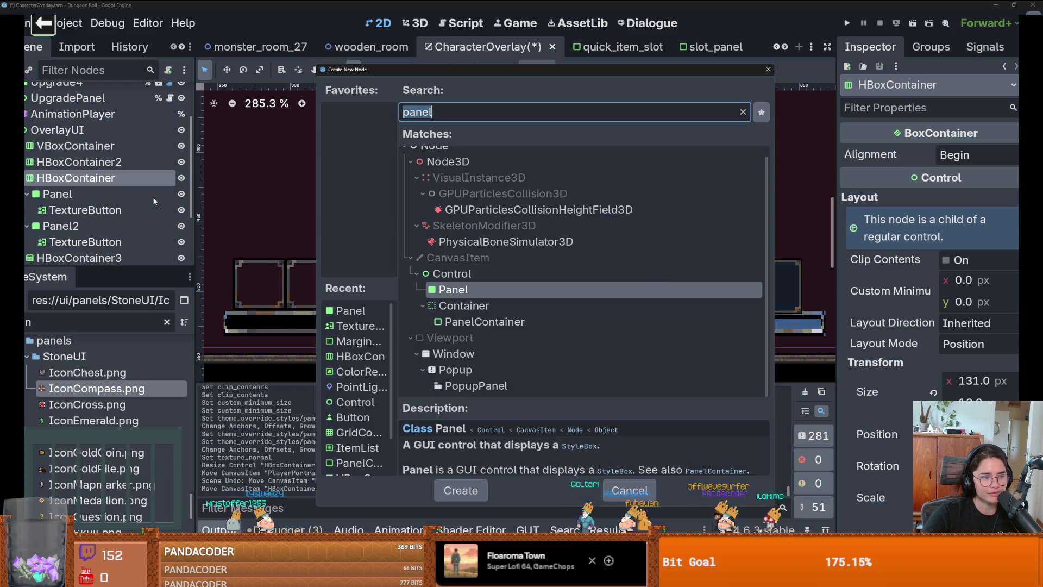
text(margin)
key(Return)
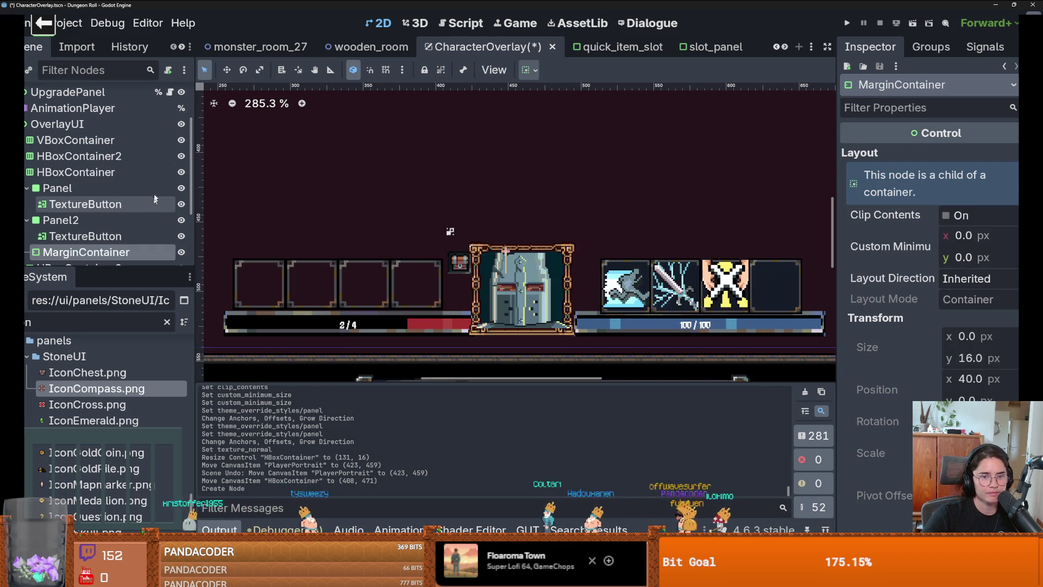
drag(86, 252, 87, 214)
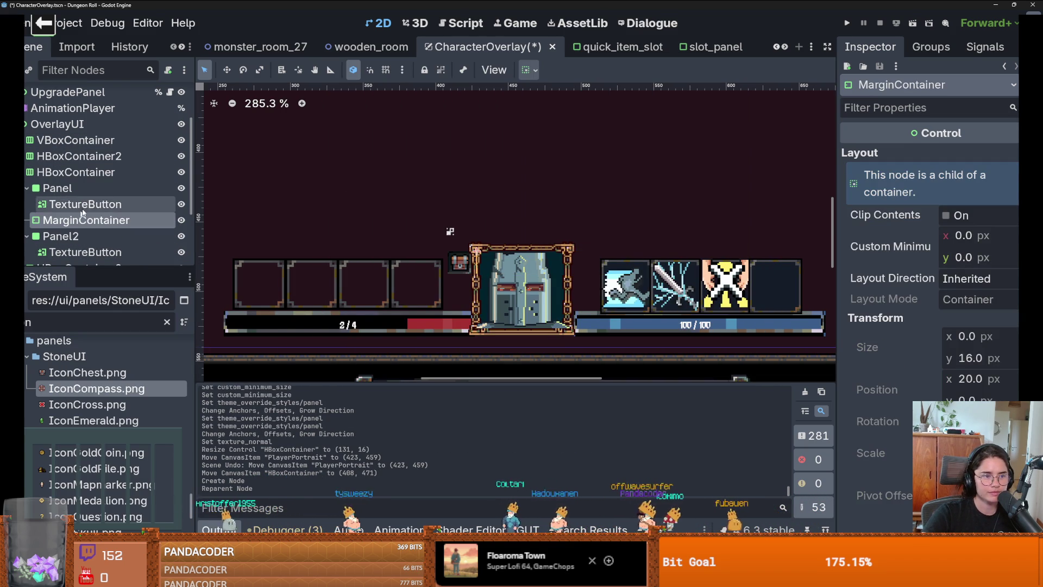
Set the MarginContainer's minimum width to 100, then shrink it to about 62 px.
click(990, 239)
text(100)
key(Return)
drag(971, 235, 950, 236)
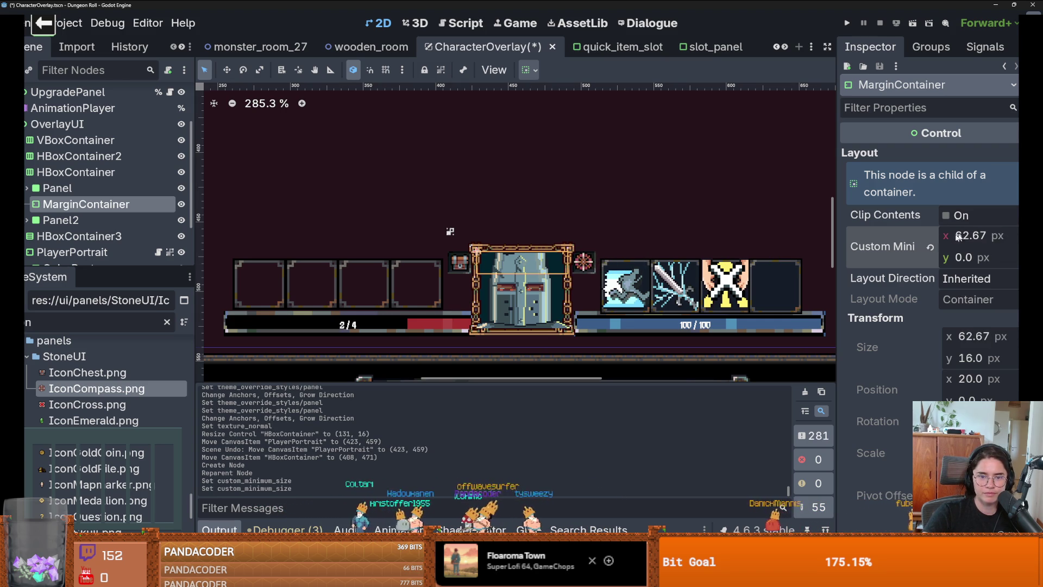
Narrow the HBoxContainer icon row from 131 to 102 px wide.
scroll(630, 158, down, 3)
click(630, 158)
scroll(631, 153, down, 3)
scroll(631, 153, up, 3)
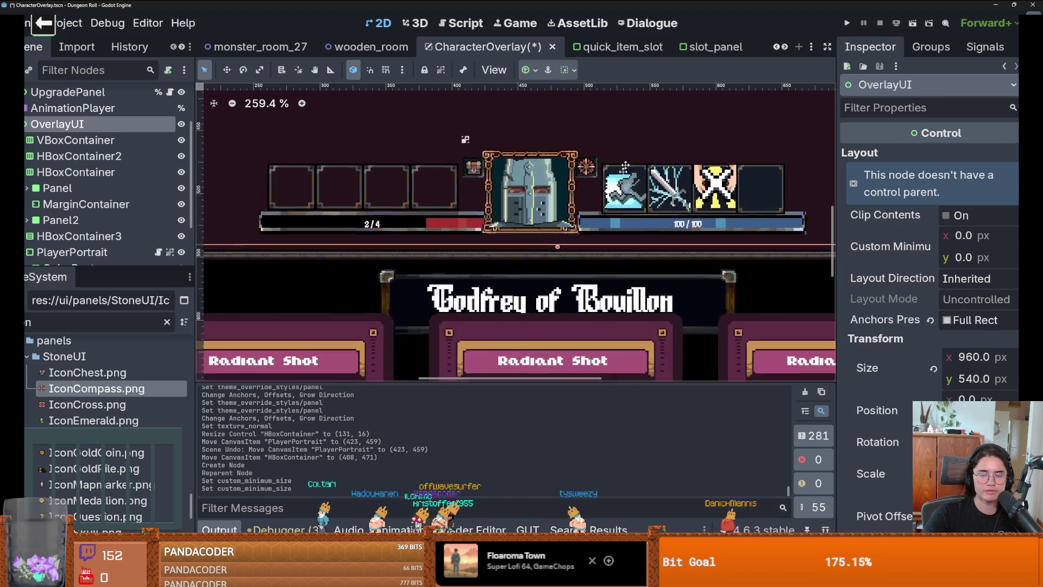
scroll(589, 239, up, 7)
click(588, 239)
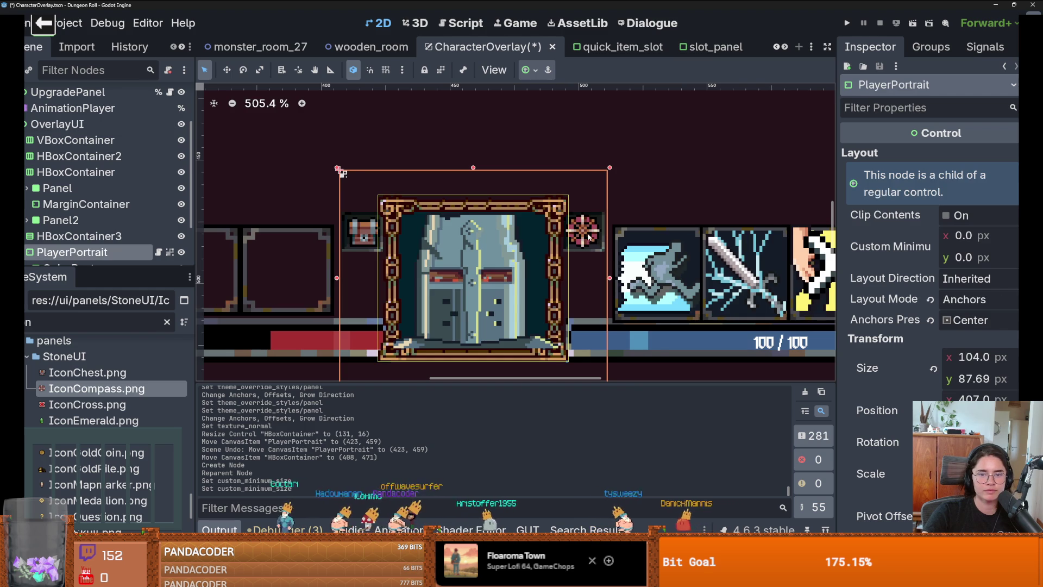
click(75, 172)
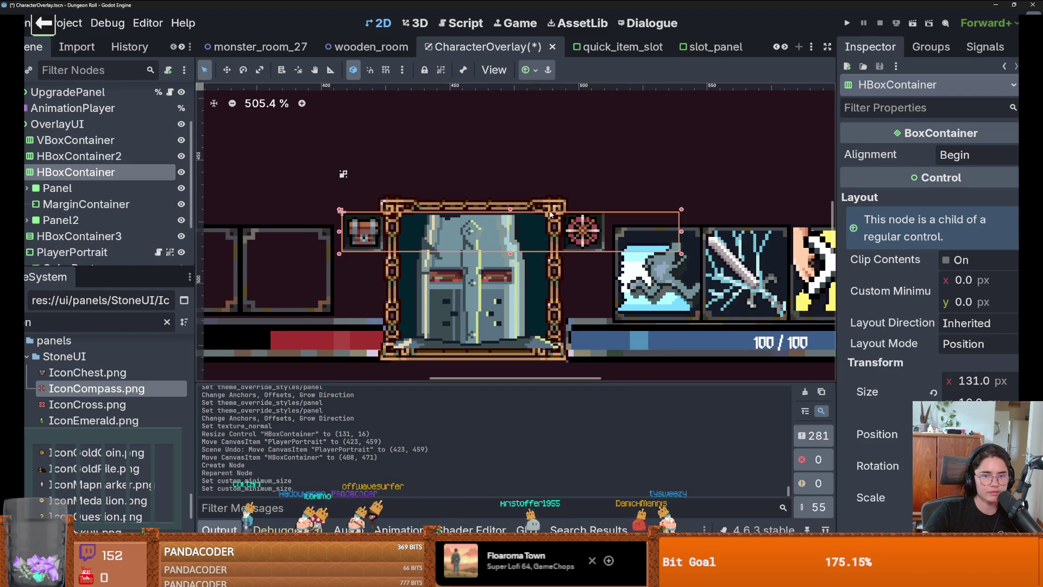
drag(683, 233, 592, 232)
Check the portrait and OverlayUI bounds on the canvas.
click(592, 229)
scroll(598, 177, down, 5)
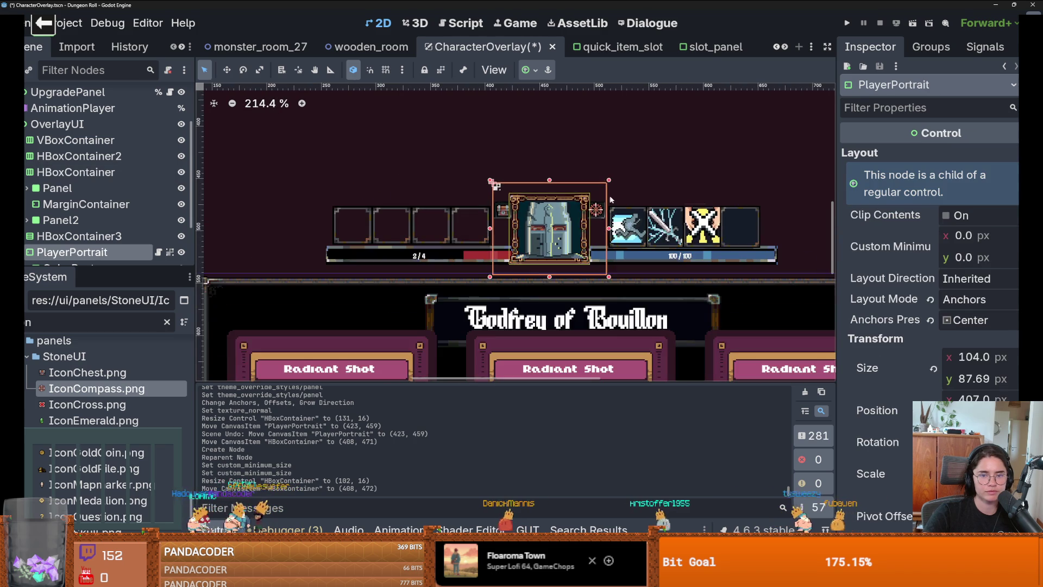
click(657, 144)
scroll(668, 157, down, 3)
scroll(597, 228, up, 10)
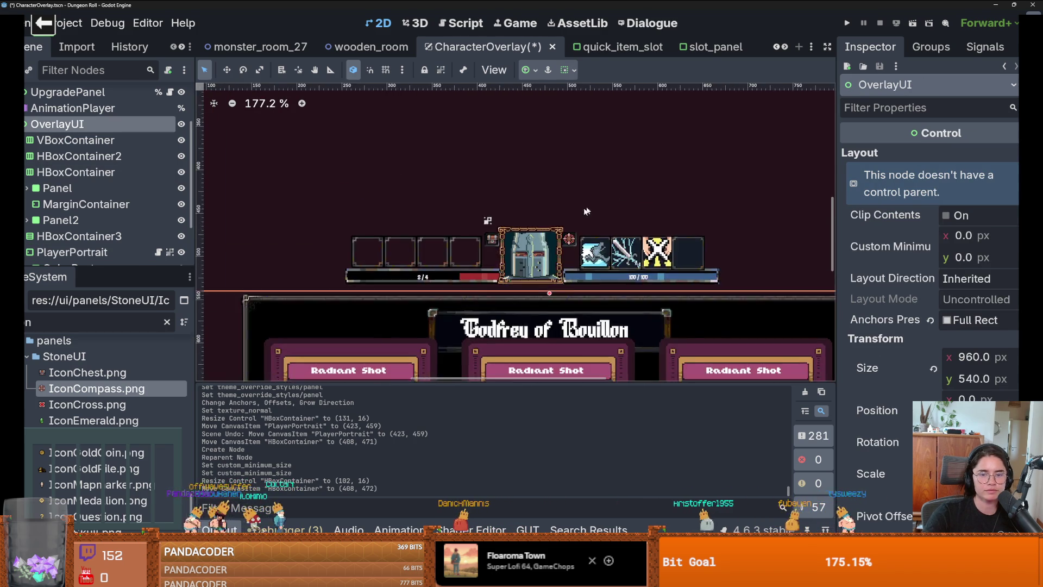
Cancel an attempted new child and rename on HBoxContainer, keeping its original name.
click(24, 172)
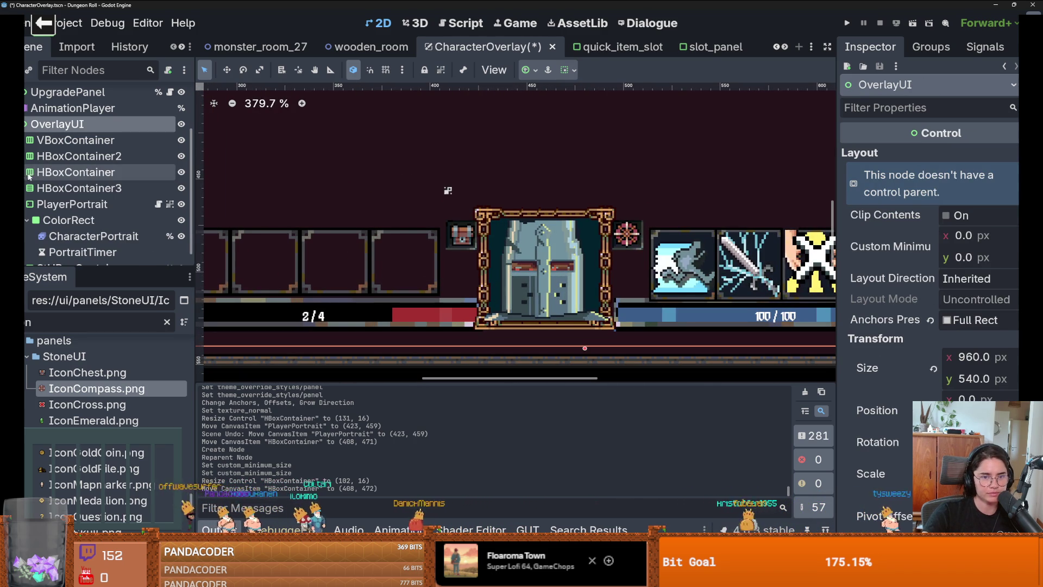
click(39, 173)
right_click(43, 174)
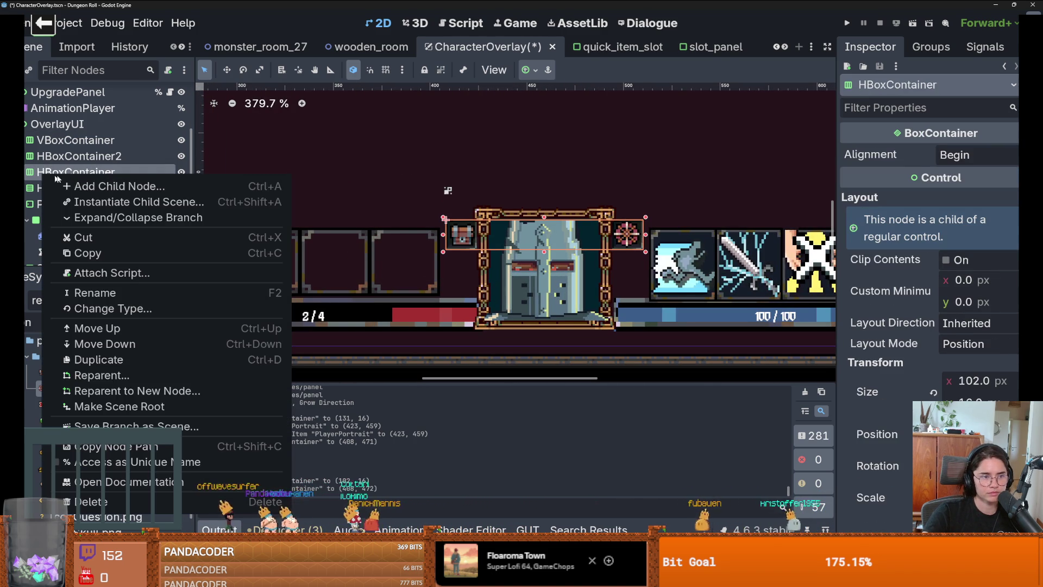
click(83, 185)
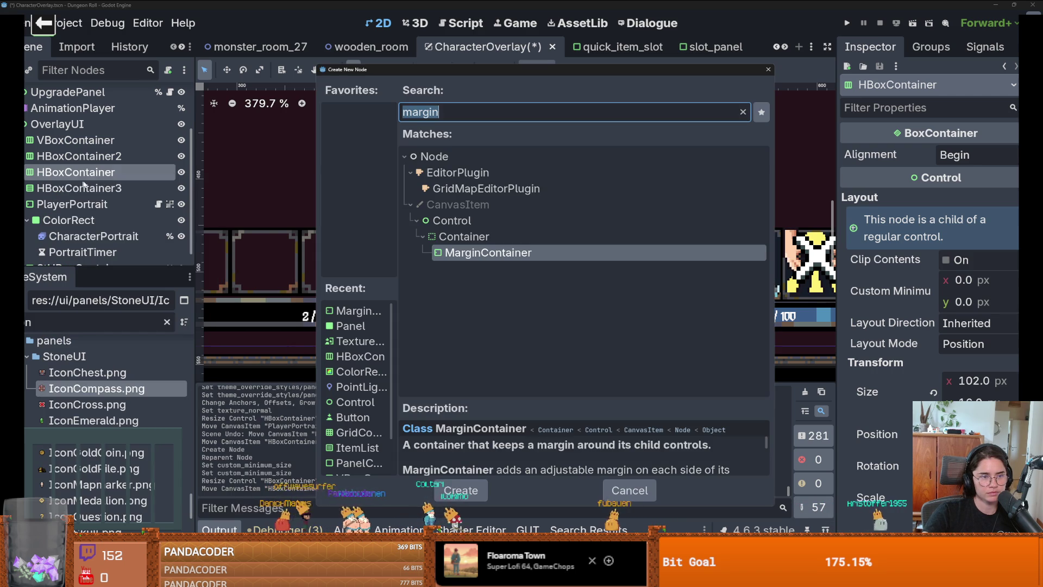
key(Escape)
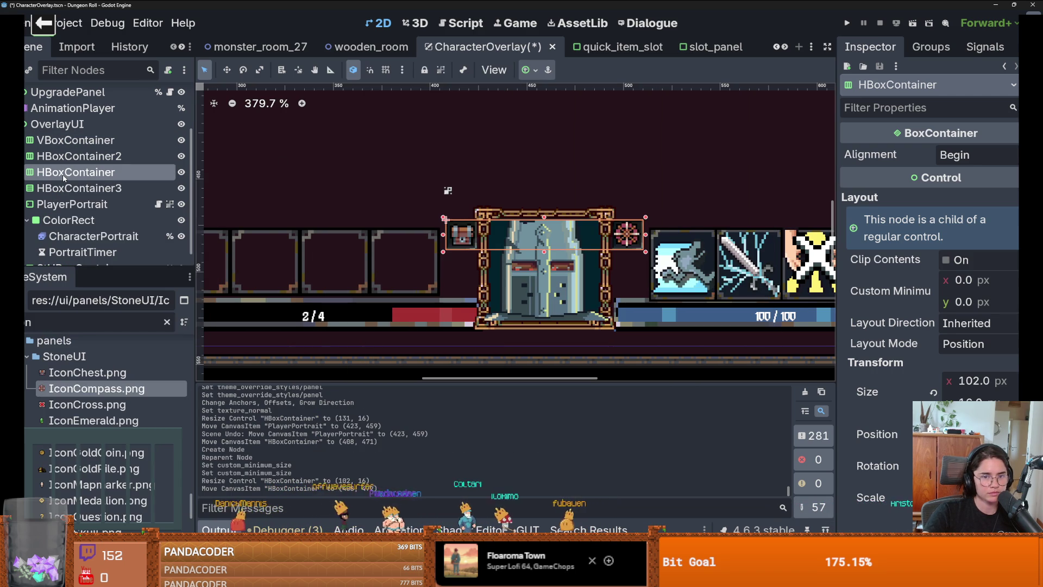
double_click(63, 173)
text(Hbox)
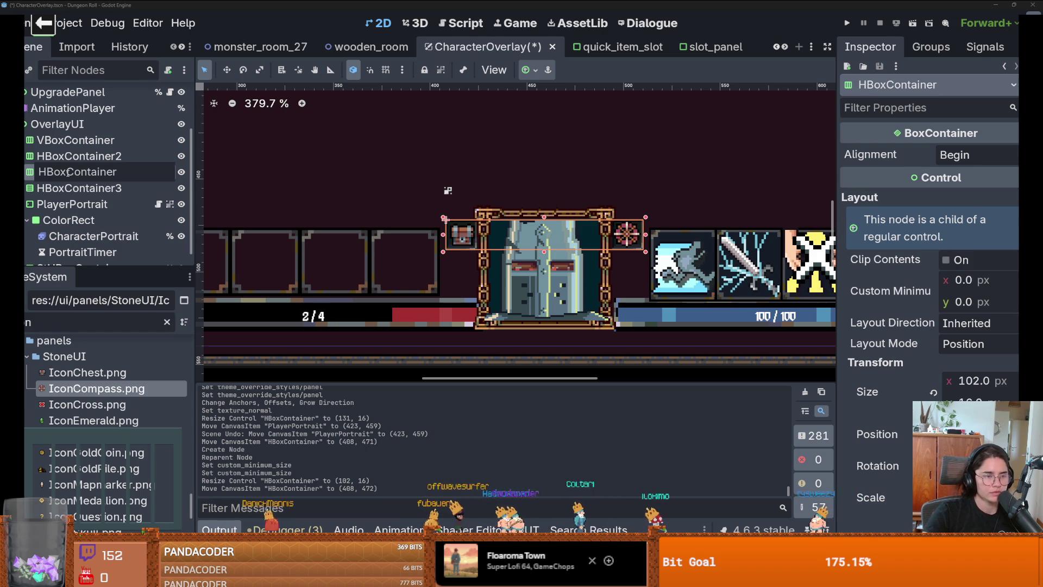
key(Return)
click(25, 173)
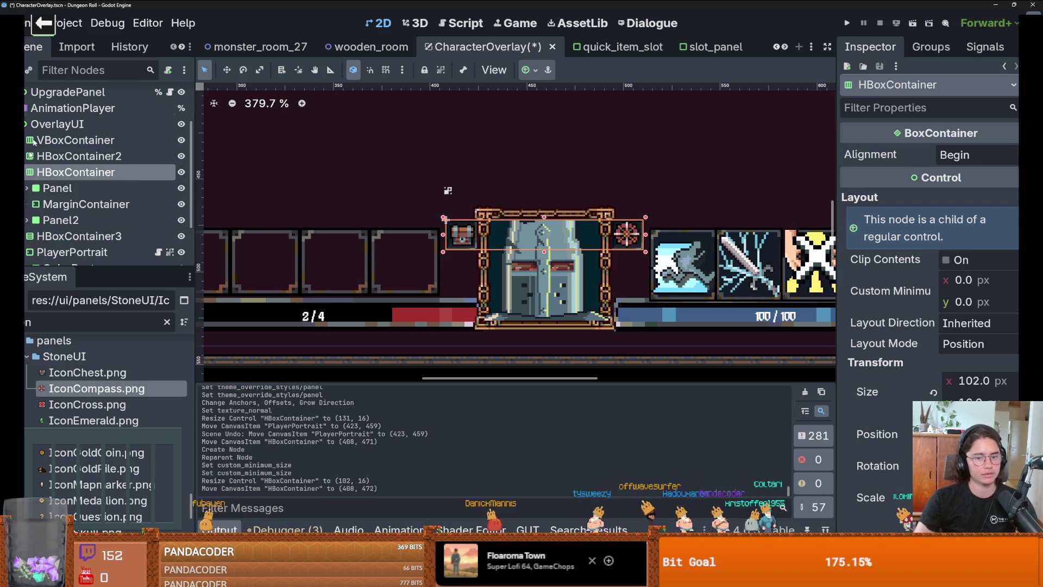
right_click(59, 125)
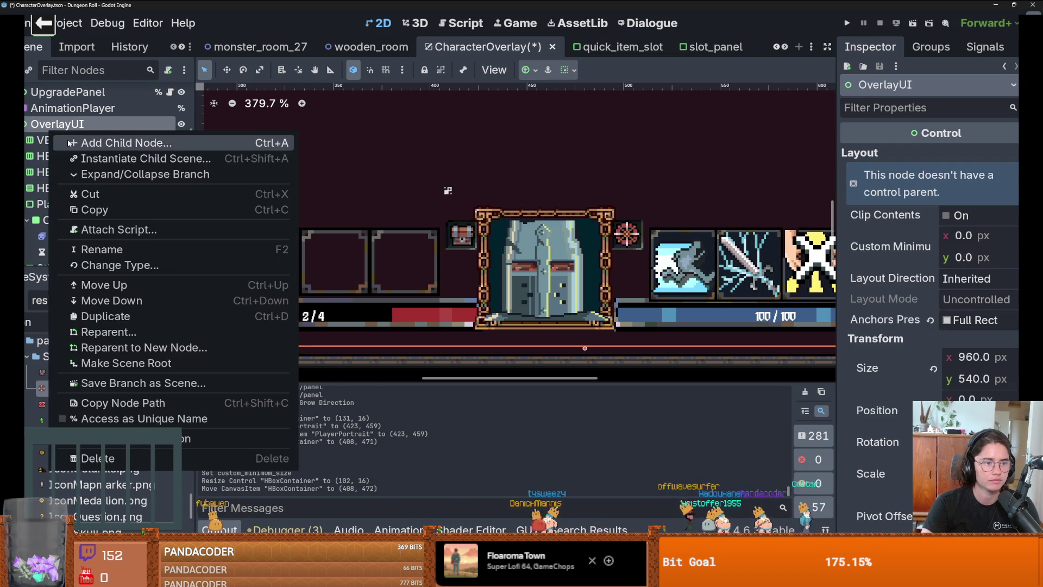
Add a VBoxContainer under OverlayUI and move it above HBoxContainer3 in the tree.
click(70, 143)
text(vbox)
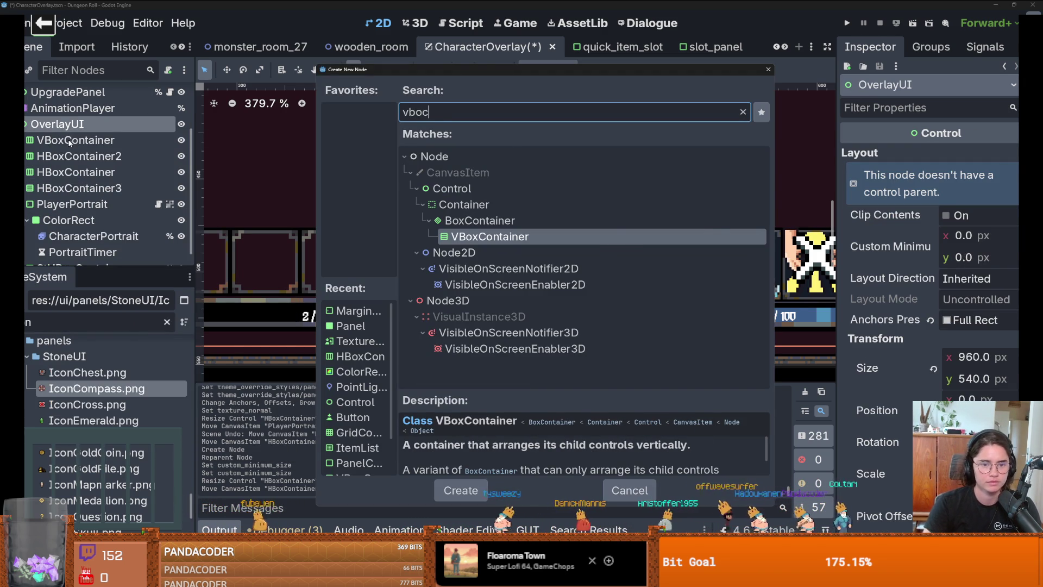
key(Return)
drag(79, 252, 82, 164)
Place VBoxContainer2 at the portrait's top-left edge.
click(85, 177)
scroll(342, 235, down, 7)
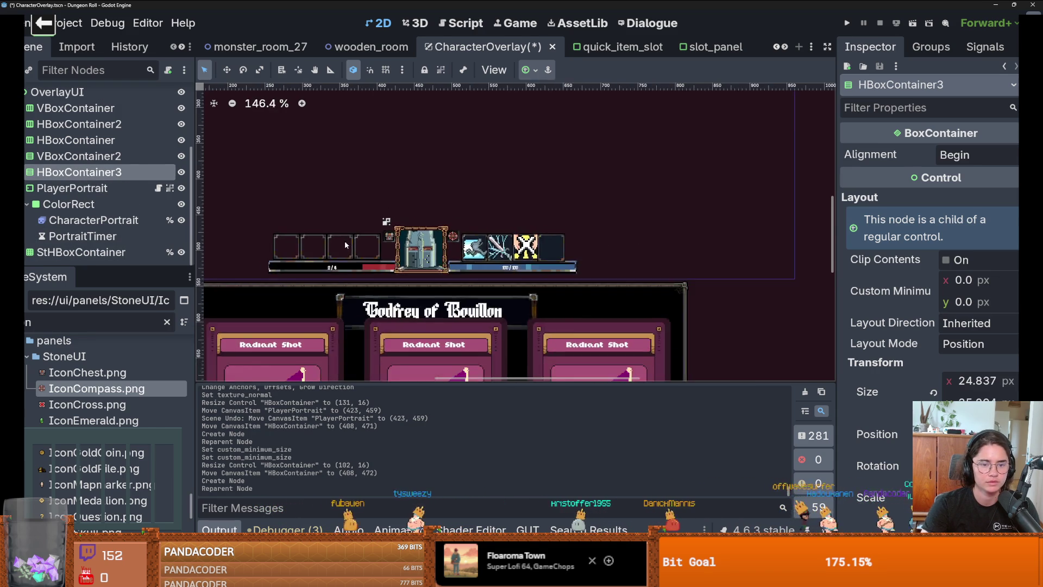
scroll(419, 270, up, 1)
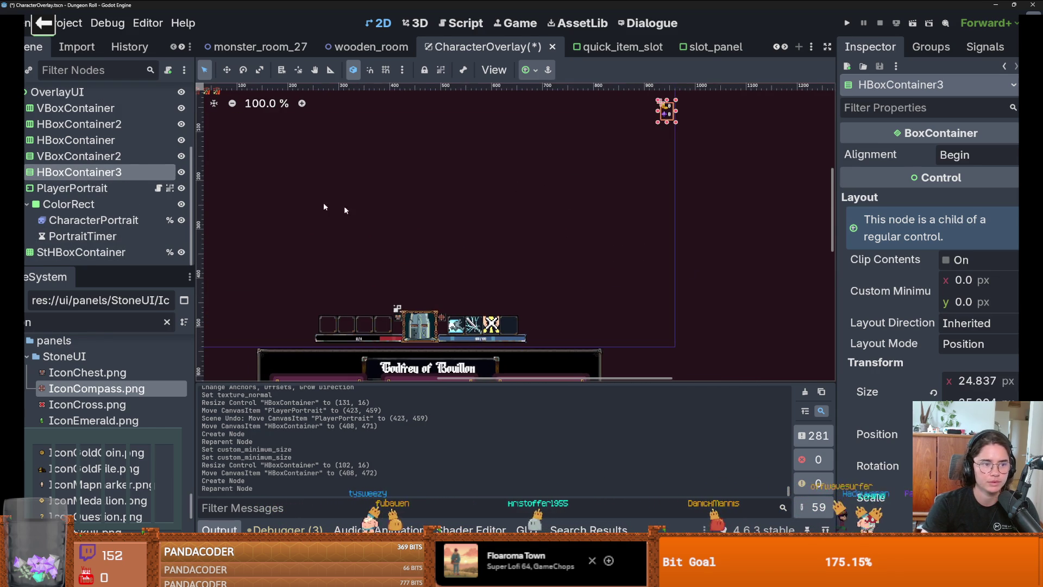
key(Up)
scroll(315, 233, down, 1)
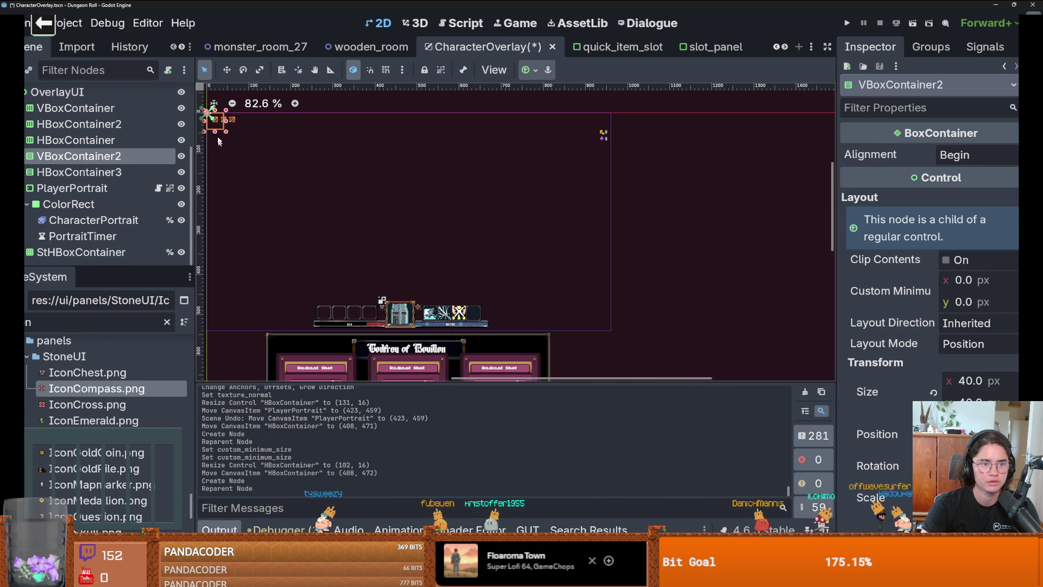
drag(220, 127, 374, 298)
scroll(335, 181, up, 6)
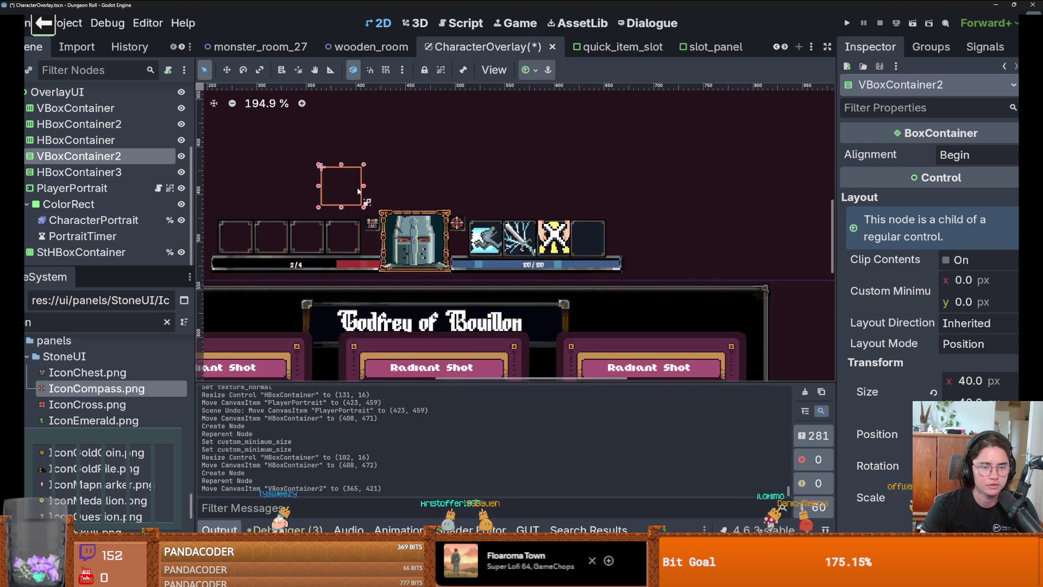
mouse_move(334, 181)
mouse_down()
mouse_move(430, 281)
mouse_move(517, 290)
mouse_up()
scroll(441, 209, down, 2)
scroll(370, 207, up, 1)
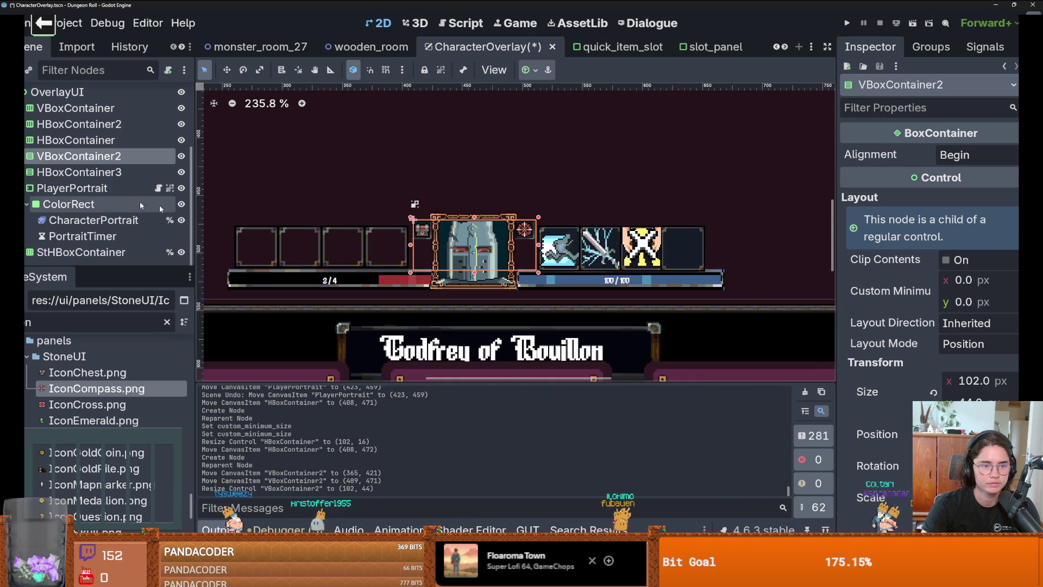
Nest HBoxContainer in VBoxContainer2, give it 16 px minimum height, and duplicate it.
click(43, 144)
drag(43, 145, 48, 157)
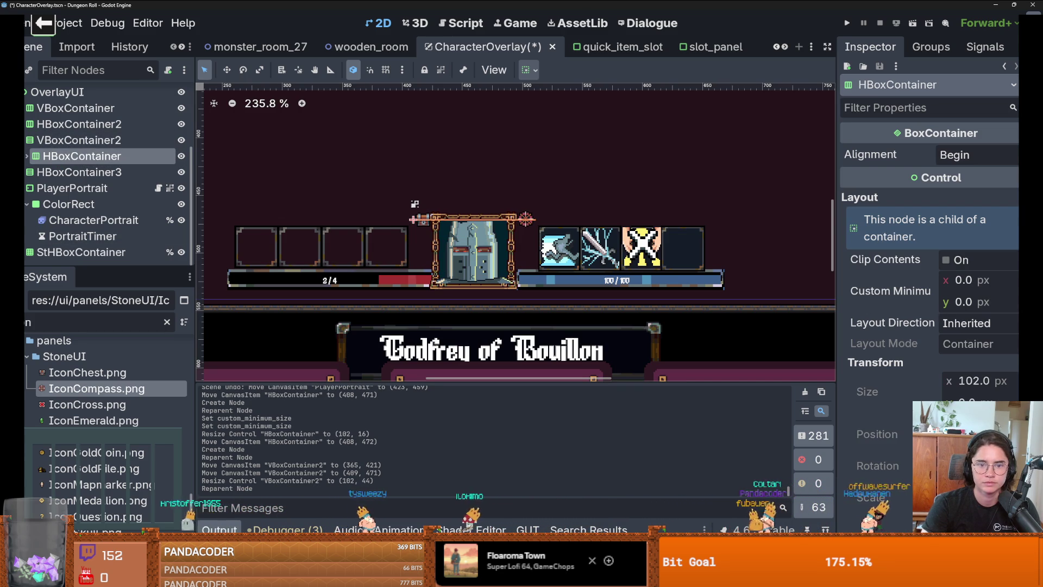
click(969, 301)
text(16)
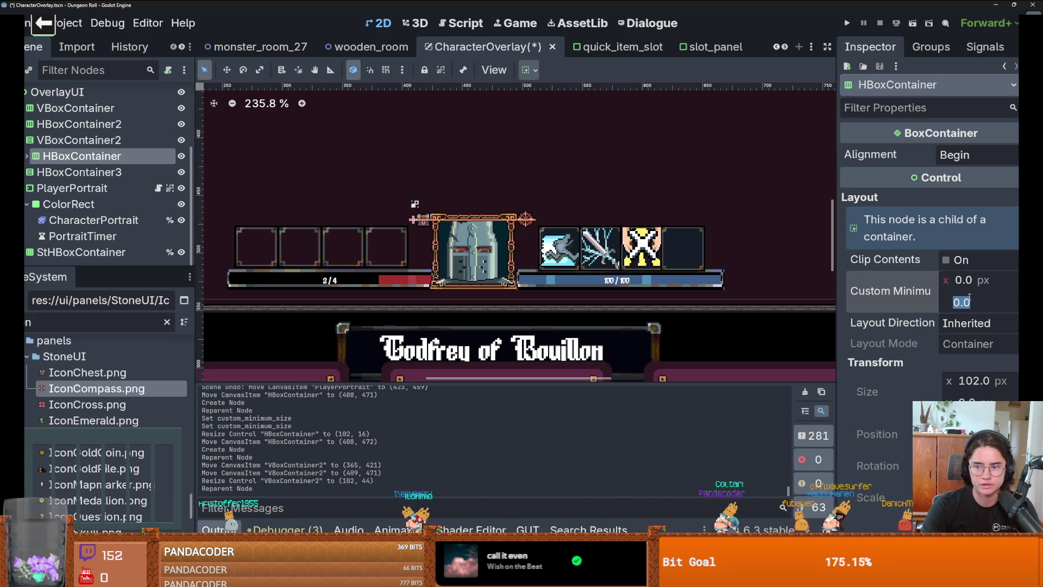
key(Return)
scroll(272, 188, up, 4)
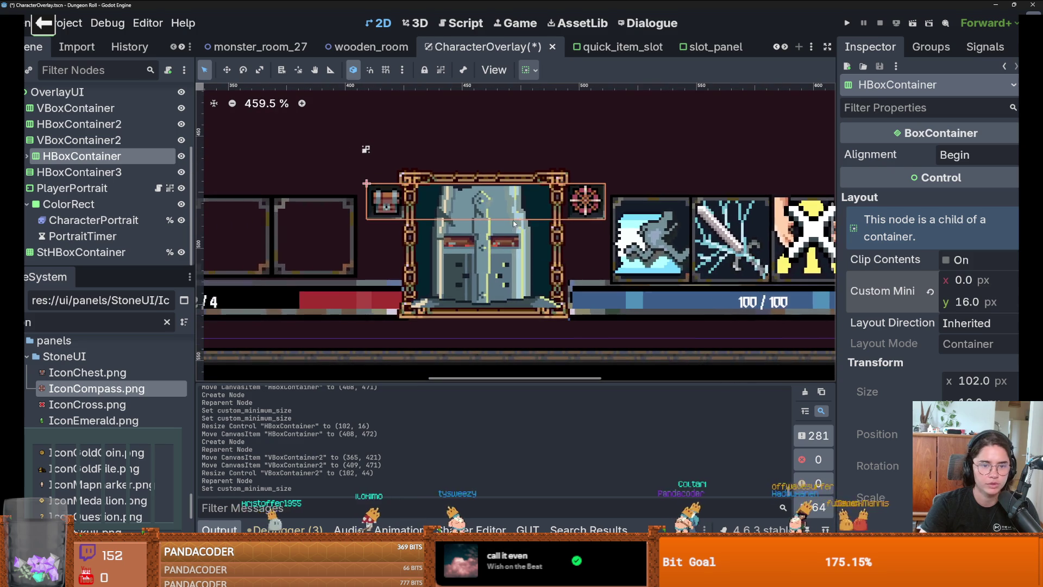
key(ctrl+d)
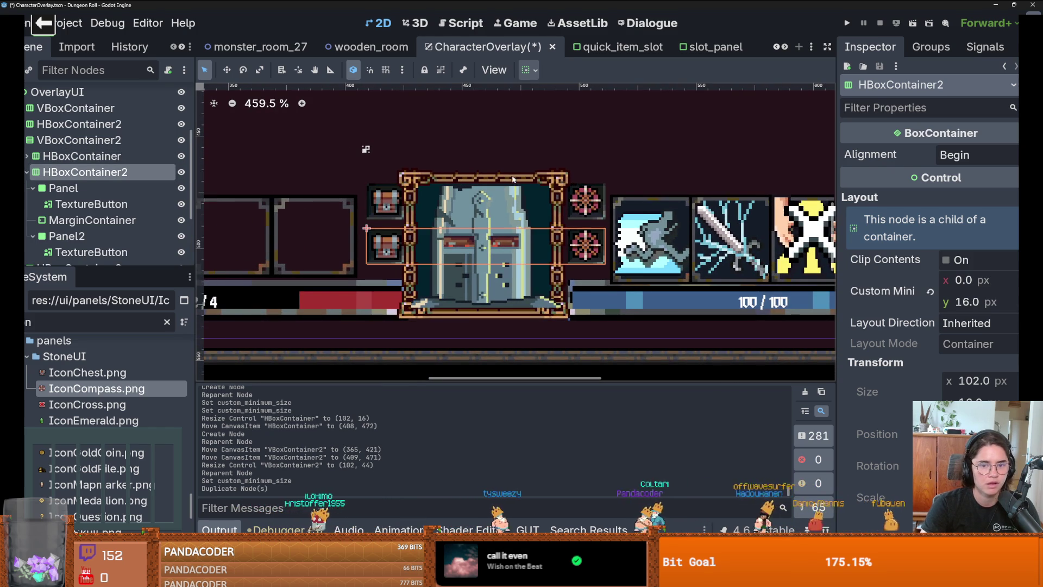
Nudge VBoxContainer2, which holds the icon rows, a few pixels down.
scroll(548, 208, down, 4)
click(615, 156)
scroll(614, 156, down, 5)
scroll(473, 278, up, 3)
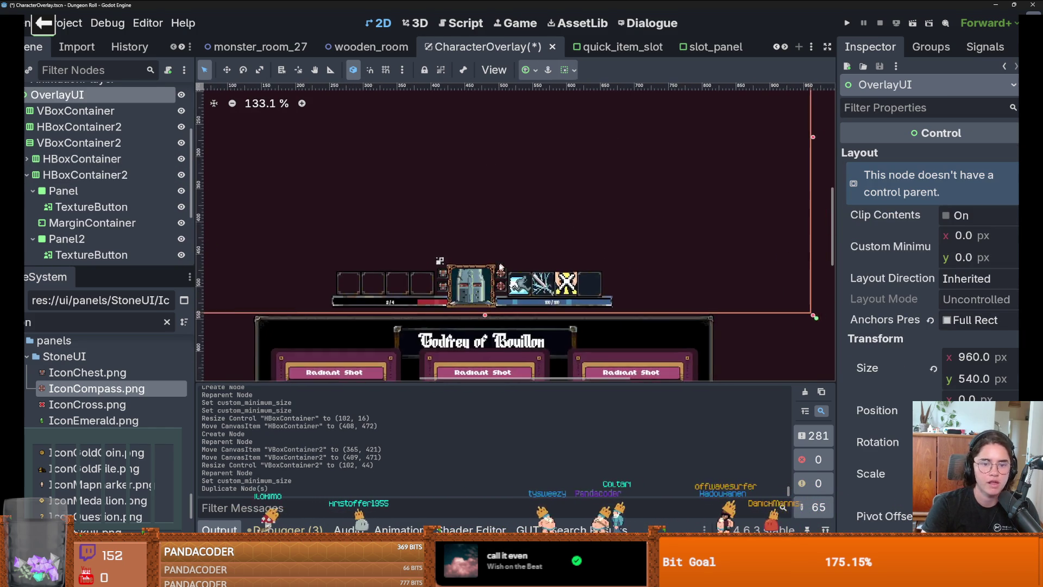
scroll(473, 278, up, 9)
click(508, 280)
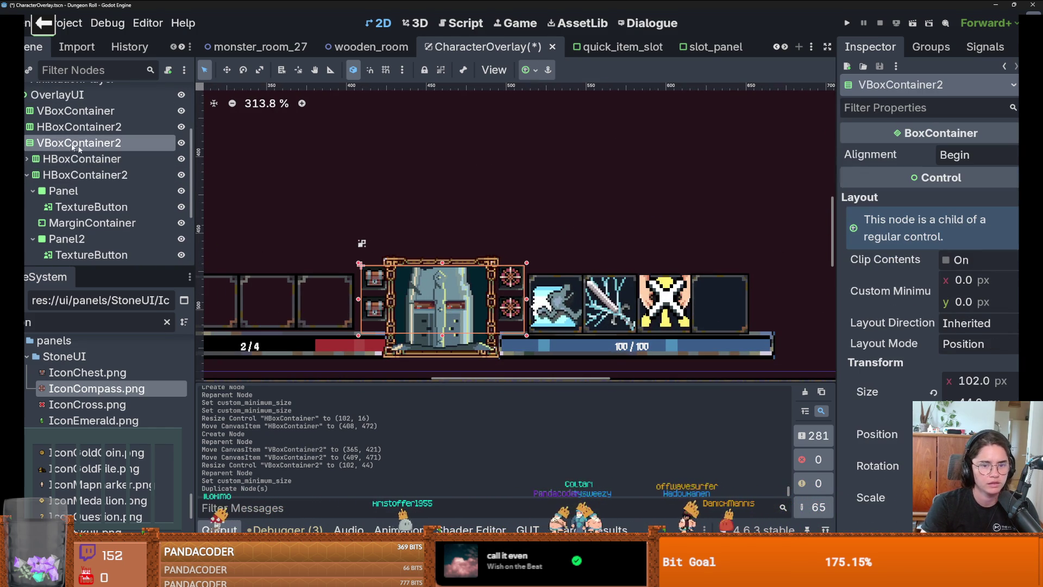
drag(508, 279, 503, 281)
click(528, 237)
Set IconEmerald.png as the Normal texture of the first icon button under Panel.
scroll(536, 256, down, 6)
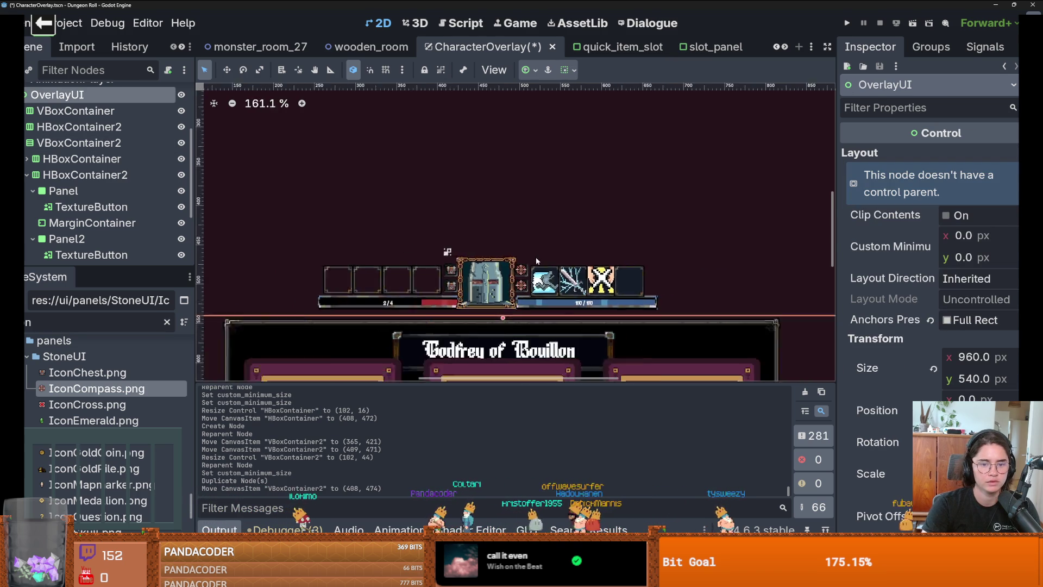
scroll(529, 254, up, 5)
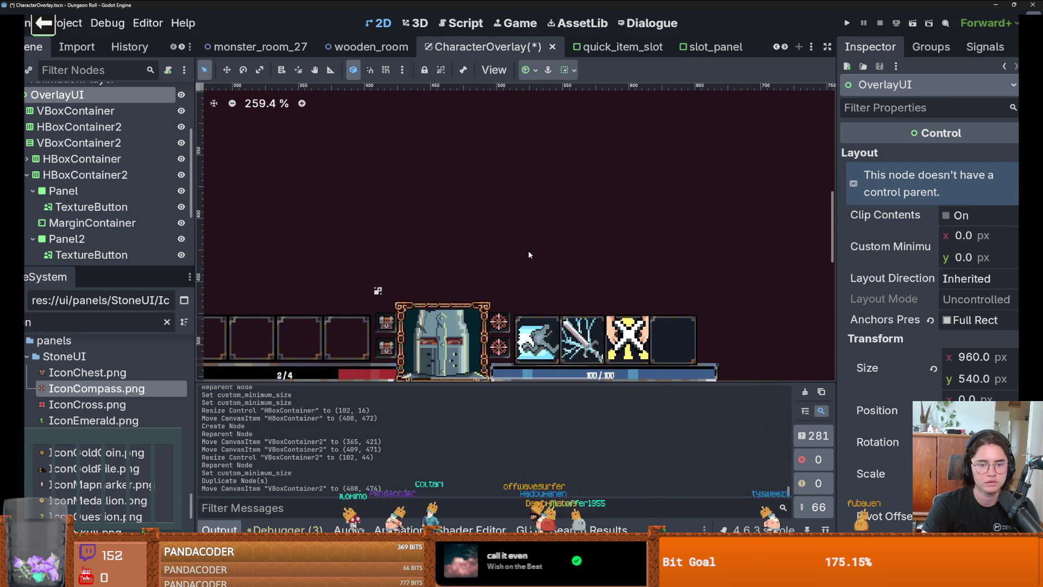
scroll(521, 264, down, 3)
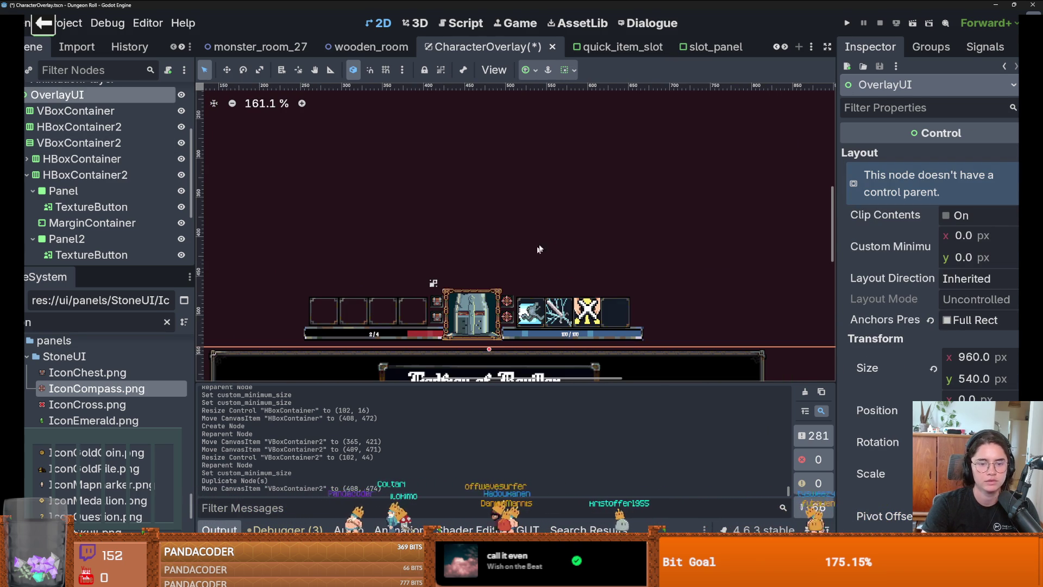
scroll(607, 204, down, 3)
scroll(608, 204, up, 1)
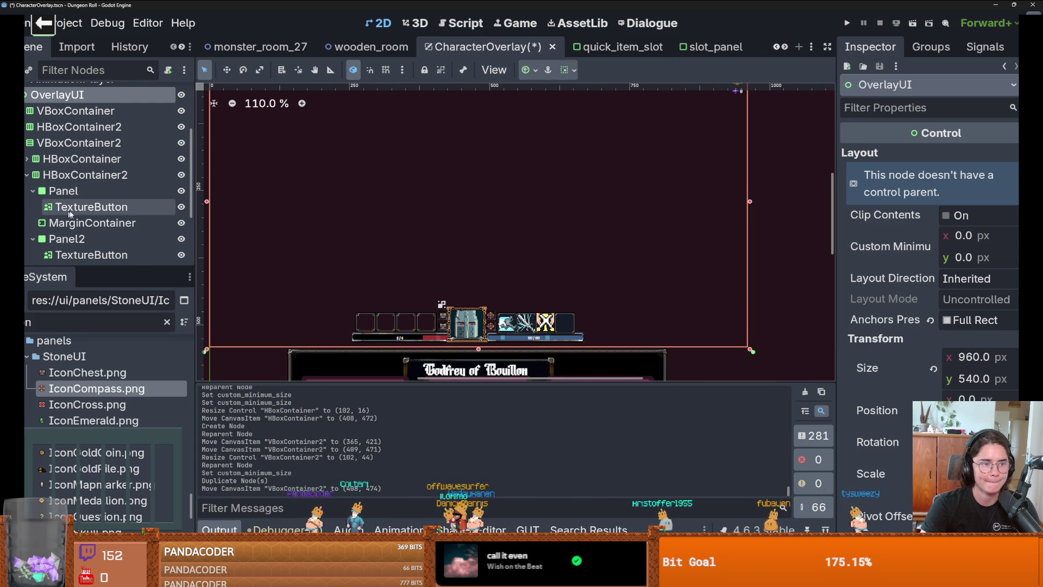
scroll(82, 223, down, 2)
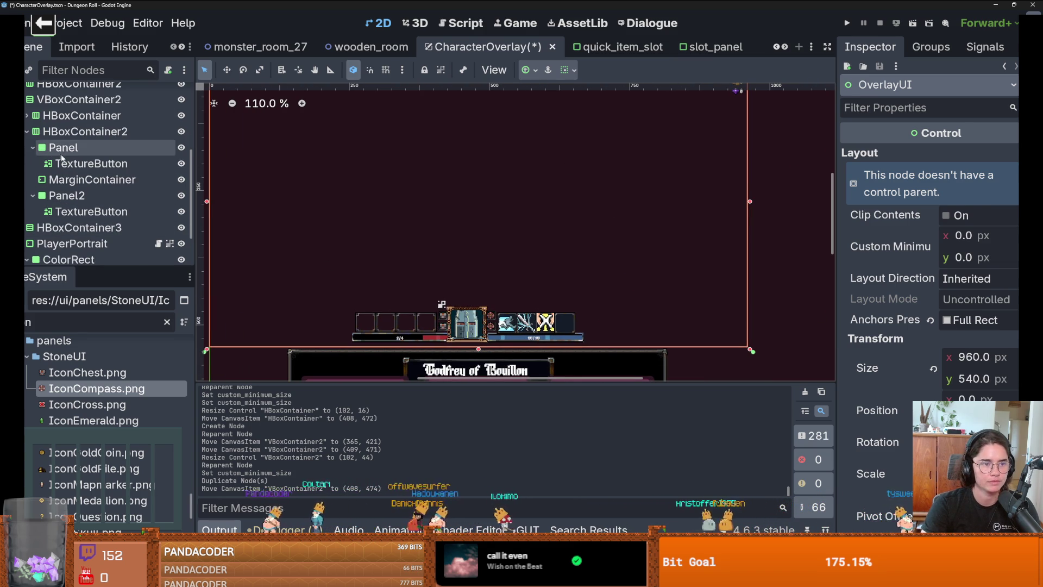
click(89, 164)
scroll(464, 296, up, 3)
scroll(93, 421, down, 1)
mouse_move(93, 396)
mouse_down()
mouse_move(923, 253)
mouse_move(955, 190)
mouse_move(983, 177)
mouse_up()
scroll(514, 261, up, 5)
click(520, 213)
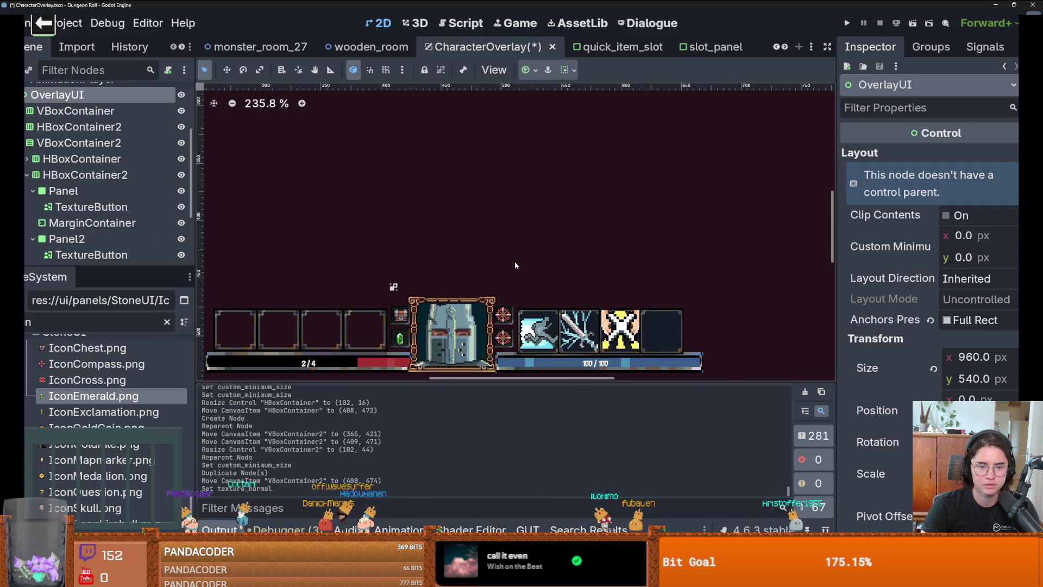
Put IconGoldCoin.png on the lower-right icon button under Panel2.
scroll(478, 244, up, 4)
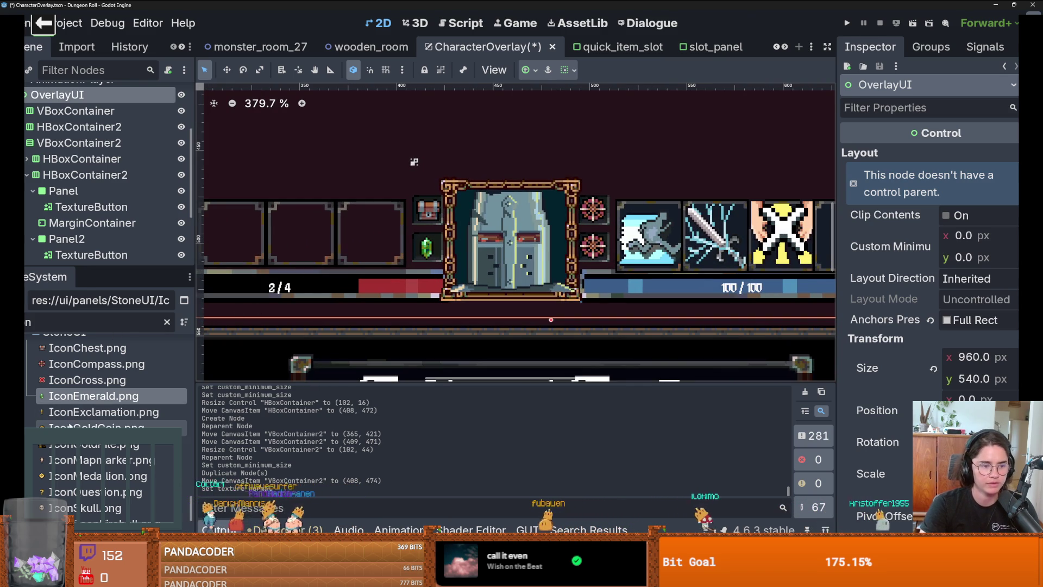
mouse_move(93, 427)
mouse_down()
mouse_move(367, 318)
mouse_move(108, 270)
mouse_move(93, 253)
mouse_up()
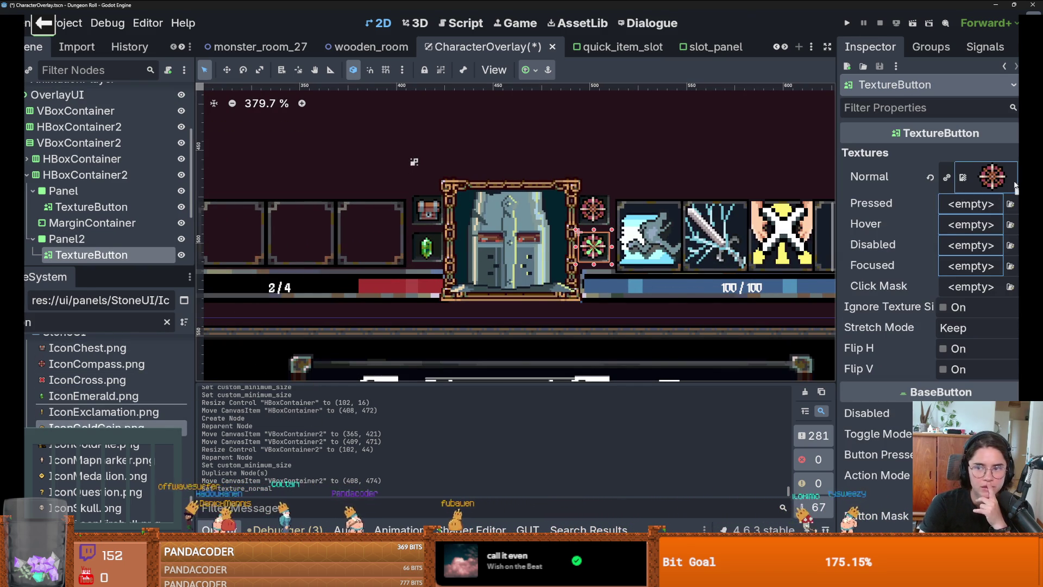
scroll(813, 208, down, 3)
scroll(442, 170, up, 3)
click(442, 170)
scroll(442, 170, up, 2)
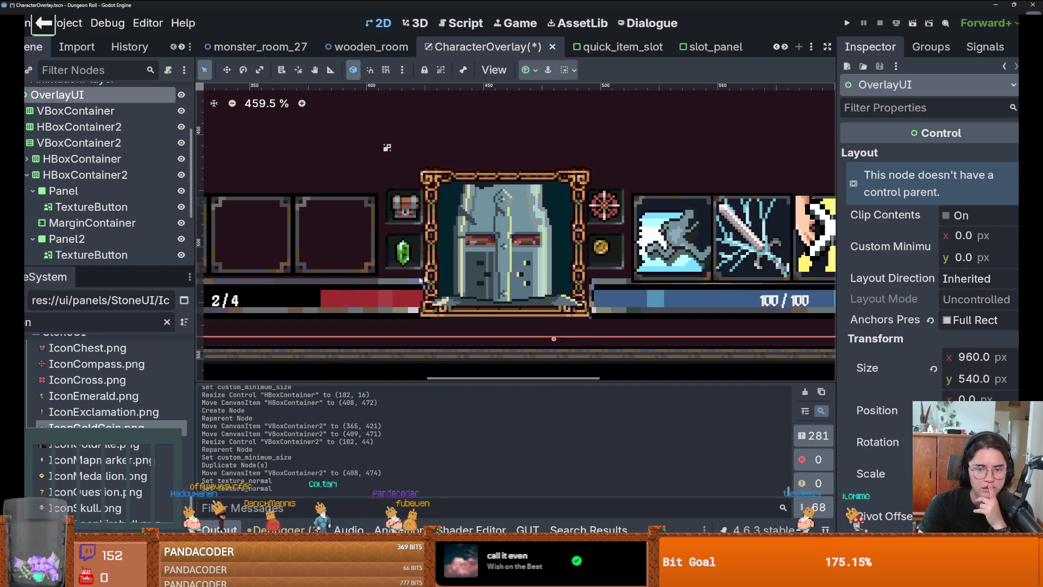
scroll(109, 190, down, 2)
click(91, 211)
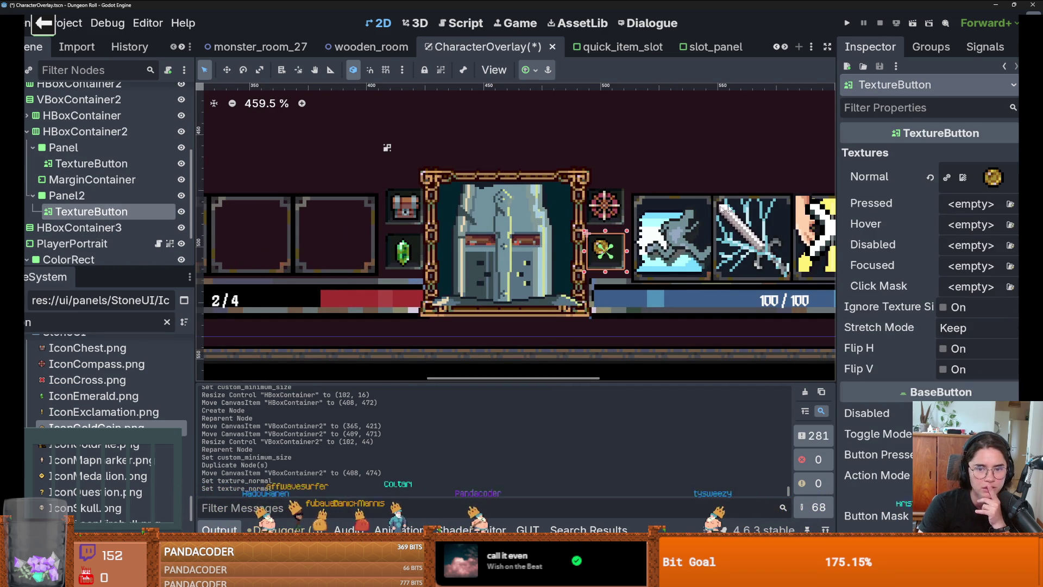
scroll(626, 255, up, 3)
click(529, 70)
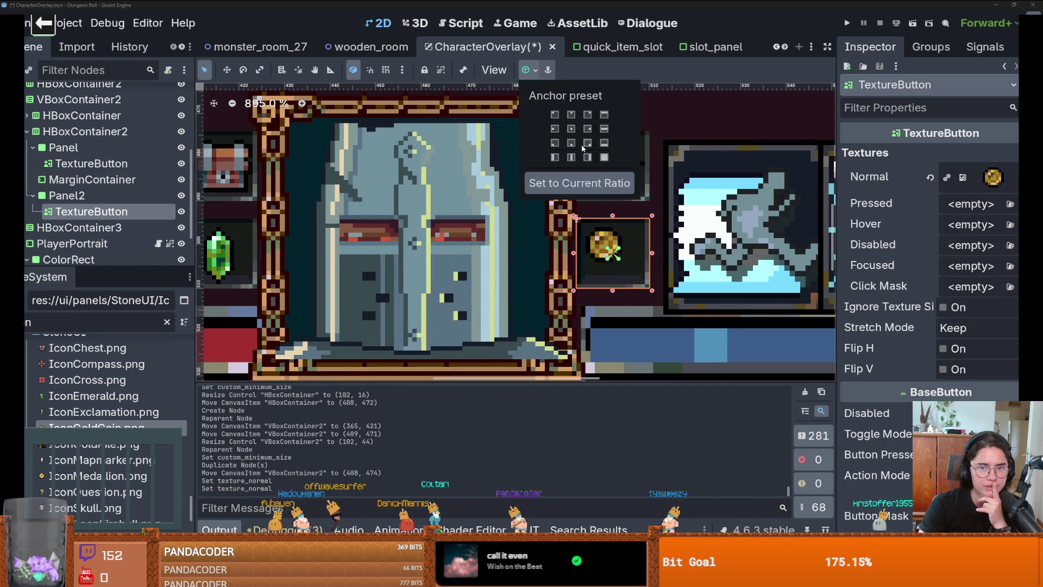
Apply anchor presets to the gold coin TextureButton under Panel2.
click(571, 128)
click(571, 129)
click(571, 129)
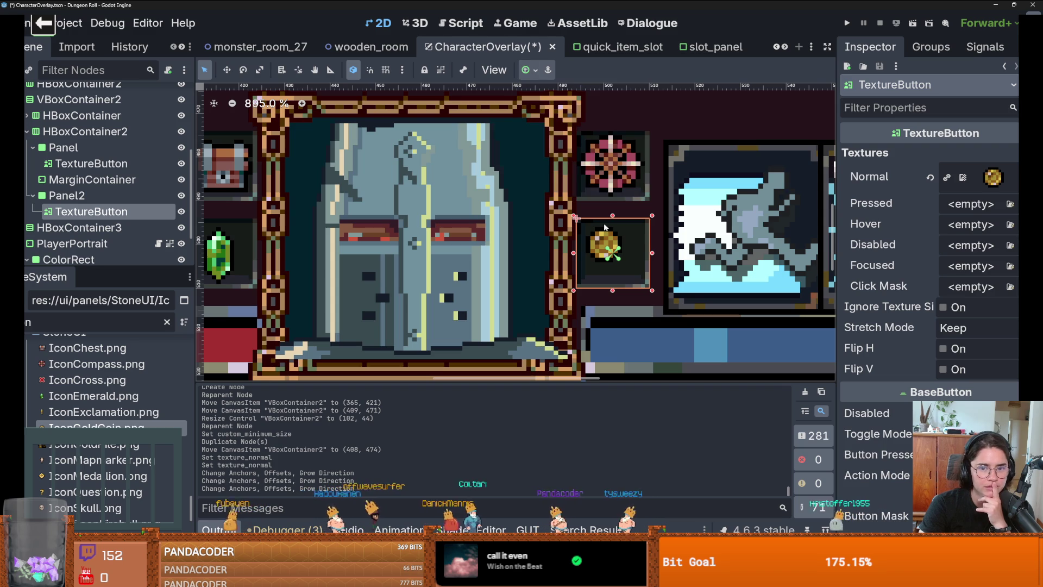
click(71, 244)
click(91, 211)
click(84, 201)
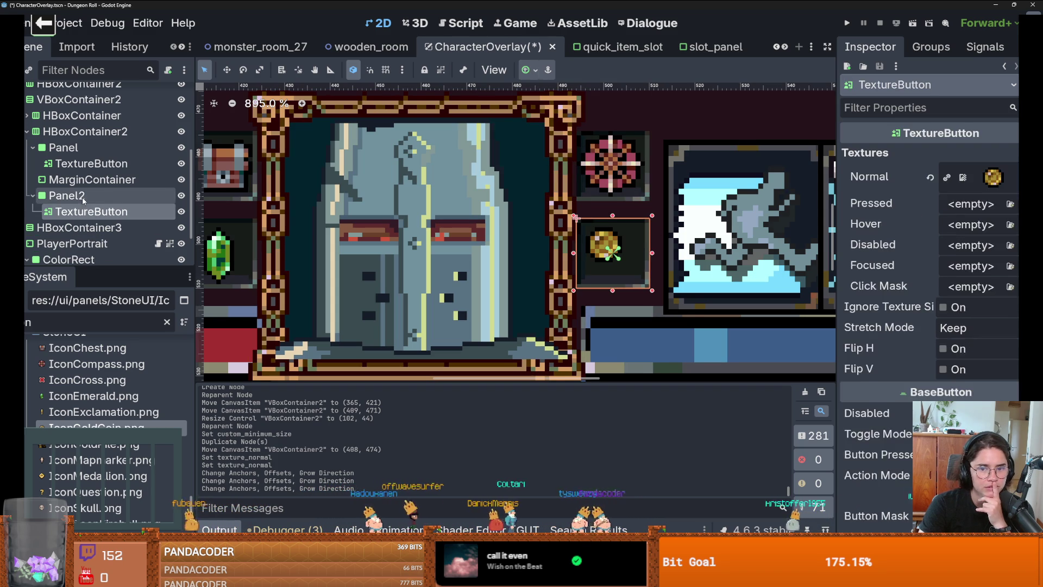
click(91, 212)
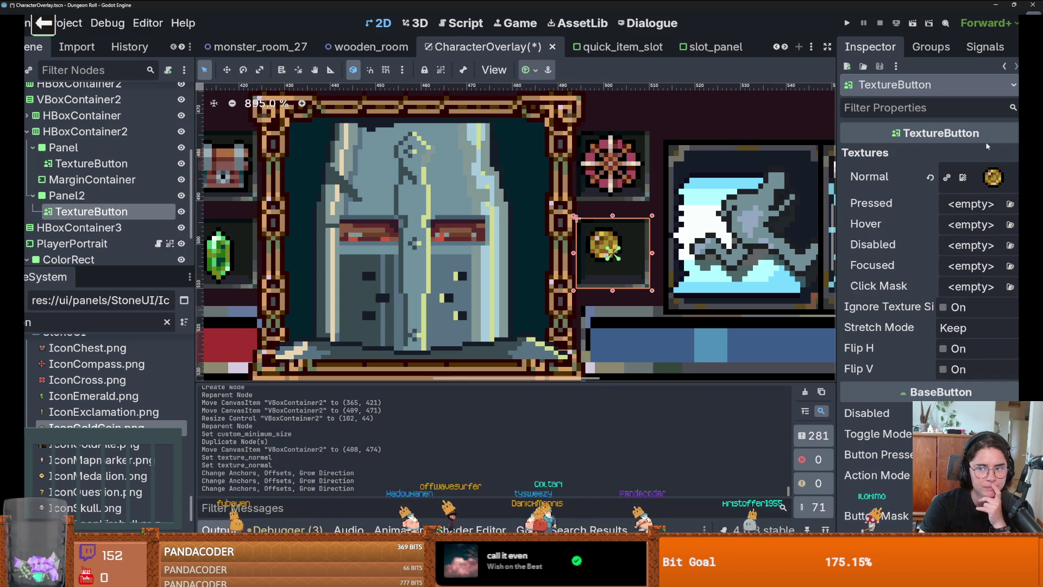
Locate the coin's Normal texture file in the FileSystem dock, then switch to Aseprite.
click(994, 179)
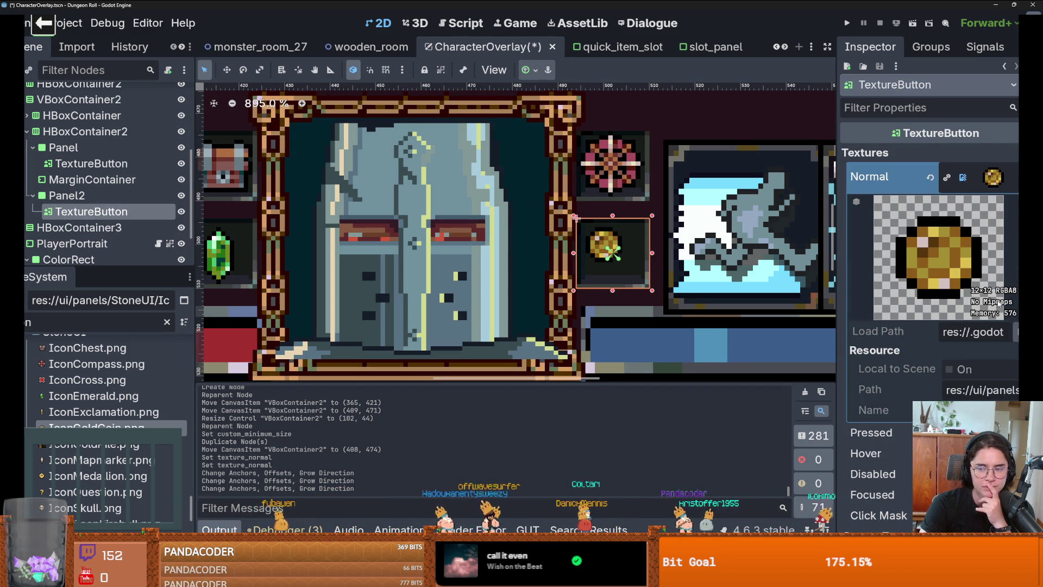
click(1015, 178)
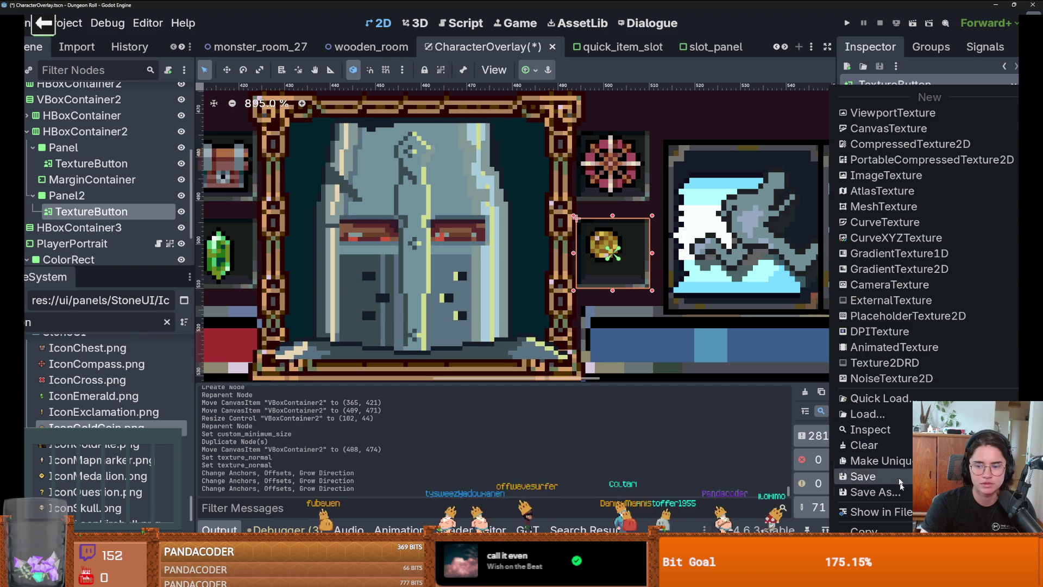
click(869, 510)
right_click(109, 497)
key(Escape)
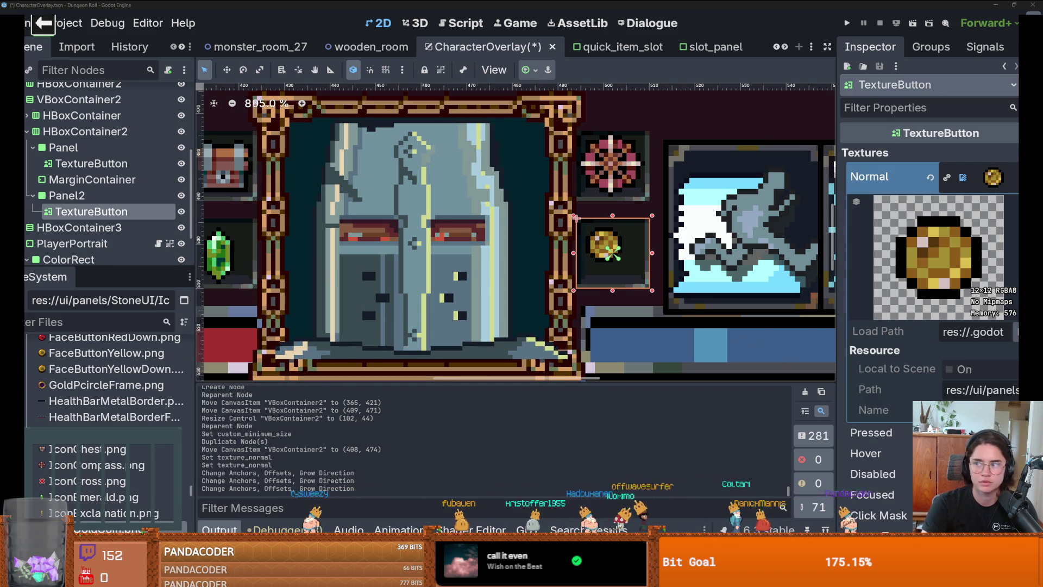
key(alt+Tab)
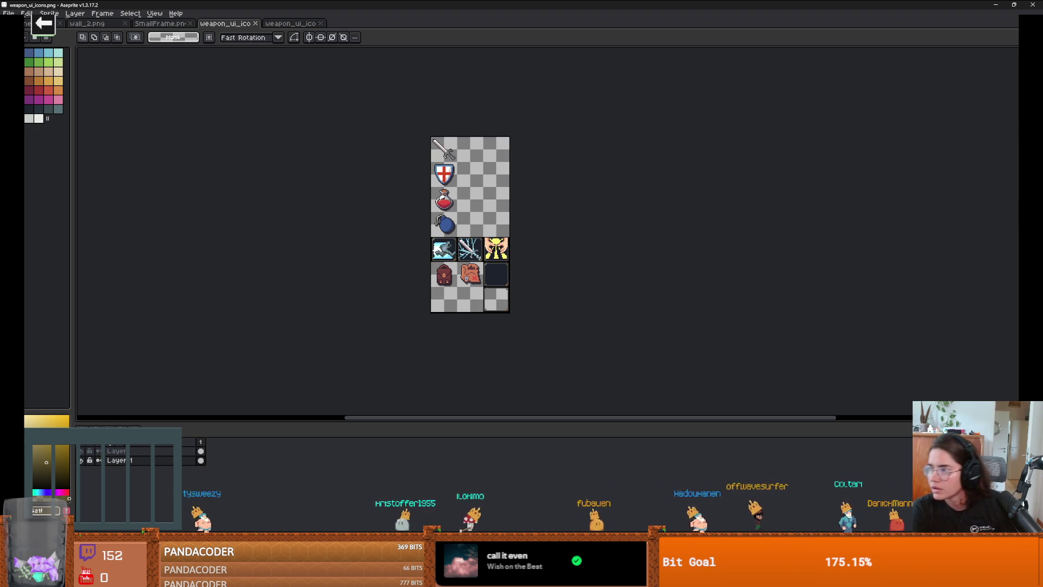
Drag IconGoldCoin.png from the StoneUI folder into Aseprite.
key(alt+Tab)
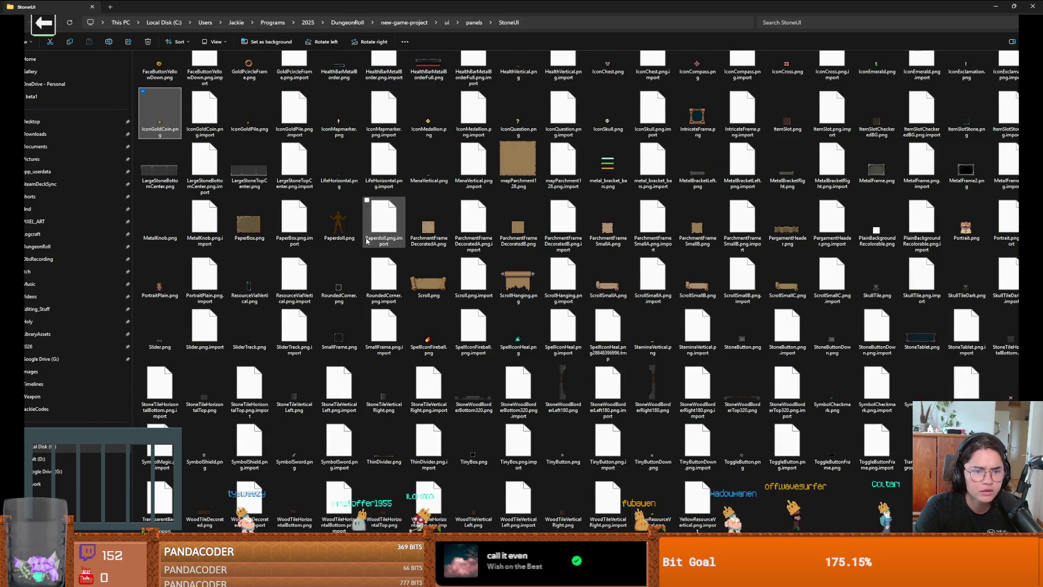
scroll(461, 281, up, 5)
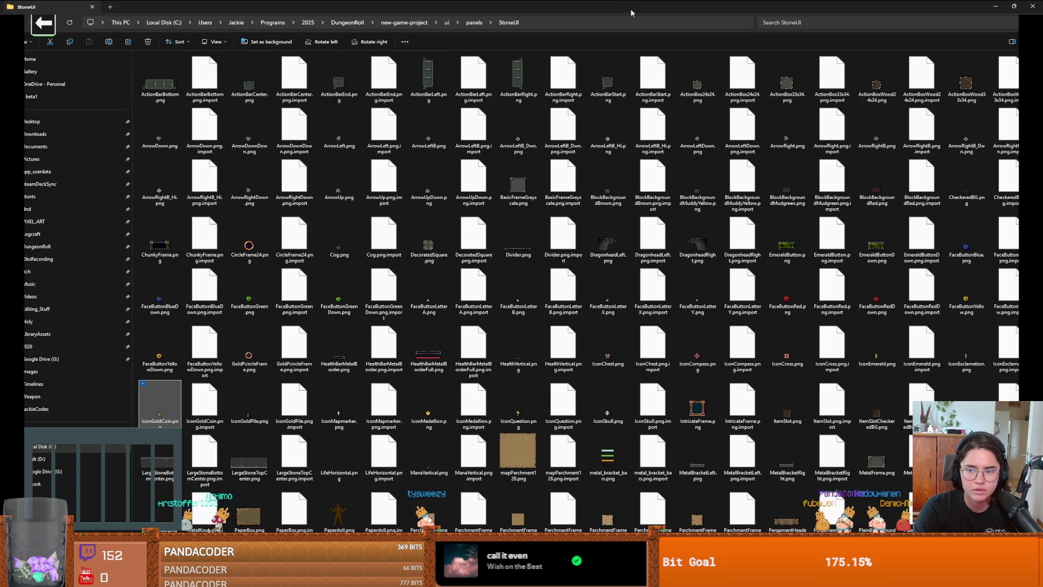
key(alt+Tab)
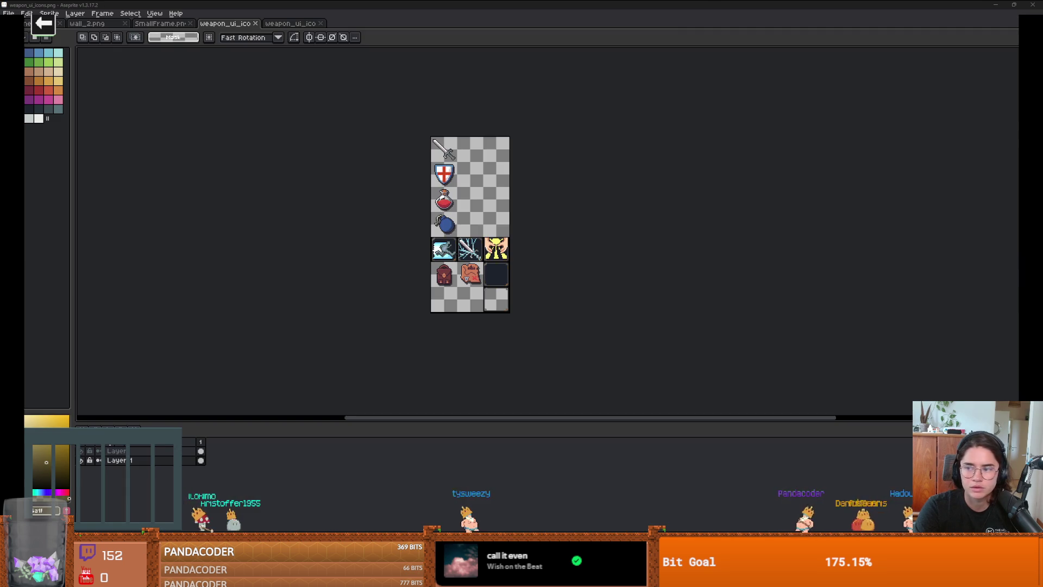
drag(386, 88, 366, 27)
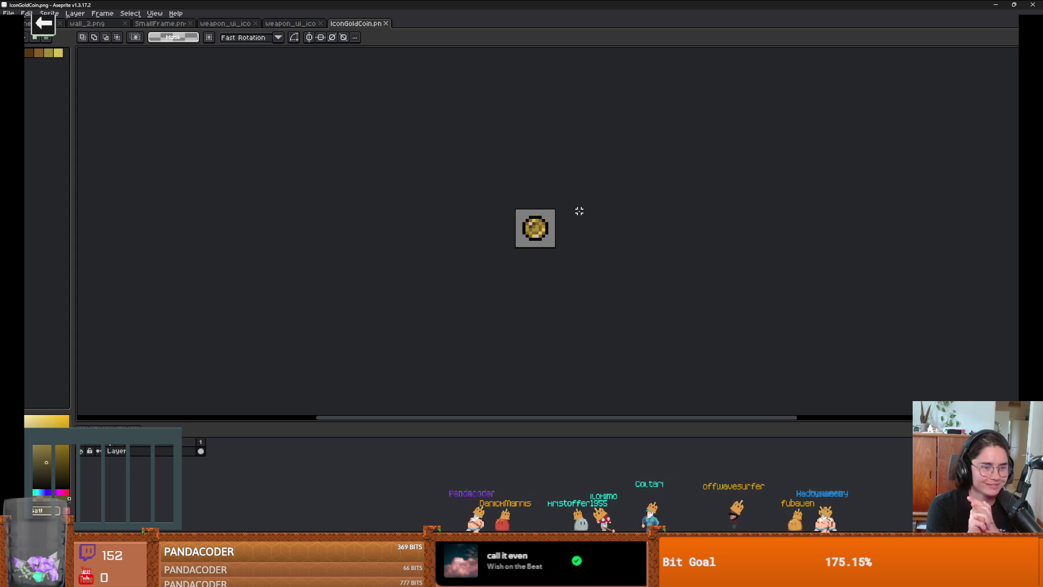
Enlarge the coin's canvas, move the coin to re-centre it, and return to Godot.
key(ctrl+alt+c)
key(Return)
scroll(570, 261, up, 1)
key(ctrl+alt+c)
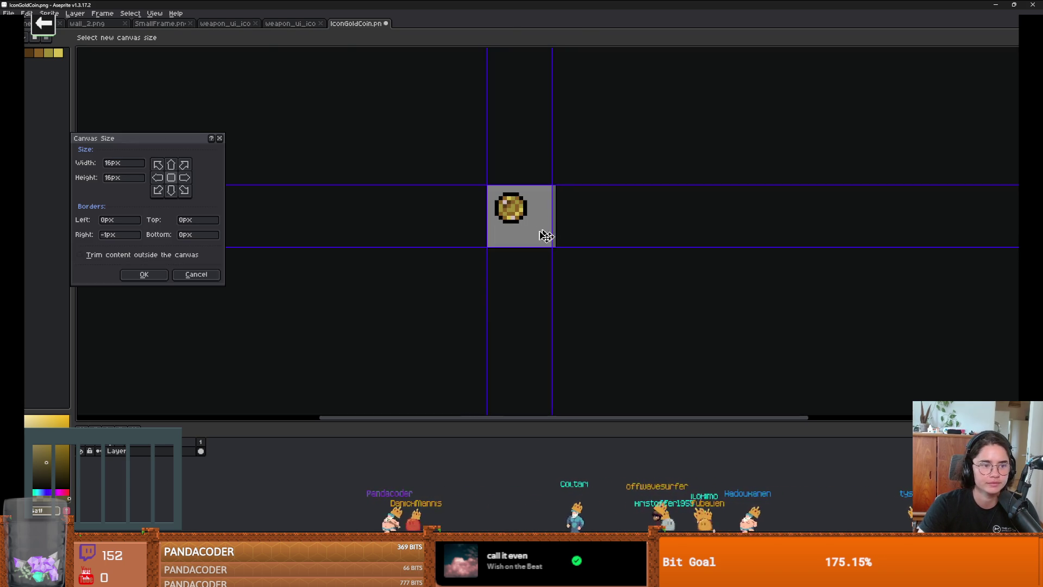
key(Return)
drag(517, 208, 531, 217)
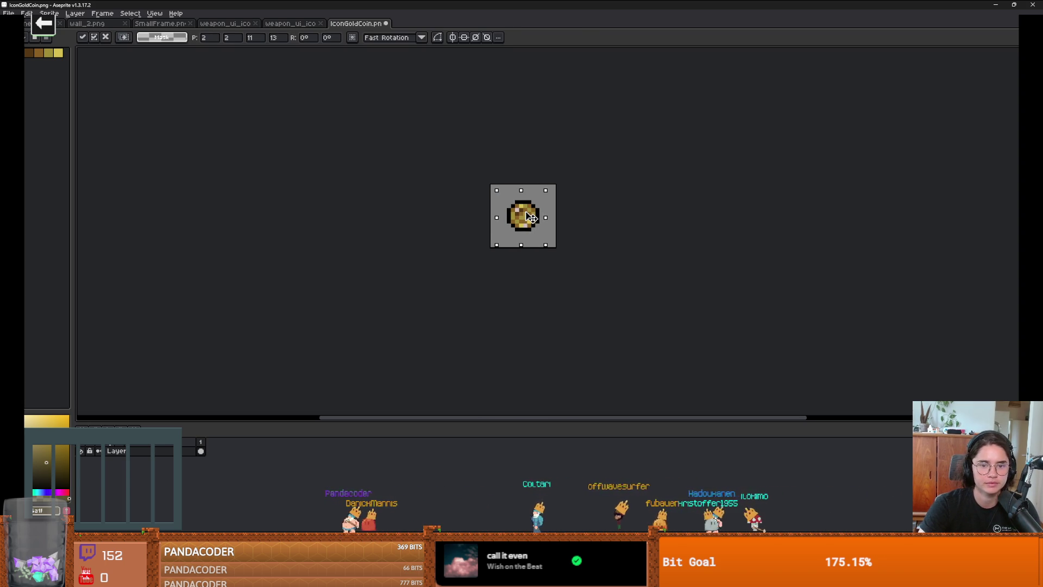
key(ctrl+d)
scroll(577, 268, down, 2)
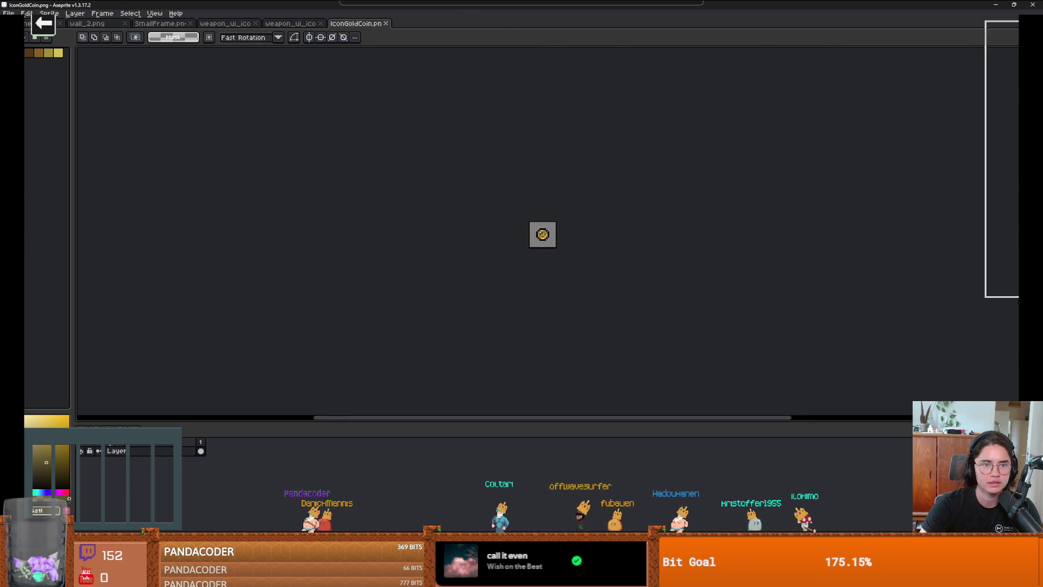
key(alt+Tab)
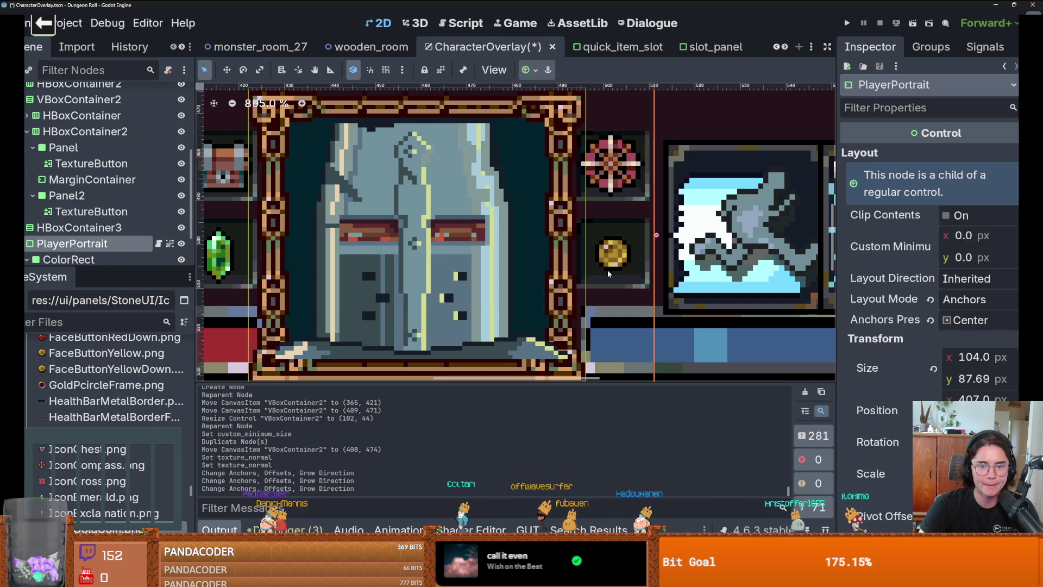
Dismiss the reimport dialog and show IconEmerald.png in its folder.
scroll(519, 288, down, 3)
click(345, 295)
scroll(345, 295, up, 4)
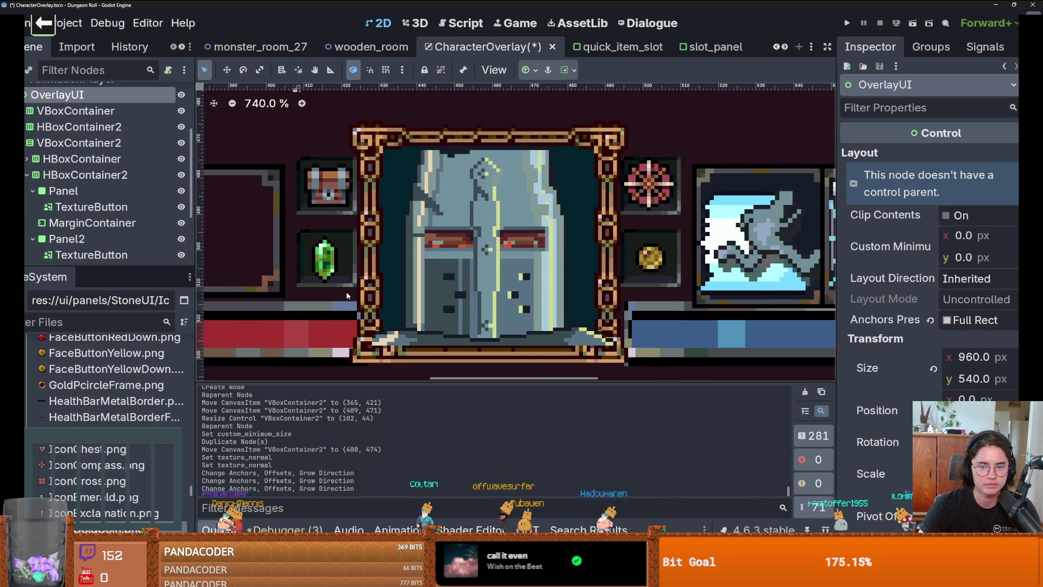
scroll(348, 295, down, 2)
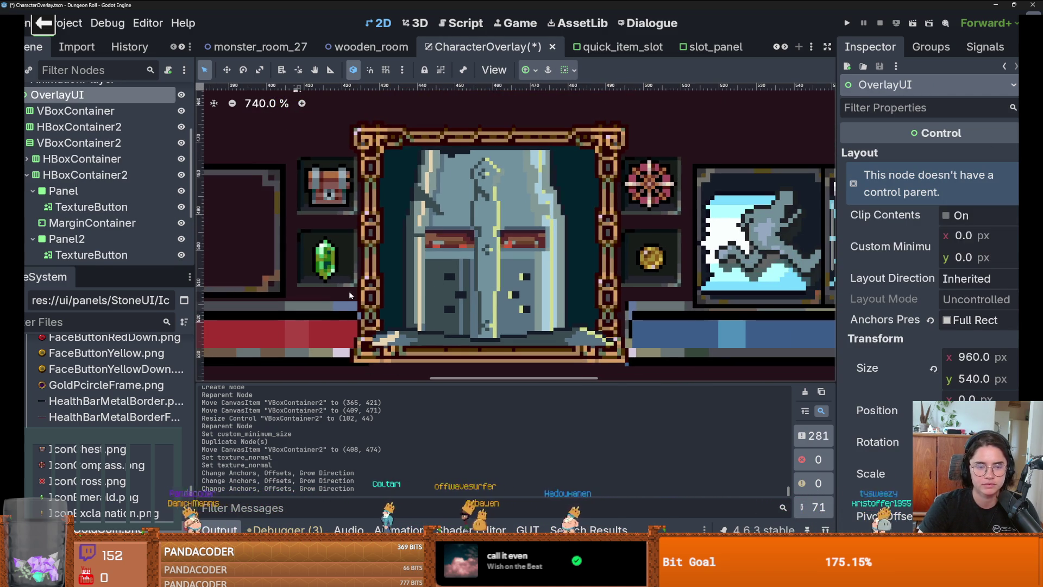
click(330, 267)
scroll(92, 391, down, 3)
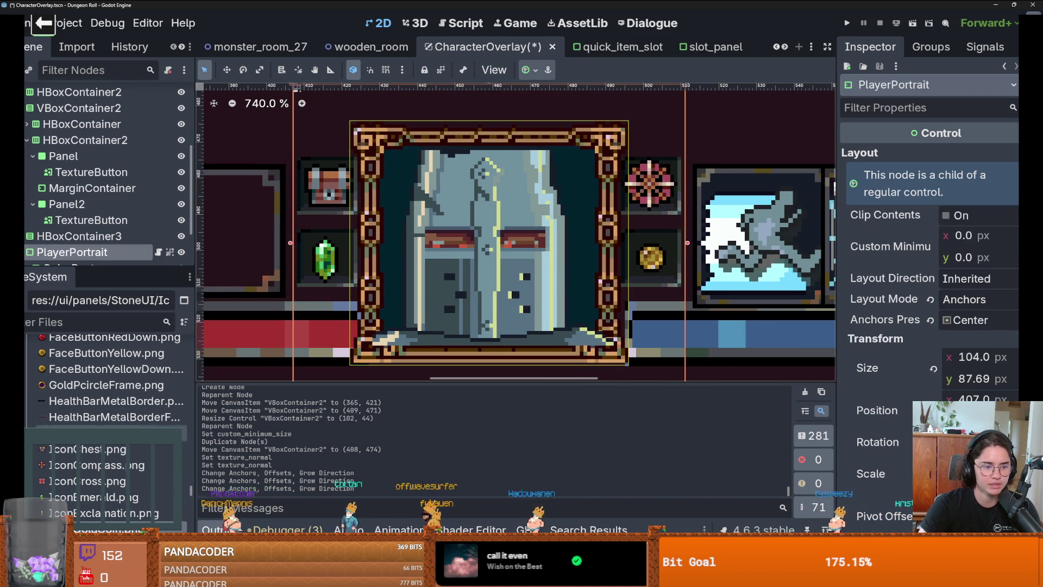
right_click(84, 399)
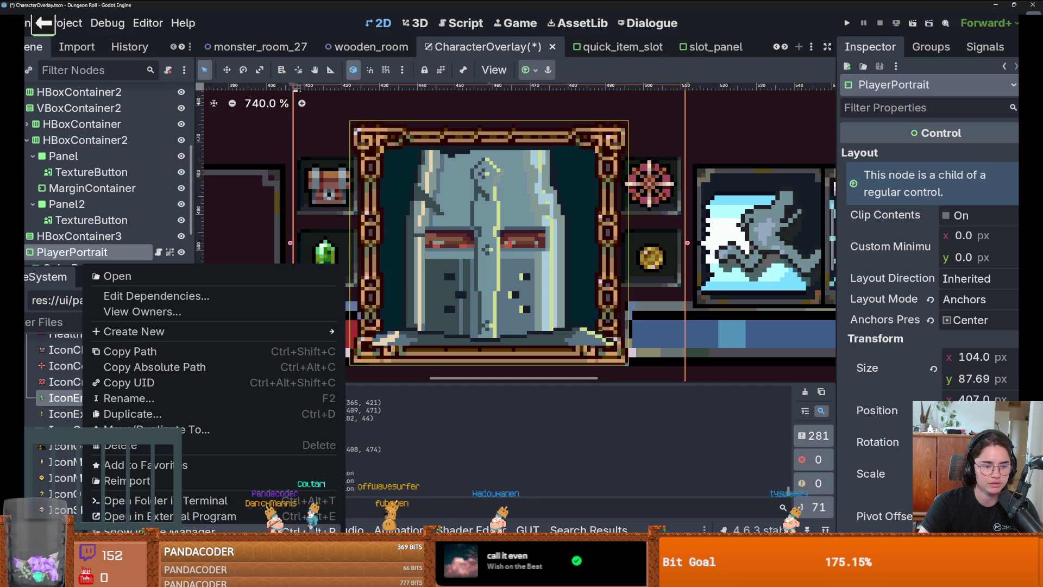
click(403, 338)
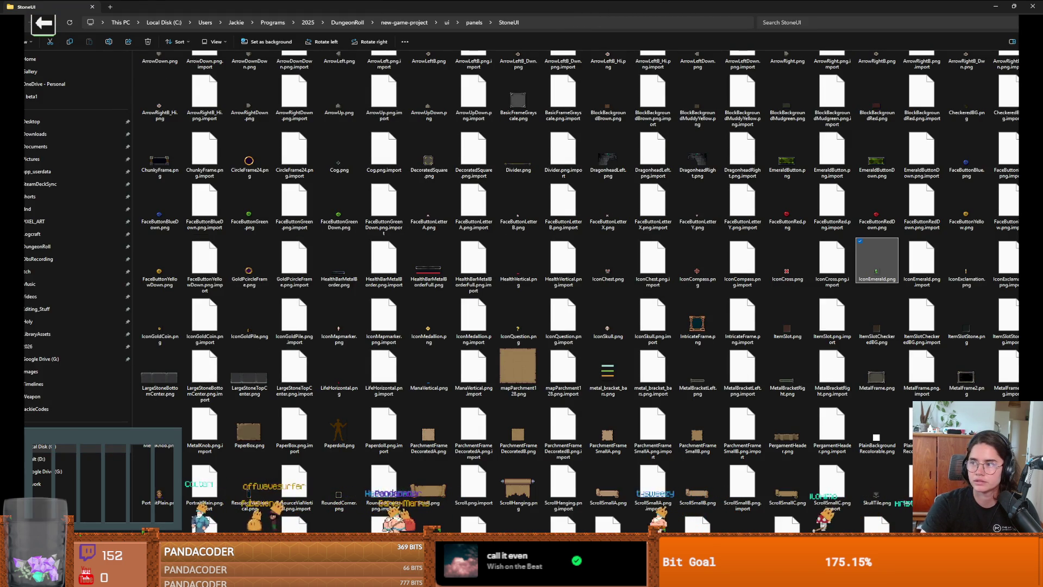
Open IconEmerald.png in Aseprite and nudge the emerald to re-centre it.
key(Return)
key(ctrl+alt+c)
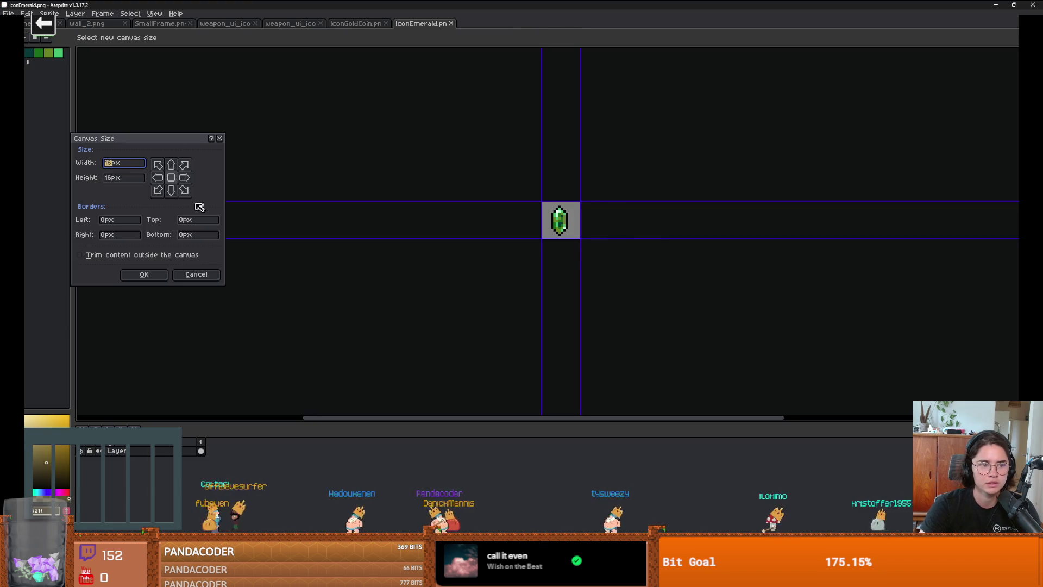
scroll(582, 253, up, 2)
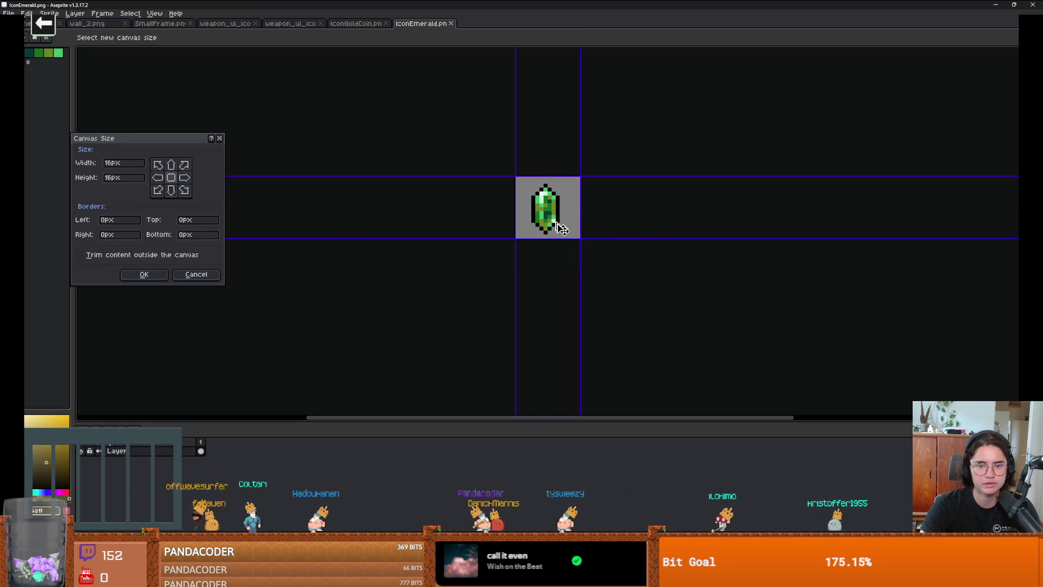
key(Escape)
mouse_move(506, 157)
mouse_down()
mouse_move(523, 228)
mouse_move(595, 248)
mouse_up()
key(Up)
key(Right)
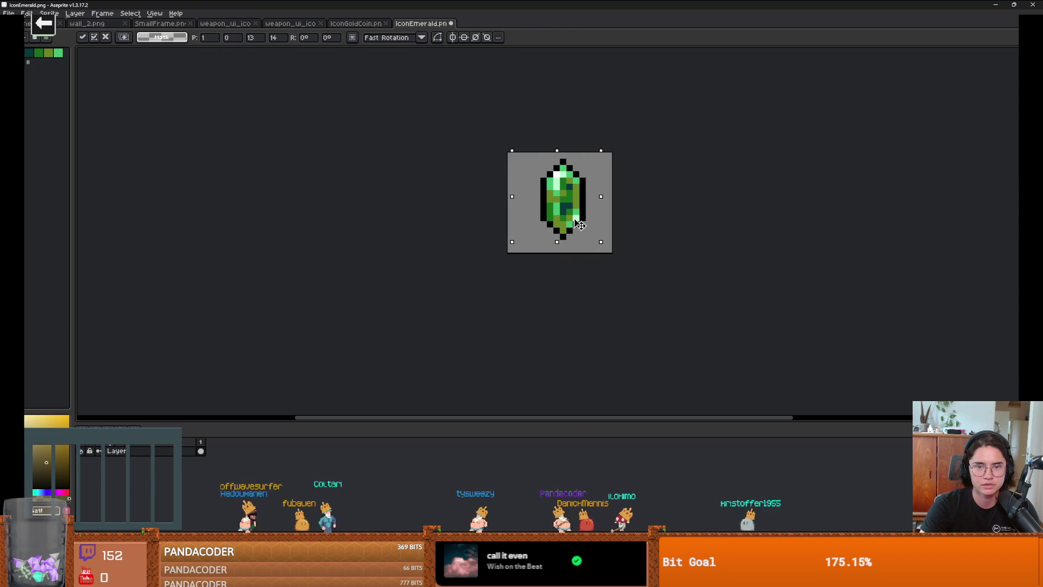
key(Left)
click(465, 62)
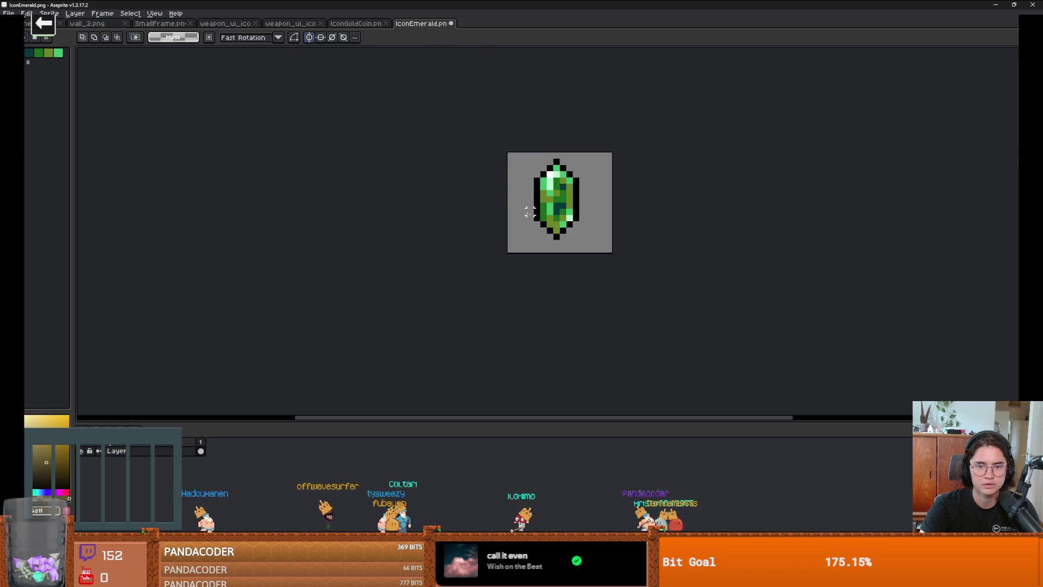
Try painting and deleting the emerald's centre pixel column, undoing both changes.
scroll(608, 206, up, 3)
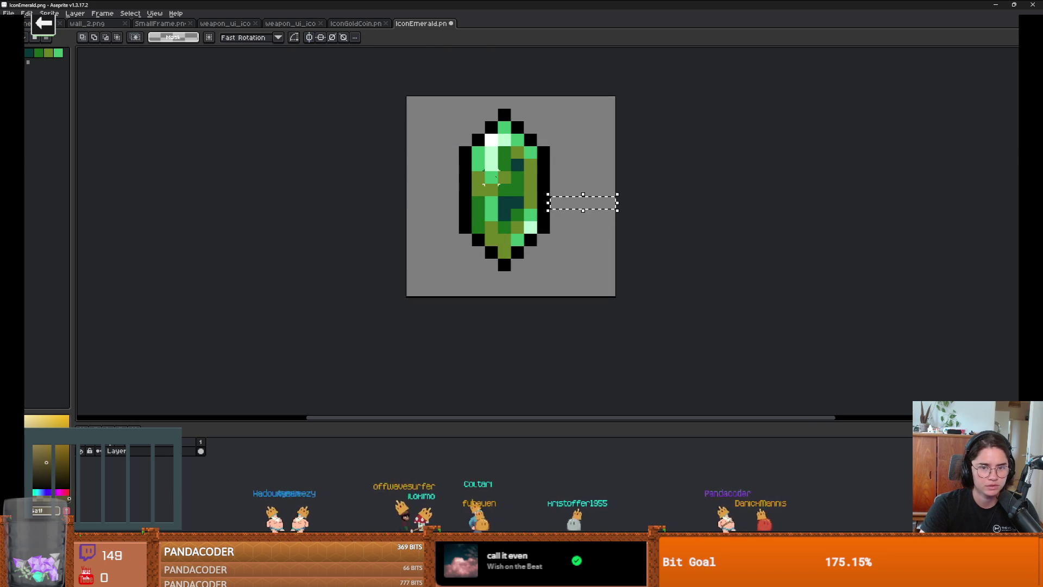
drag(445, 197, 404, 197)
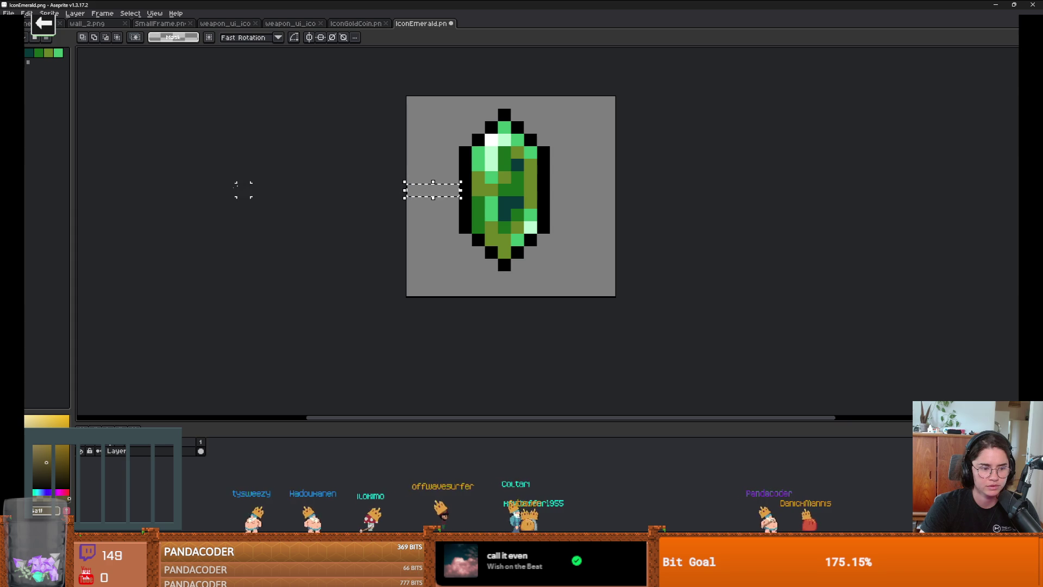
click(556, 264)
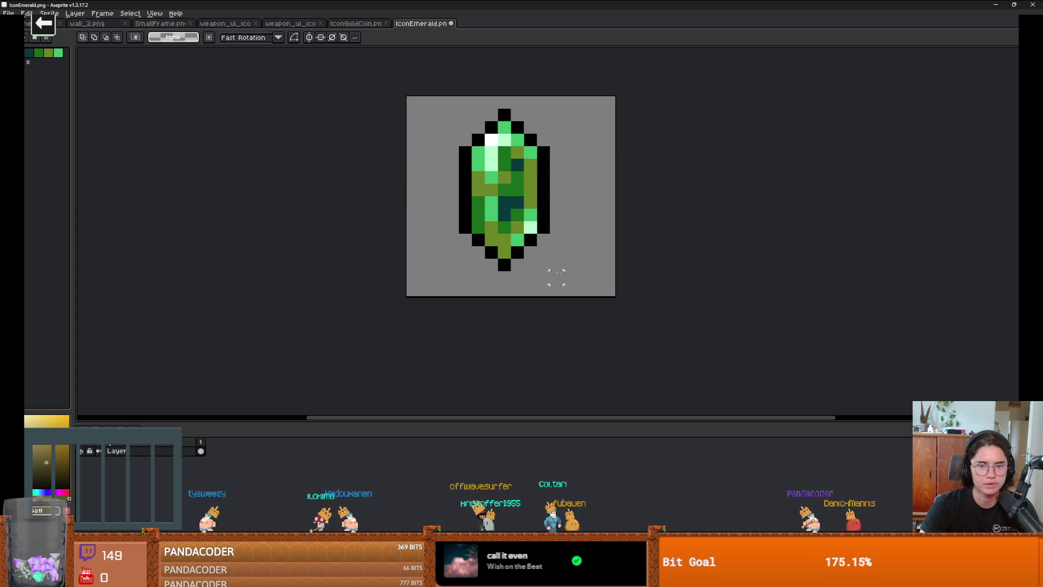
drag(517, 277, 517, 170)
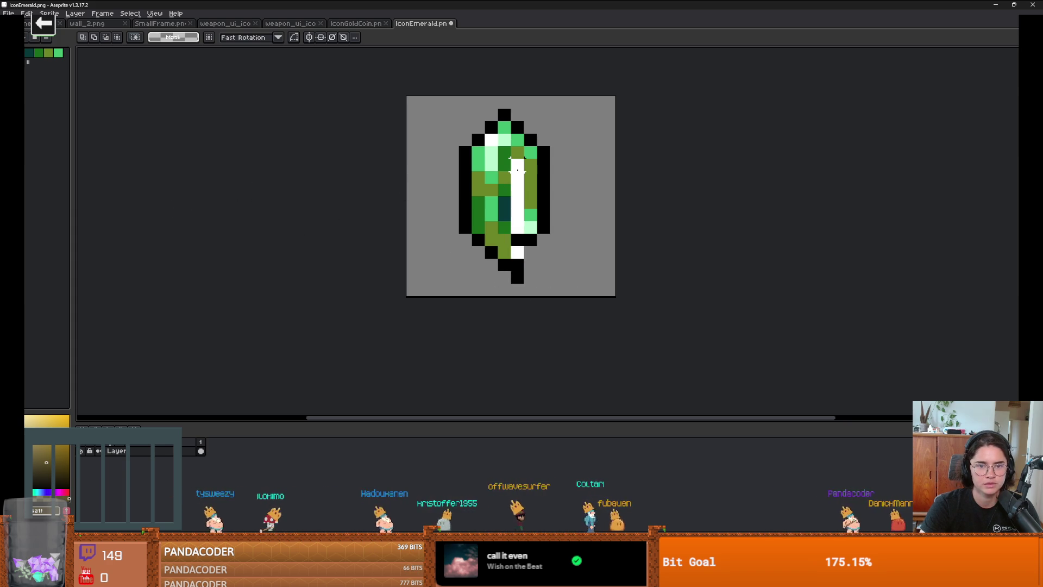
key(ctrl+z)
drag(504, 265, 504, 103)
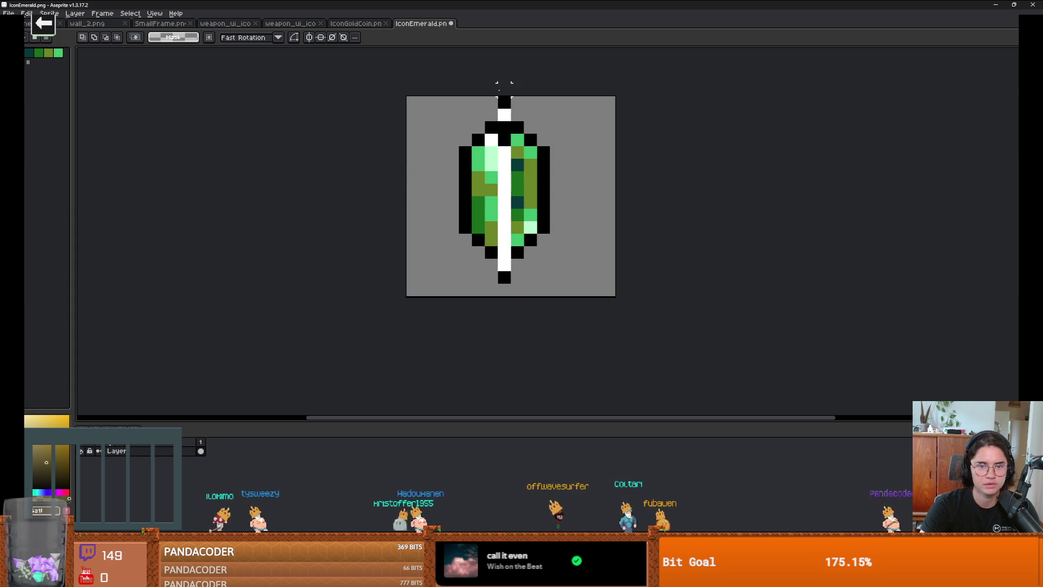
key(Delete)
key(ctrl+z)
scroll(576, 219, down, 1)
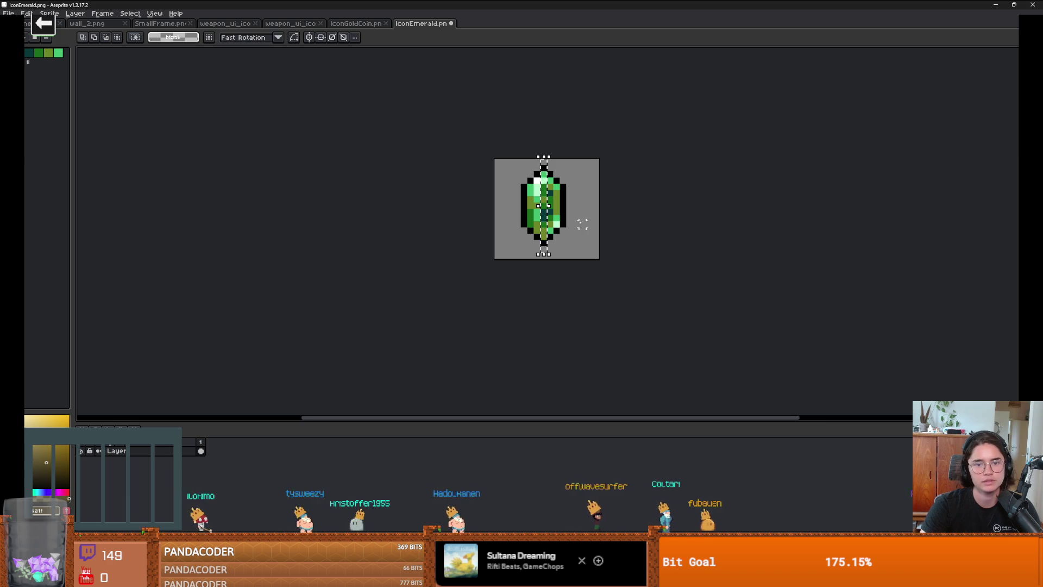
scroll(569, 249, up, 1)
Remove the stray black pixel and close Aseprite to return to the folder.
key(ctrl+a)
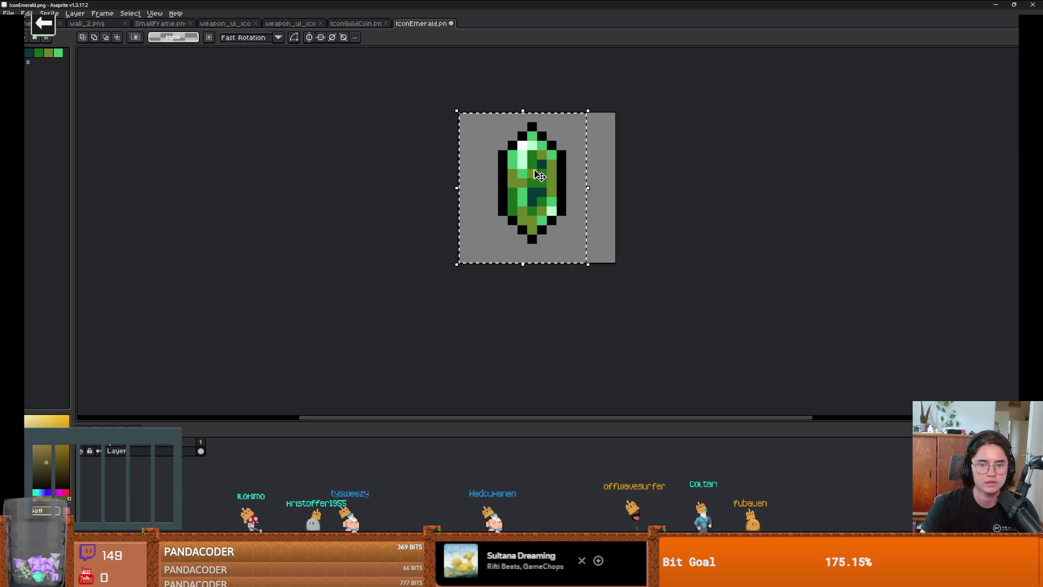
click(655, 182)
scroll(534, 170, up, 1)
key(ctrl+z)
scroll(600, 208, down, 3)
scroll(608, 209, up, 2)
drag(608, 209, 554, 251)
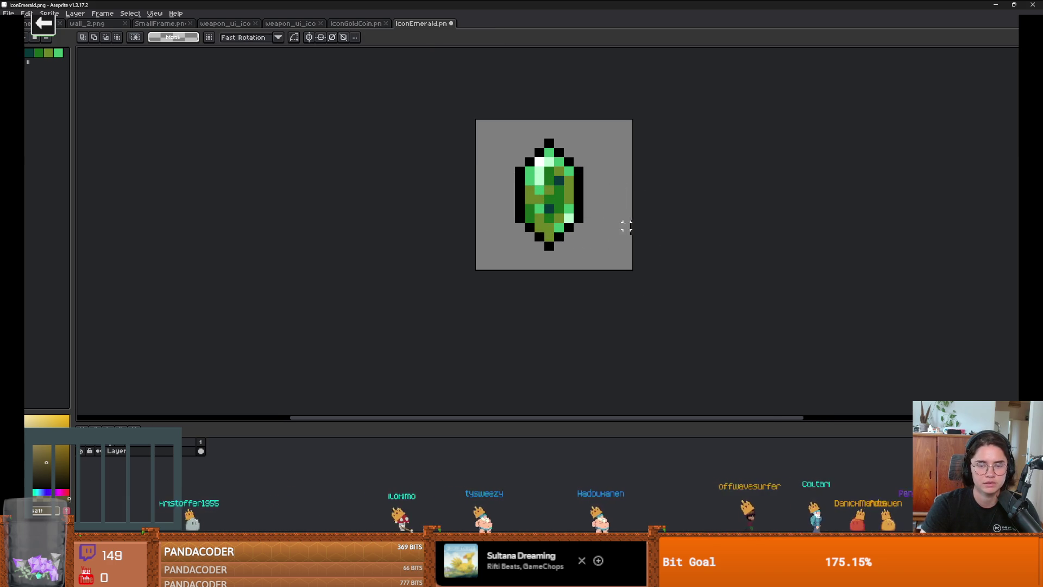
scroll(618, 218, down, 2)
click(996, 5)
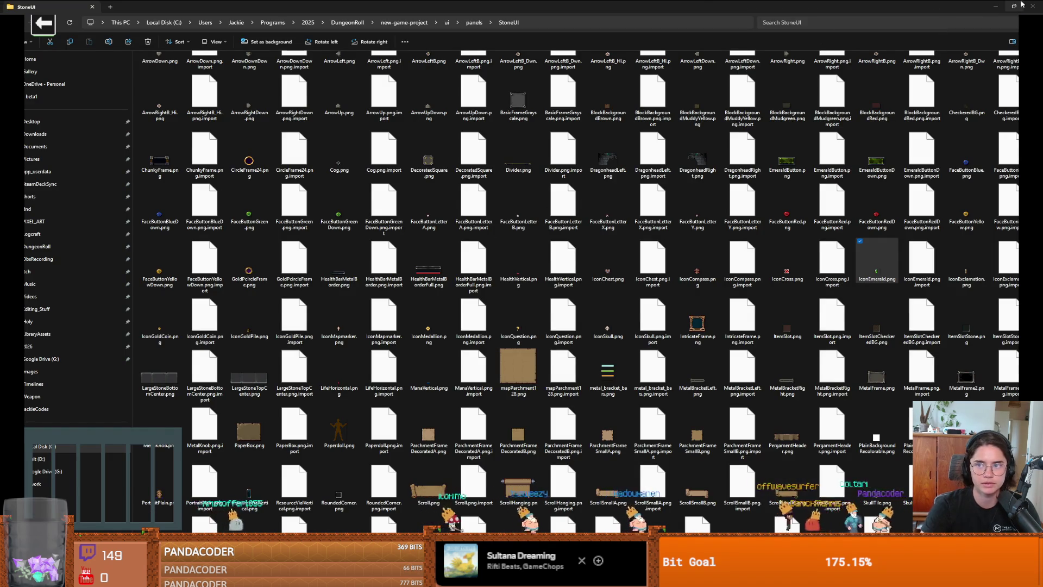
Close File Explorer, then select OverlayUI, the emerald TextureButton and its Panel.
click(1030, 6)
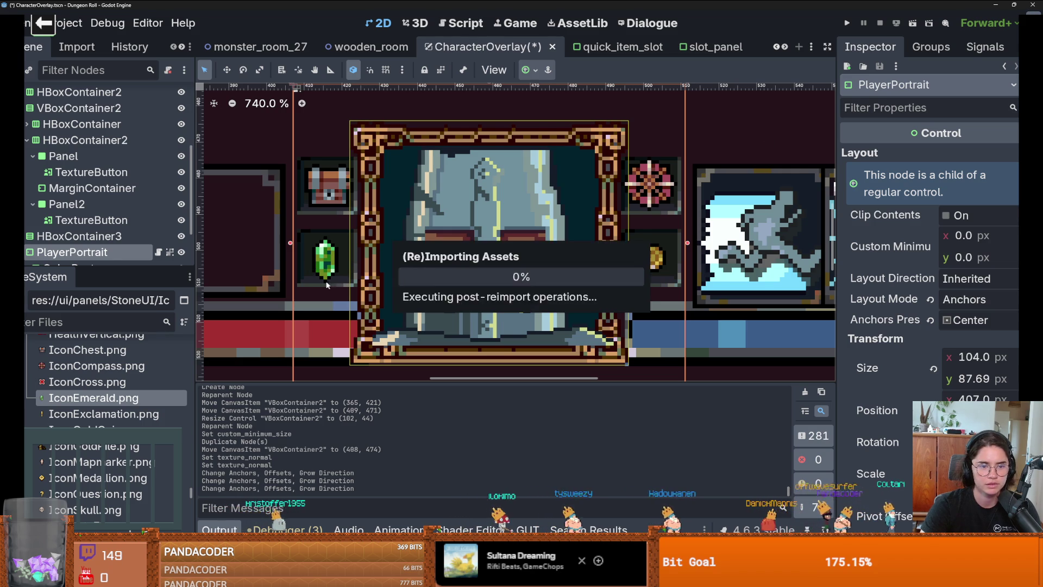
scroll(369, 282, down, 4)
scroll(329, 279, up, 4)
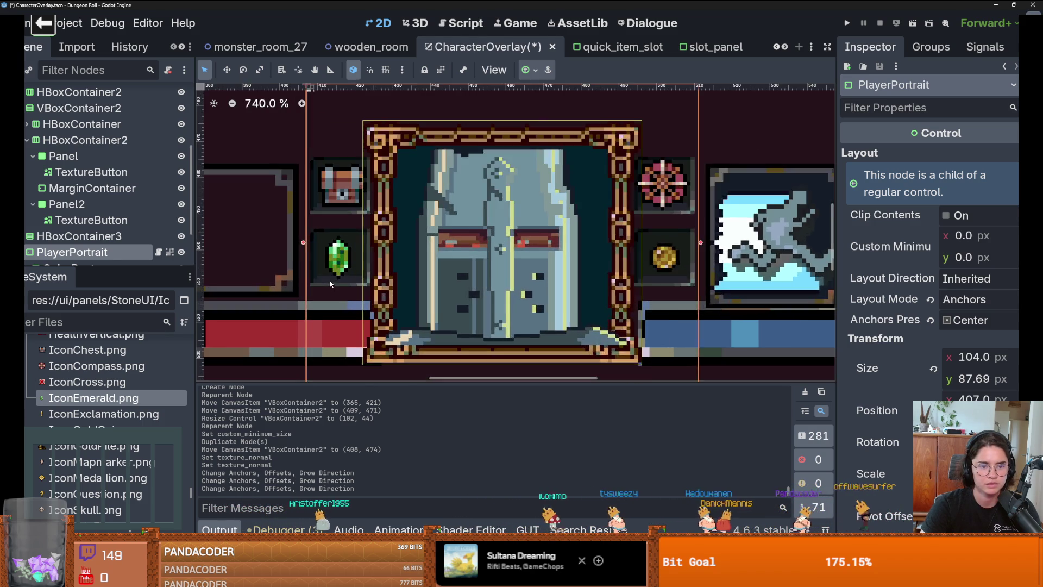
scroll(339, 279, down, 2)
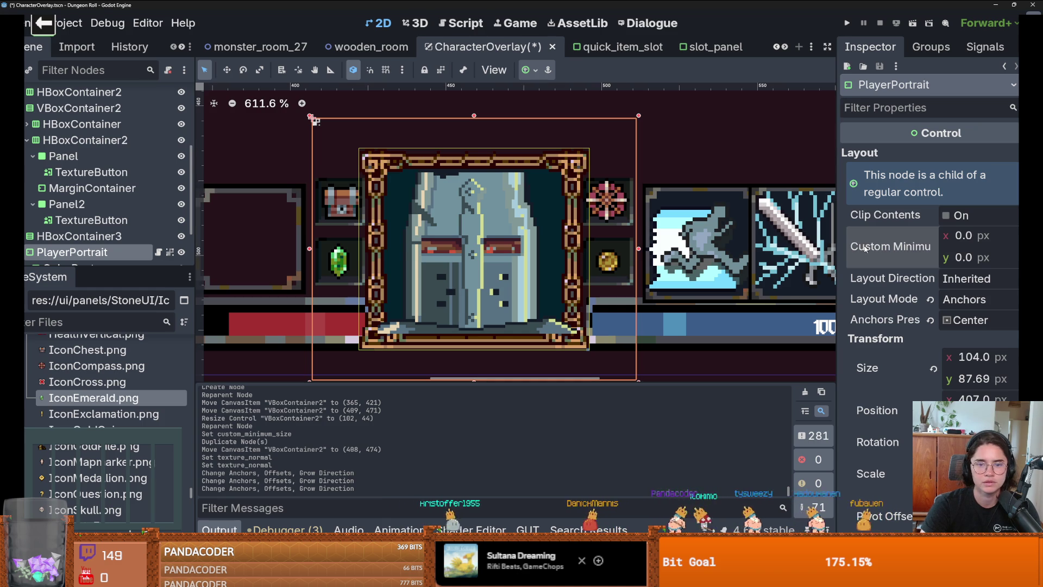
scroll(374, 250, down, 1)
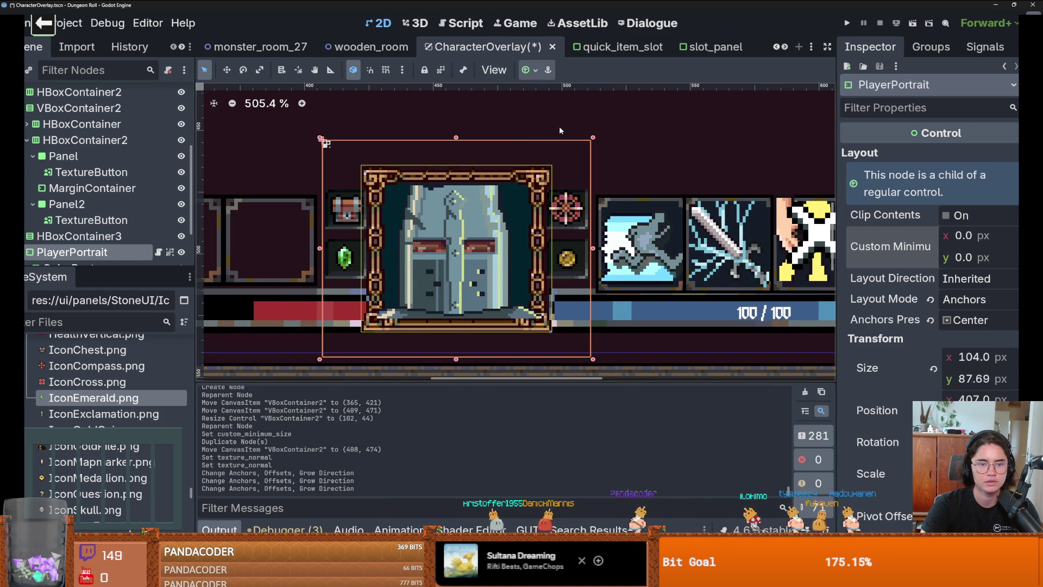
click(560, 130)
scroll(560, 130, down, 1)
scroll(560, 130, up, 2)
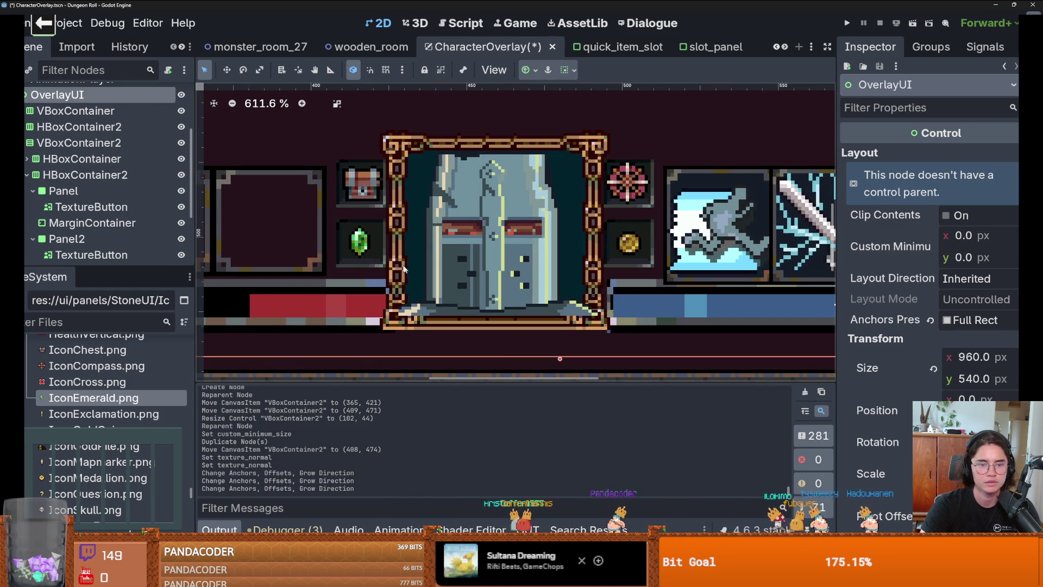
click(70, 207)
click(73, 197)
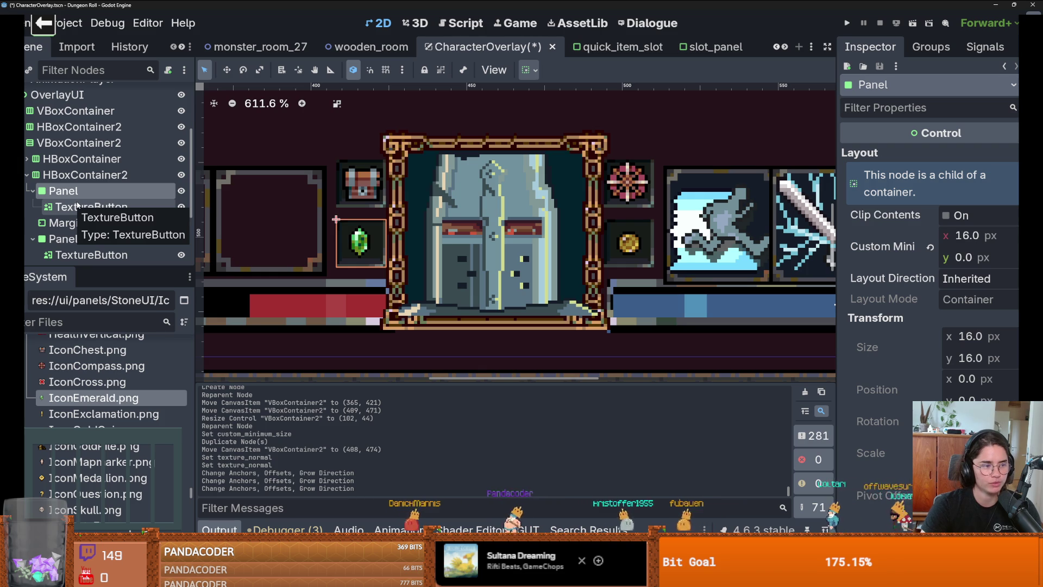
Add a VBoxContainer child under the emerald's Panel.
click(87, 174)
right_click(88, 176)
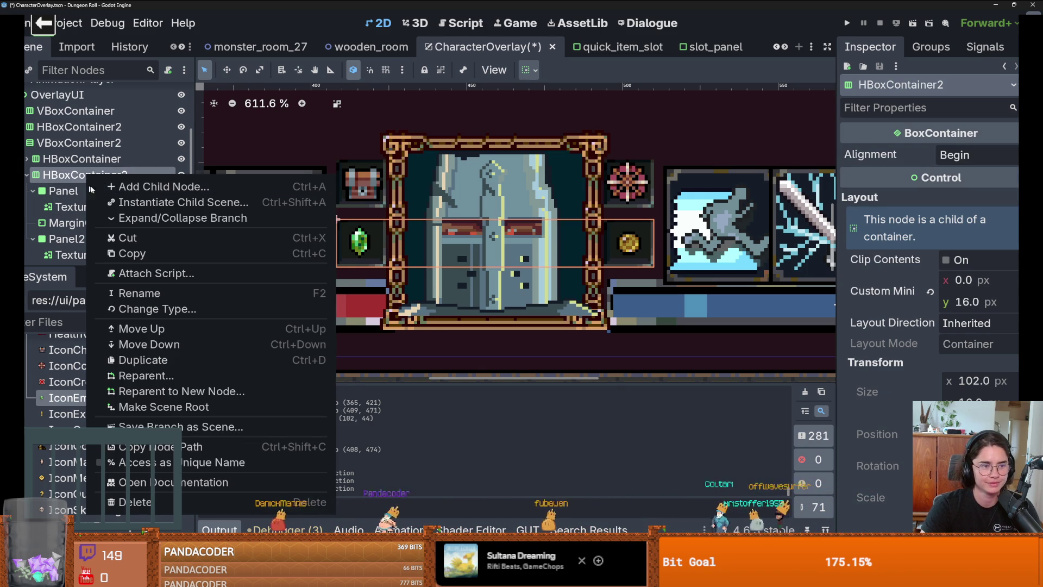
click(87, 188)
click(56, 191)
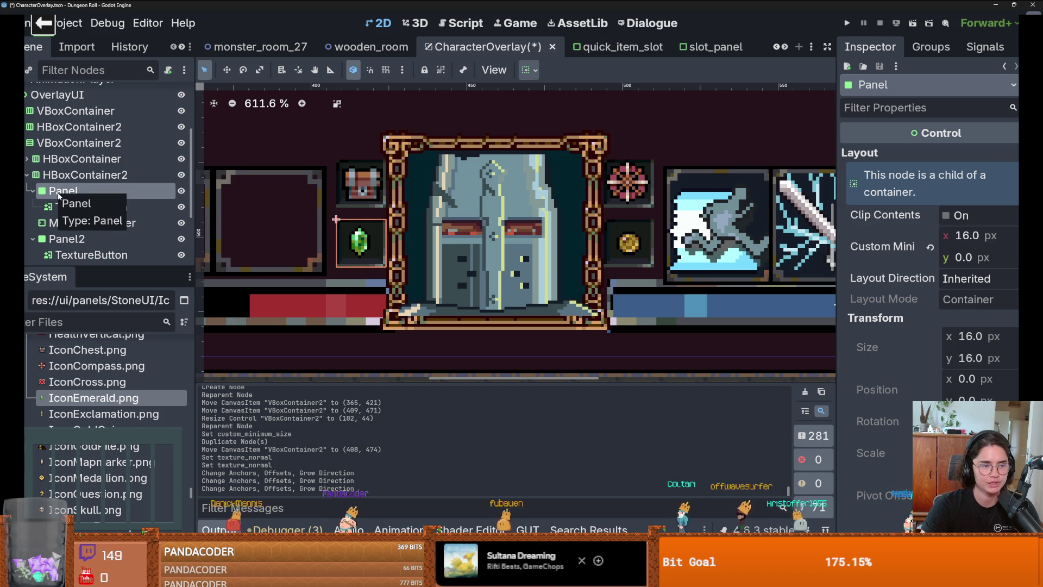
right_click(103, 191)
click(125, 214)
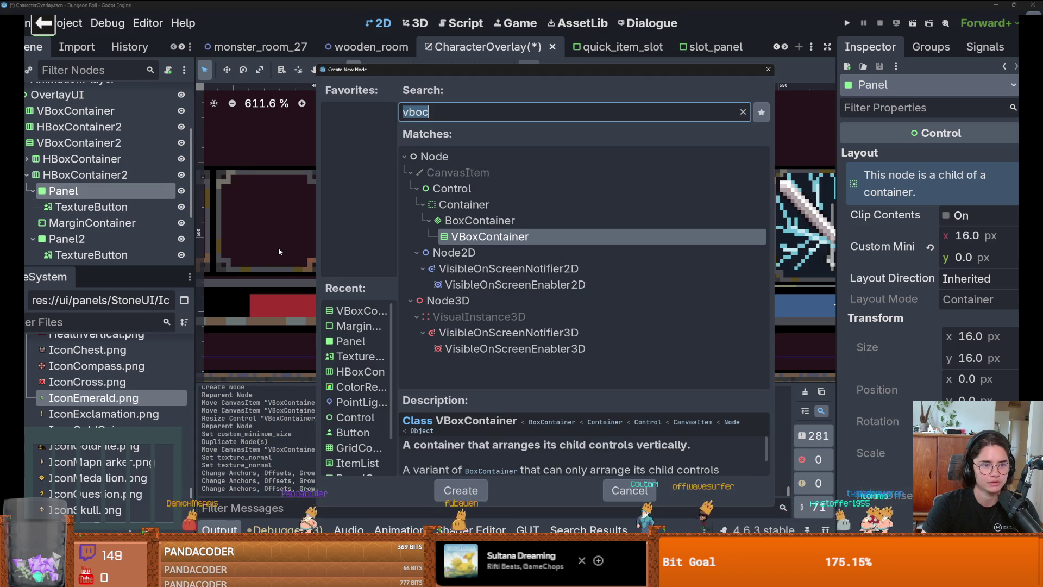
text(vb)
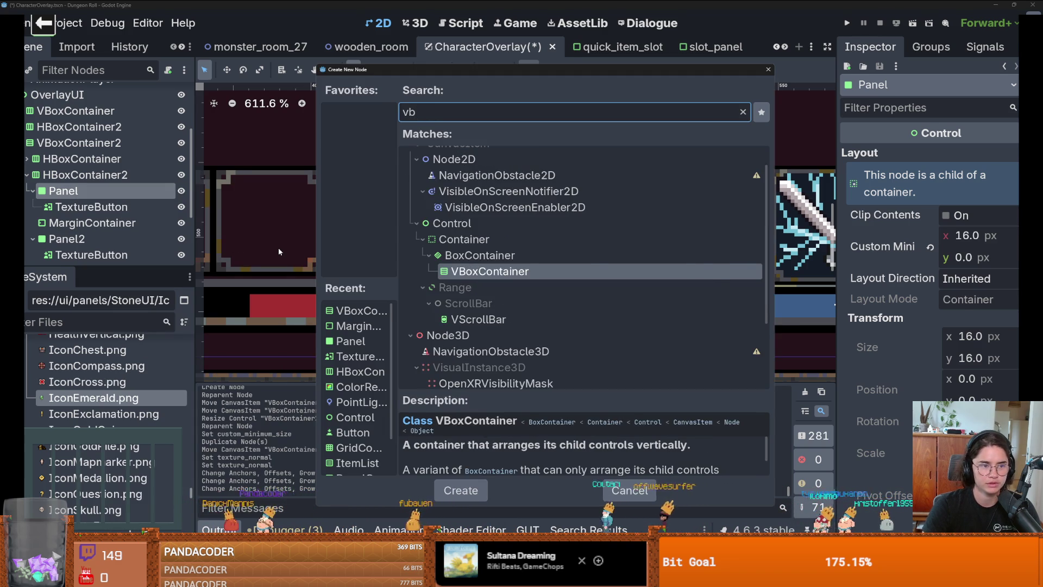
key(Return)
Shrink the VBoxContainer to fit the emerald and move the TextureButton into it.
mouse_move(462, 341)
mouse_down()
mouse_move(386, 282)
mouse_move(389, 269)
mouse_up()
drag(92, 223, 97, 207)
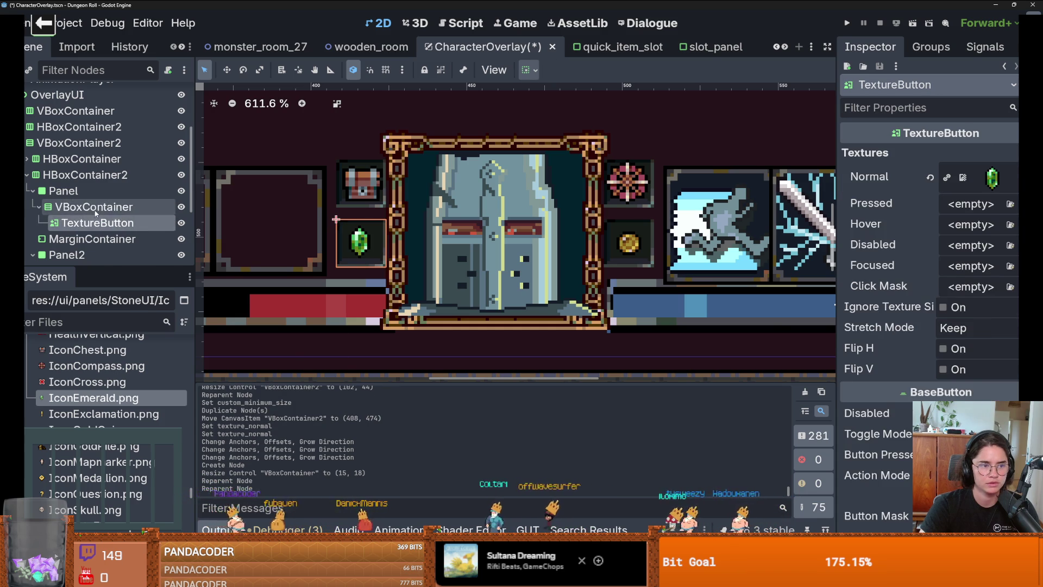
right_click(111, 207)
click(130, 212)
Add a Label to the VBoxContainer and stretch the container taller to fit it.
text(label)
key(Return)
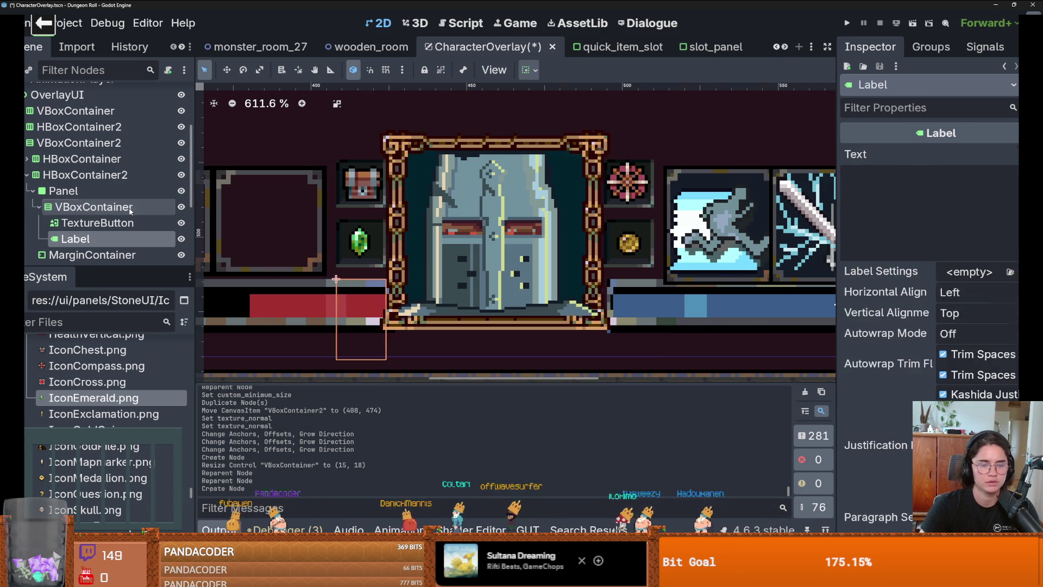
click(90, 208)
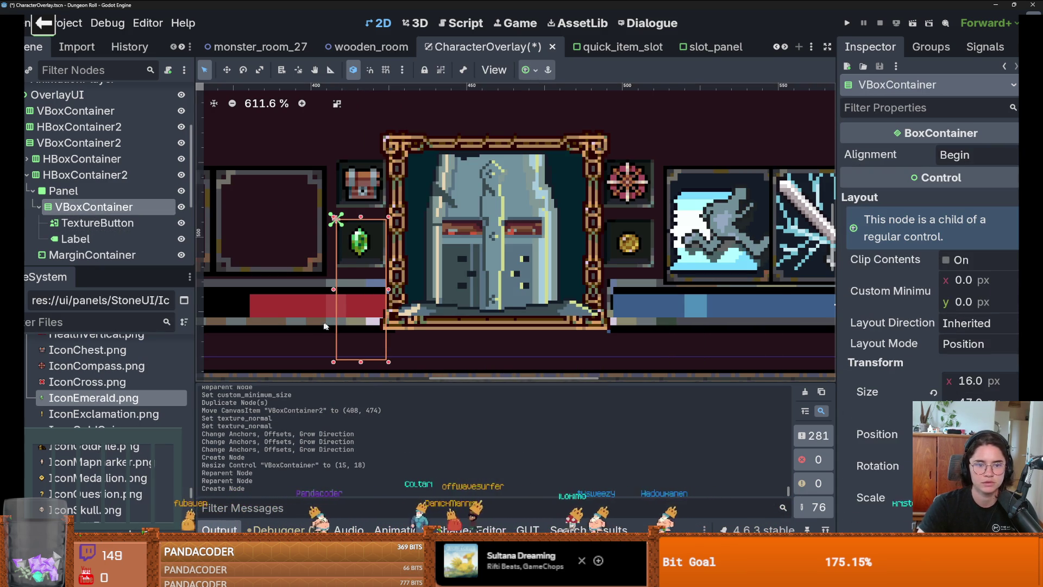
drag(363, 279, 356, 344)
Enter the count label's text and give it a 10 px font size override.
click(75, 239)
click(957, 211)
text(12)
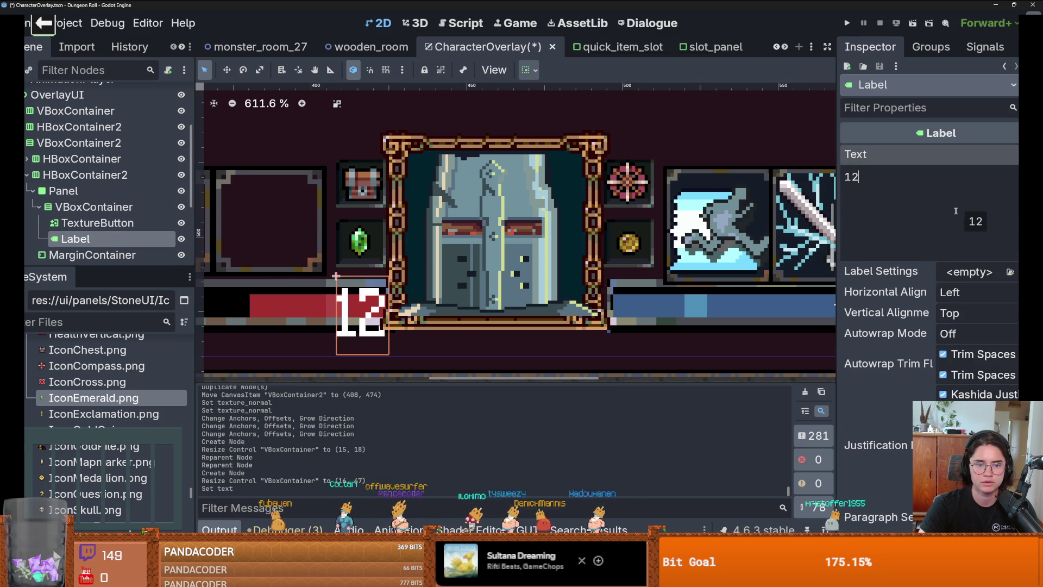
scroll(712, 253, down, 3)
scroll(679, 261, up, 2)
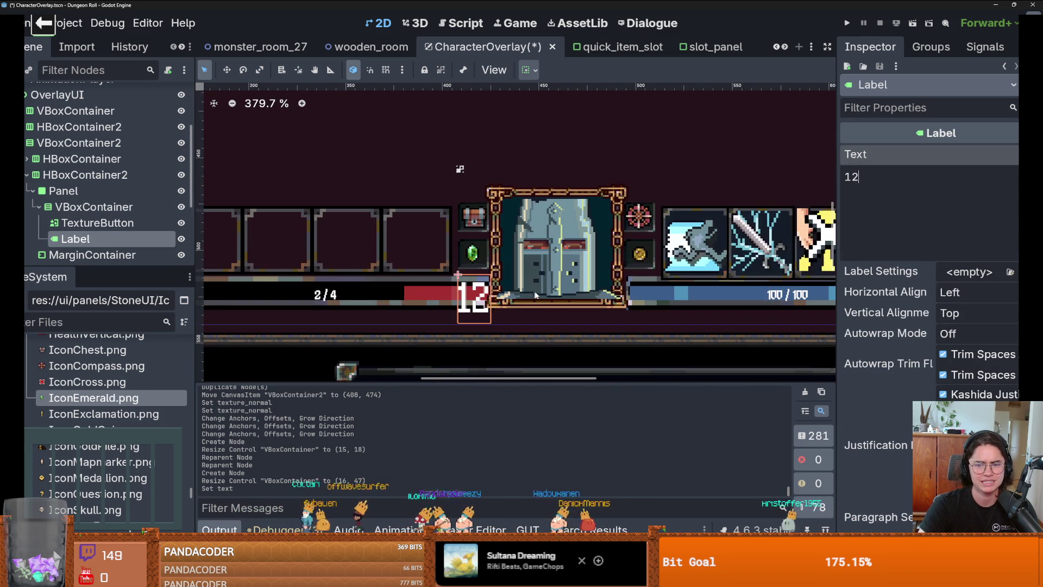
scroll(939, 390, down, 5)
scroll(940, 390, down, 15)
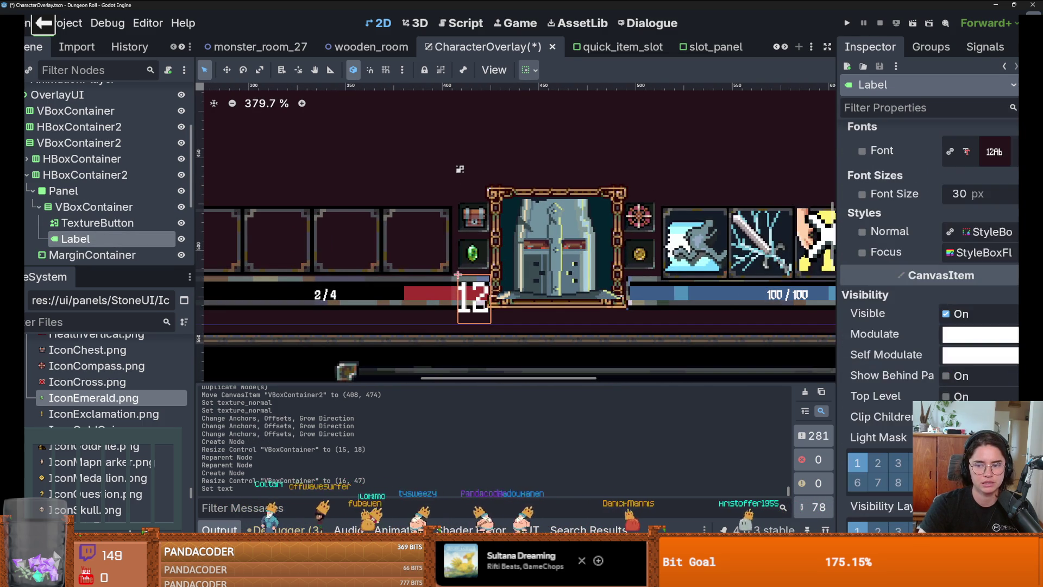
scroll(1007, 281, up, 3)
click(875, 300)
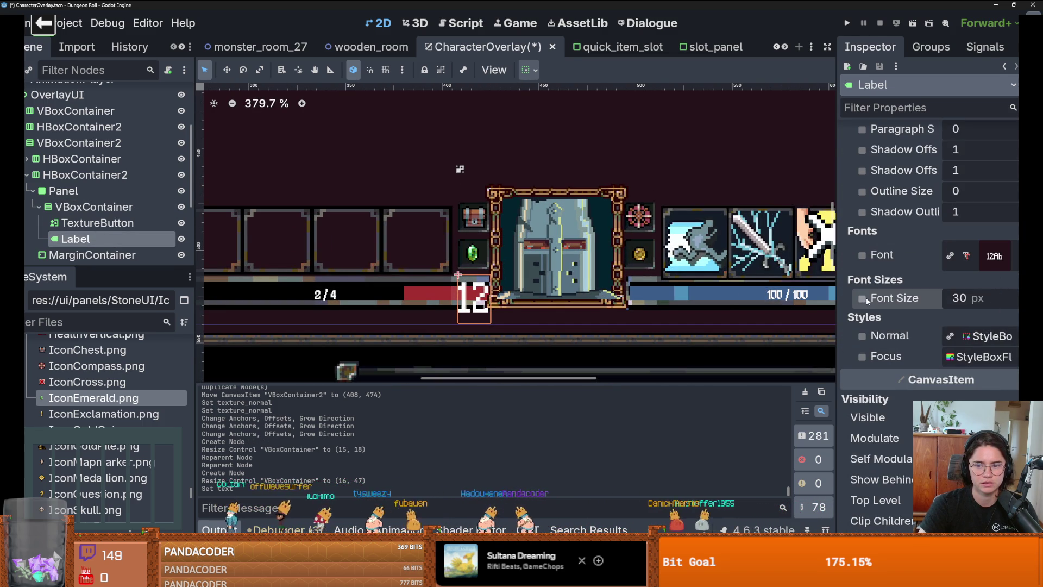
text(10)
key(Return)
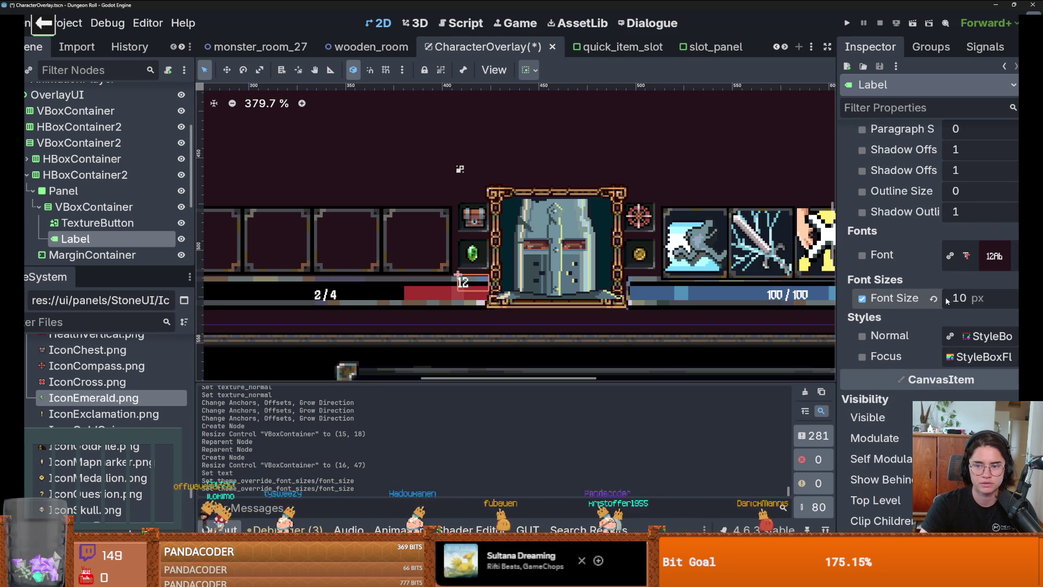
Change the label text to 999 and centre it horizontally.
scroll(937, 248, up, 20)
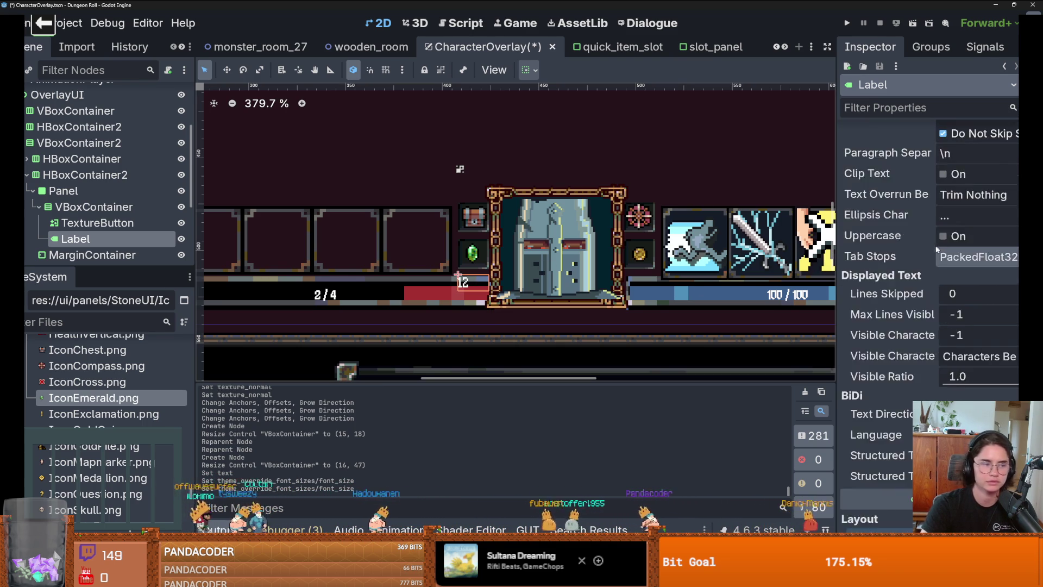
scroll(933, 233, up, 2)
double_click(849, 176)
text(999)
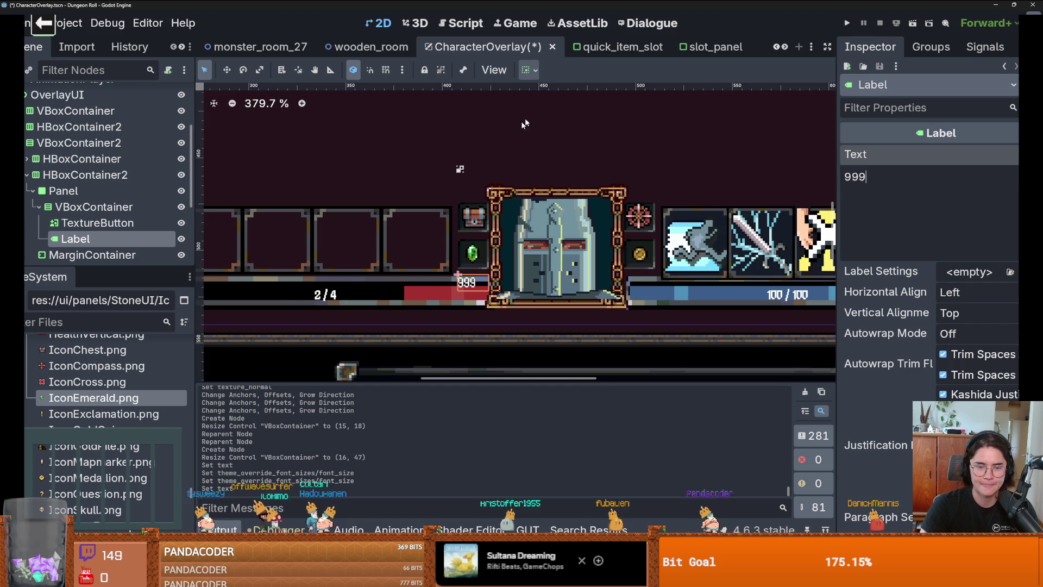
scroll(469, 209, up, 3)
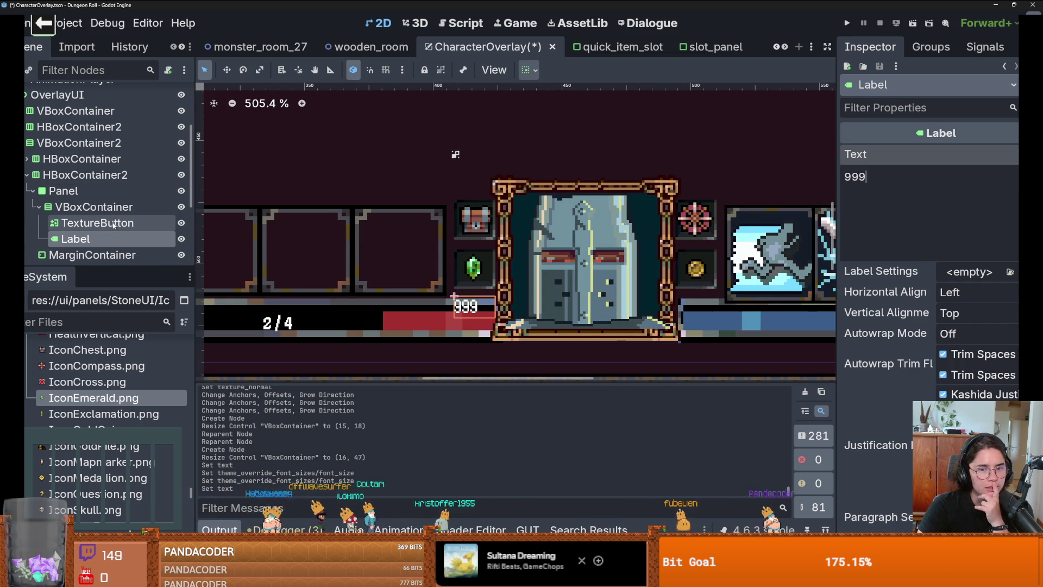
click(956, 314)
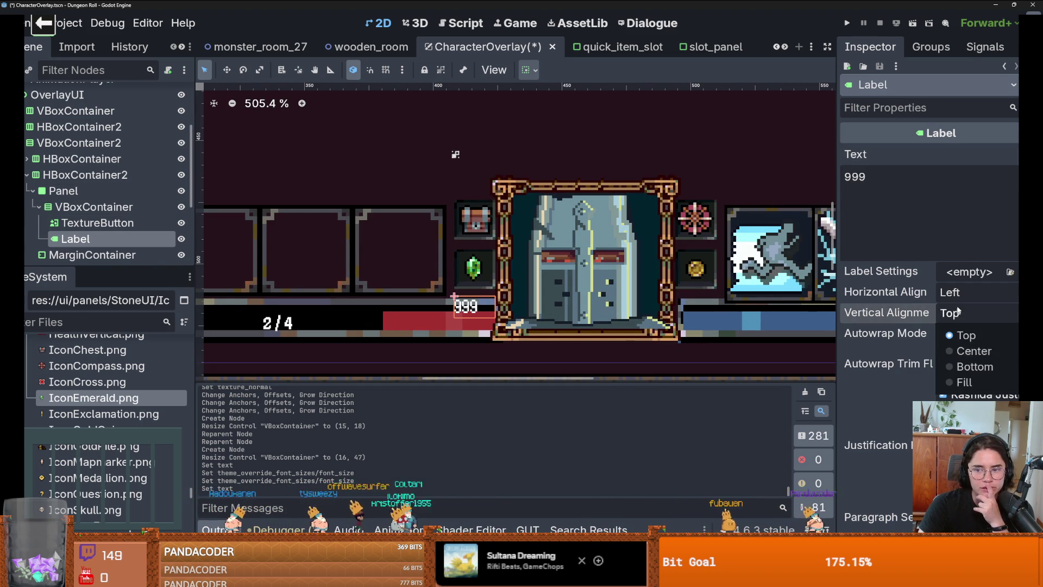
click(951, 291)
click(965, 330)
scroll(511, 298, up, 4)
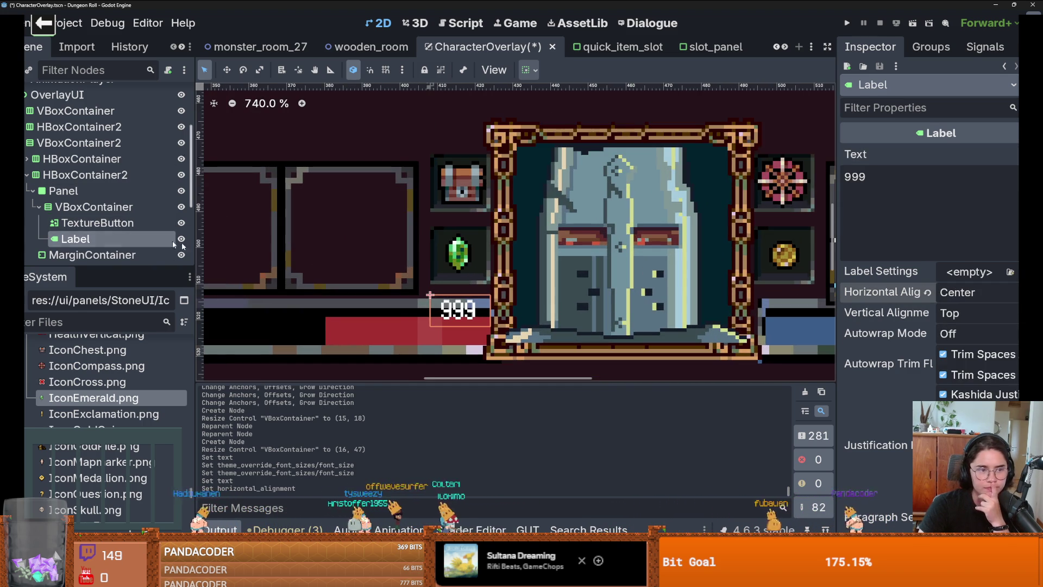
click(94, 206)
Set the emerald counter VBoxContainer's Separation override to -2.
scroll(862, 391, down, 5)
scroll(527, 271, down, 6)
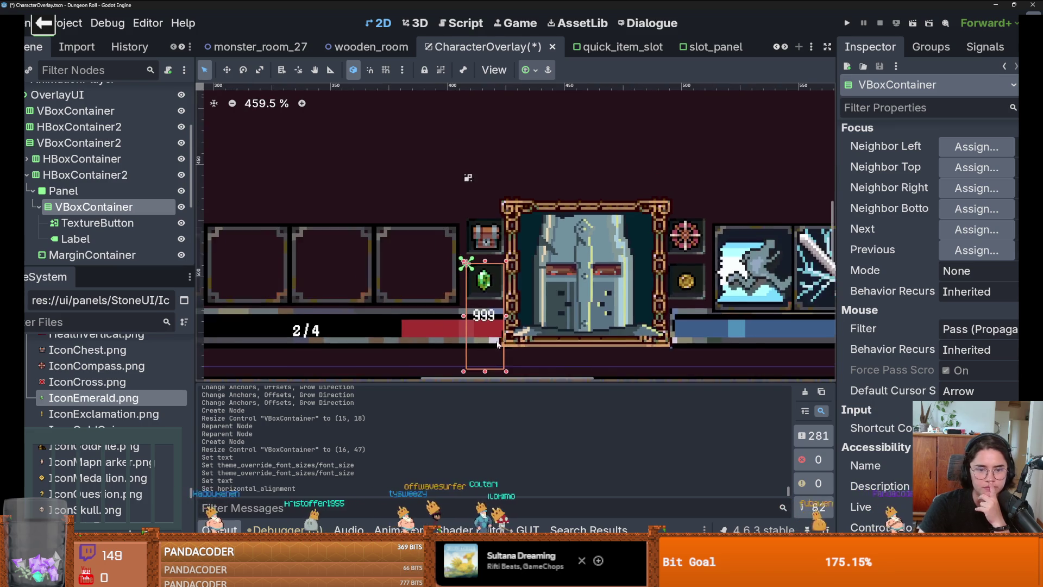
scroll(965, 382, down, 10)
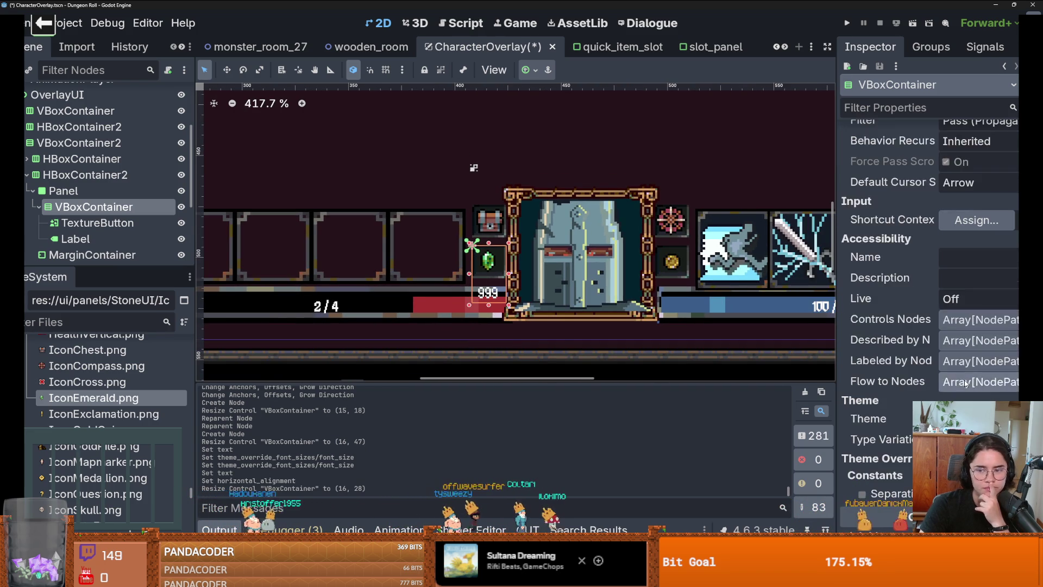
scroll(965, 383, up, 2)
scroll(965, 382, down, 3)
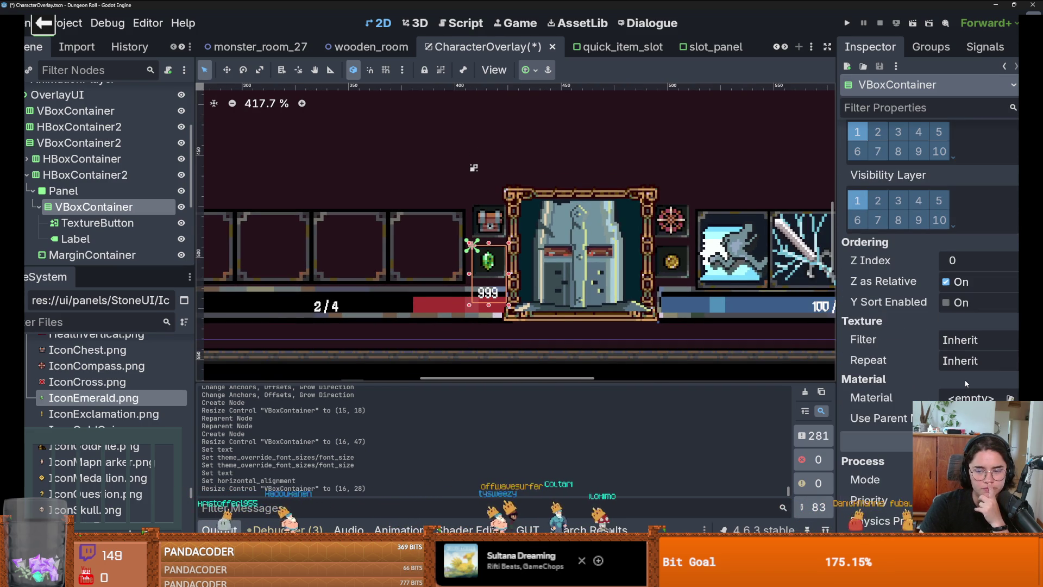
scroll(965, 383, up, 8)
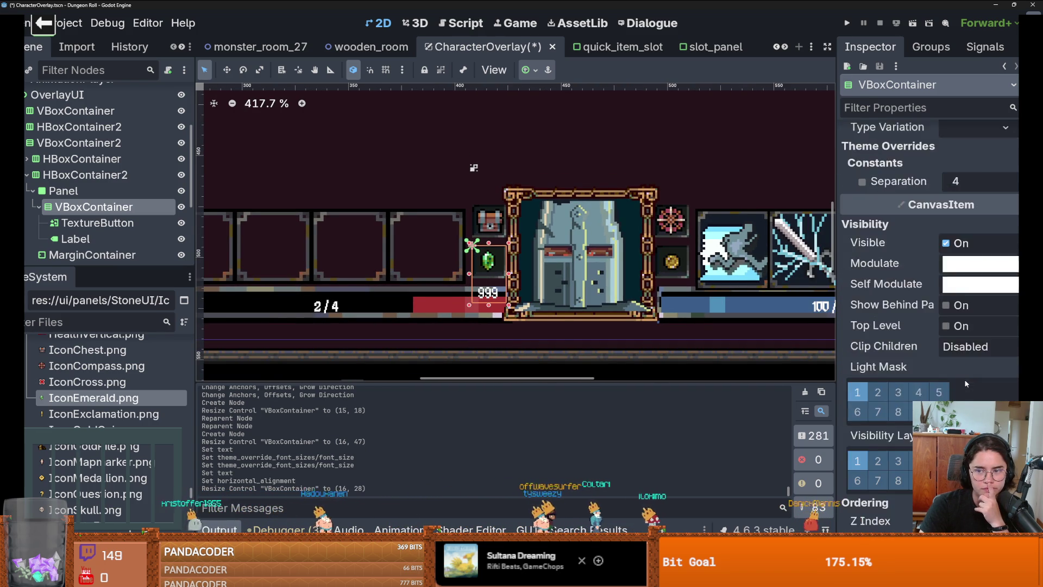
drag(955, 233, 931, 233)
scroll(555, 261, up, 4)
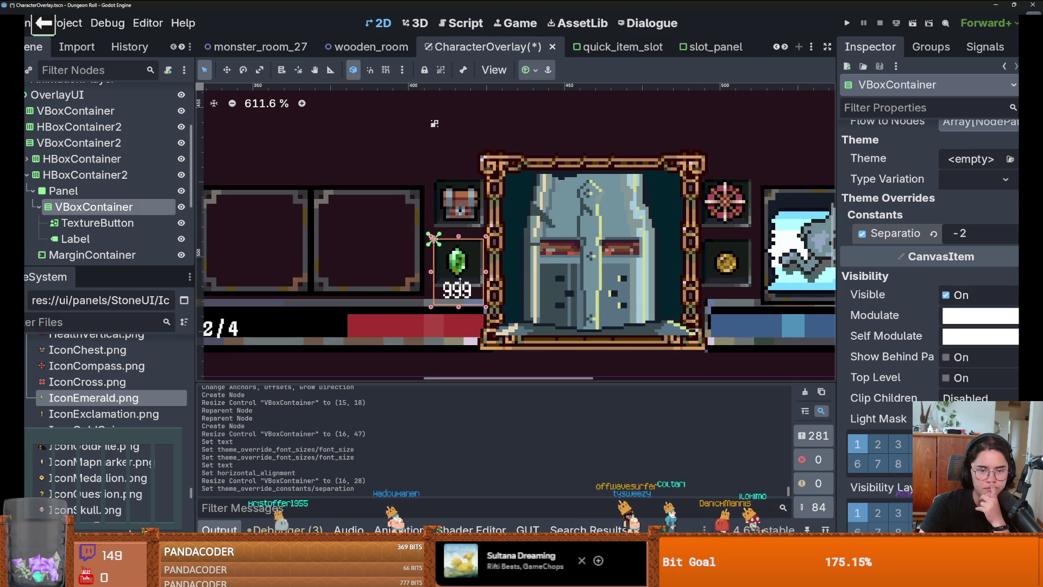
Give VBoxContainer2 a Separation of 0 and nudge it into place at (408, 473).
click(654, 178)
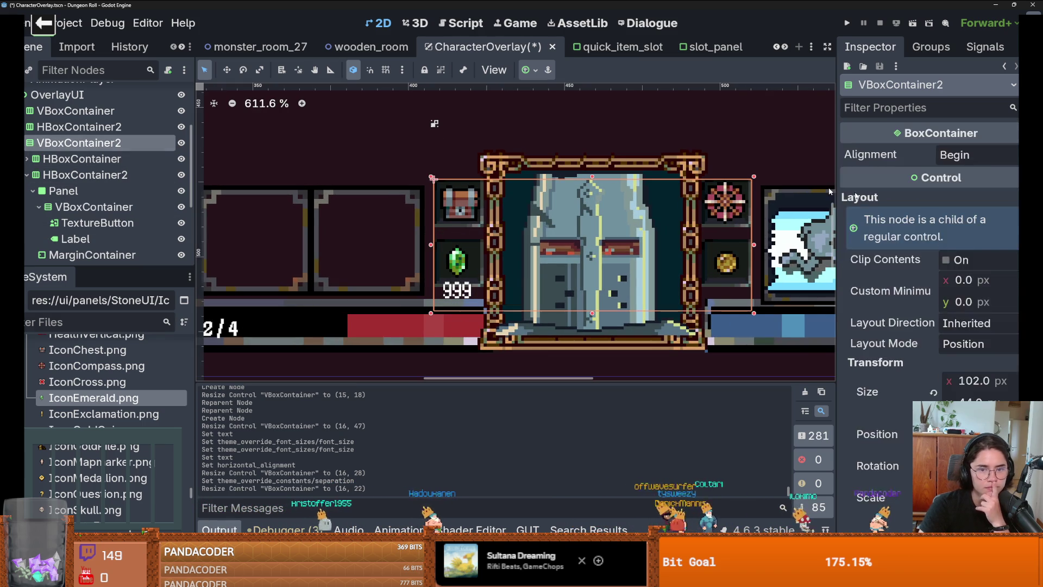
scroll(940, 365, down, 5)
drag(583, 245, 583, 236)
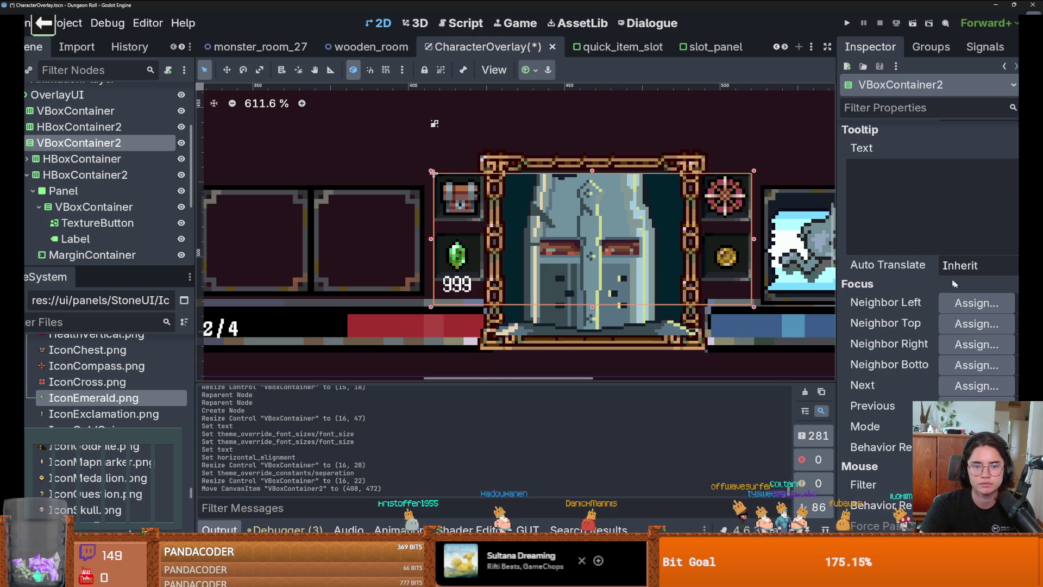
scroll(950, 281, down, 10)
scroll(950, 280, down, 3)
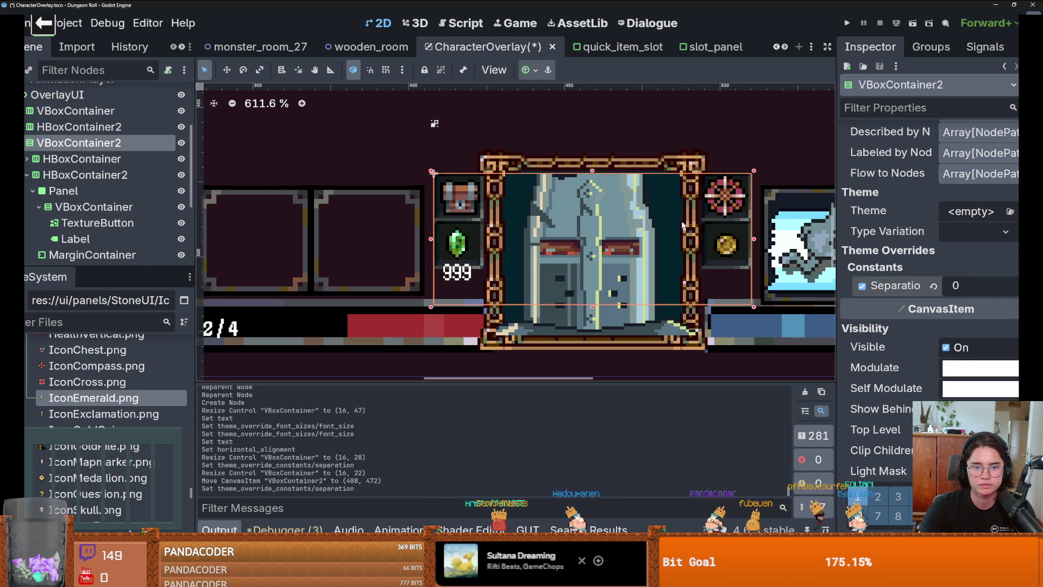
scroll(732, 265, down, 1)
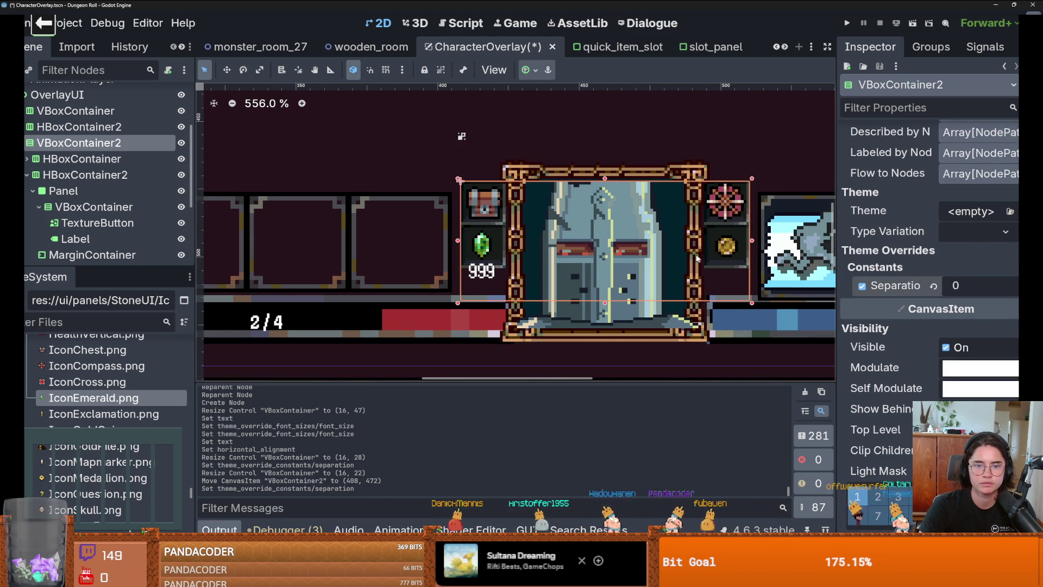
drag(731, 223, 730, 228)
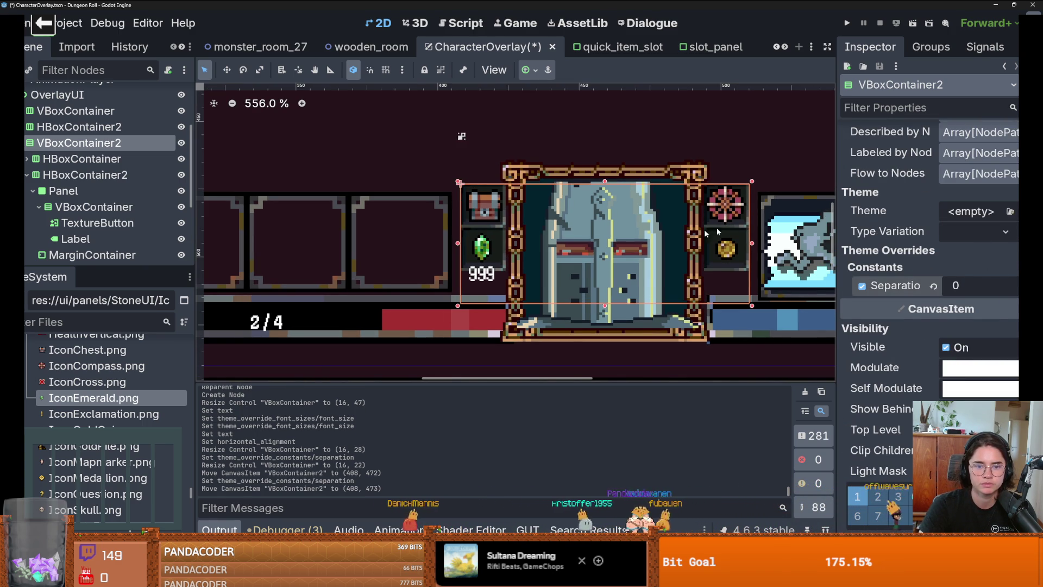
Give the emerald counter's Panel a 16×23 px custom minimum size, replacing a trial 25 px height.
click(166, 191)
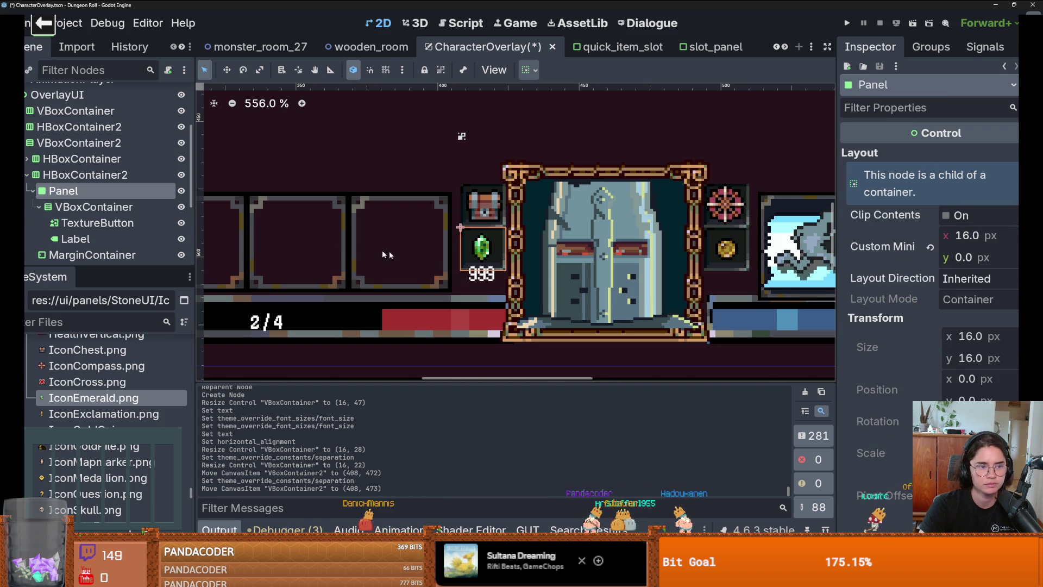
click(964, 258)
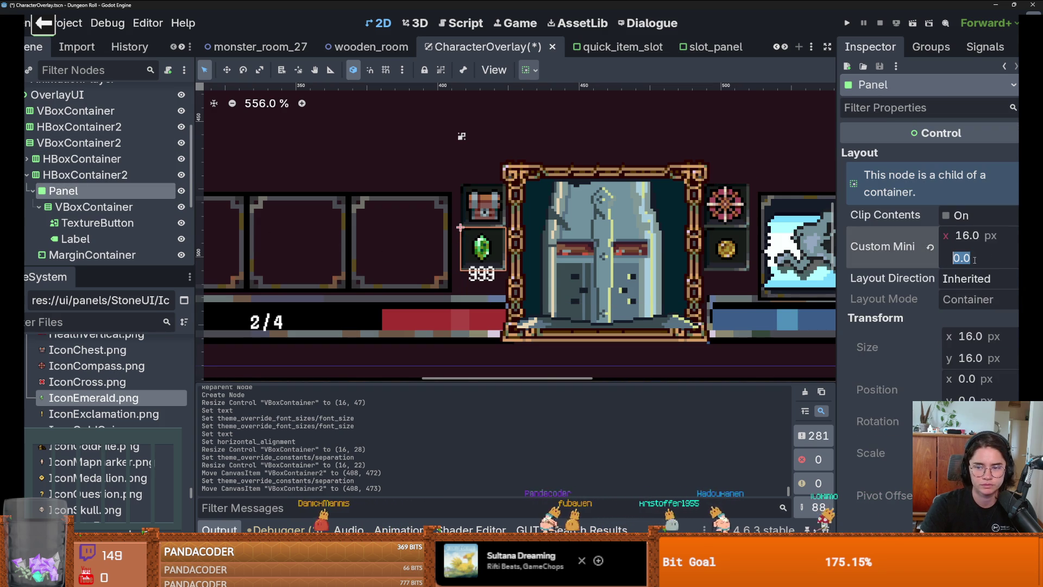
text(25)
key(Return)
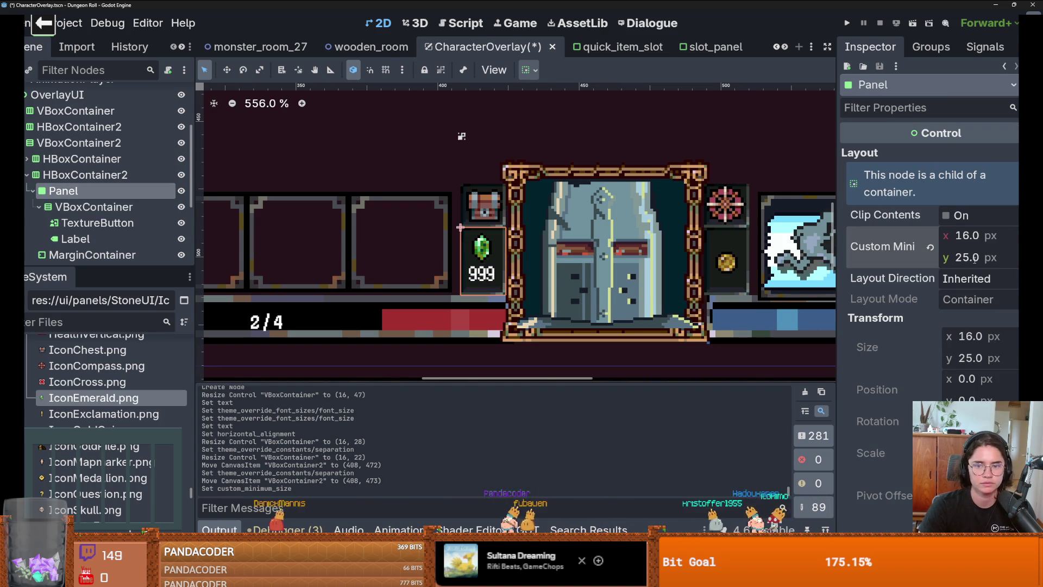
key(ctrl+z)
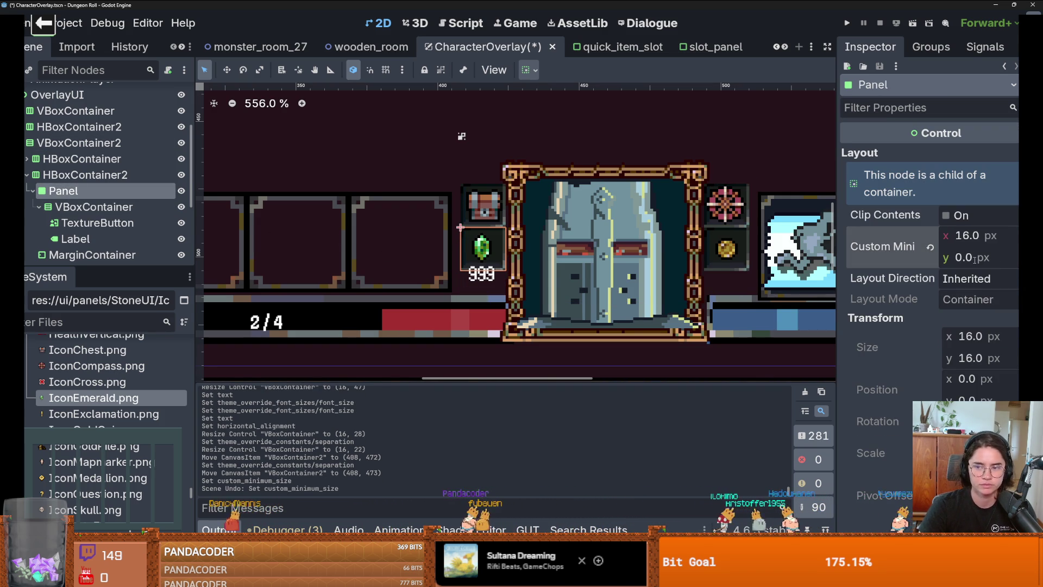
text(23)
key(Return)
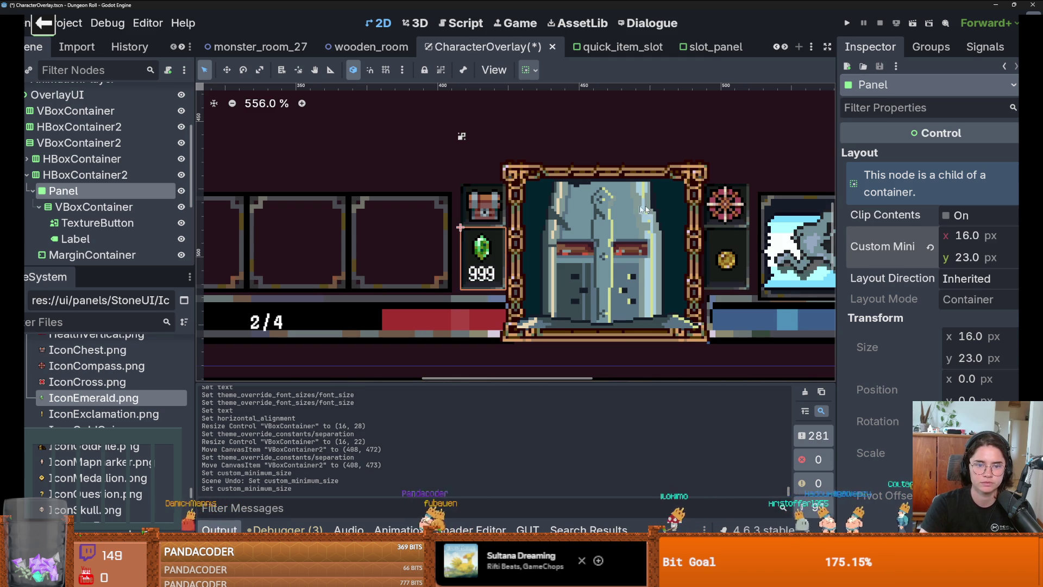
click(620, 124)
scroll(614, 217, down, 5)
scroll(609, 245, up, 2)
scroll(609, 244, down, 1)
scroll(609, 245, up, 1)
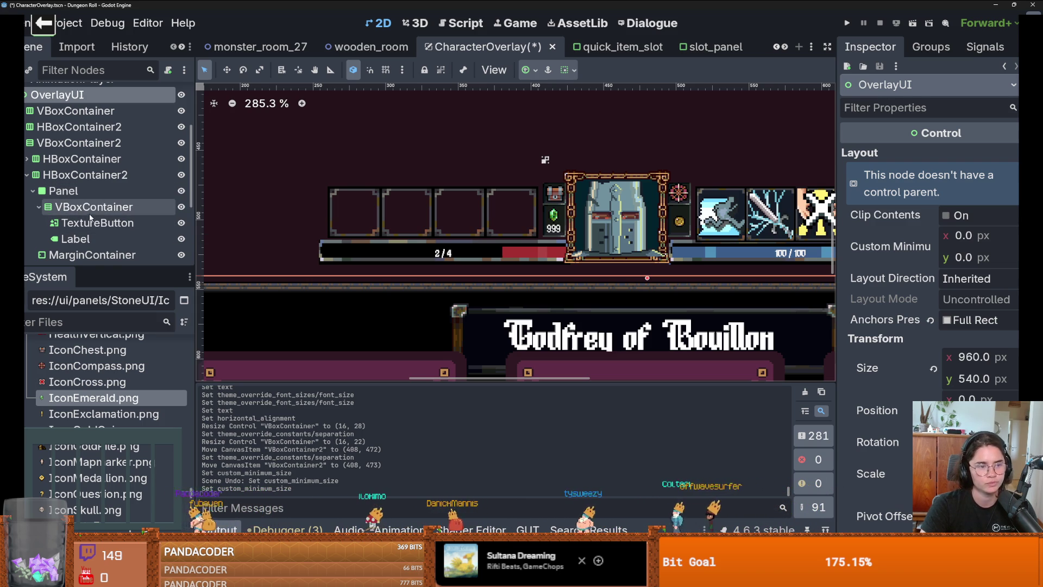
Paste a copy of the emerald counter VBoxContainer into Panel2.
click(72, 209)
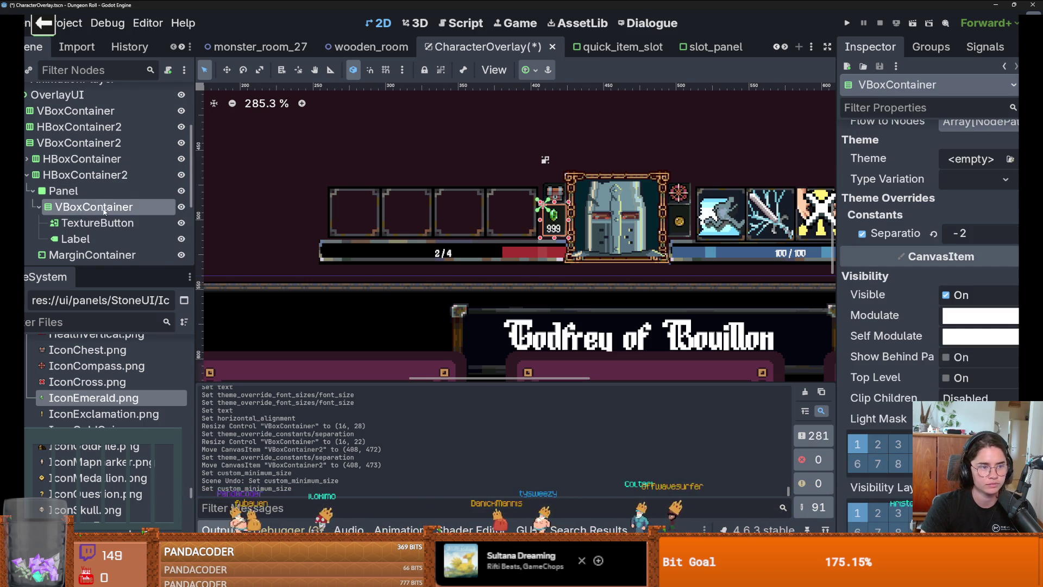
scroll(105, 212, down, 2)
click(131, 227)
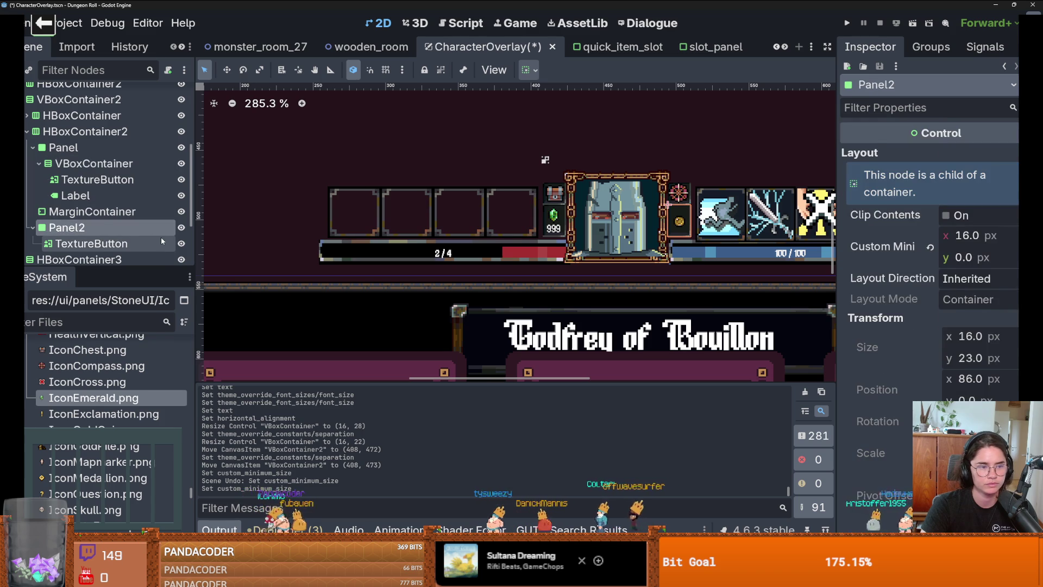
key(ctrl+v)
scroll(130, 241, down, 2)
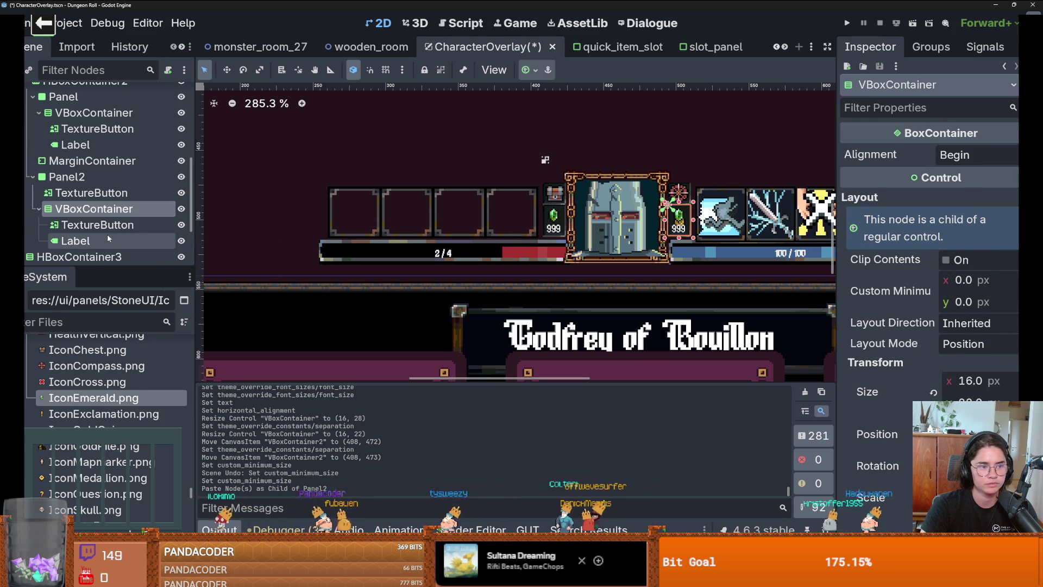
click(109, 224)
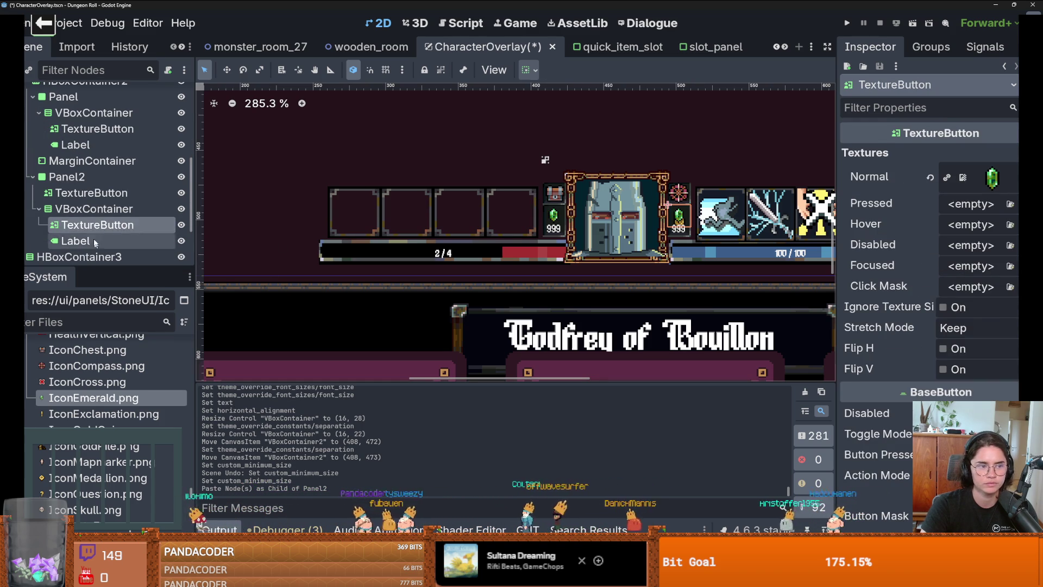
Replace the pasted counter's emerald Normal texture with the copied coin texture.
click(108, 192)
click(1012, 177)
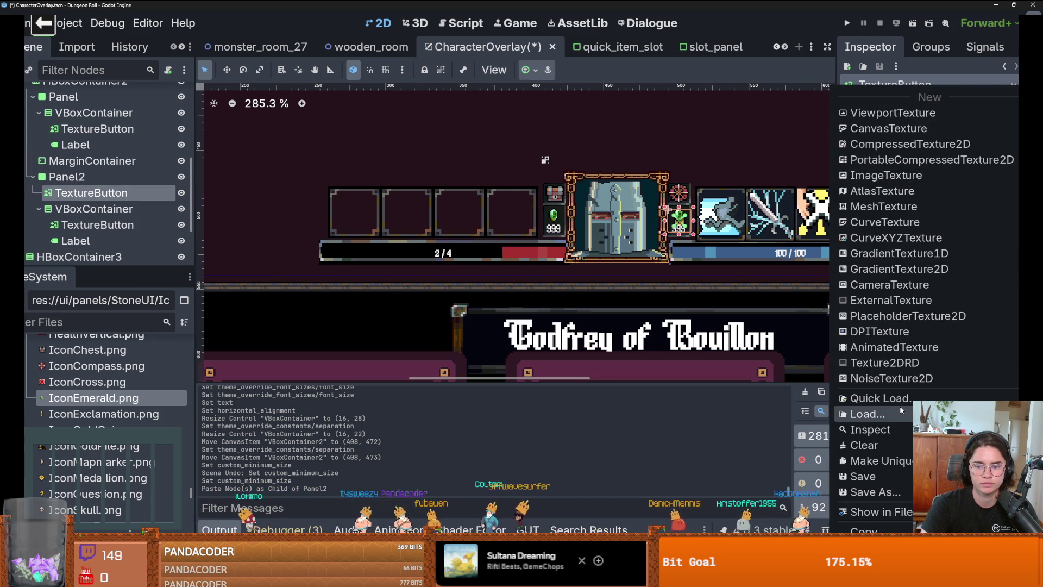
click(863, 529)
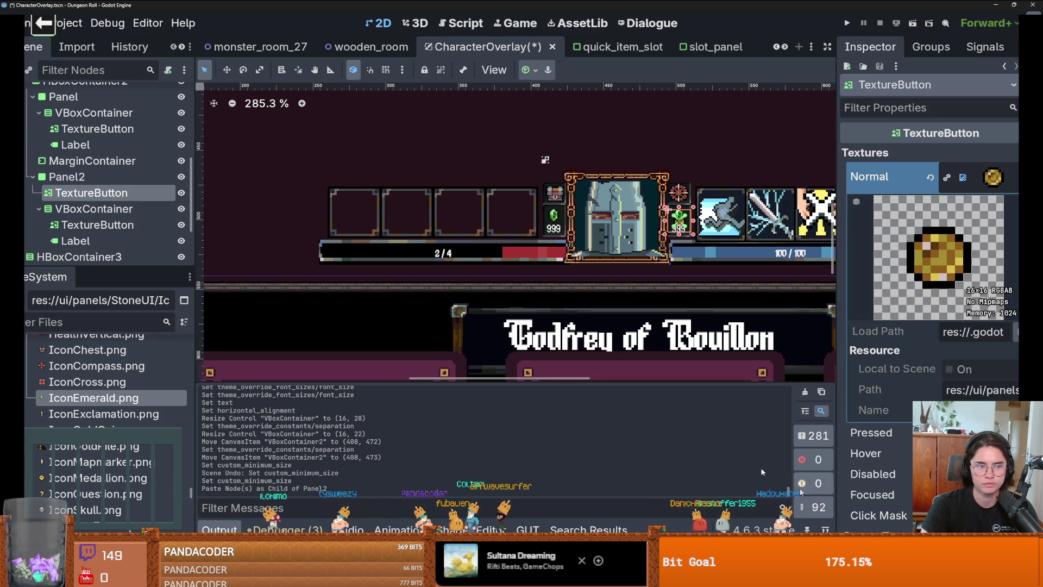
click(115, 224)
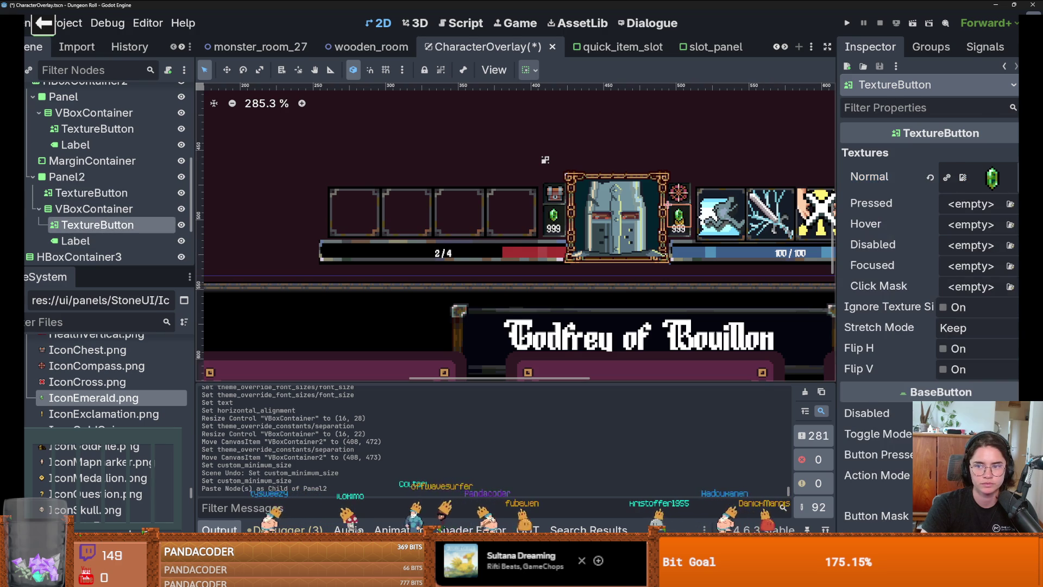
right_click(992, 177)
click(869, 516)
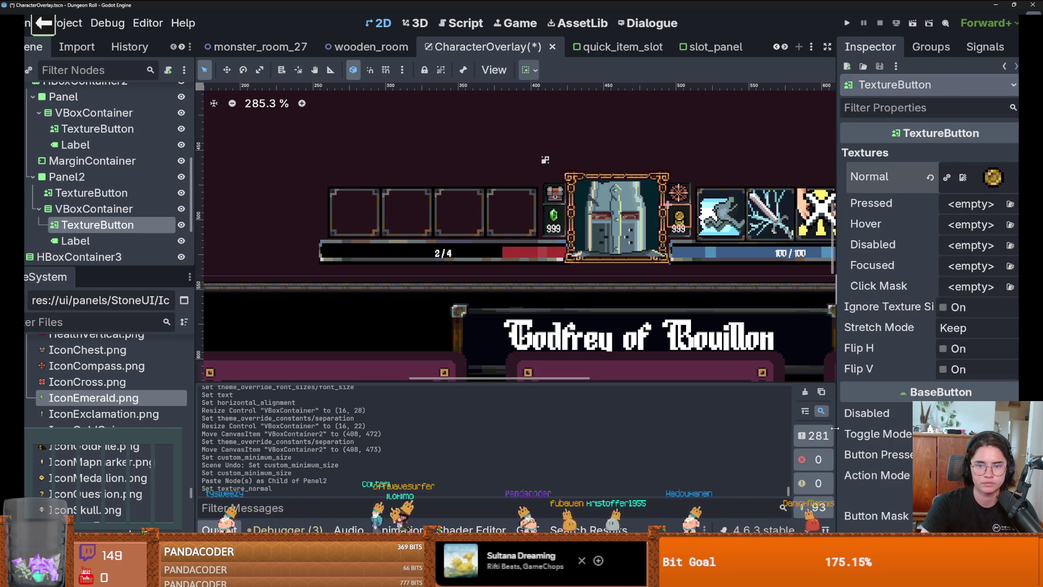
Delete Panel2's leftover loose coin TextureButton.
click(87, 193)
right_click(87, 194)
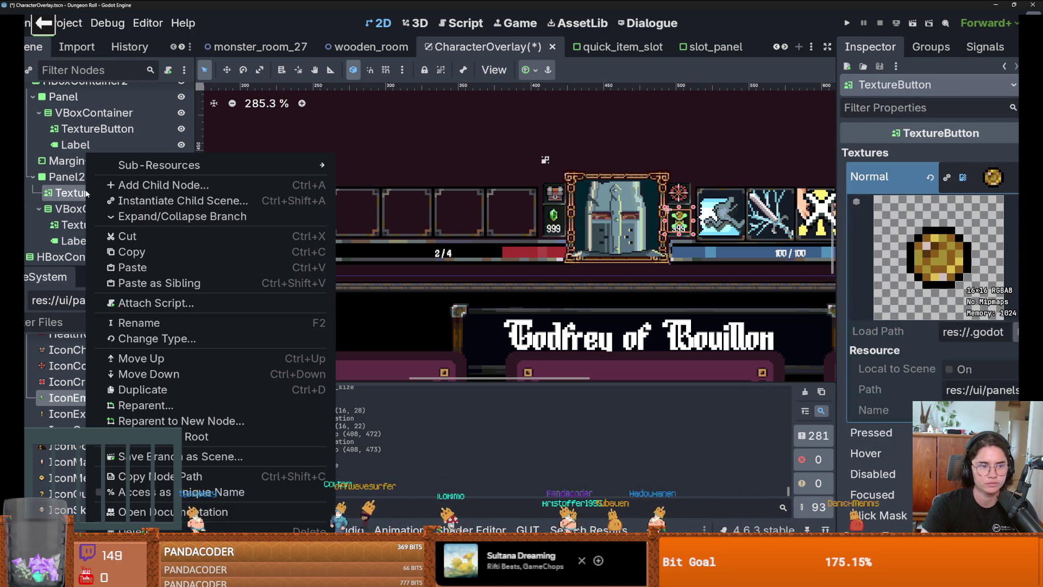
click(136, 528)
click(489, 293)
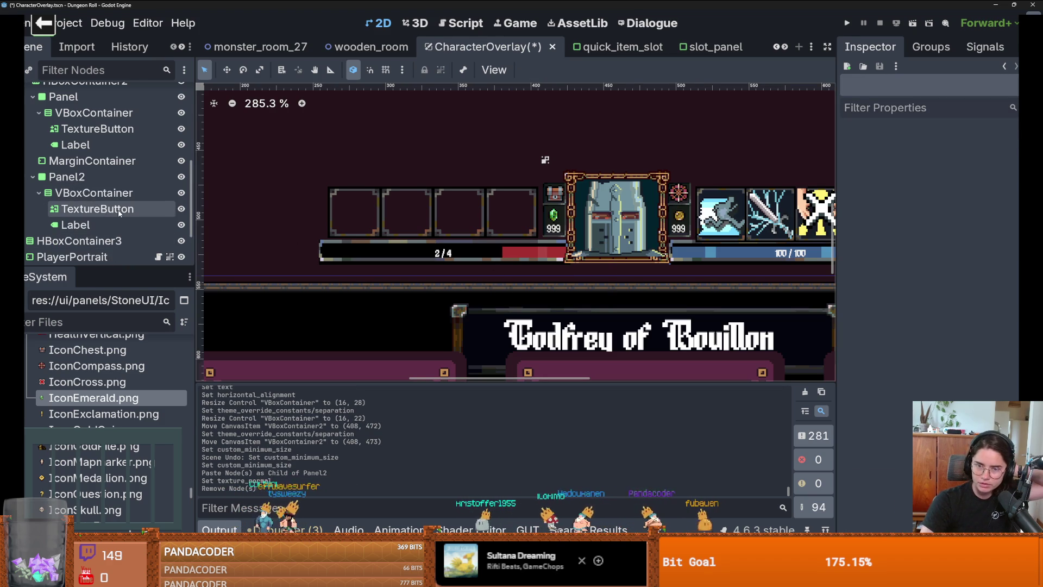
click(520, 133)
scroll(544, 147, down, 8)
scroll(553, 254, down, 1)
scroll(554, 251, up, 4)
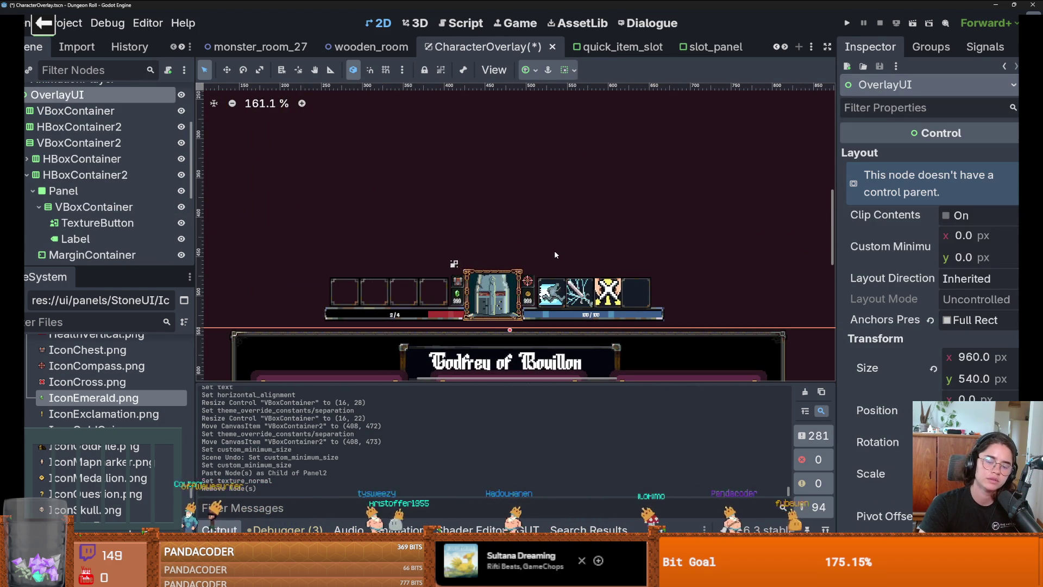
scroll(554, 253, up, 2)
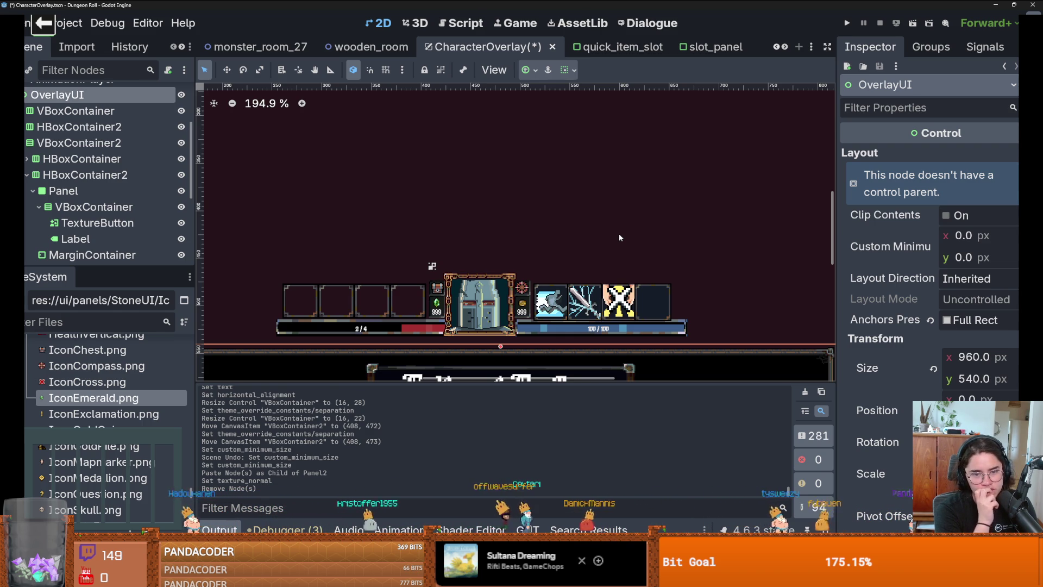
key(1)
drag(768, 144, 742, 172)
key(ctrl+z)
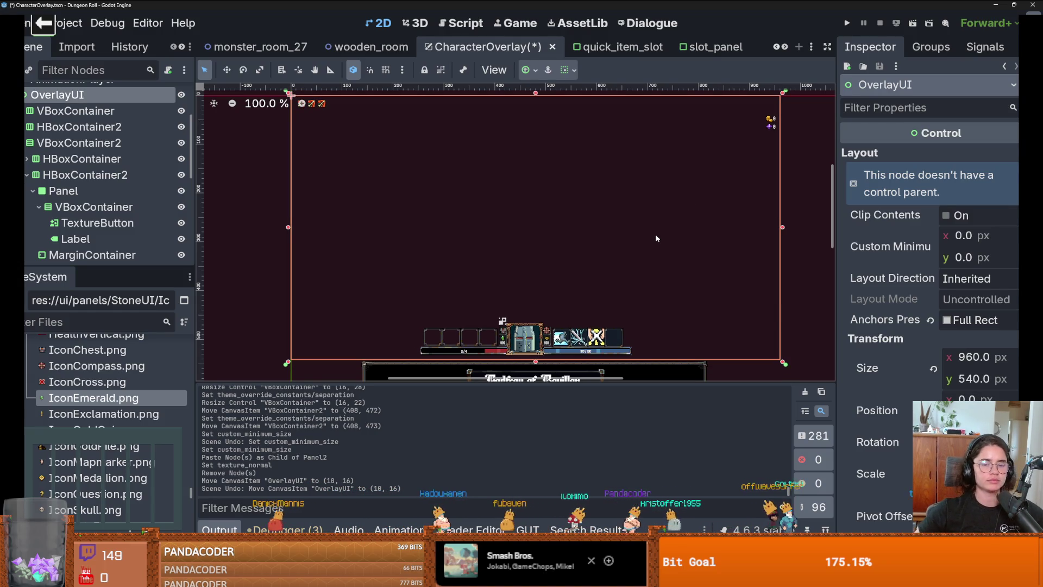
click(125, 223)
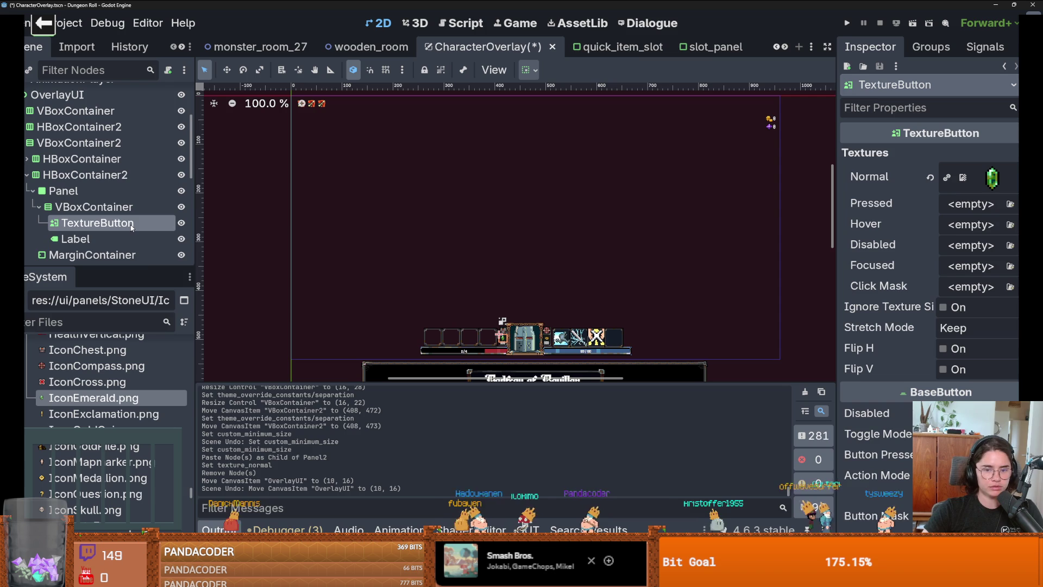
Try converting the emerald icon to a TextureRect, then undo it to keep the texture.
right_click(134, 223)
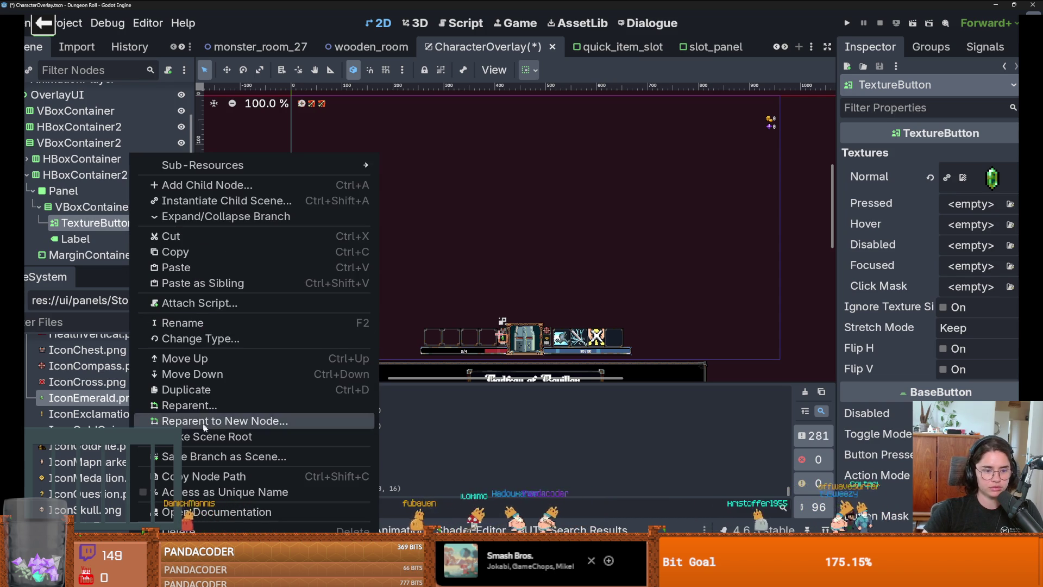
click(216, 341)
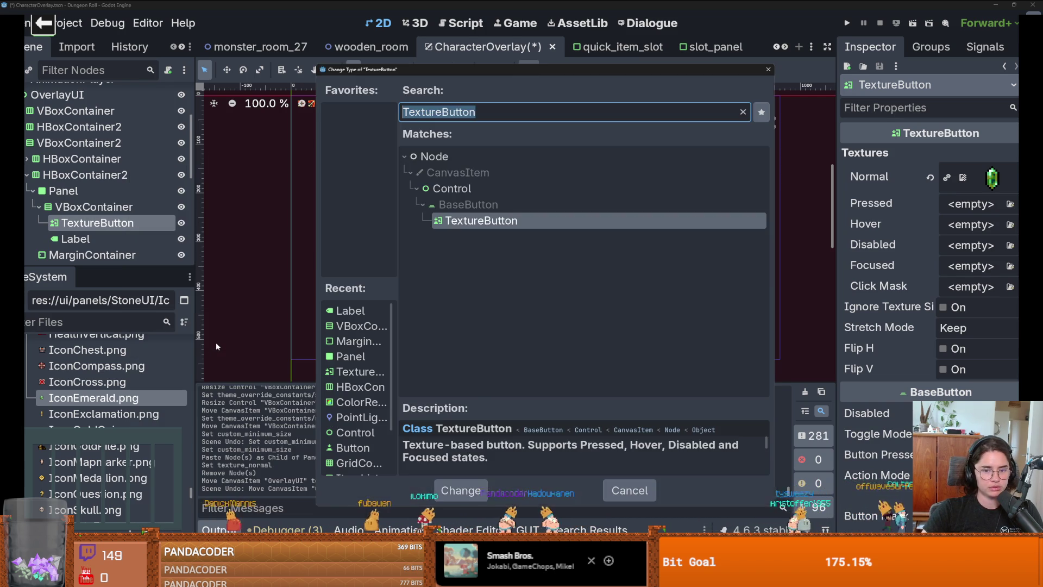
text(text)
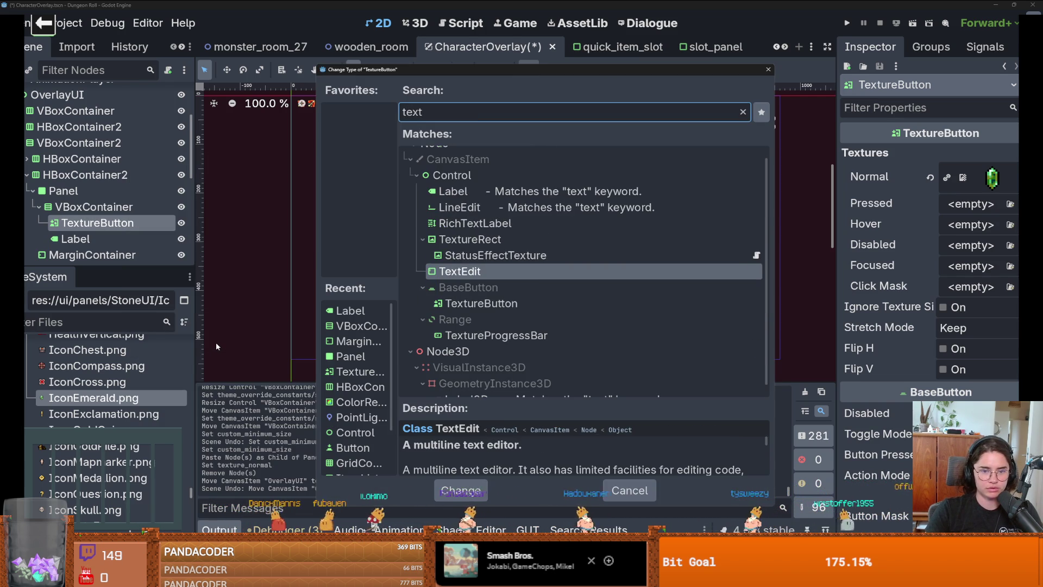
text(ur)
key(Return)
scroll(525, 252, up, 5)
key(ctrl+z)
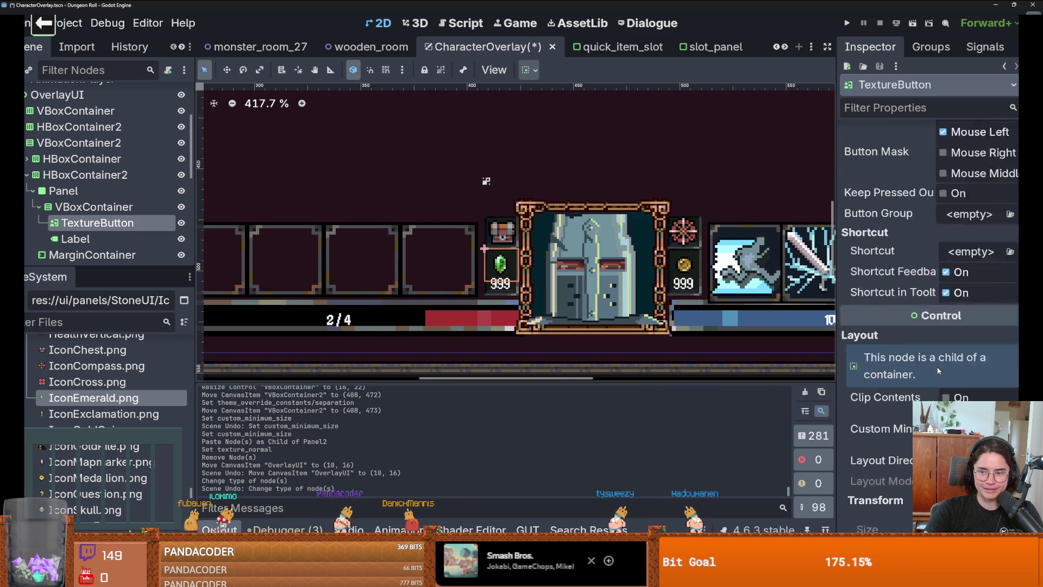
right_click(99, 224)
key(Escape)
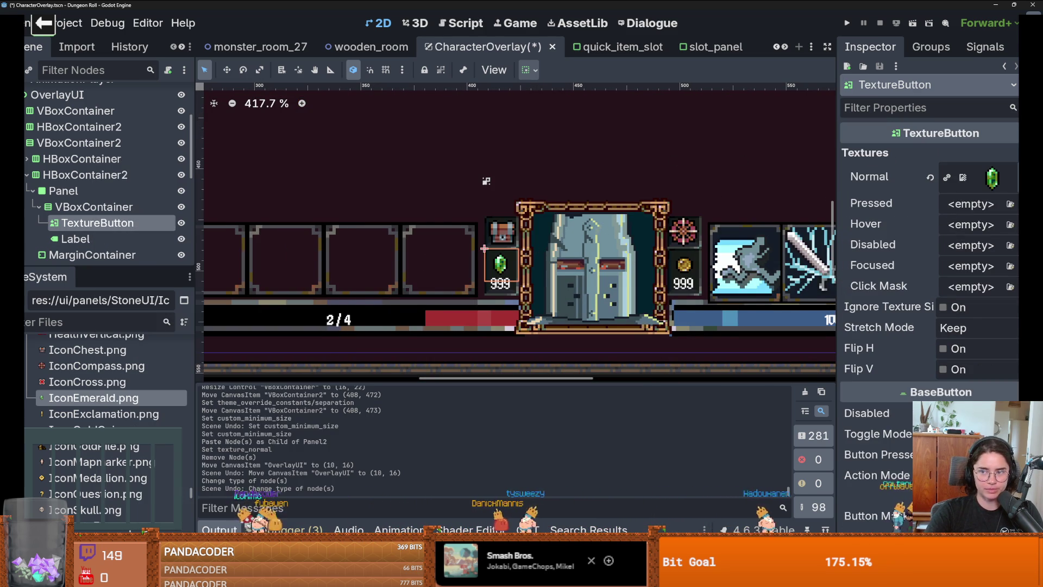
Copy the emerald texture, convert the icon to a TextureRect, and paste the emerald back in.
right_click(992, 177)
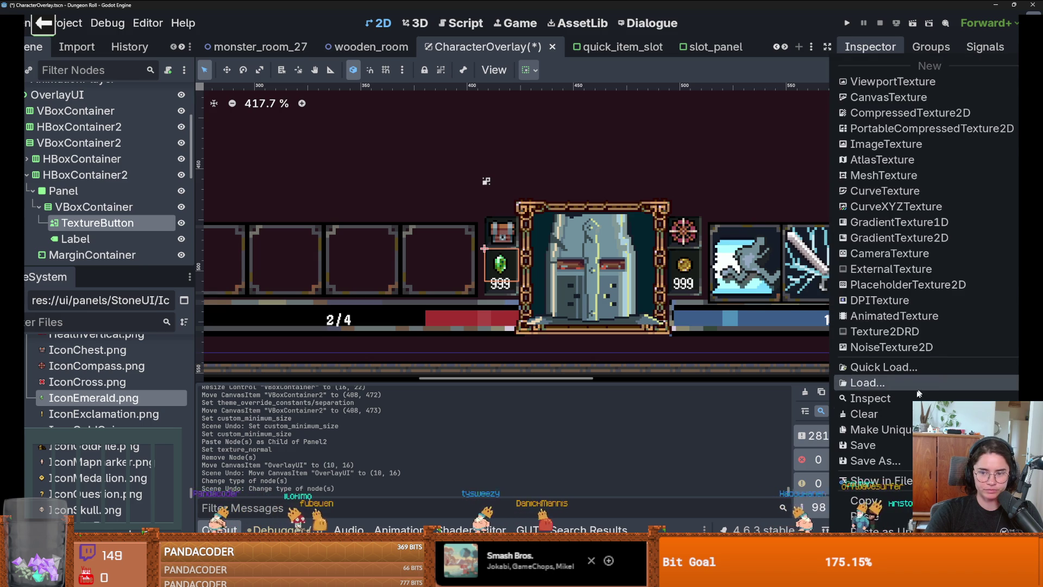
click(302, 356)
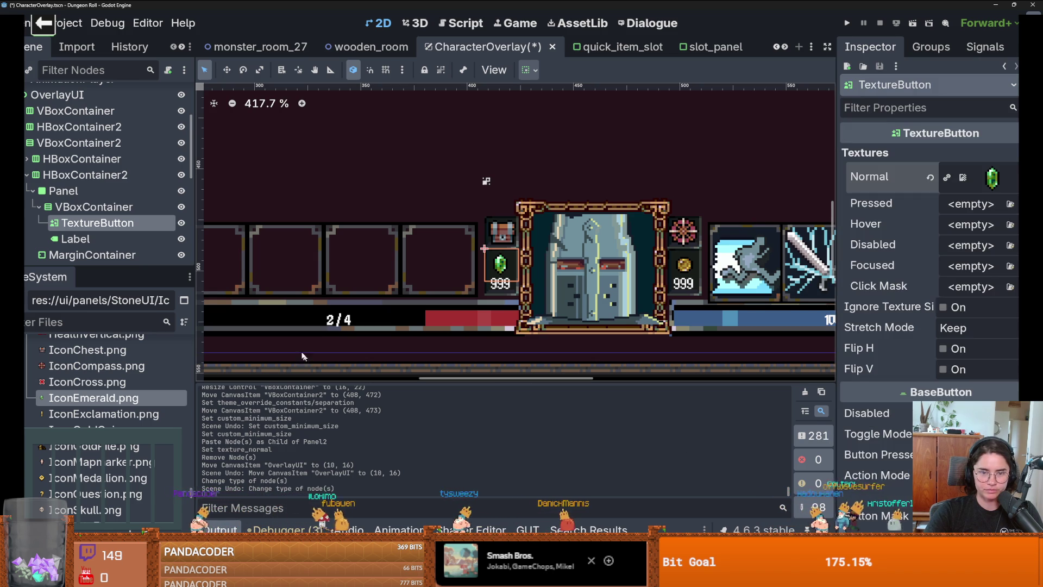
right_click(81, 222)
click(136, 338)
key(Return)
right_click(92, 223)
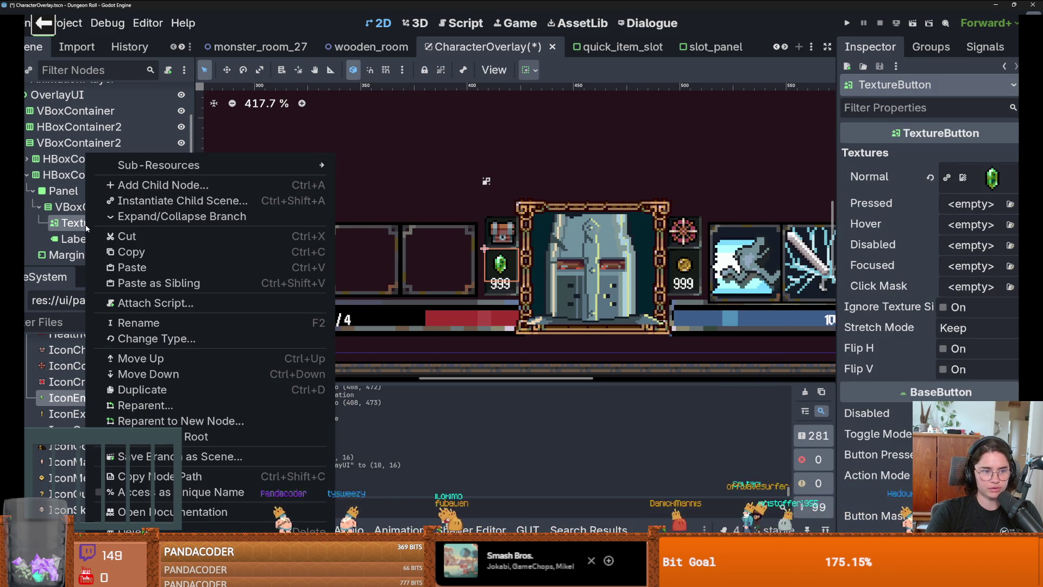
click(156, 338)
text(texture)
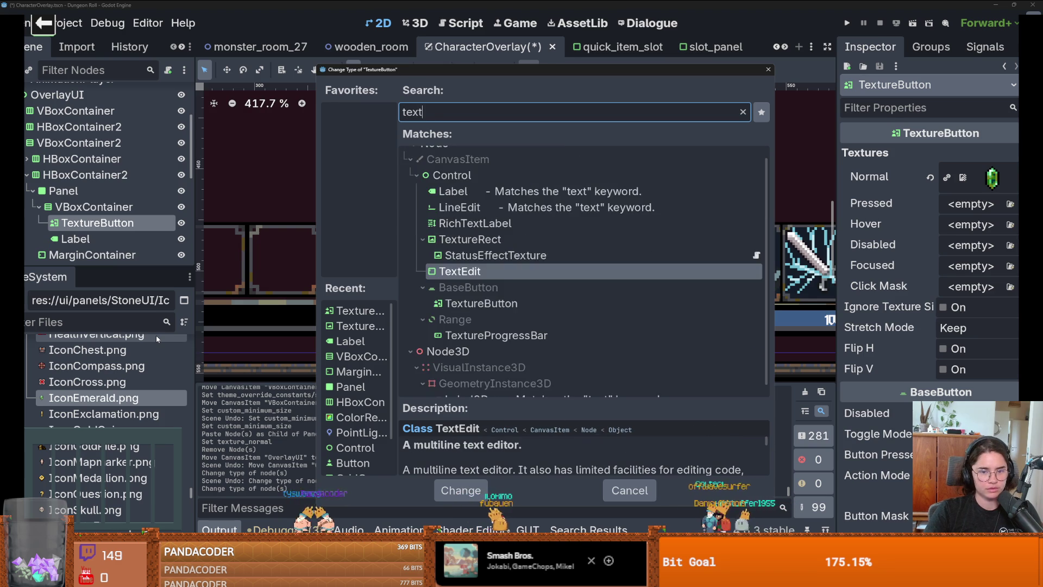
key(Return)
click(969, 155)
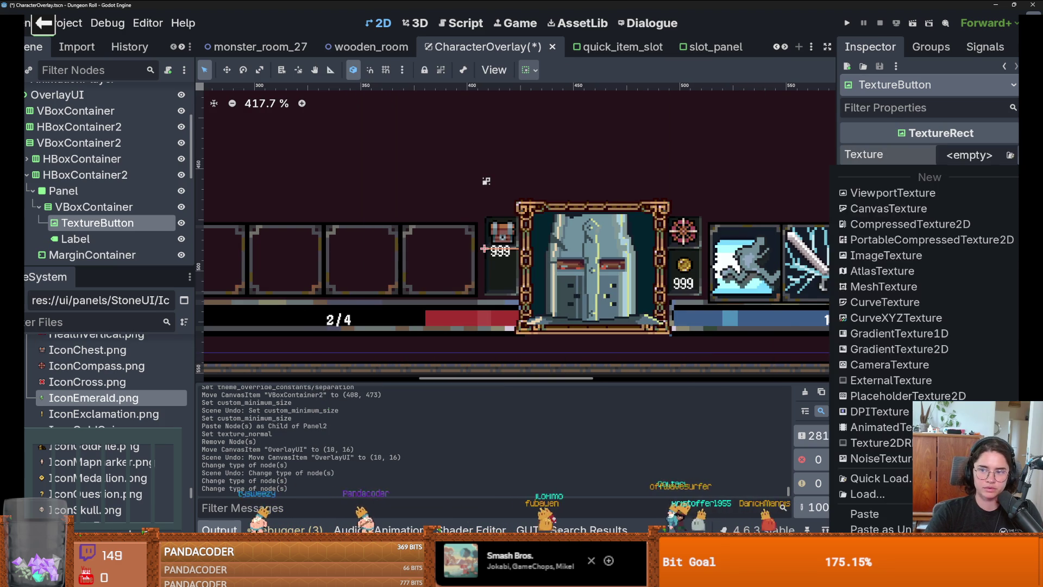
click(898, 509)
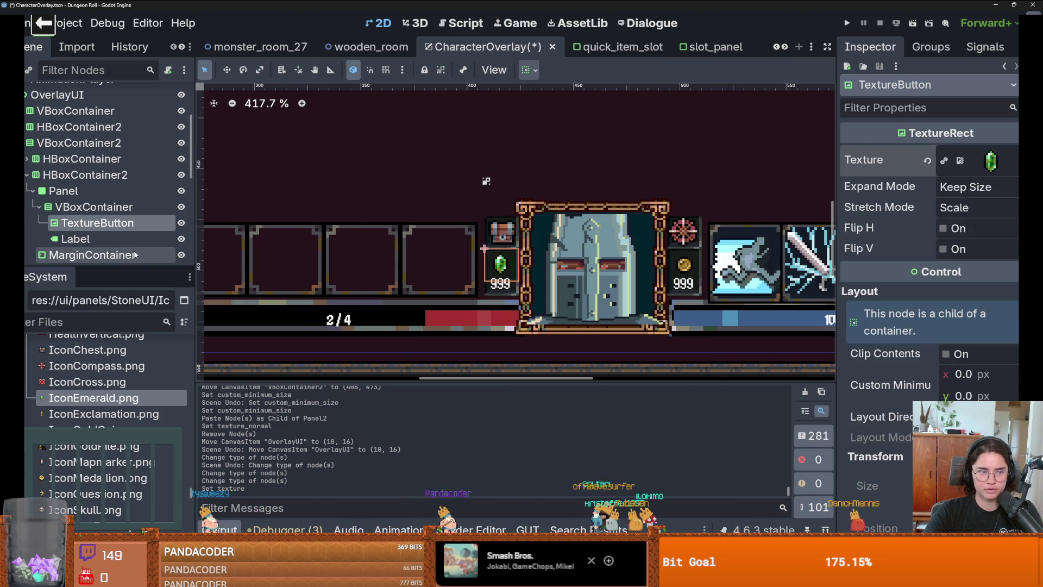
Convert the coin icon to a TextureRect and reapply the copied coin texture.
click(31, 194)
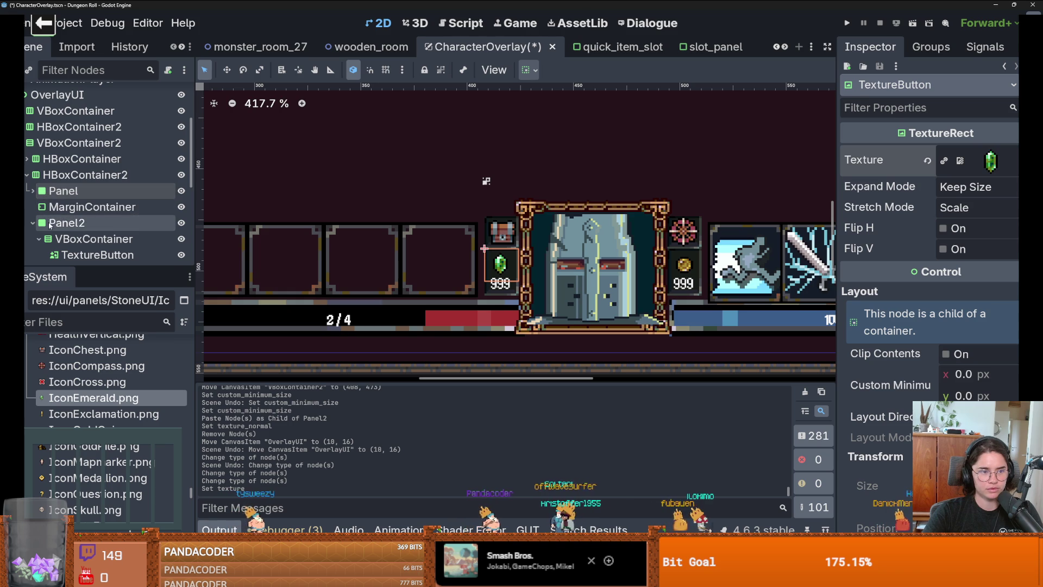
click(92, 255)
click(1012, 166)
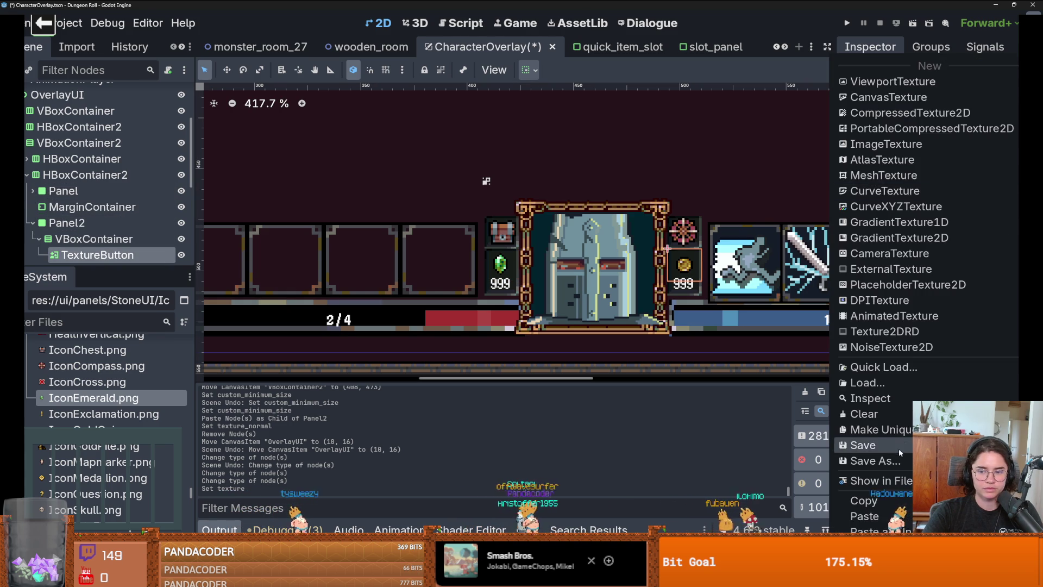
click(88, 259)
right_click(88, 259)
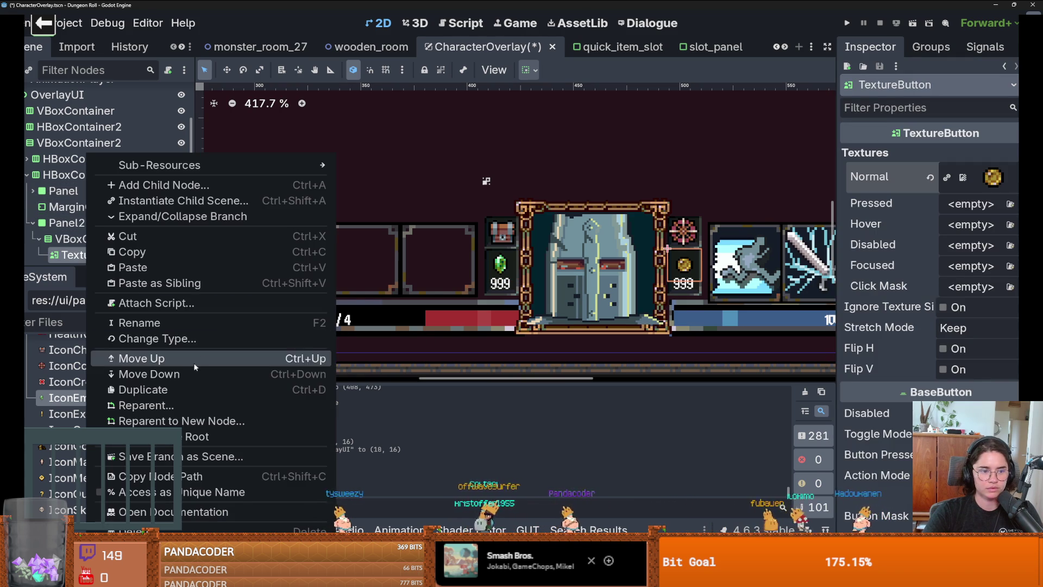
click(177, 335)
text(t)
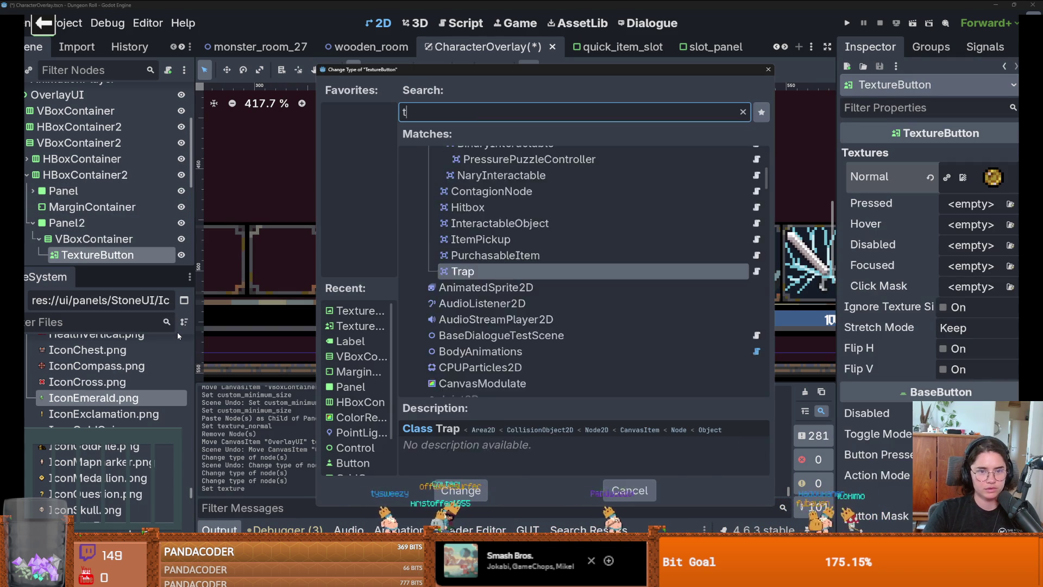
text(exture)
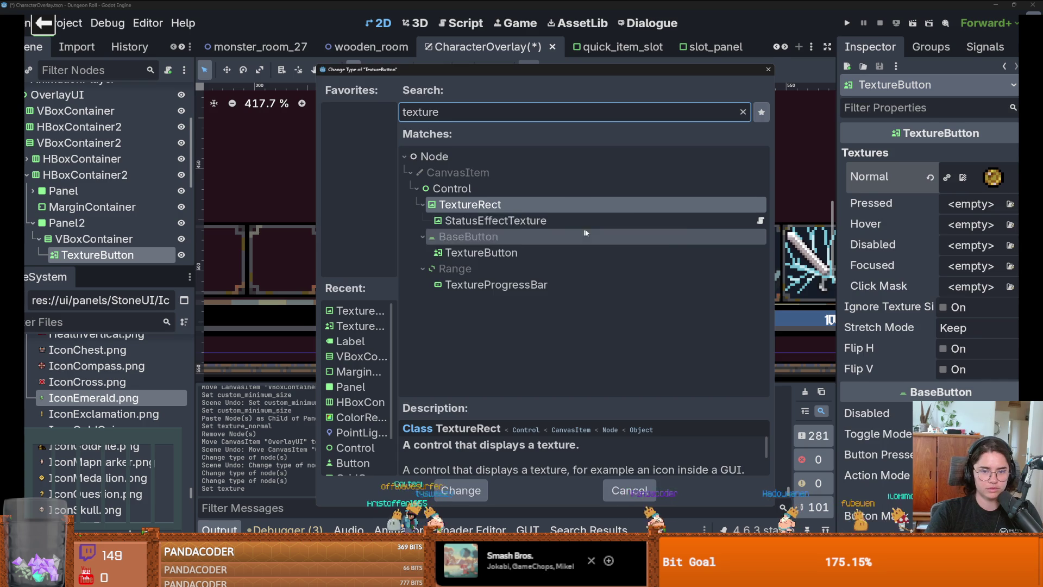
key(Return)
click(984, 155)
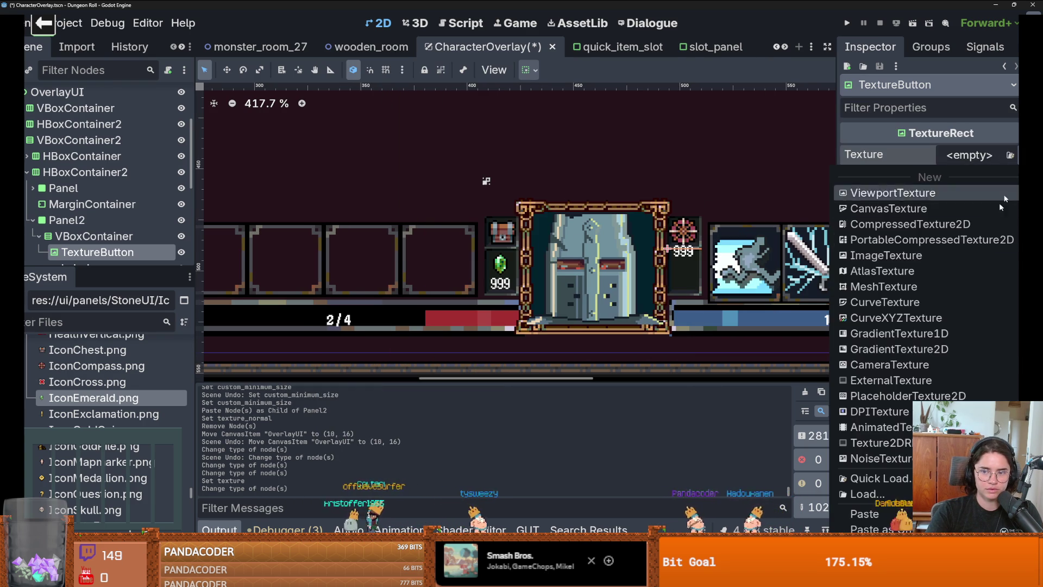
click(857, 513)
click(702, 236)
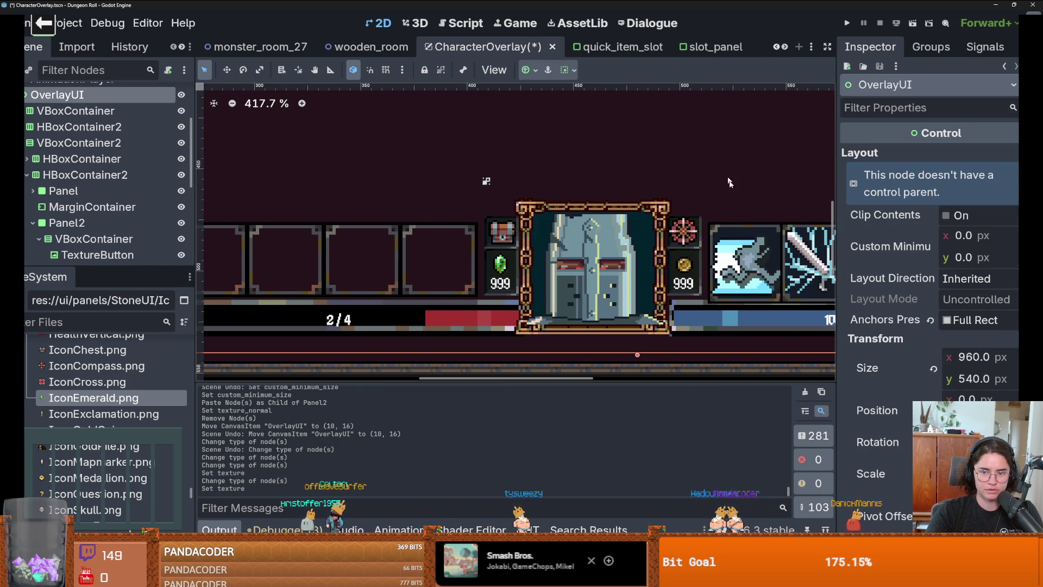
Save the overlay scene and inspect the player portrait.
scroll(737, 260, down, 2)
key(ctrl+s)
scroll(543, 245, down, 2)
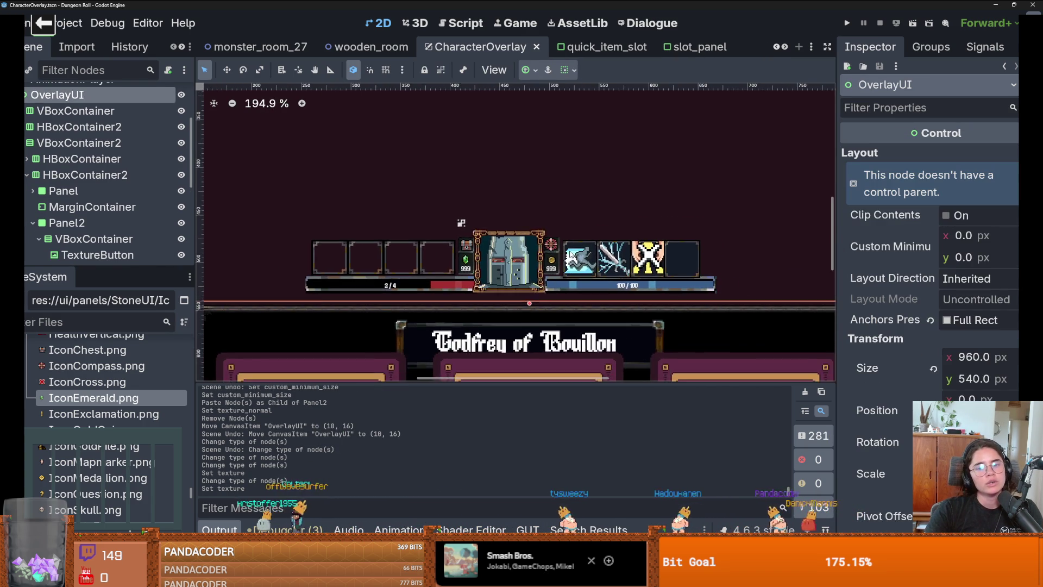
scroll(548, 244, up, 2)
click(552, 245)
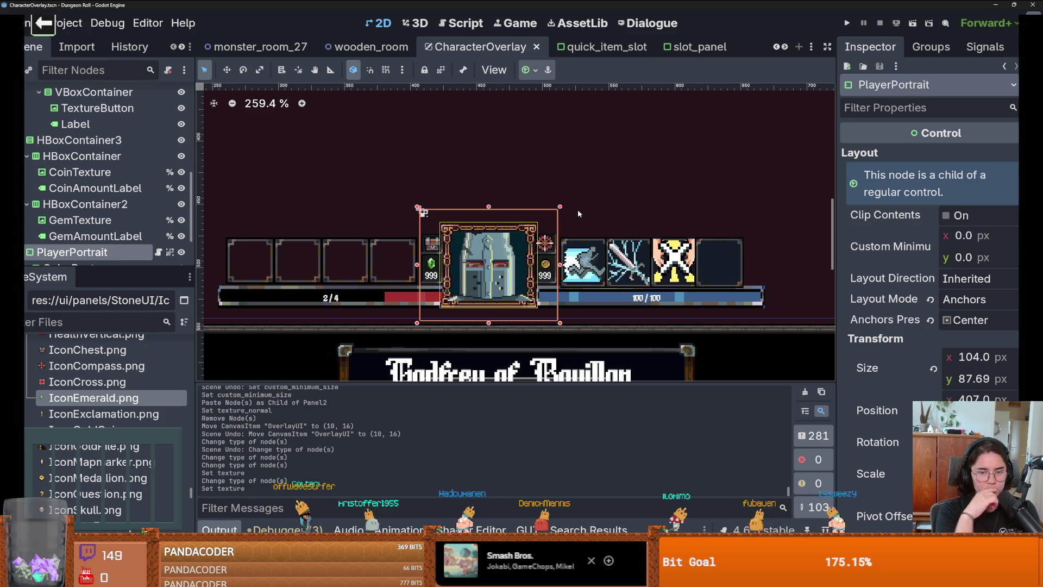
Select HBoxContainer2 and raise the hotbar row 7 px to (260, 469).
scroll(44, 171, up, 5)
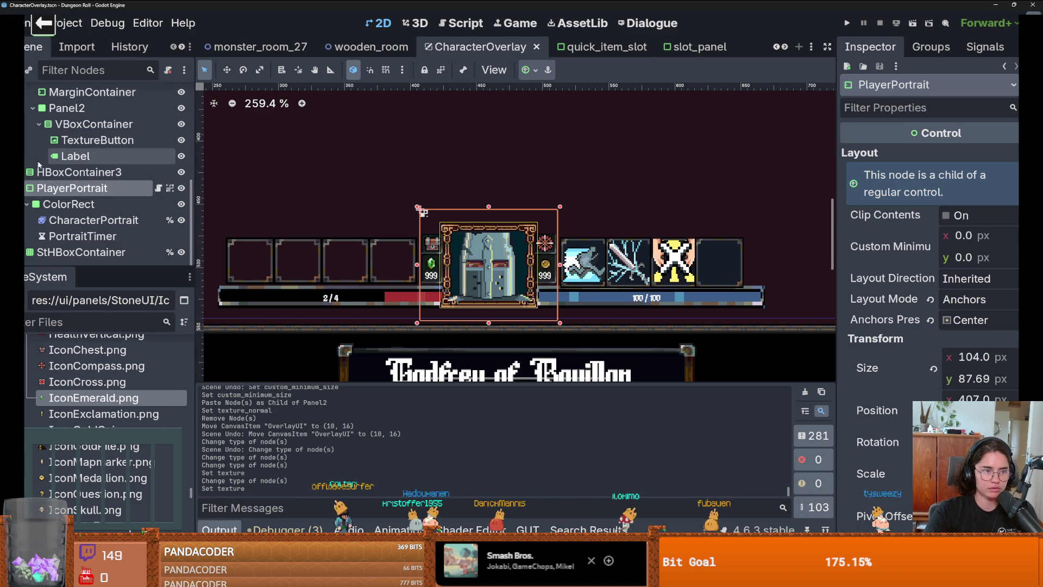
scroll(43, 171, up, 3)
click(26, 156)
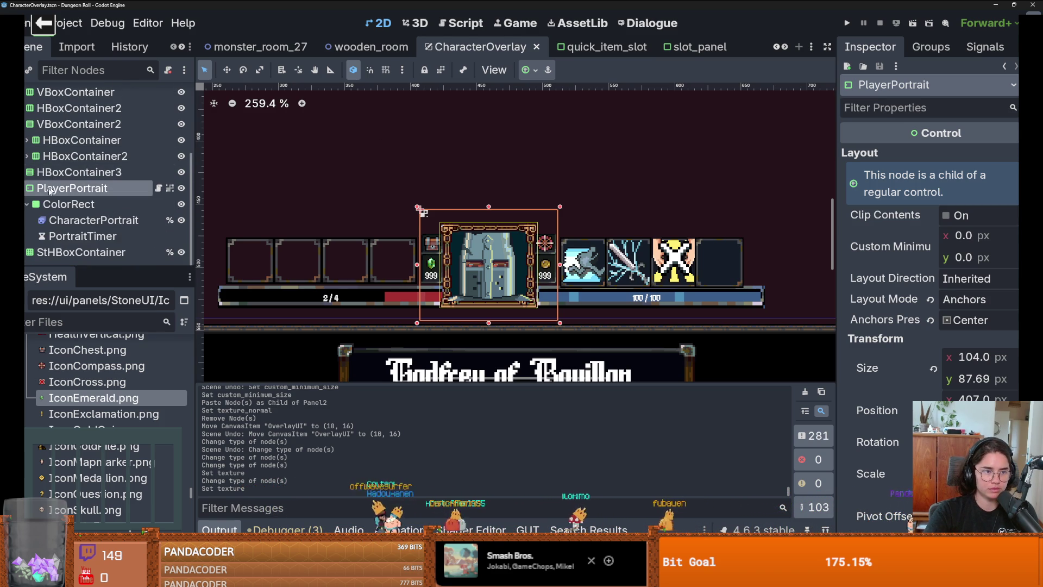
scroll(72, 199, up, 5)
click(73, 204)
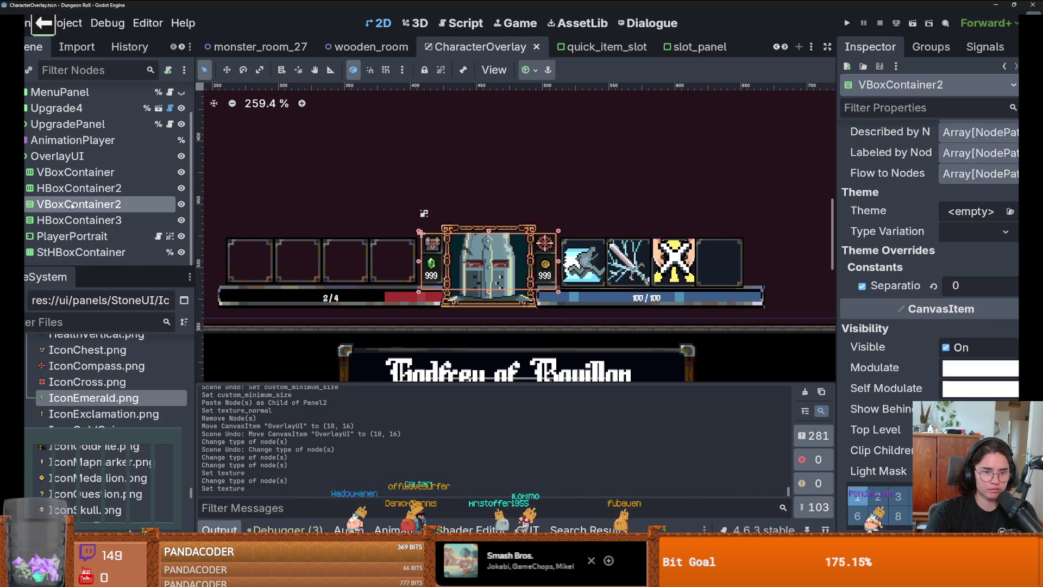
click(73, 188)
scroll(588, 276, up, 4)
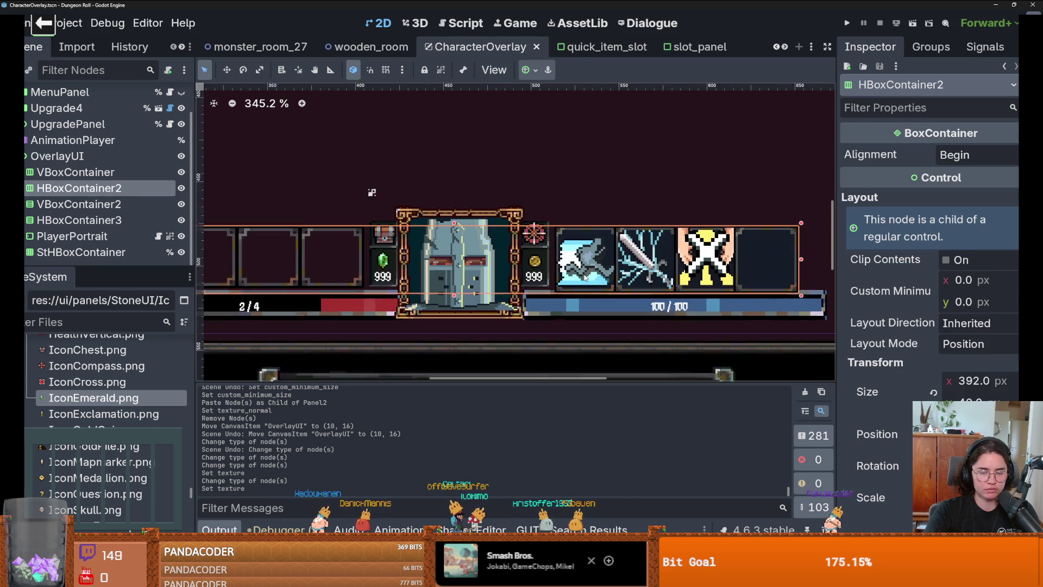
drag(597, 264, 598, 256)
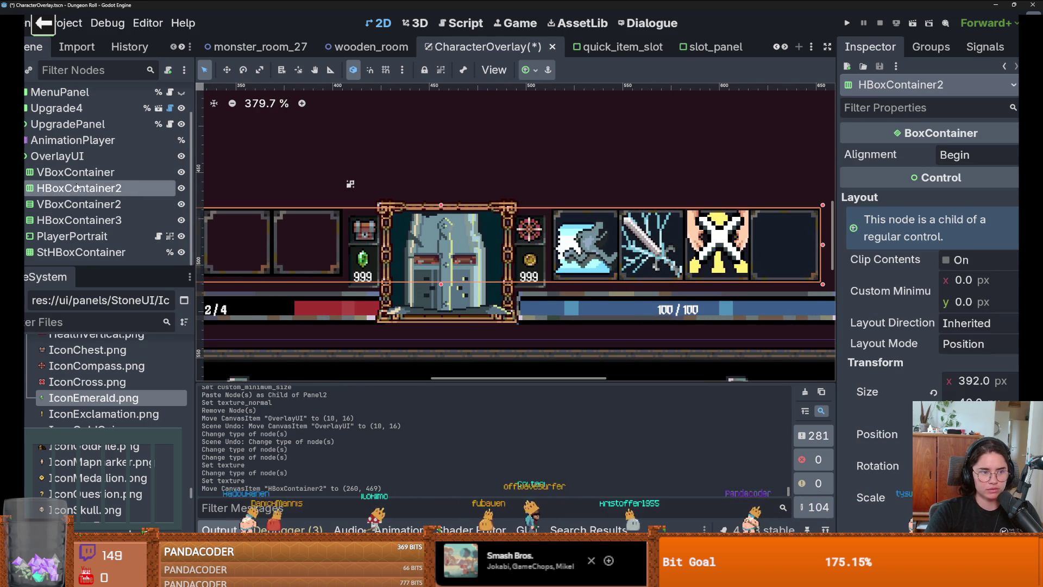
click(23, 188)
Set QuickItemVBoxContainer's Alignment to Center and change its horizontal size flags.
click(92, 204)
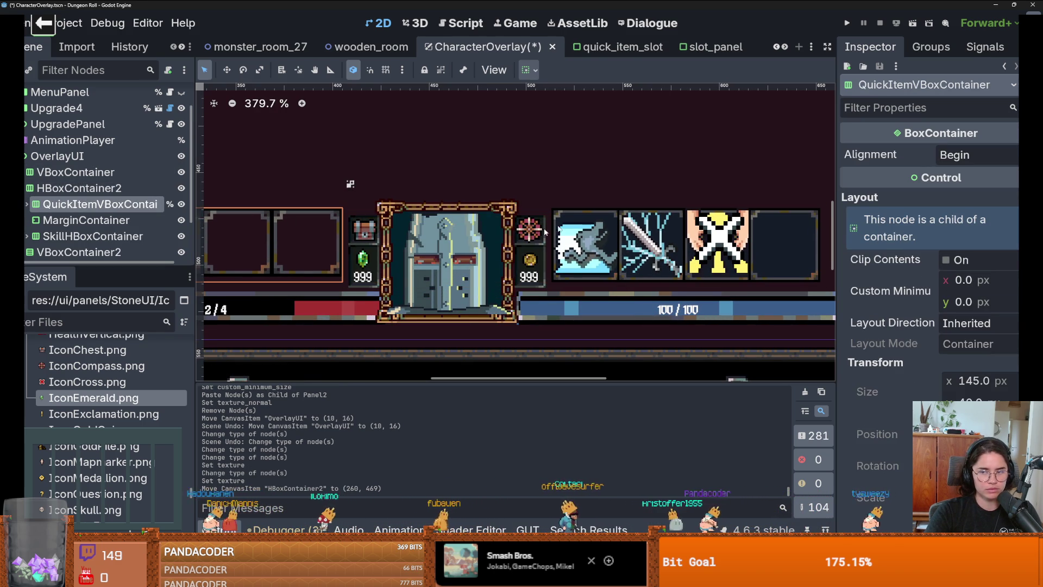
click(972, 155)
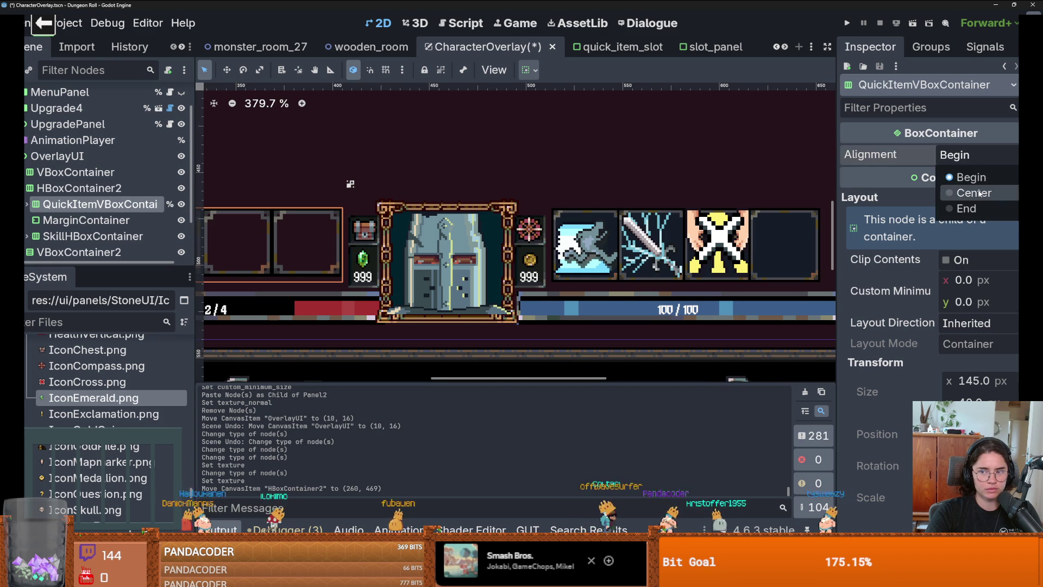
click(974, 192)
click(535, 71)
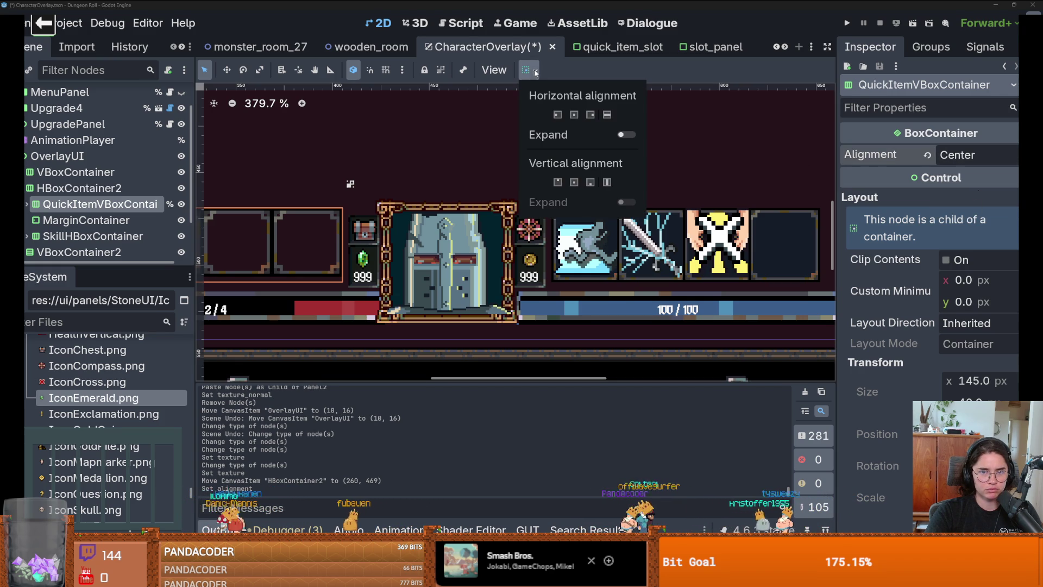
click(579, 118)
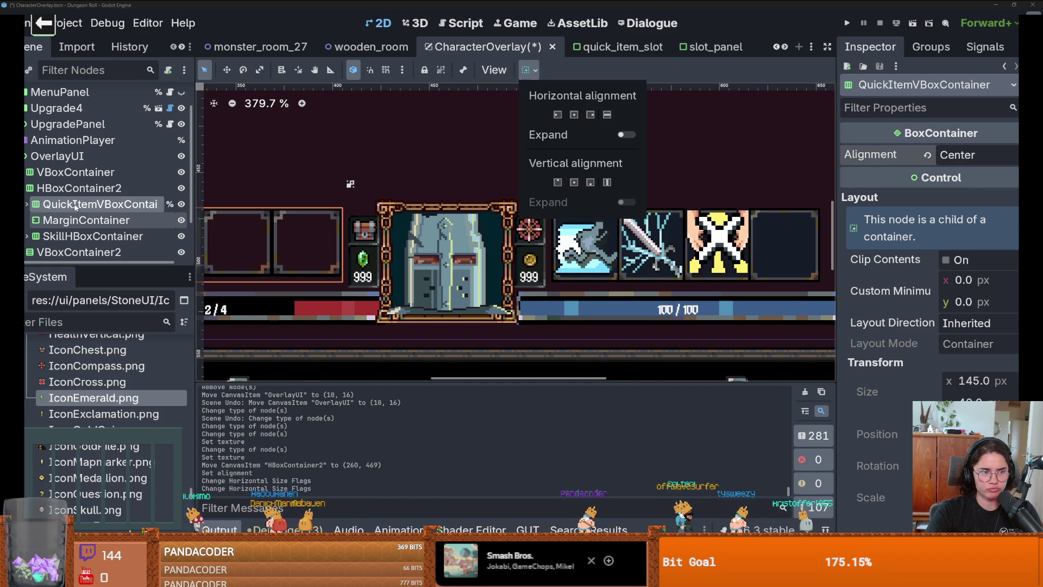
scroll(375, 234, down, 3)
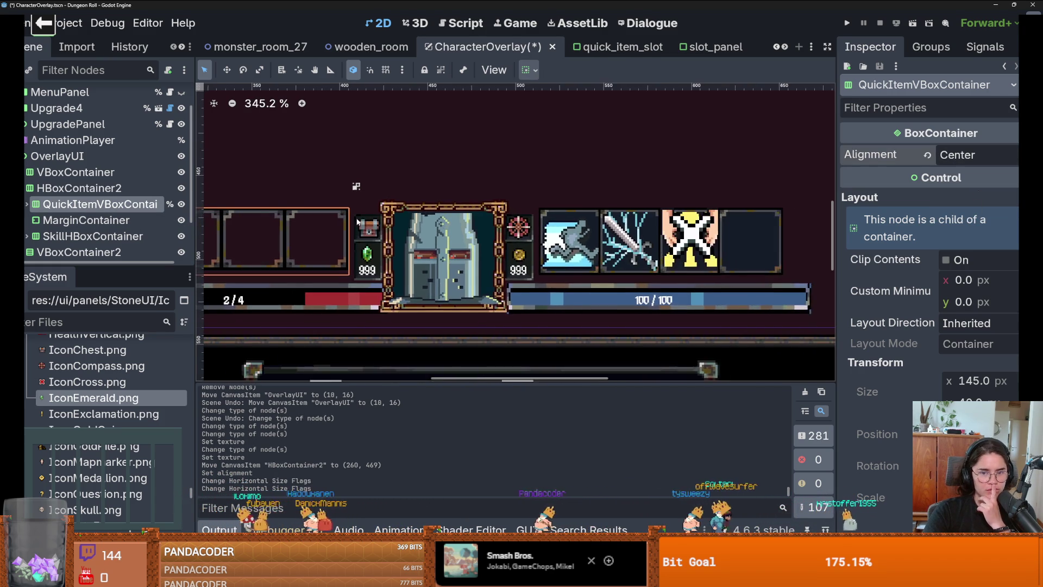
scroll(375, 234, up, 2)
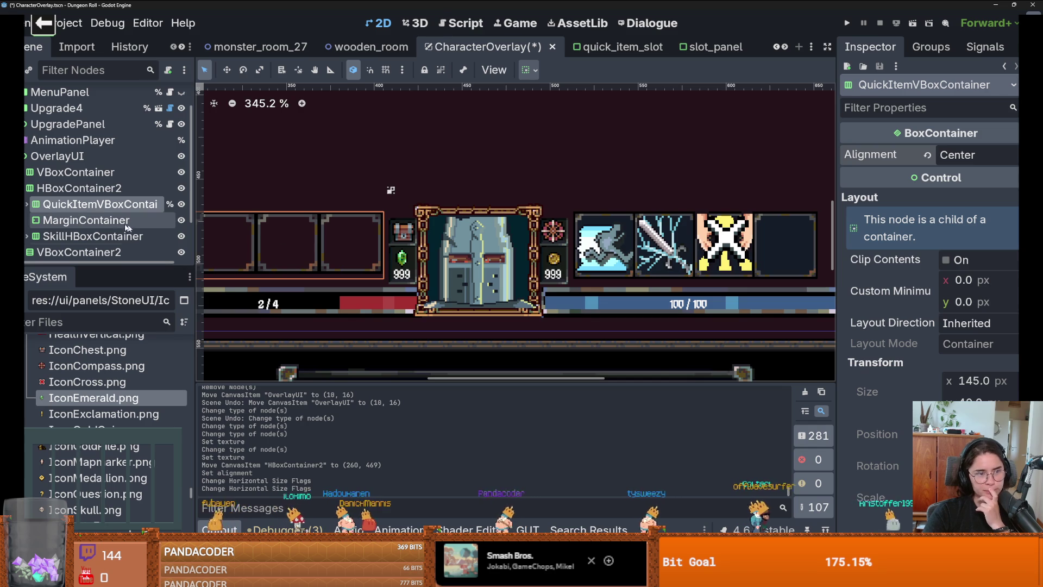
Compare QuickItemVBoxContainer's settings against HBoxContainer2 and SkillHBoxContainer.
click(103, 193)
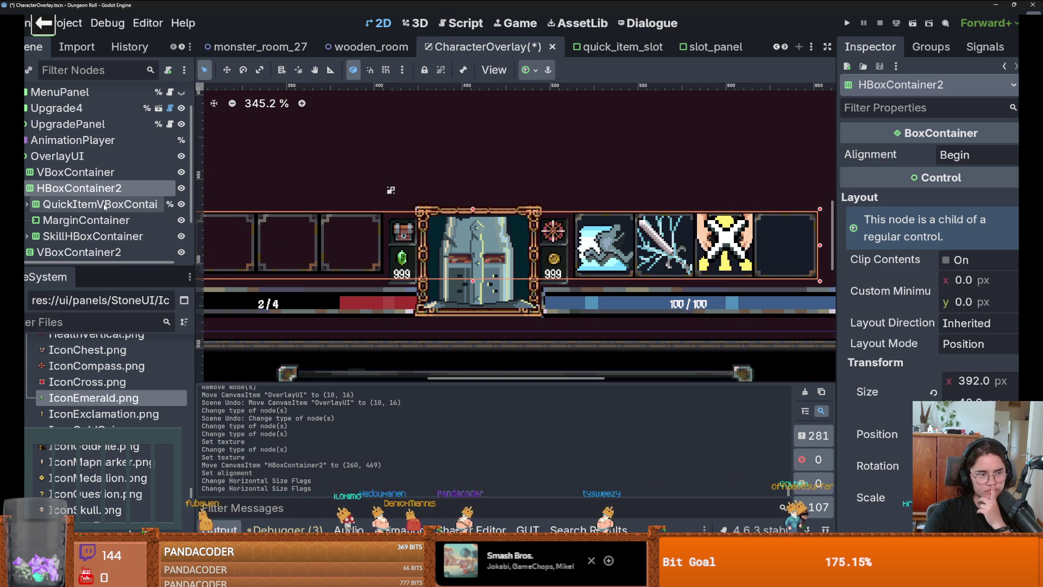
click(104, 206)
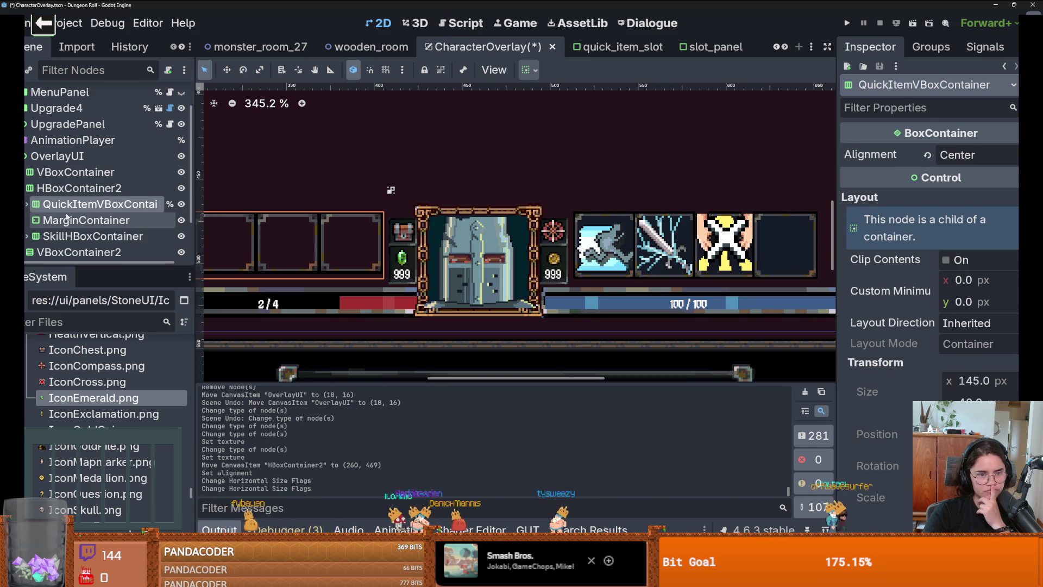
click(76, 188)
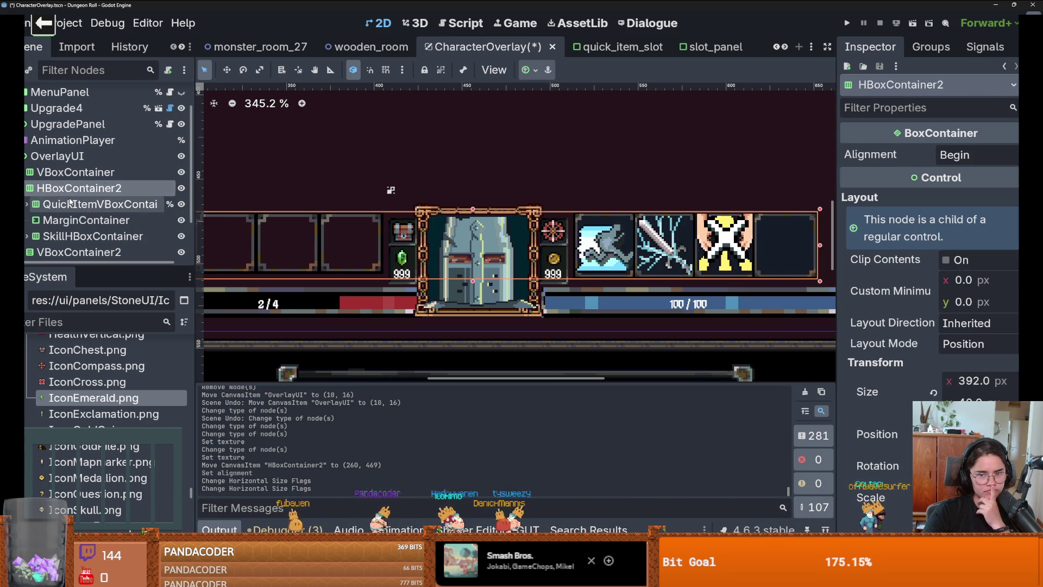
click(76, 204)
click(81, 236)
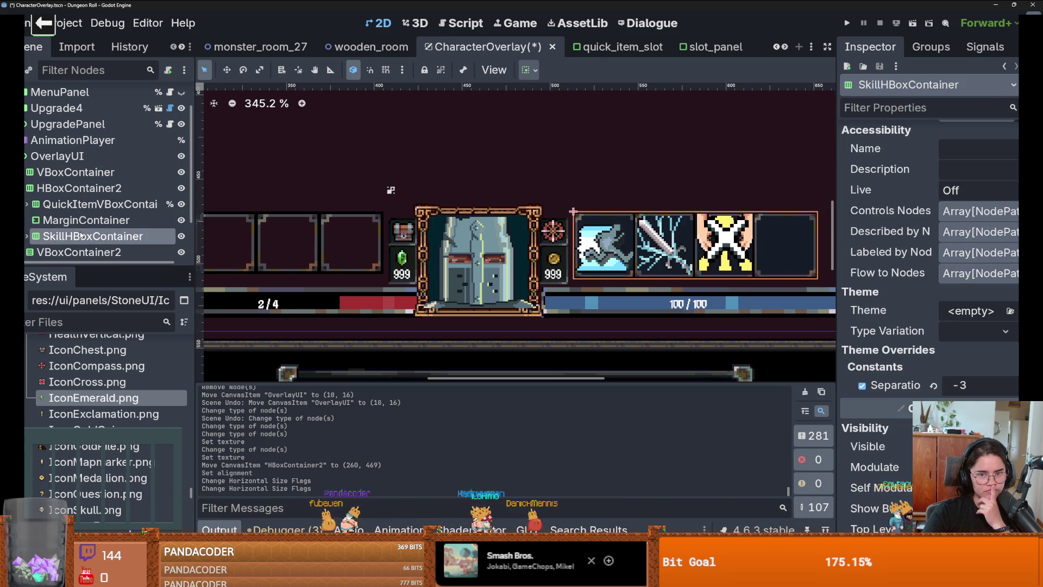
click(92, 204)
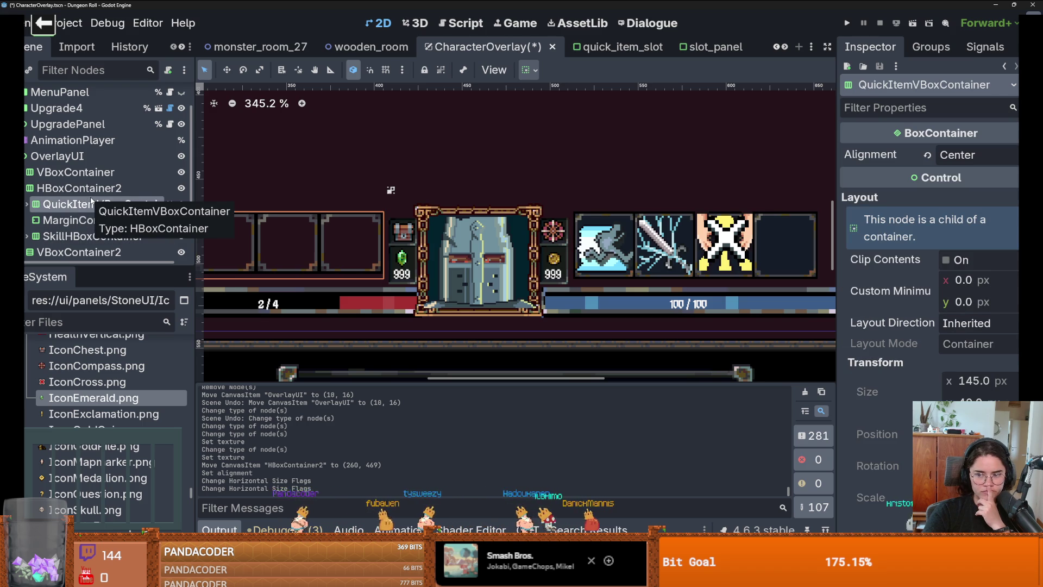
click(81, 235)
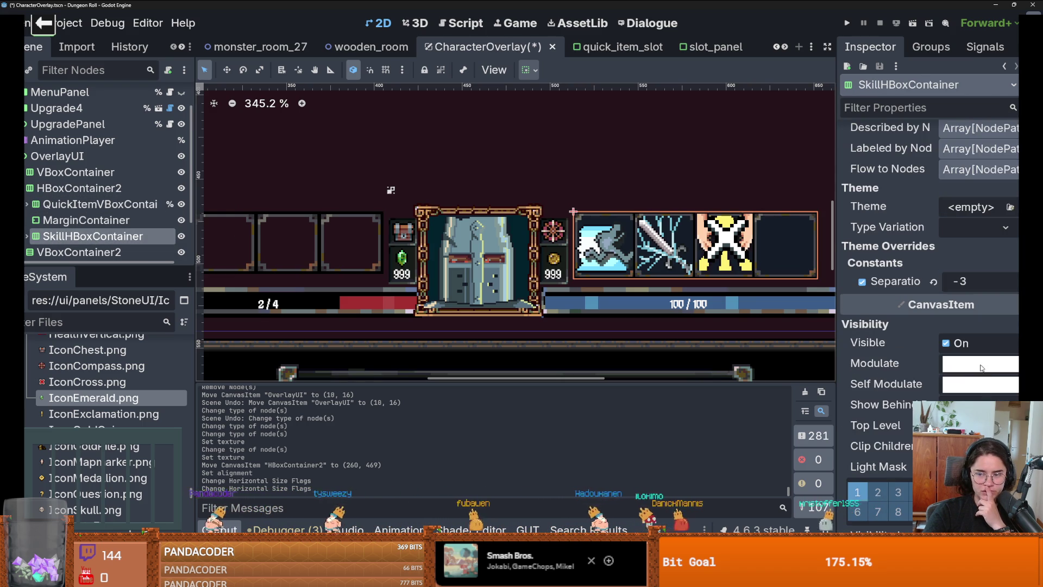
scroll(981, 368, down, 3)
scroll(980, 368, up, 15)
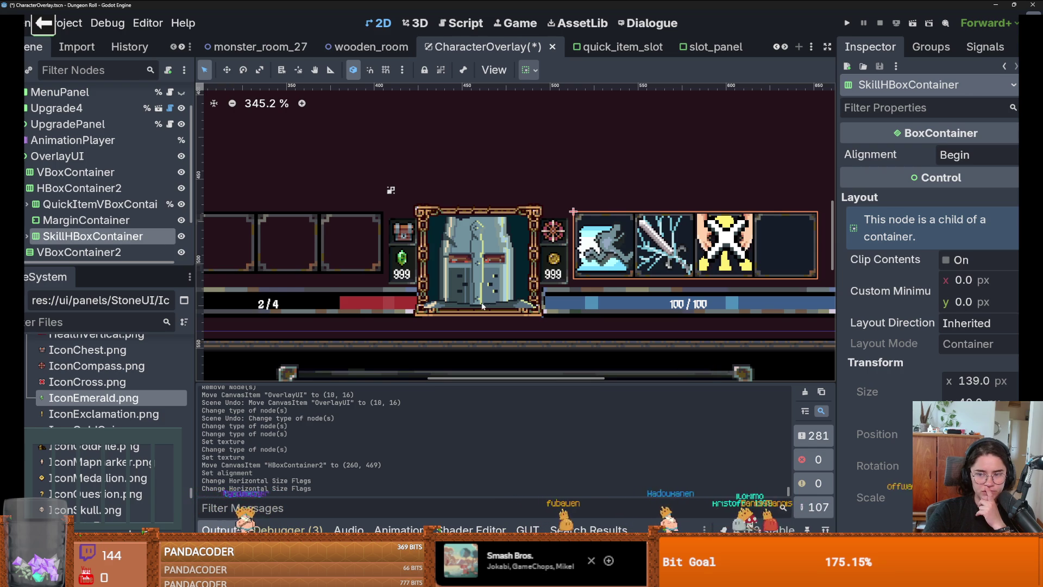
click(120, 206)
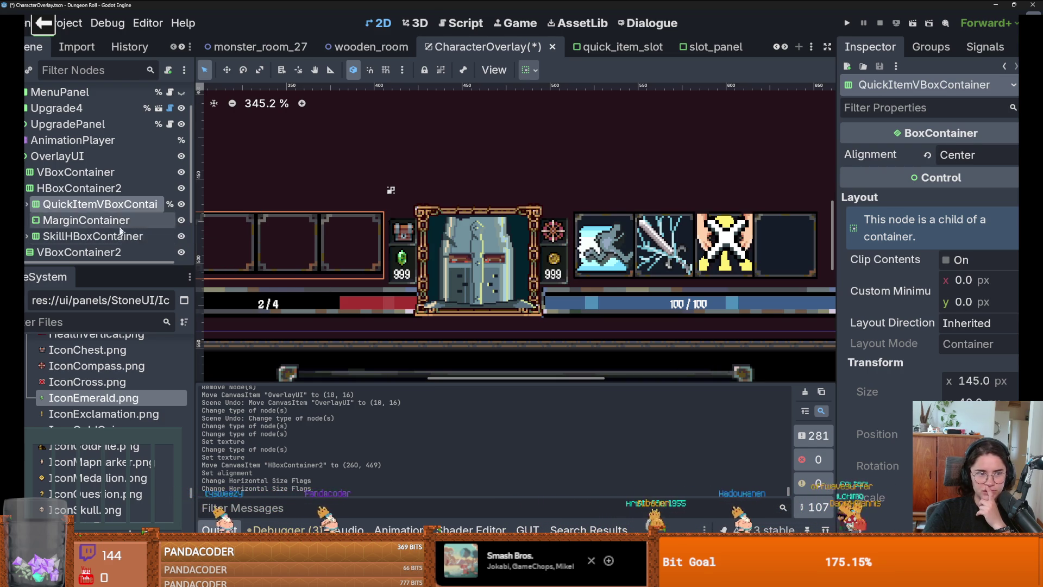
click(109, 236)
click(126, 204)
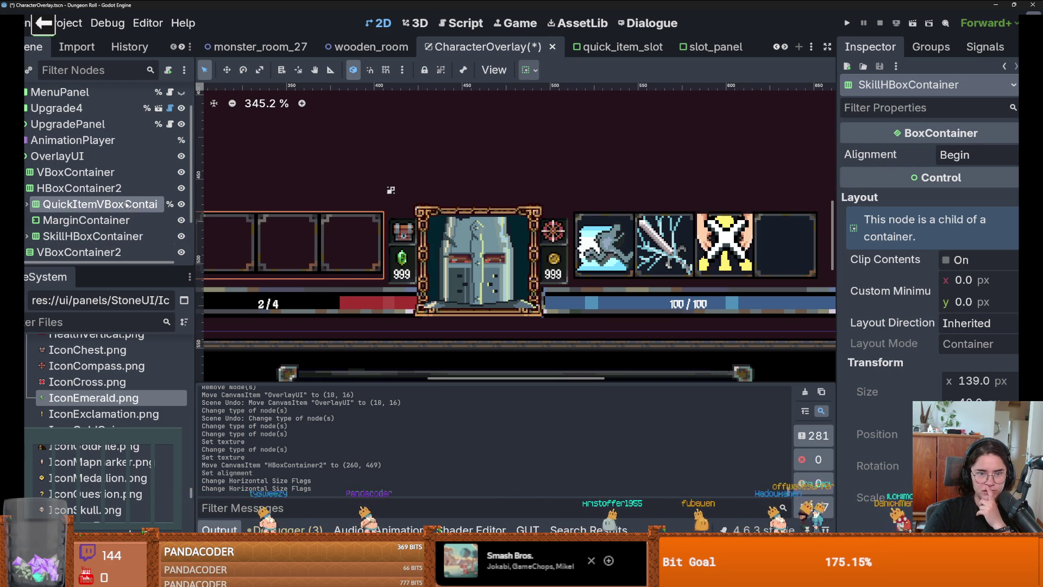
scroll(262, 239, down, 1)
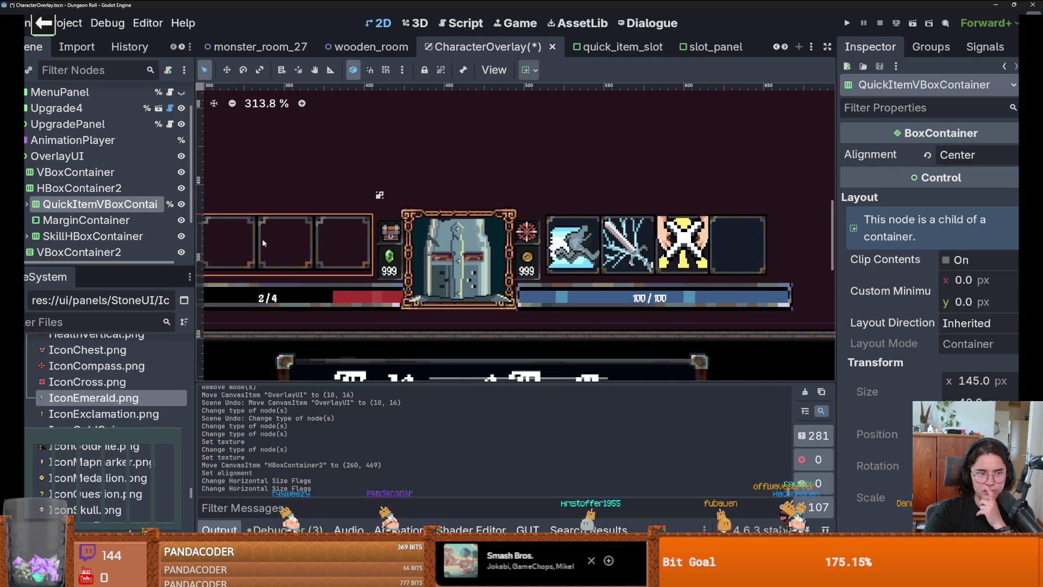
Change Weapon1Panel's horizontal size flags in the container sizing options.
click(26, 204)
click(33, 220)
scroll(29, 239, down, 3)
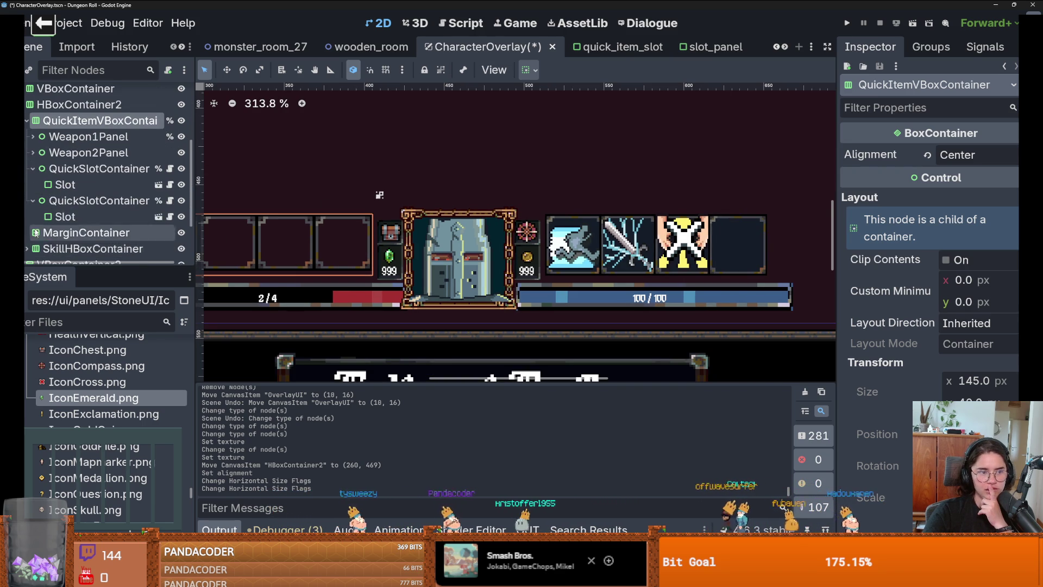
click(32, 168)
click(33, 184)
click(32, 185)
click(72, 138)
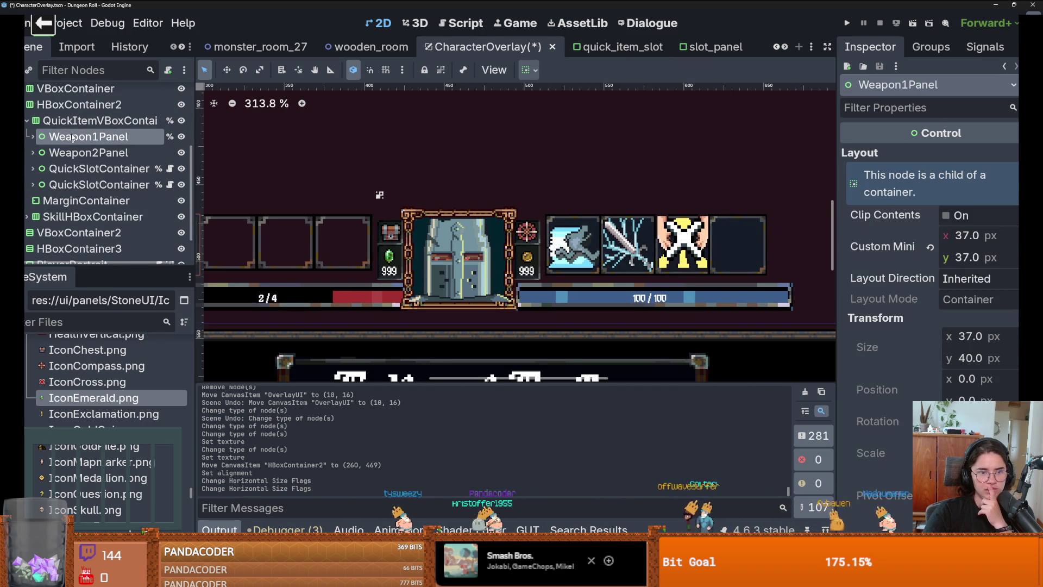
scroll(387, 242, up, 5)
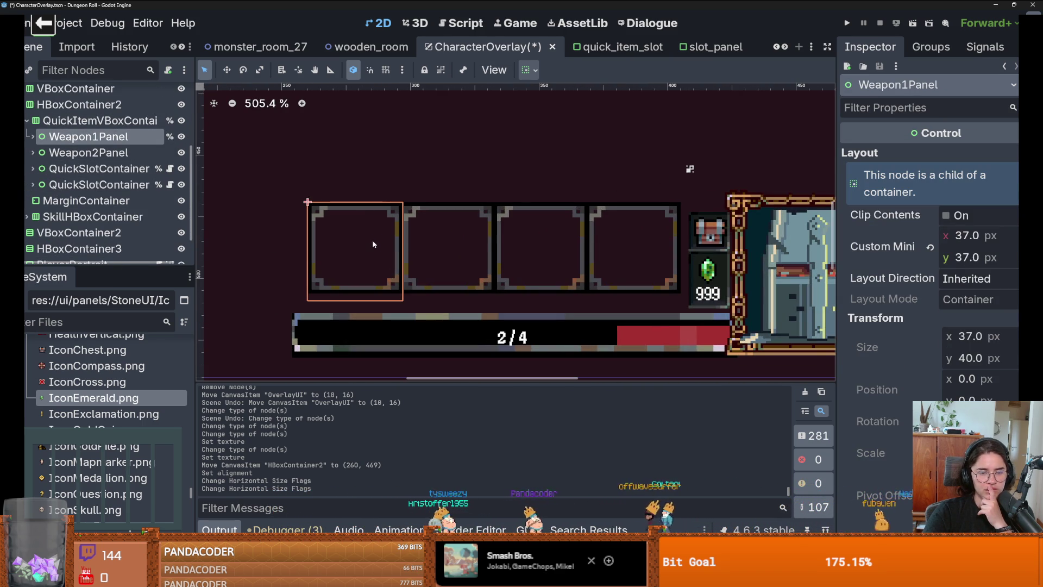
click(526, 71)
click(574, 115)
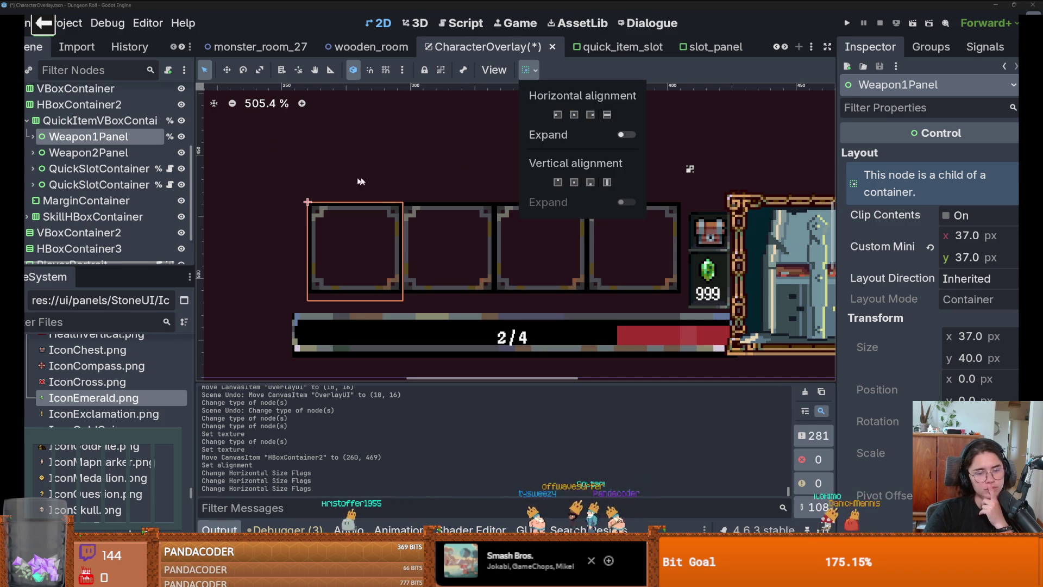
click(97, 120)
Test End alignment on QuickItemVBoxContainer, then revert it to Center.
click(98, 121)
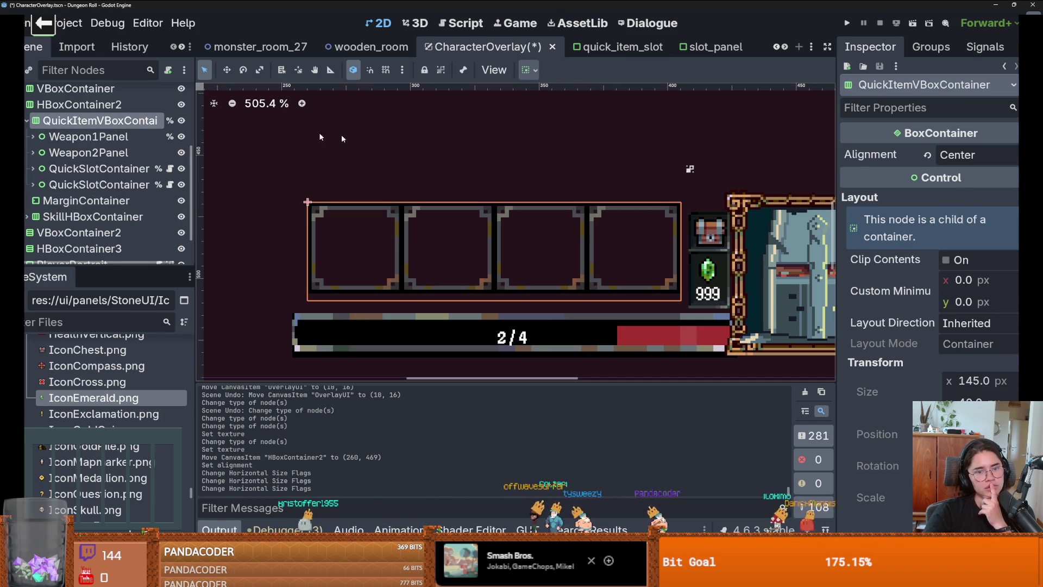
click(941, 156)
click(958, 211)
click(959, 155)
click(958, 189)
click(485, 157)
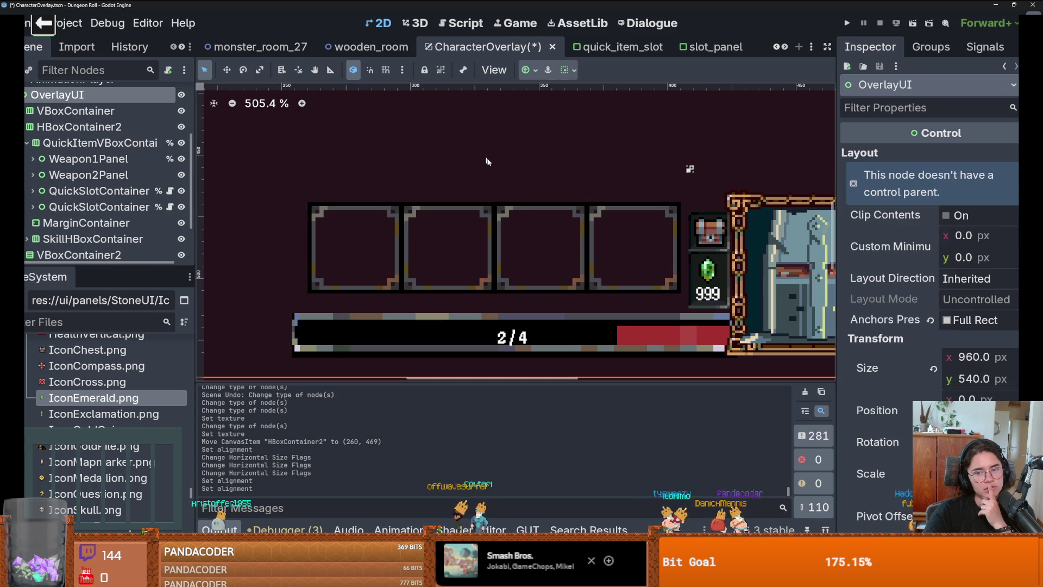
scroll(484, 160, down, 5)
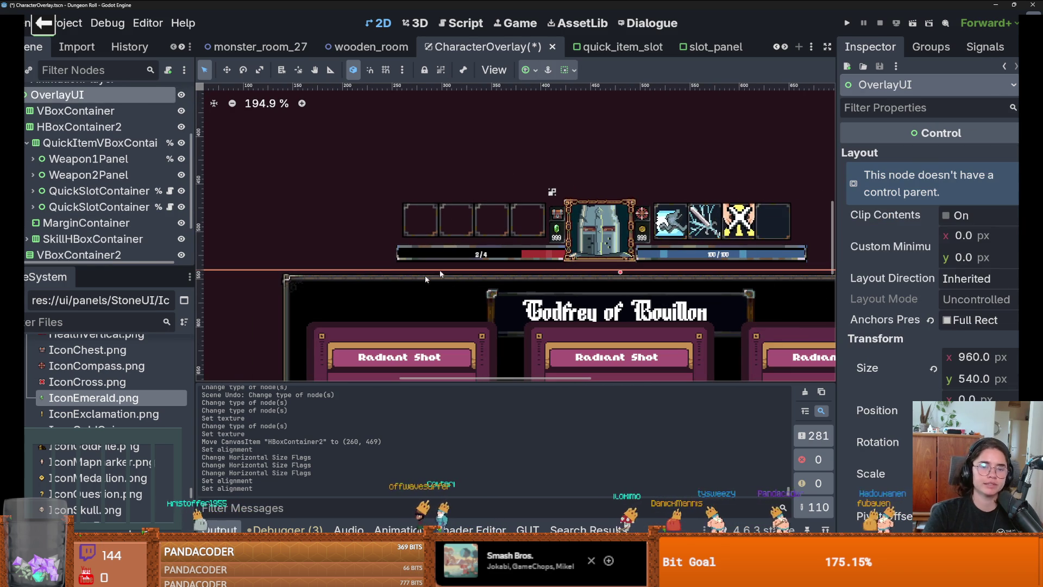
click(98, 143)
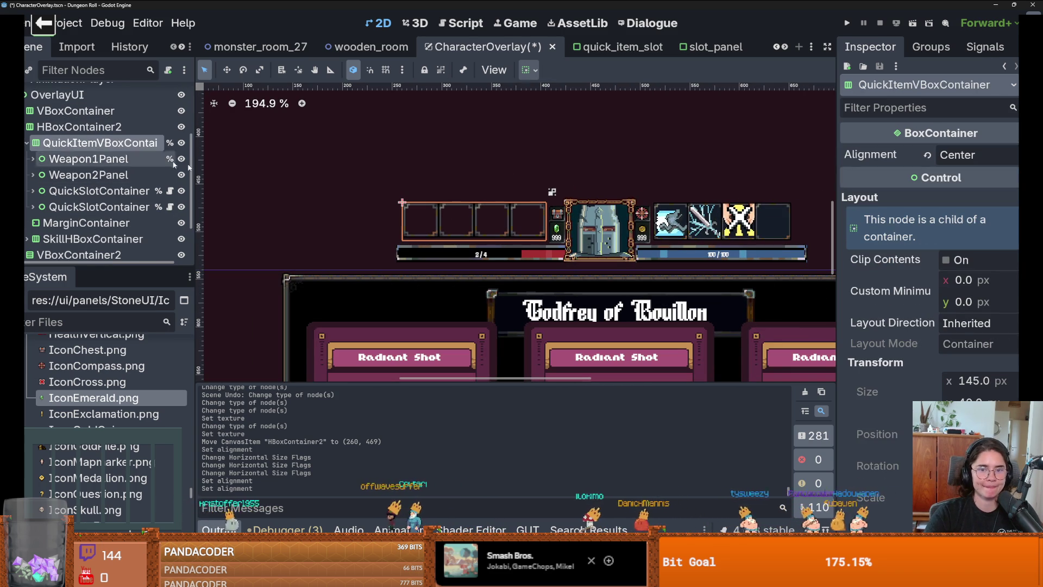
click(945, 157)
click(951, 205)
key(ctrl+z)
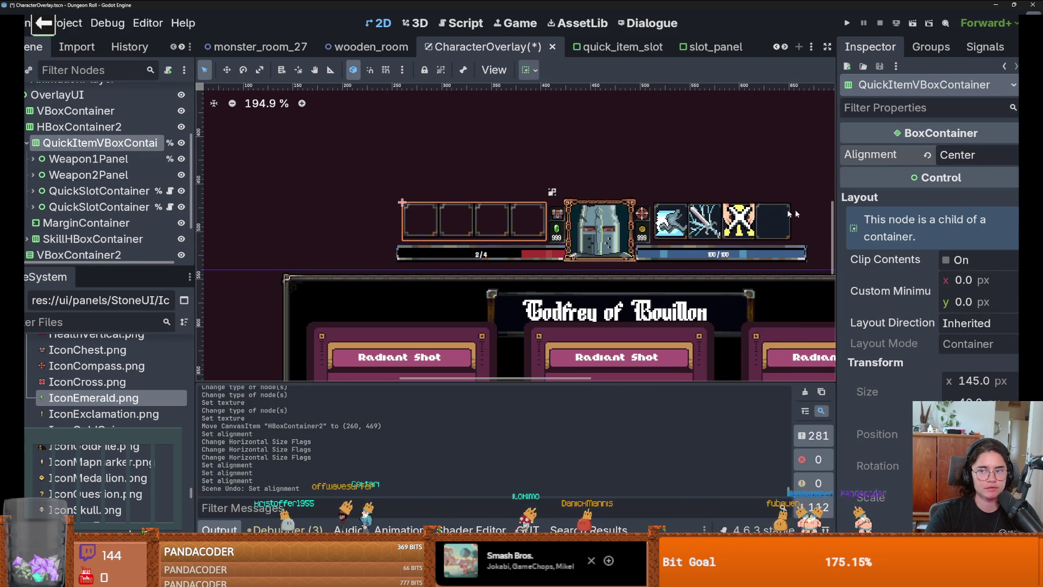
Try centre alignment on the HBoxContainer2 quick-slot bar, then undo it.
click(79, 126)
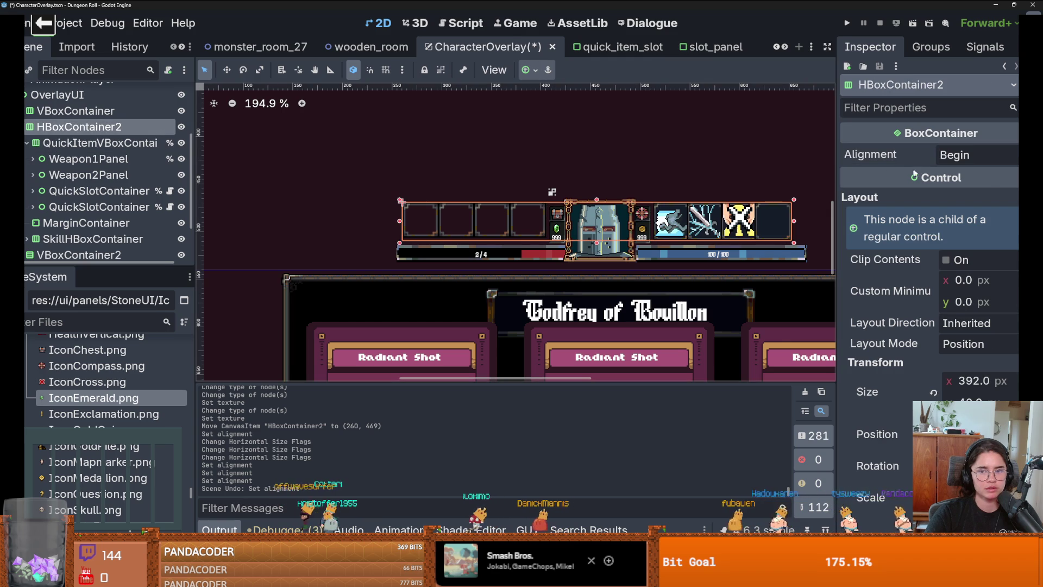
click(973, 155)
click(917, 189)
key(ctrl+z)
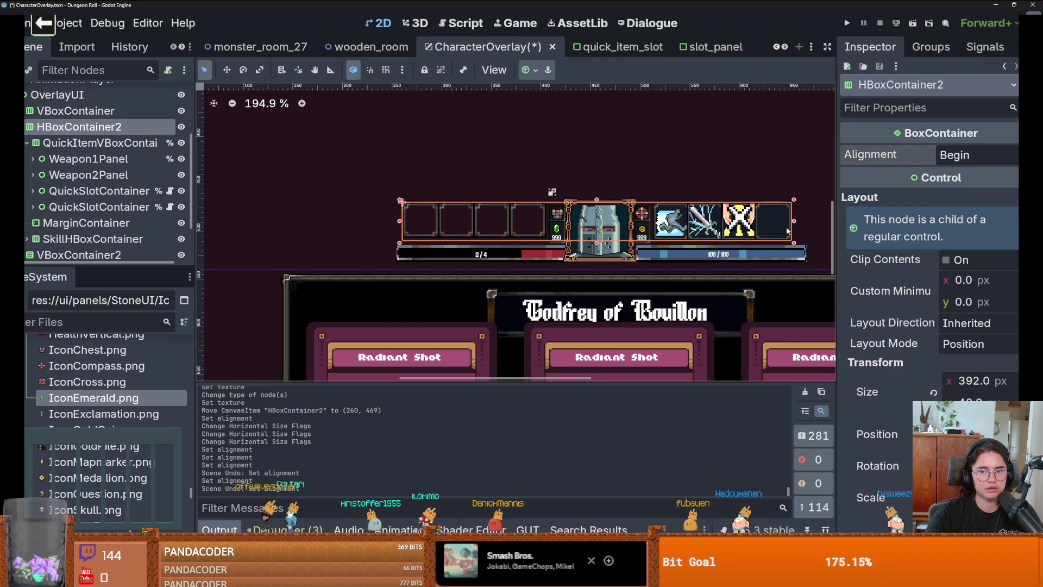
Move the quick-slot bar lower and tighten its height to 37 px.
scroll(787, 231, up, 2)
mouse_move(607, 218)
mouse_down()
mouse_move(625, 218)
mouse_move(604, 226)
mouse_move(611, 221)
mouse_up()
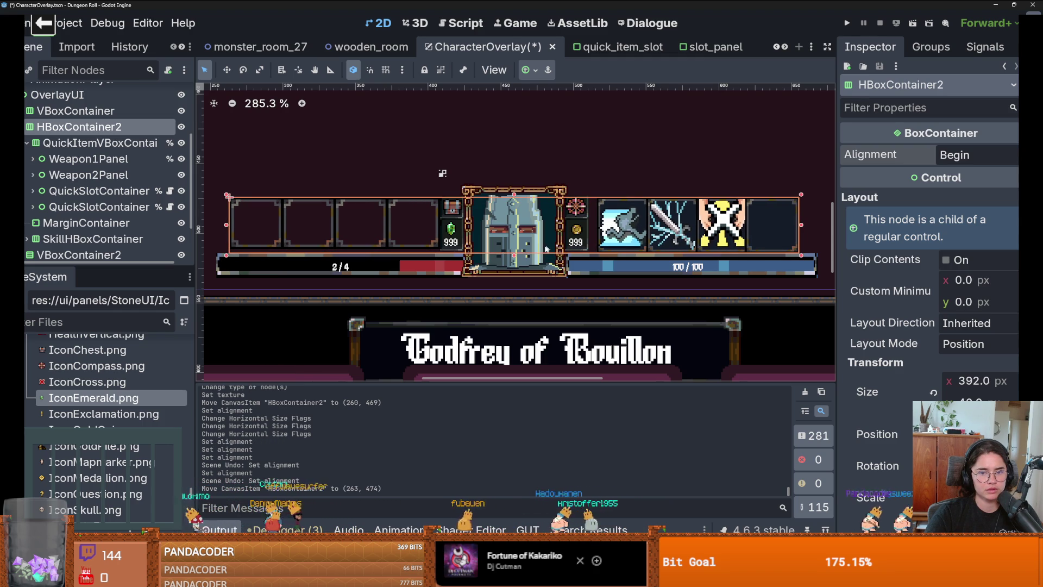
drag(517, 256, 517, 230)
drag(624, 222, 625, 225)
click(627, 167)
scroll(585, 232, up, 4)
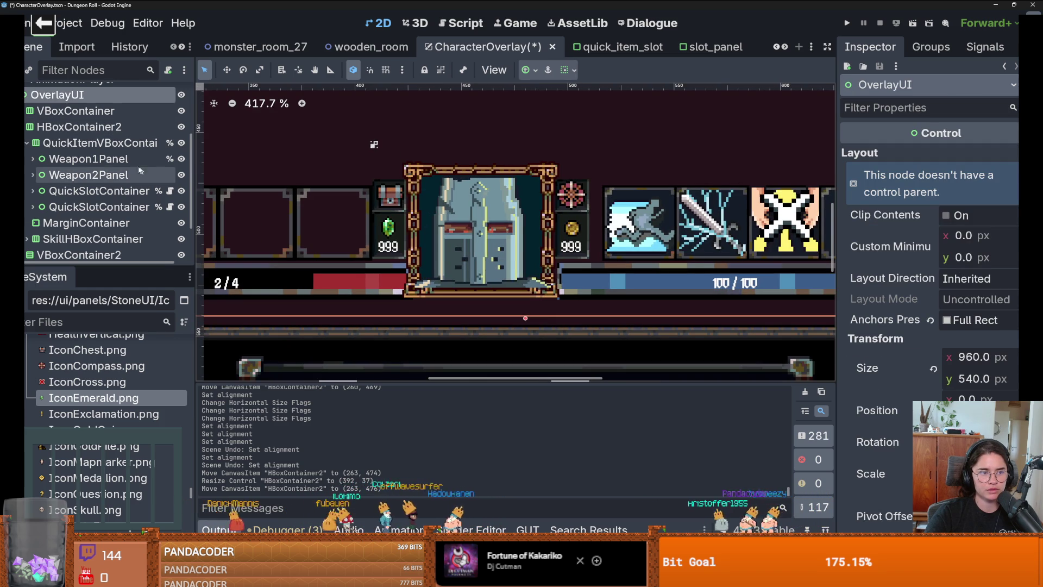
click(638, 227)
drag(679, 234, 672, 235)
click(660, 161)
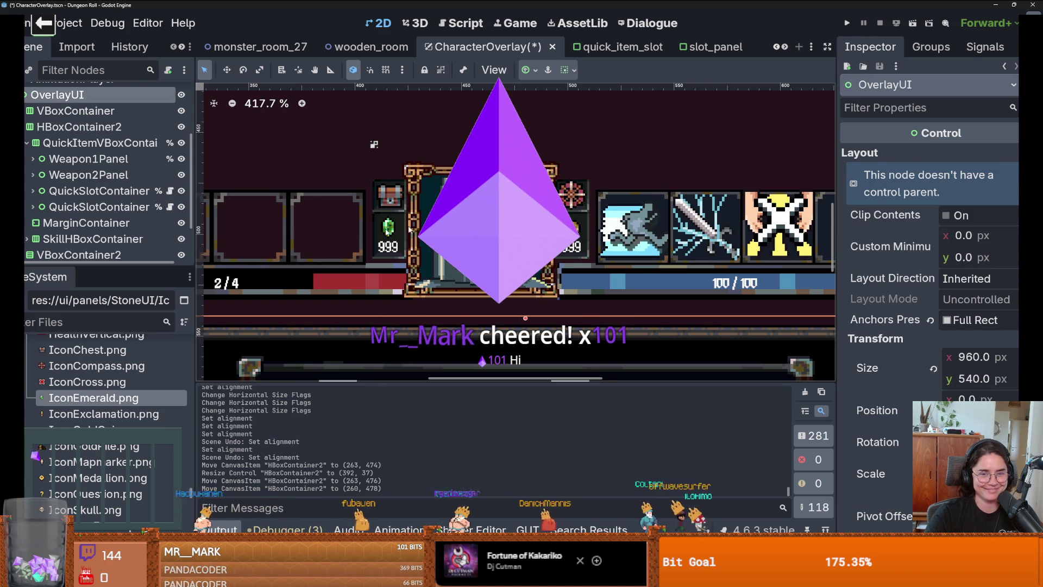
Nudge the bar into place at (260, 477) and save the CharacterOverlay scene.
click(635, 224)
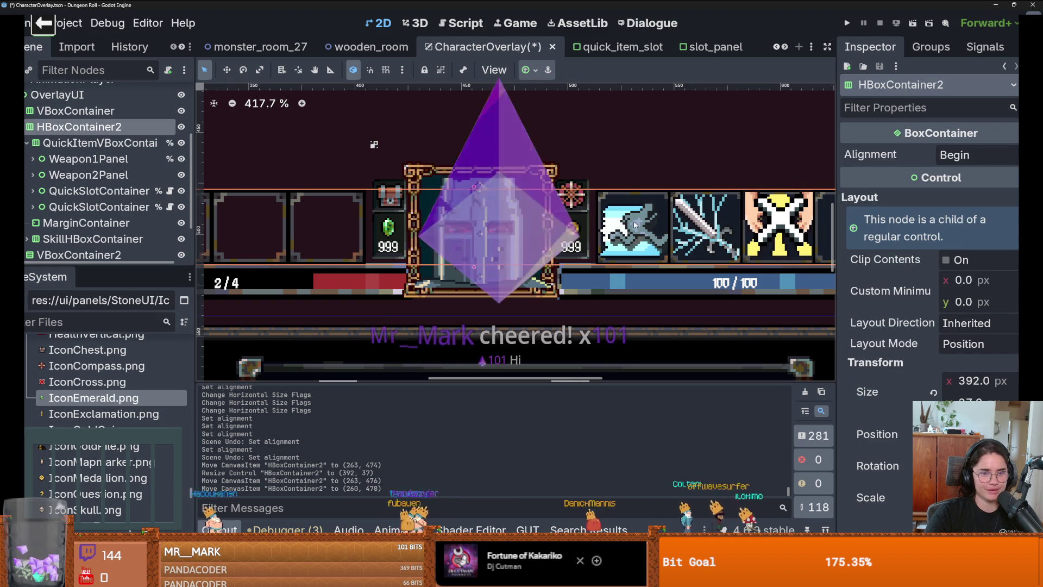
drag(634, 224, 626, 226)
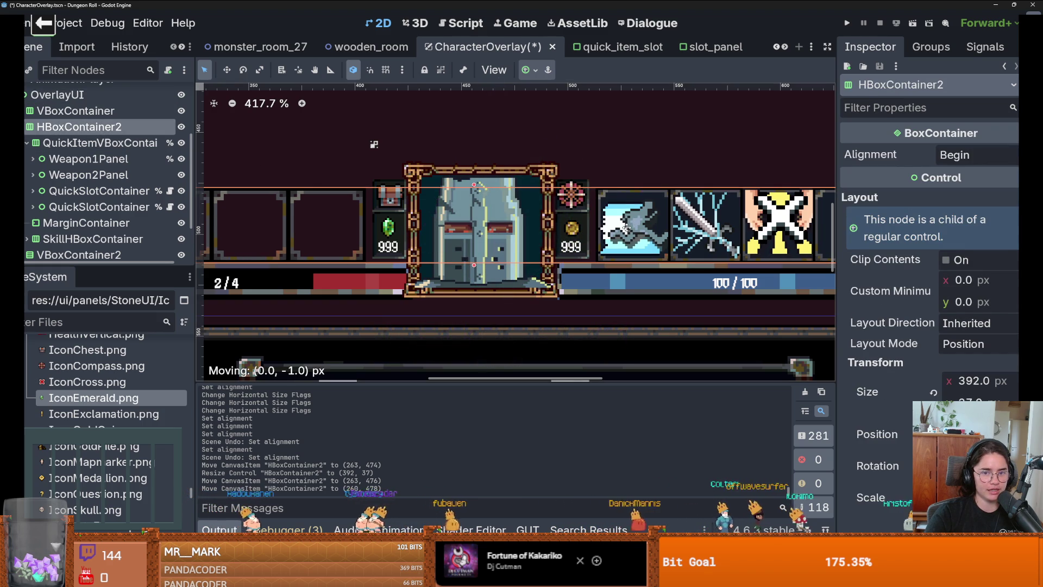
click(638, 167)
scroll(638, 166, down, 2)
scroll(636, 190, down, 2)
key(ctrl+s)
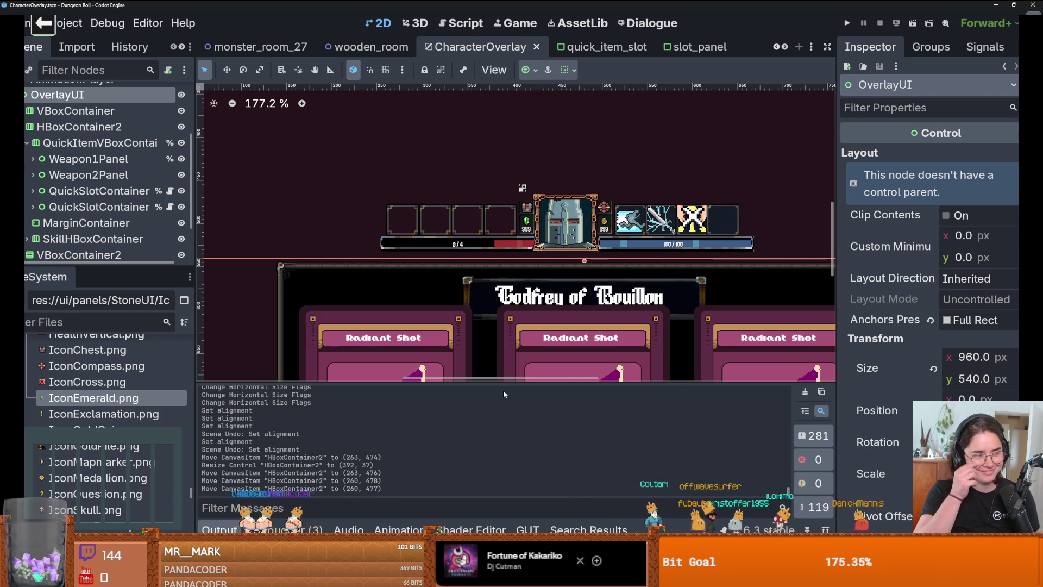
scroll(506, 280, down, 5)
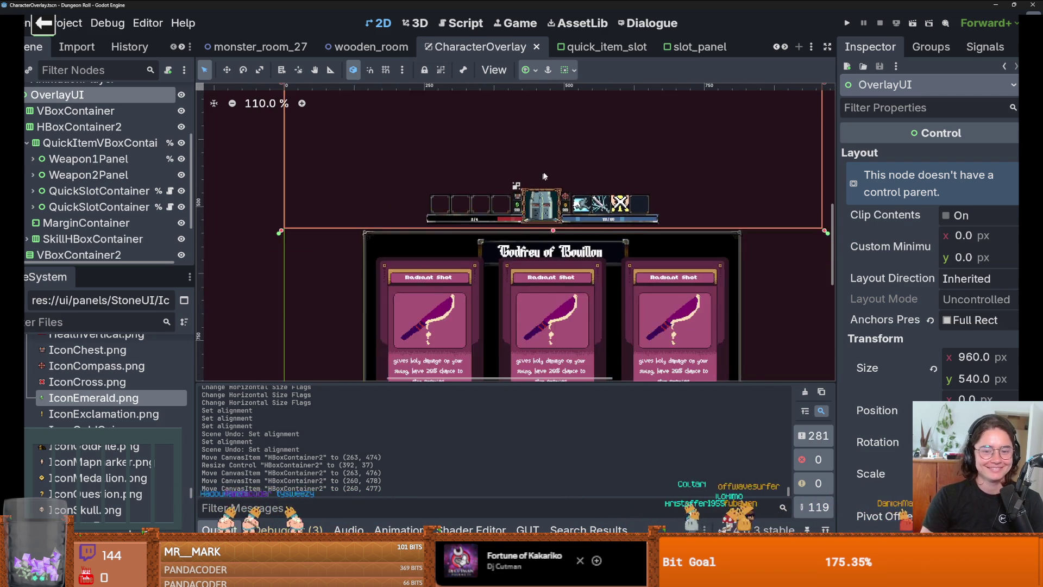
Select the coin icon and CoinAmountLabel, adjusting the Scene dock's height.
scroll(639, 160, up, 3)
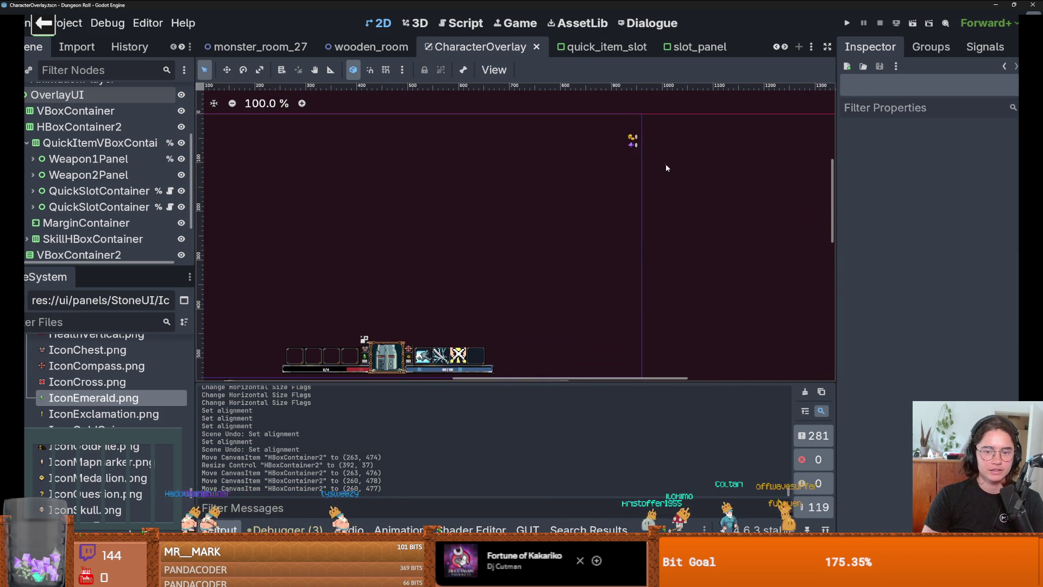
click(635, 143)
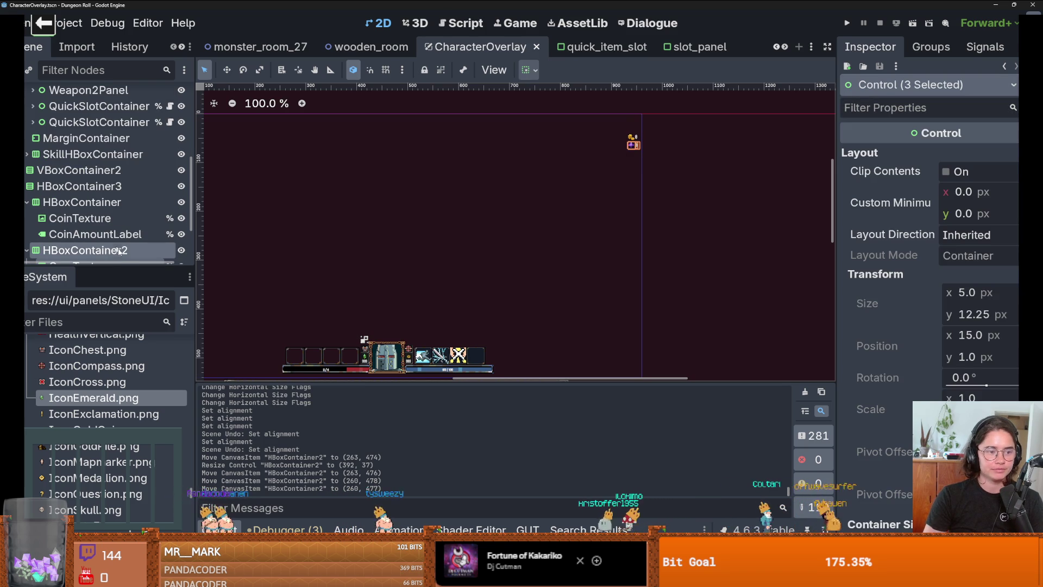
drag(125, 267, 125, 411)
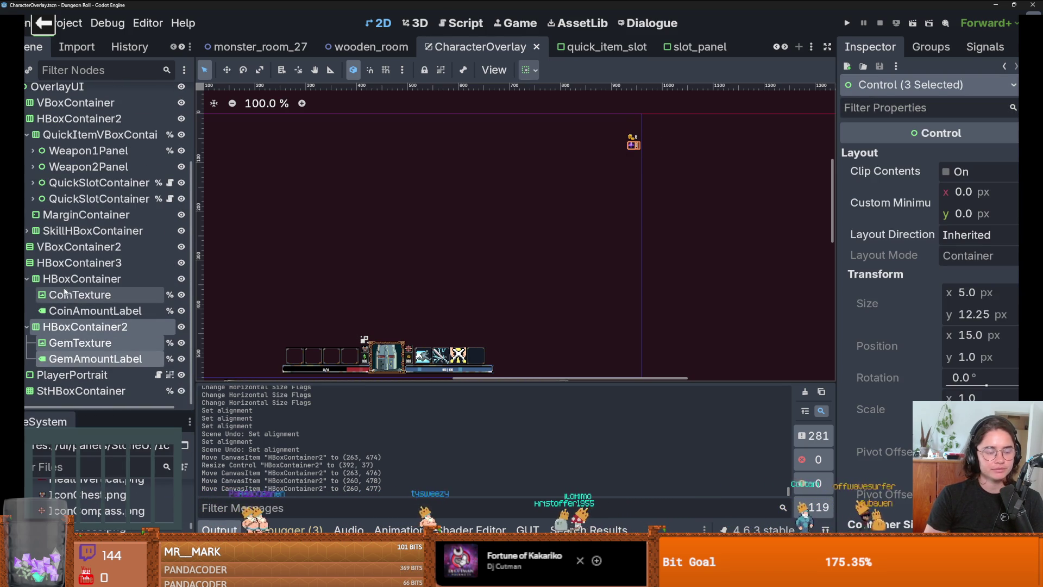
click(108, 313)
mouse_move(119, 407)
mouse_down()
mouse_move(118, 348)
mouse_move(118, 368)
mouse_up()
scroll(119, 304, down, 2)
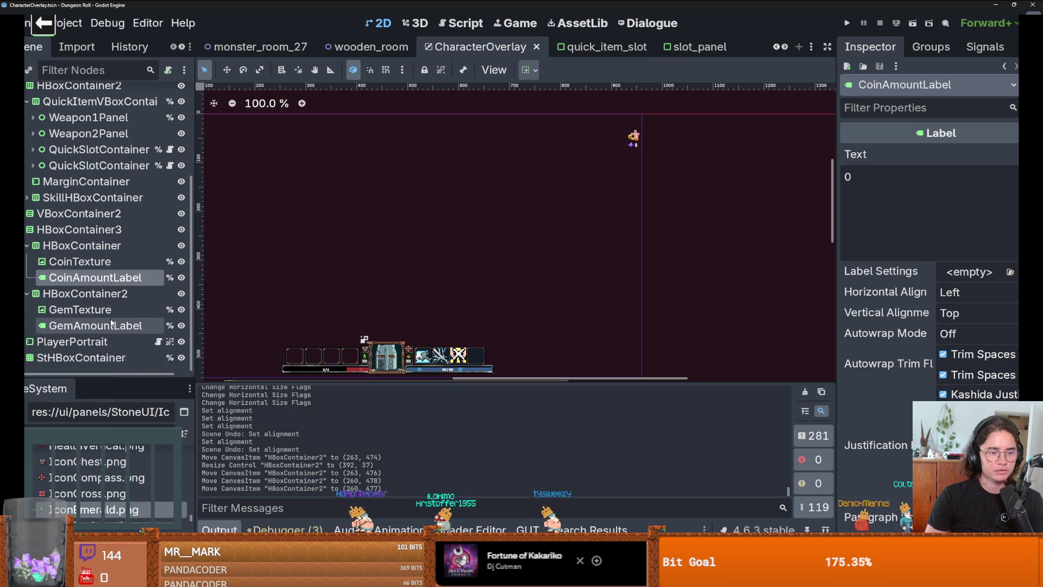
double_click(120, 278)
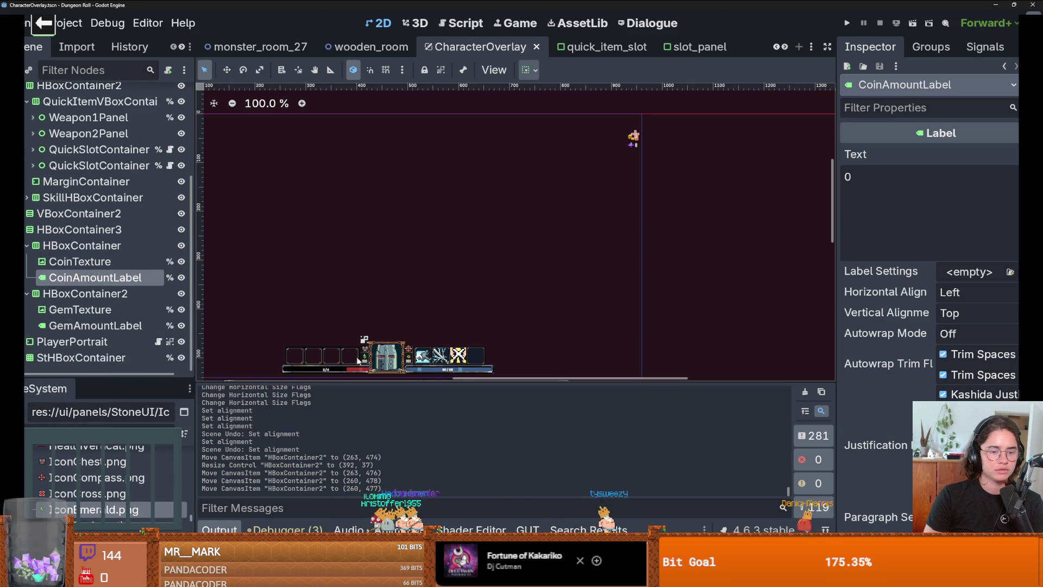
Check the PlayerPortrait, CoinTexture and CoinAmountLabel nodes in the scene tree.
click(386, 355)
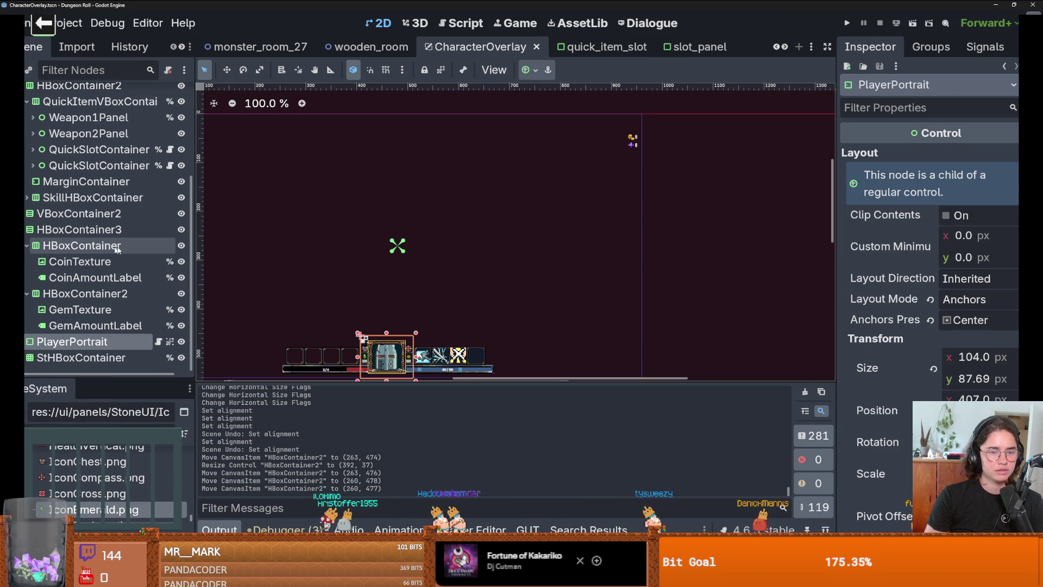
scroll(209, 310, down, 3)
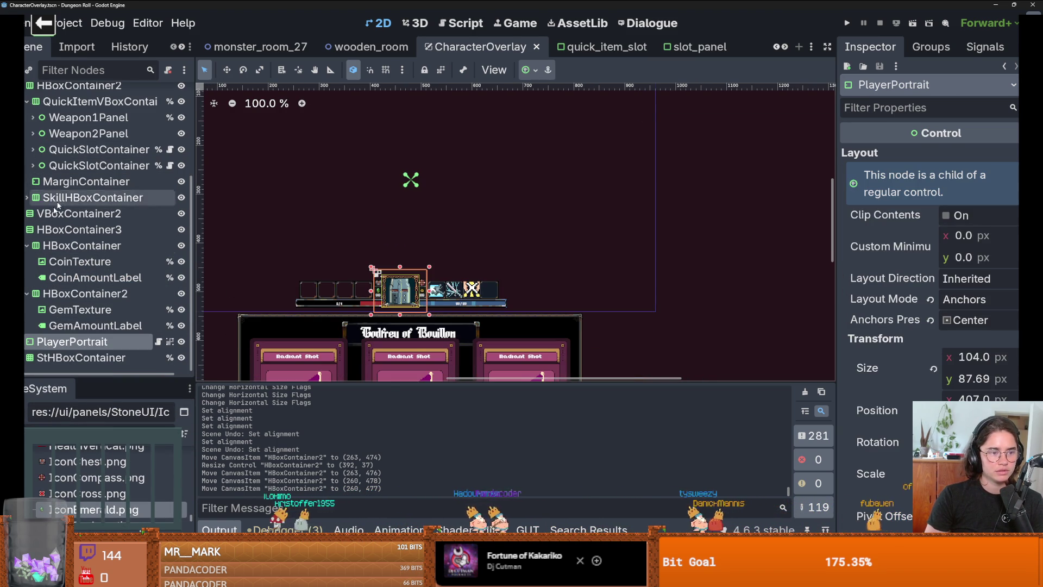
click(63, 278)
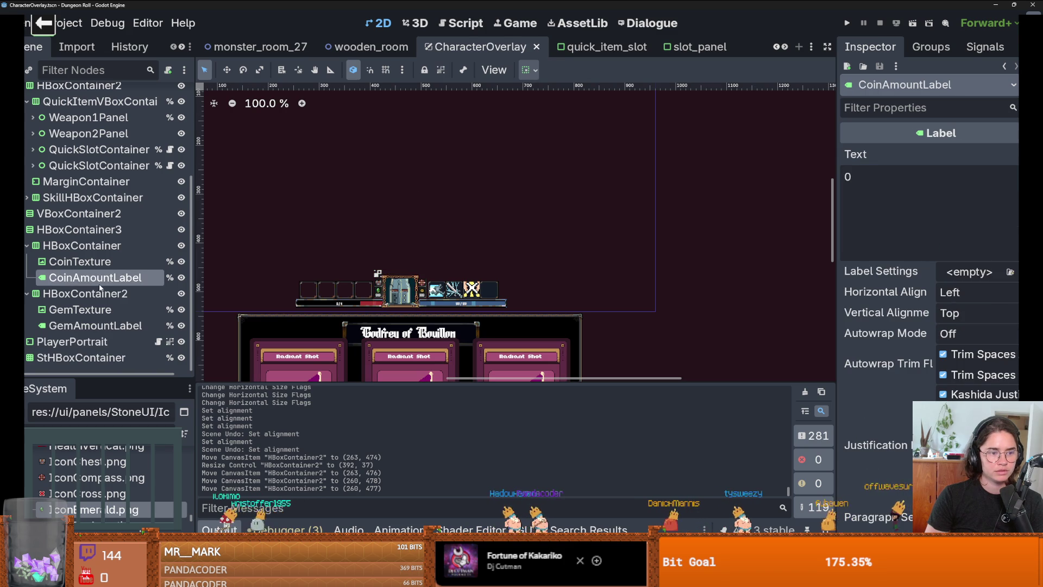
click(81, 261)
click(96, 278)
click(96, 277)
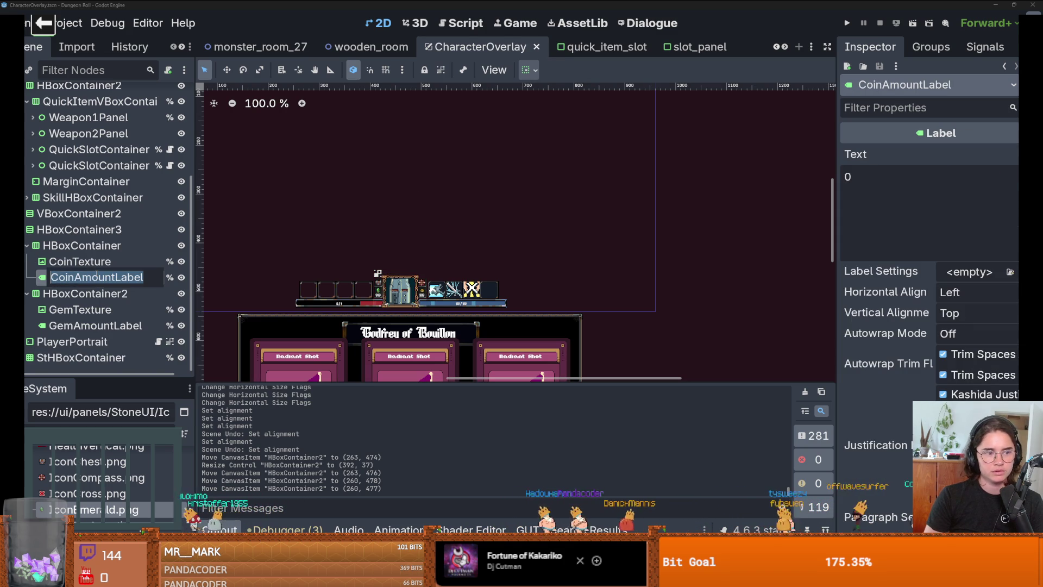
Collapse HBoxContainer3, expand SkillHBoxContainer and VBoxContainer2's HBoxContainer2, and select the coin TextureButton.
click(24, 230)
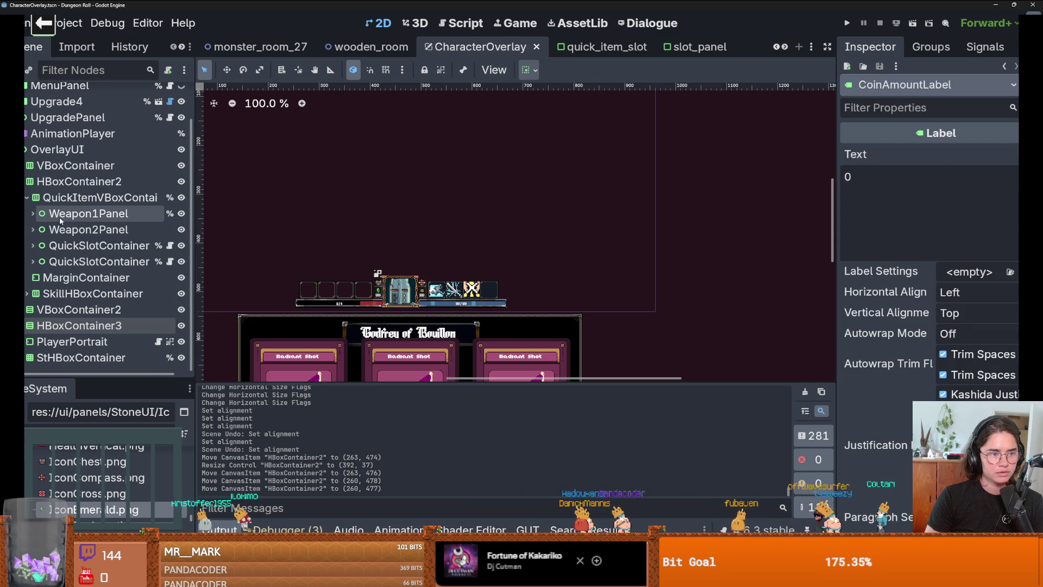
click(26, 293)
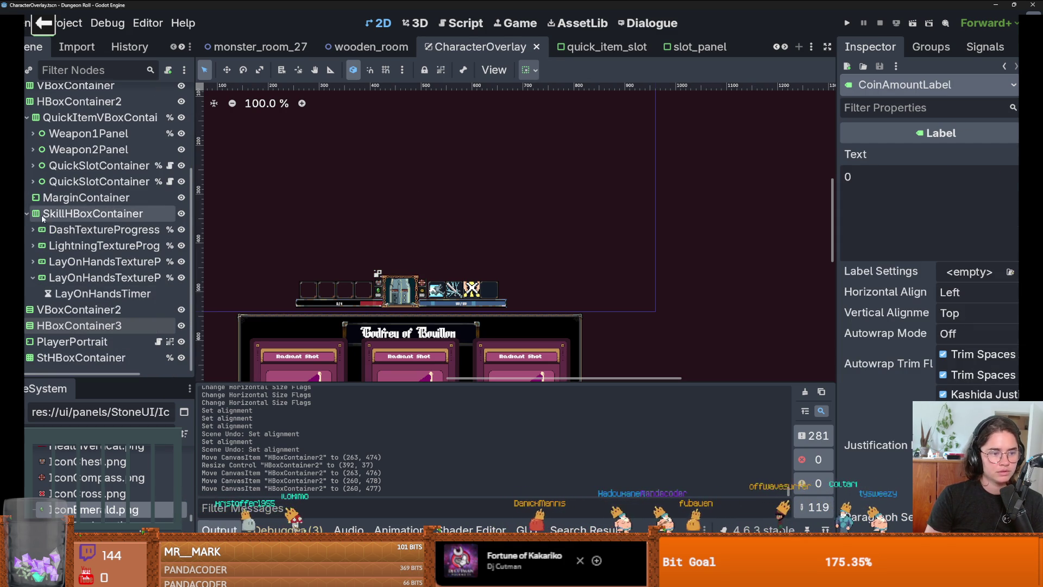
click(379, 294)
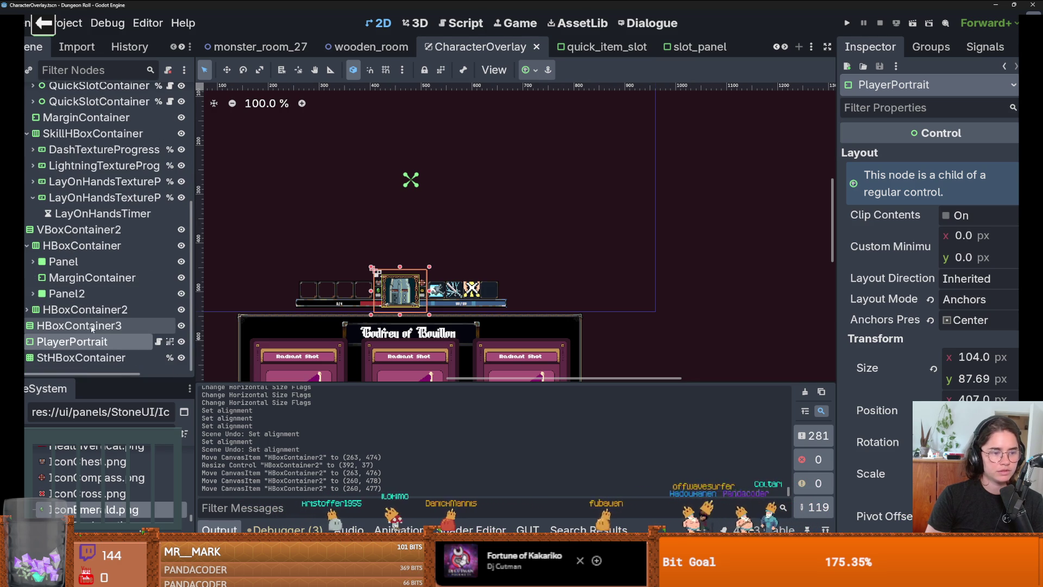
click(27, 309)
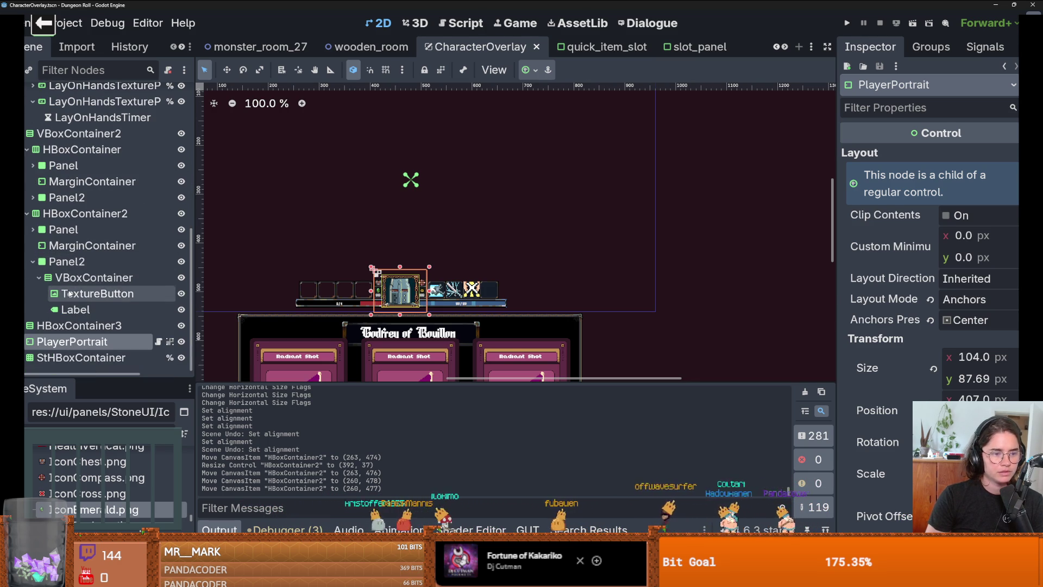
click(70, 294)
Frame the coin TextureButton and confirm its Label's name CoinAmountLabel.
key(shift+f)
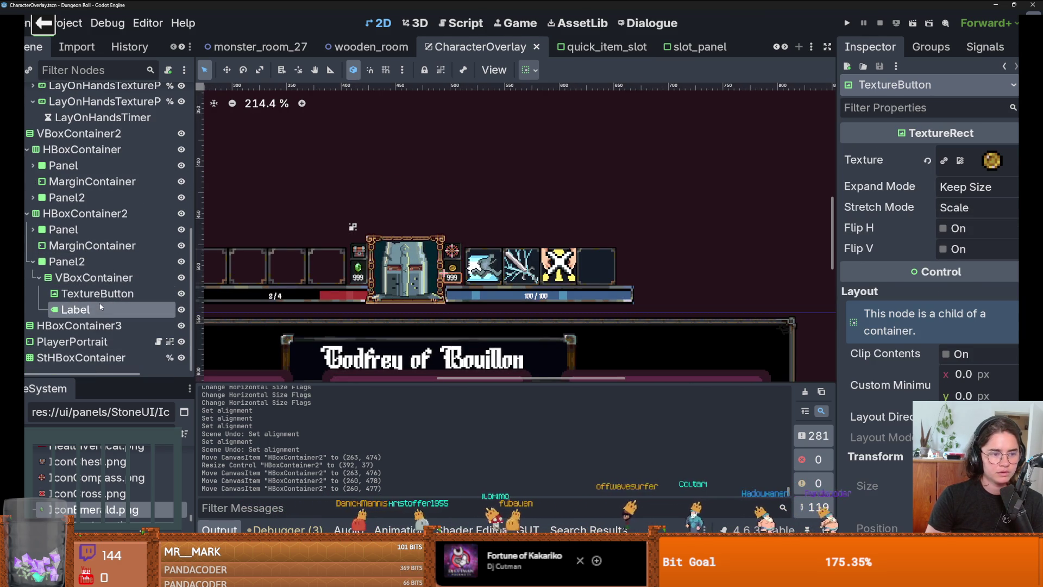
double_click(101, 308)
key(Return)
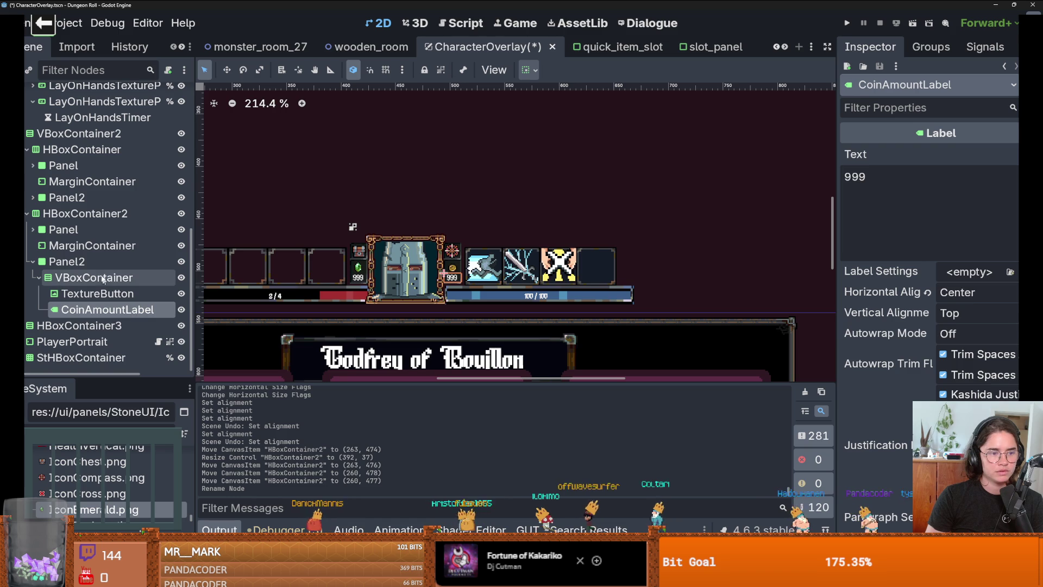
Delete the old HBoxContainer3 branch from the scene tree.
scroll(486, 233, down, 5)
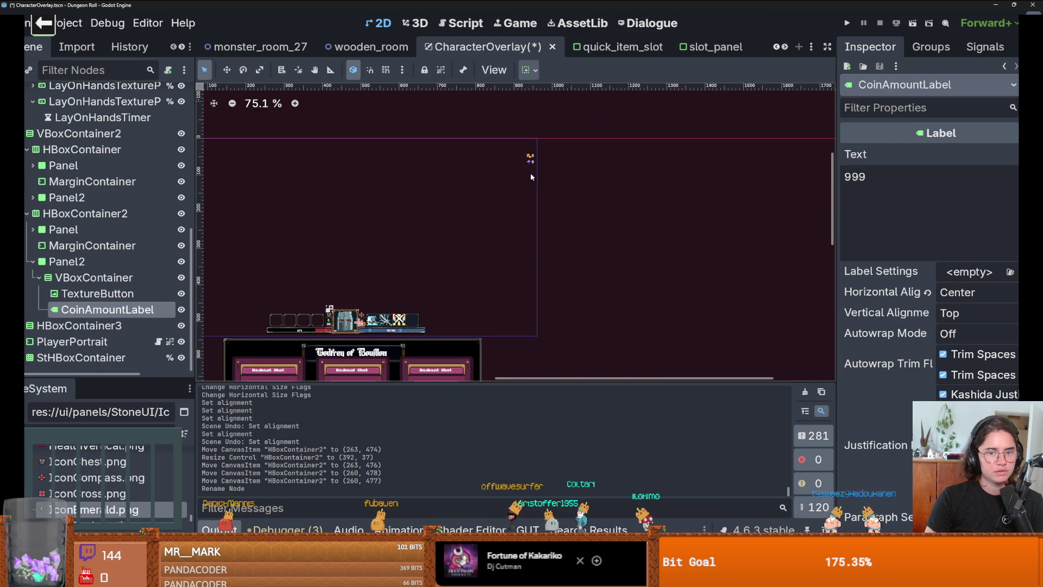
scroll(531, 173, up, 2)
click(530, 151)
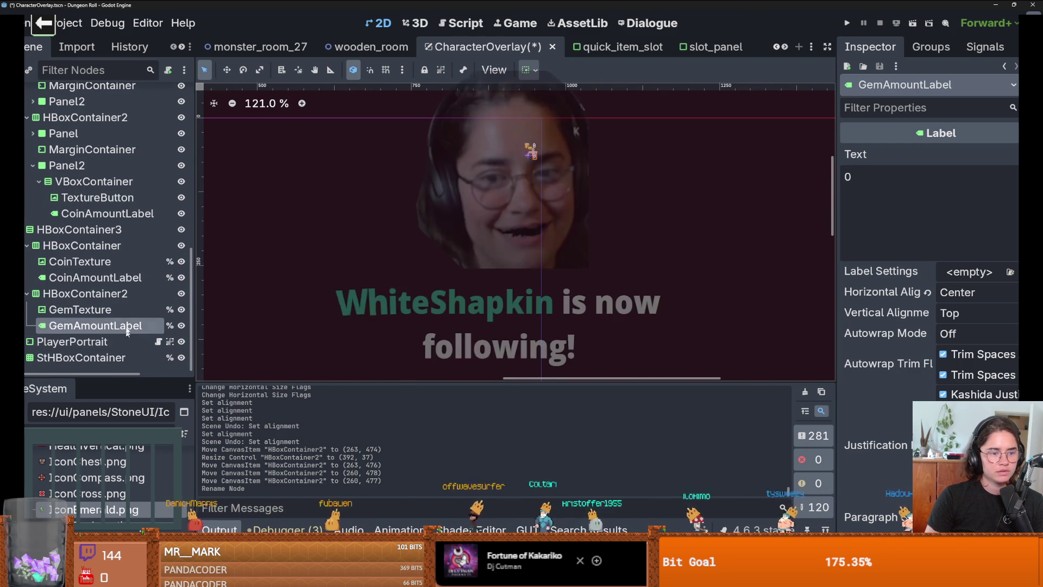
double_click(63, 323)
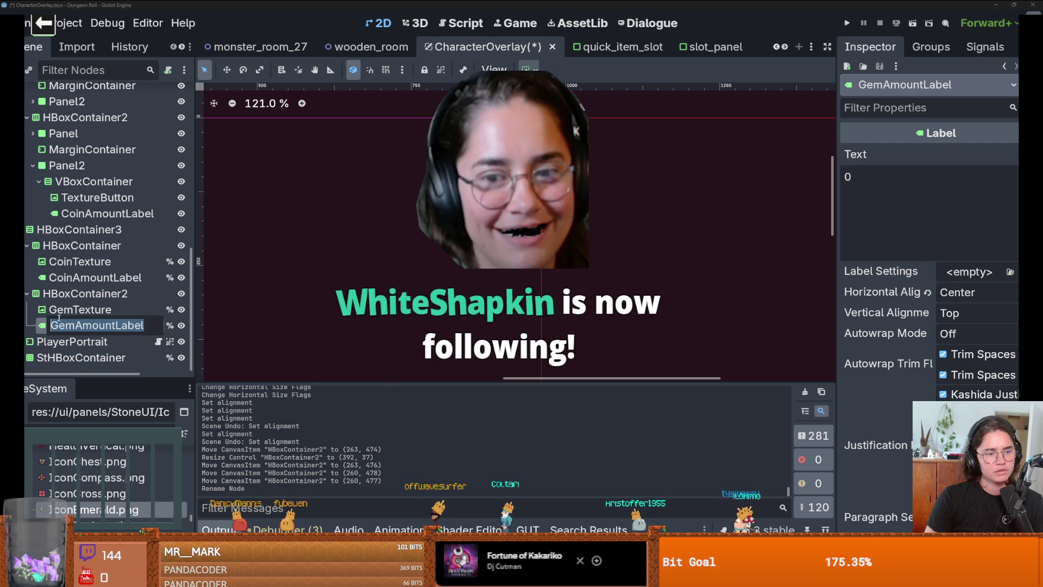
key(Escape)
click(59, 229)
right_click(75, 236)
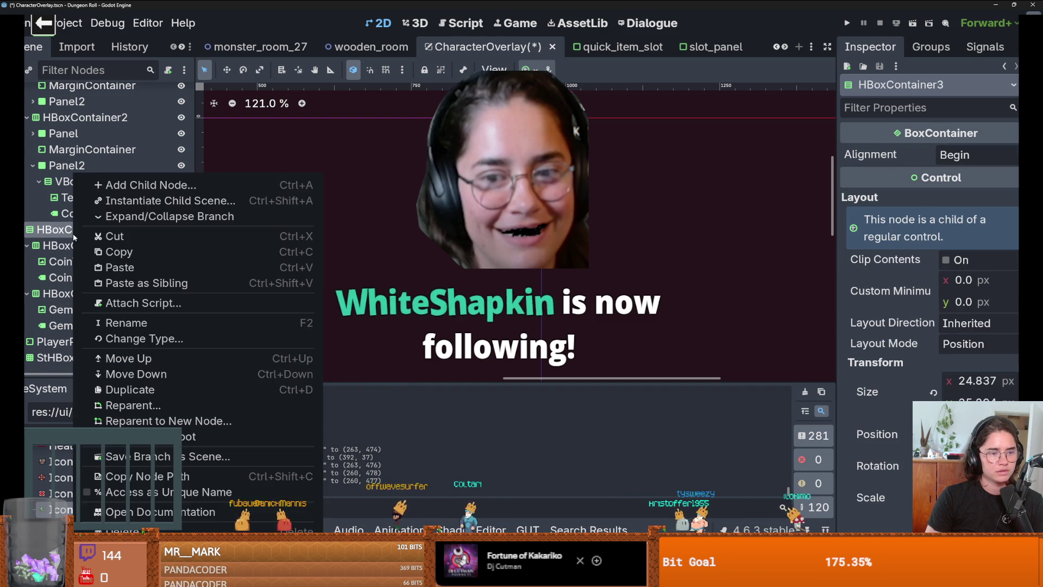
key(Delete)
key(Return)
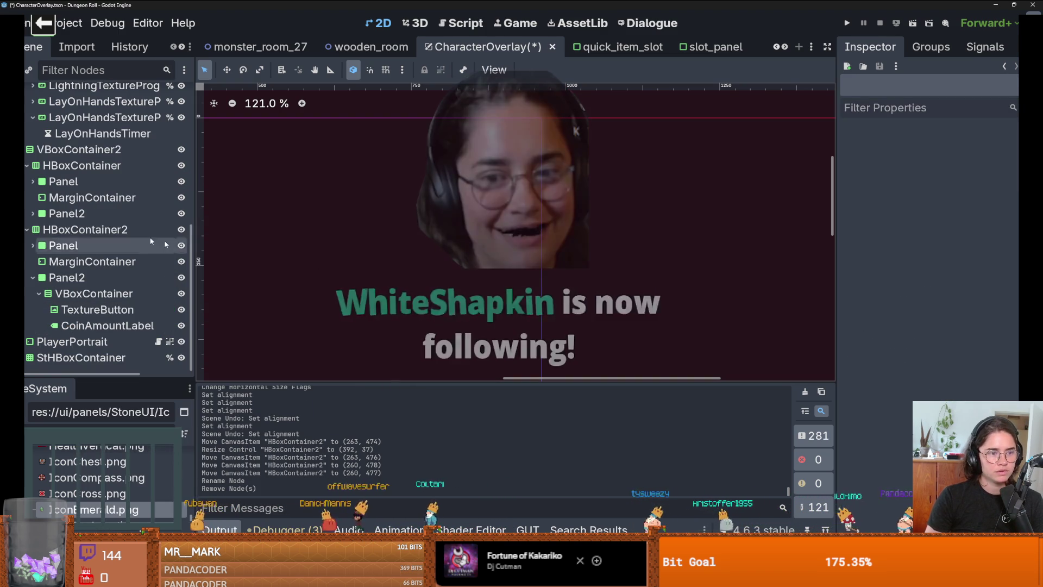
Rename the gem panel's Label to GemAmountLabel and make it a unique-name node.
click(32, 245)
double_click(77, 292)
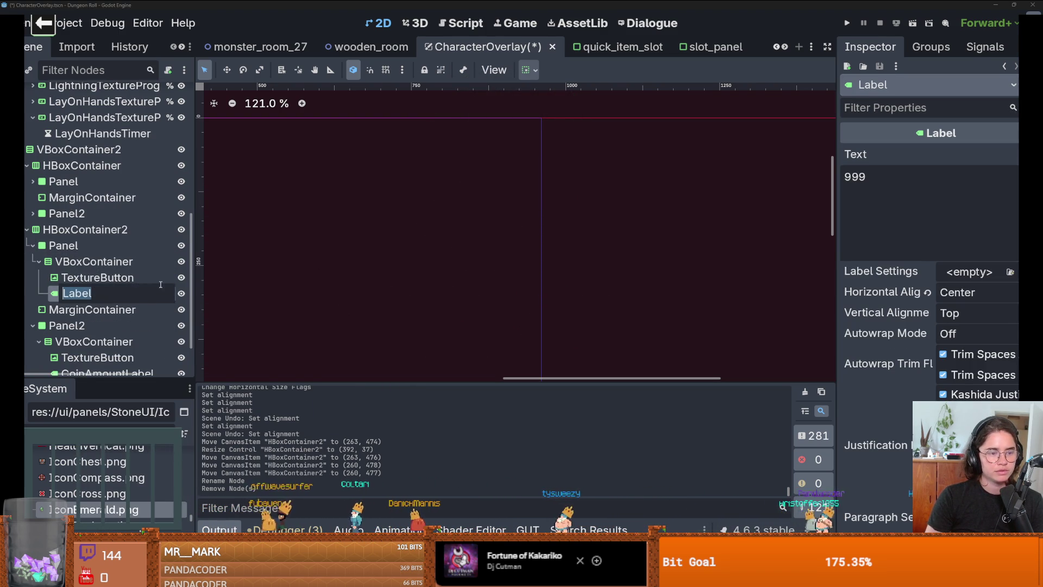
key(Return)
right_click(126, 294)
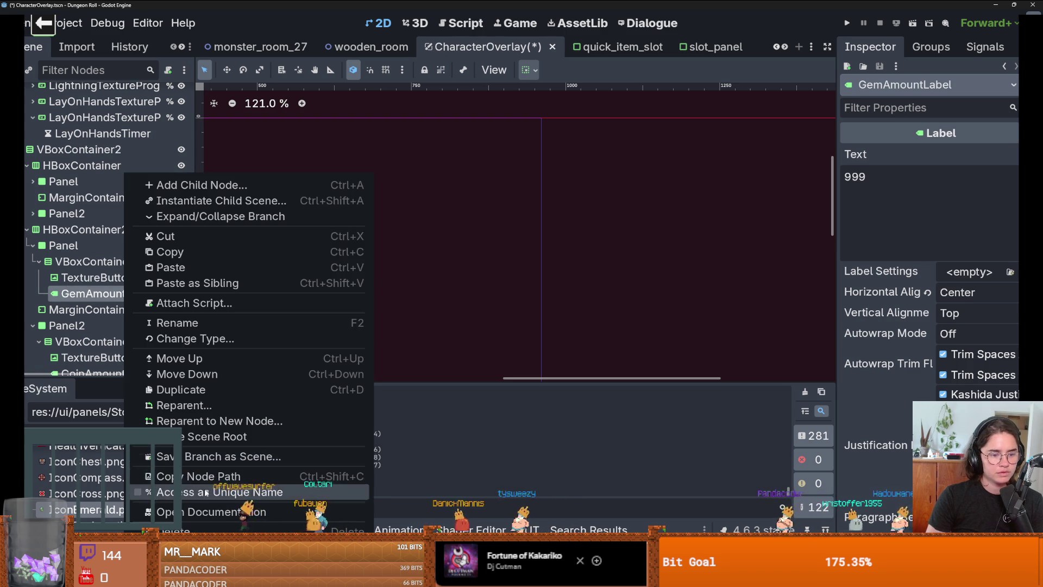
click(140, 491)
Mark CoinAmountLabel as a unique-name node too, then save and run with F5.
scroll(112, 335, down, 3)
click(108, 325)
right_click(168, 325)
click(214, 491)
key(F5)
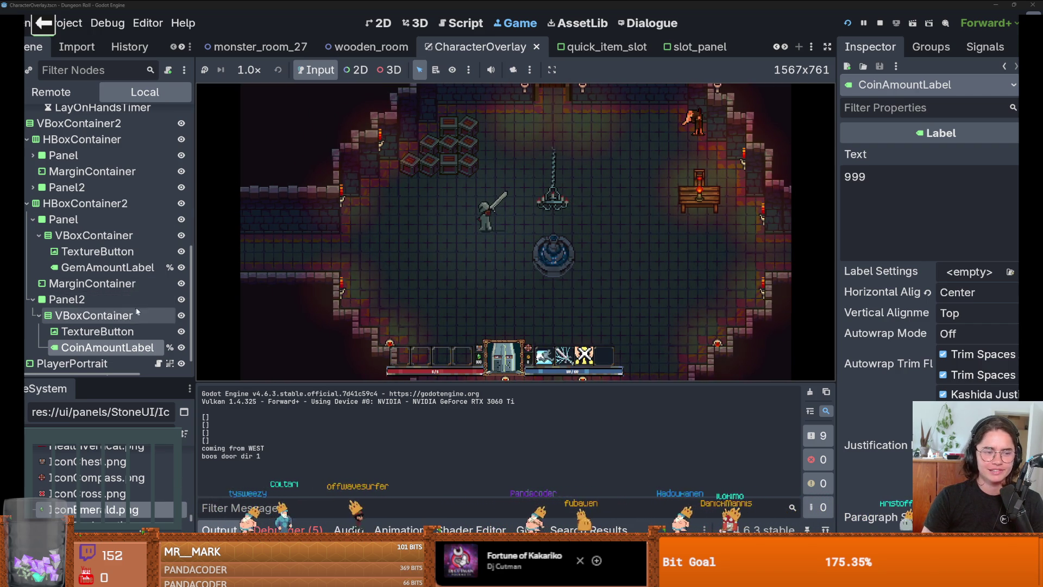
Stop the game, change GemAmountLabel's Text from 999 to 0, and relaunch the project.
click(130, 266)
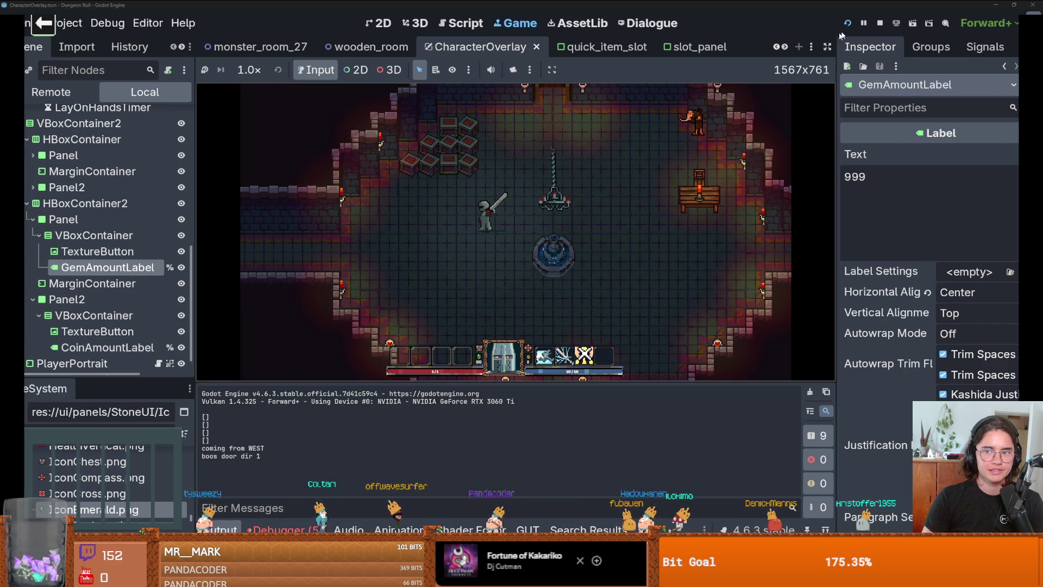
key(F8)
scroll(337, 319, down, 4)
scroll(299, 304, up, 14)
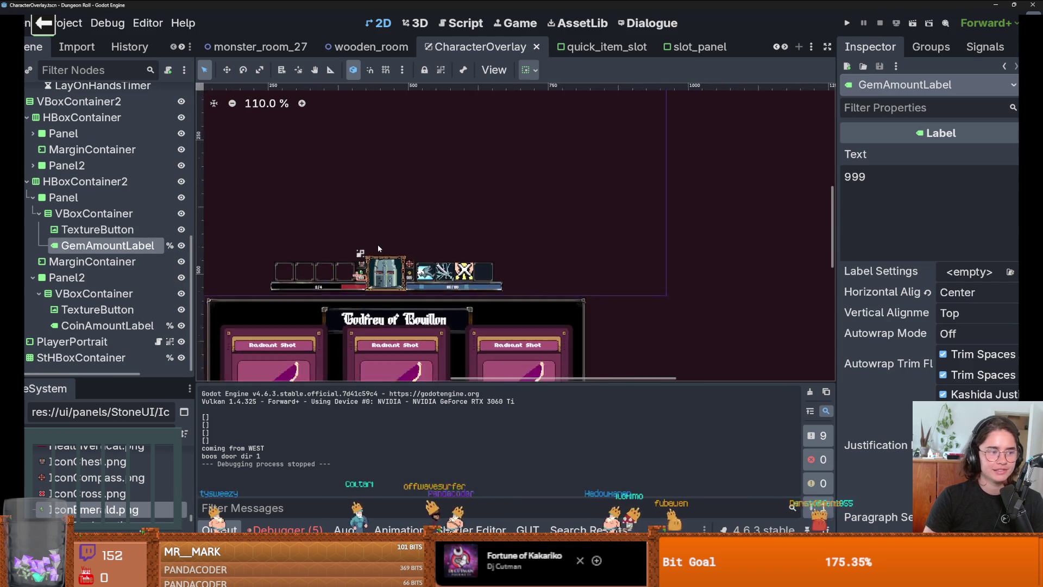
double_click(854, 177)
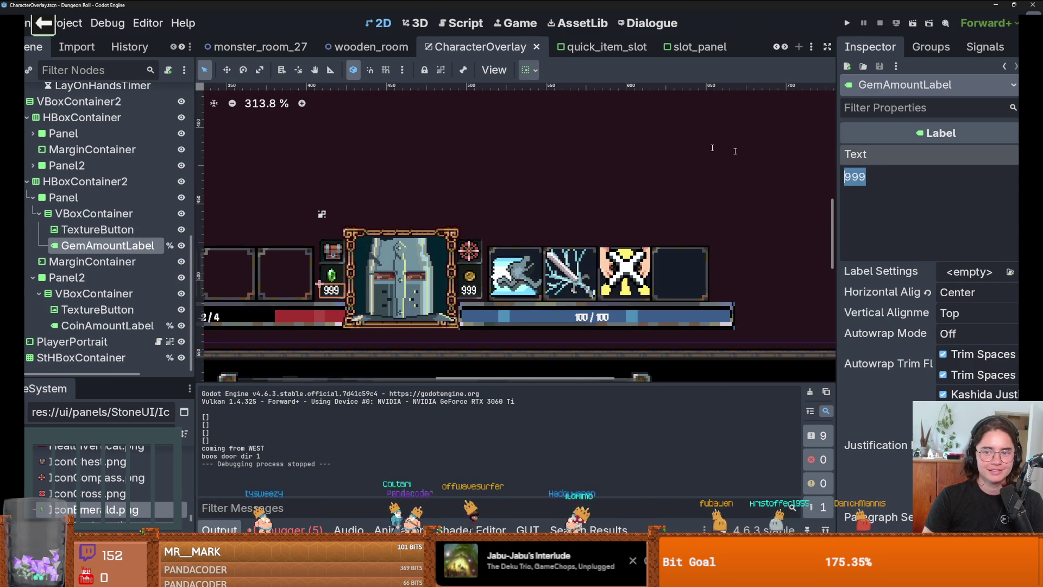
text(0)
key(Return)
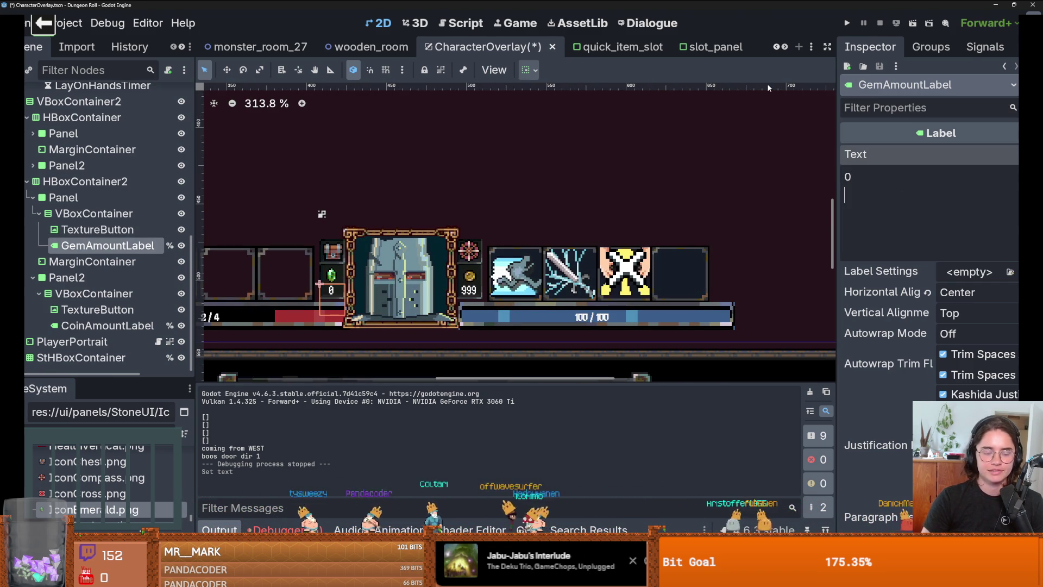
click(847, 23)
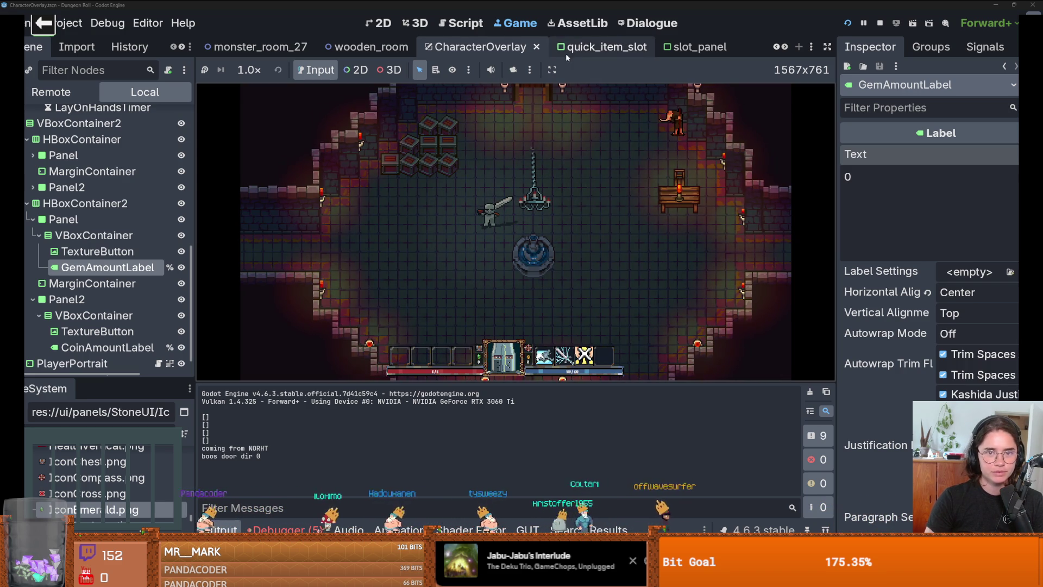
Try the game view's fixed, aspect and stretch sizing, then rerun unembedded in a maximized window.
click(552, 69)
click(597, 137)
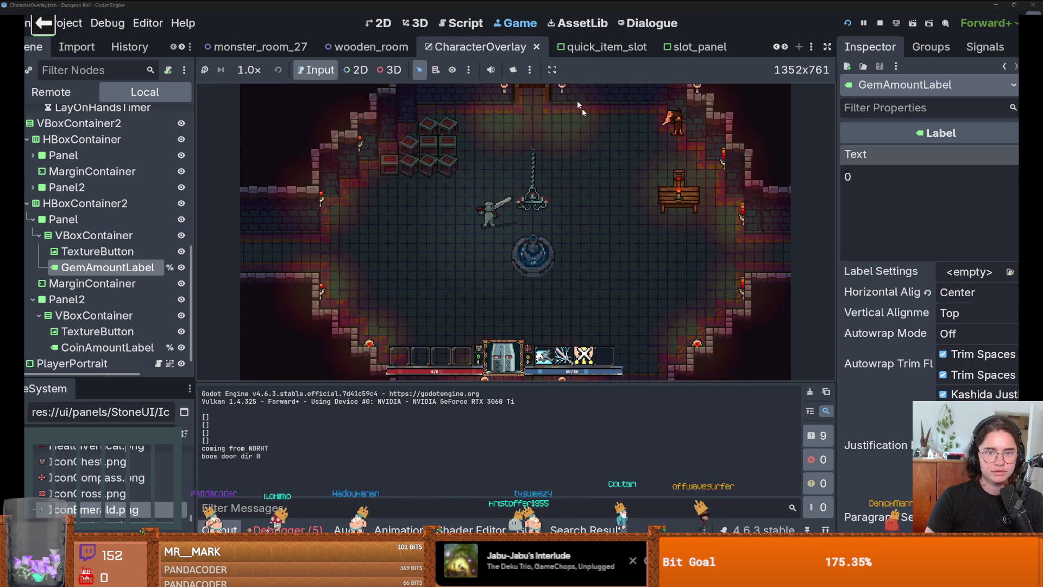
click(552, 69)
click(592, 153)
click(552, 69)
click(598, 170)
click(552, 70)
click(590, 95)
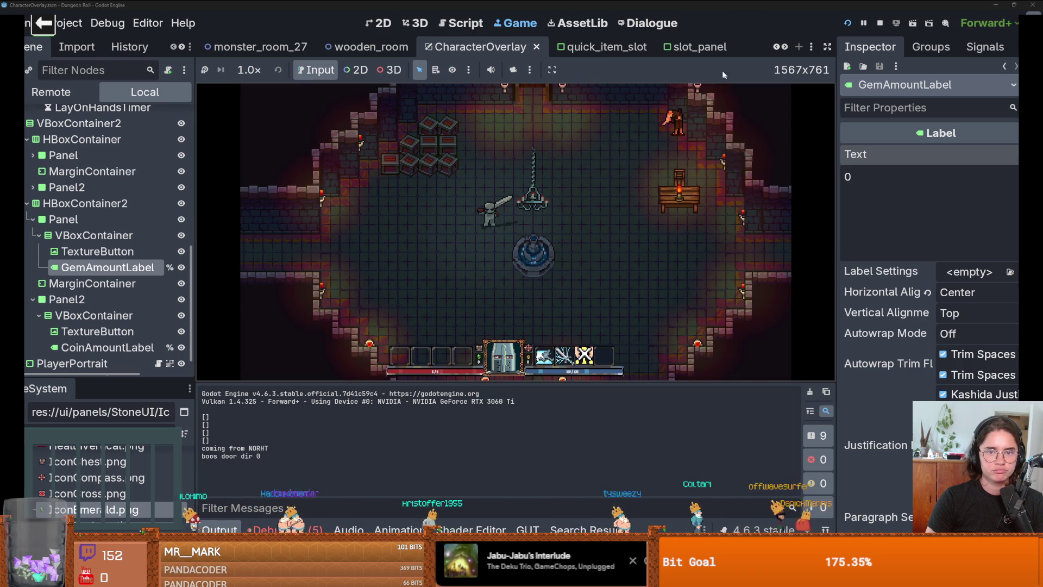
click(843, 22)
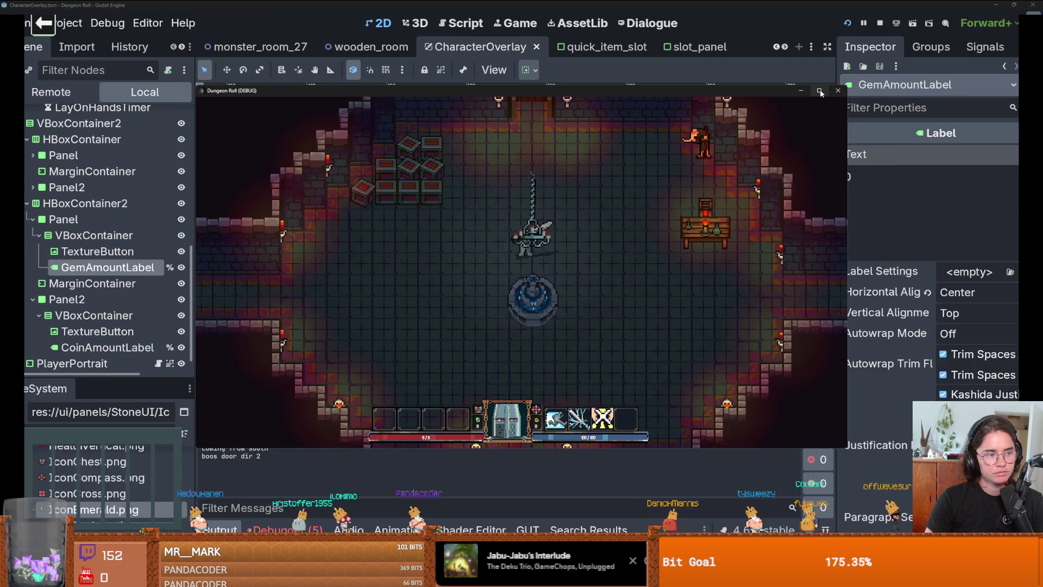
click(820, 91)
Visit the top door, then smash the corner boxes and pick up the dropped key.
key(a)
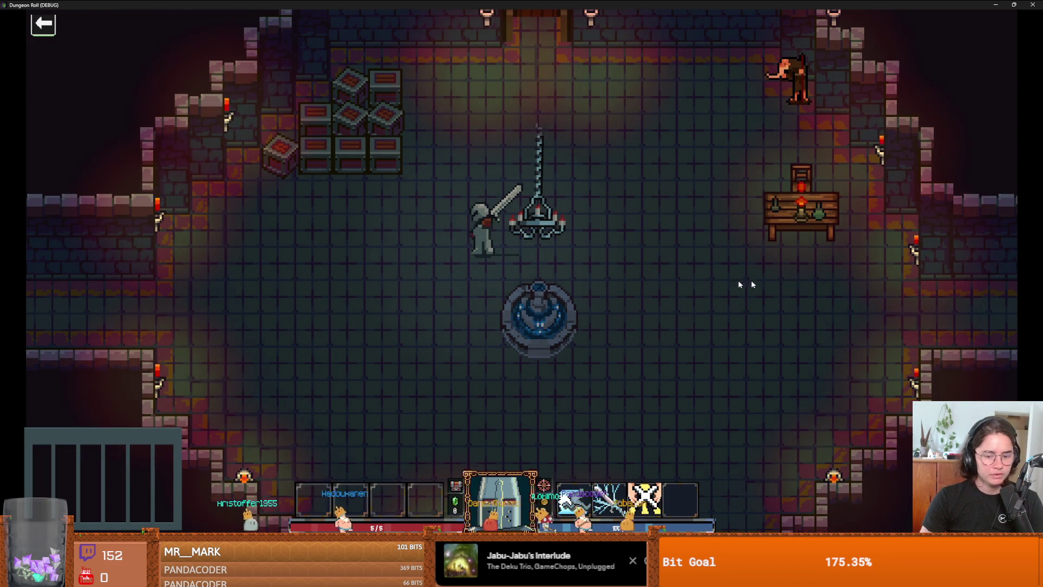
key(w)
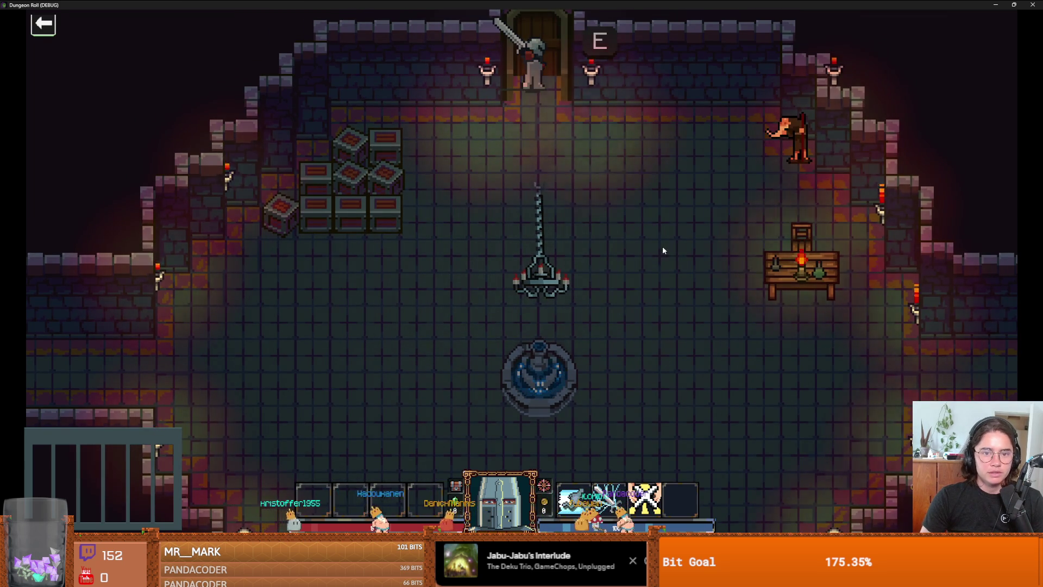
key(e)
click(387, 234)
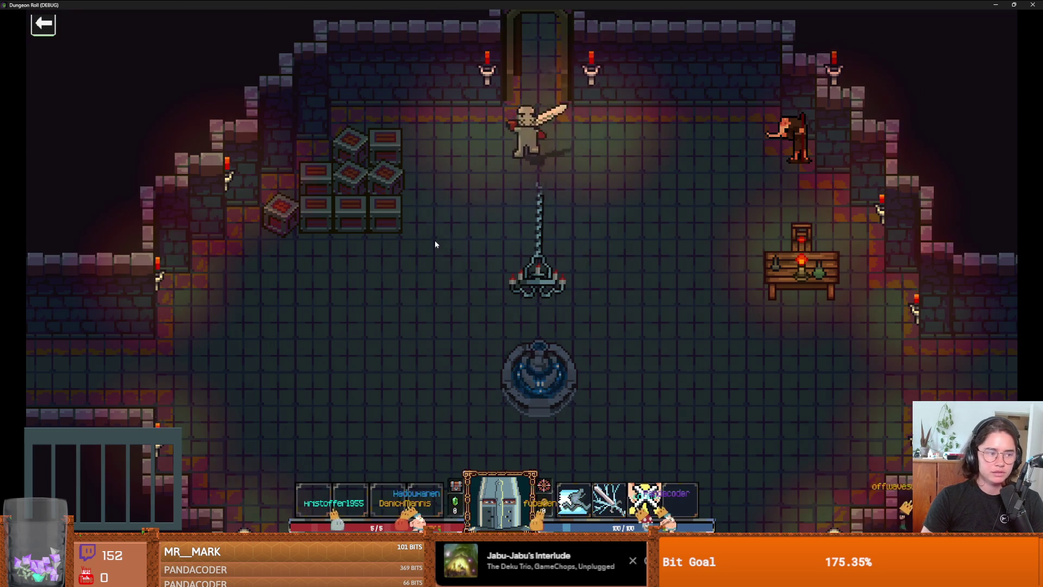
key(s)
key(a)
key(a)
click(215, 226)
key(d)
key(s)
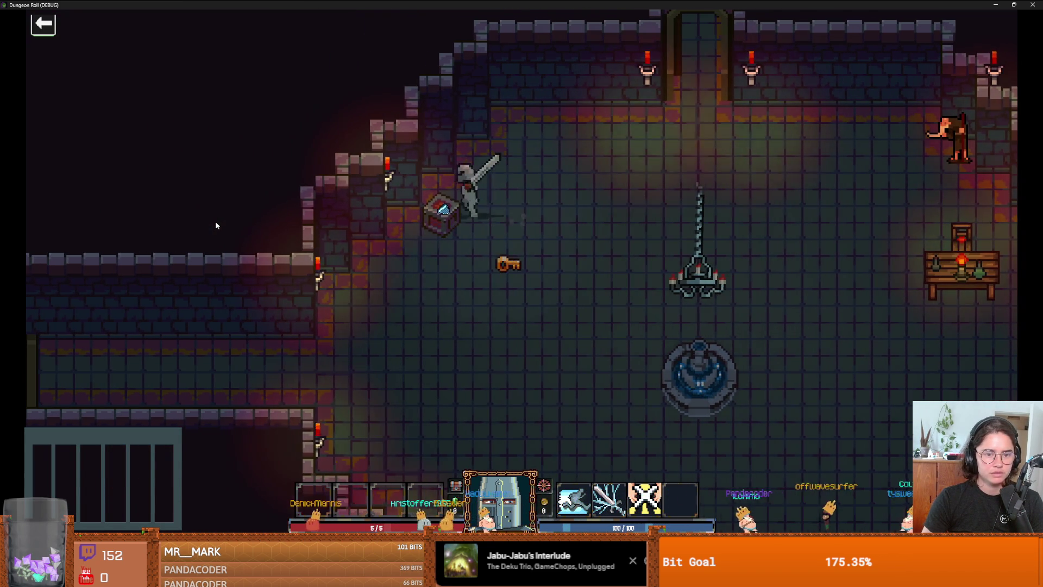
key(i)
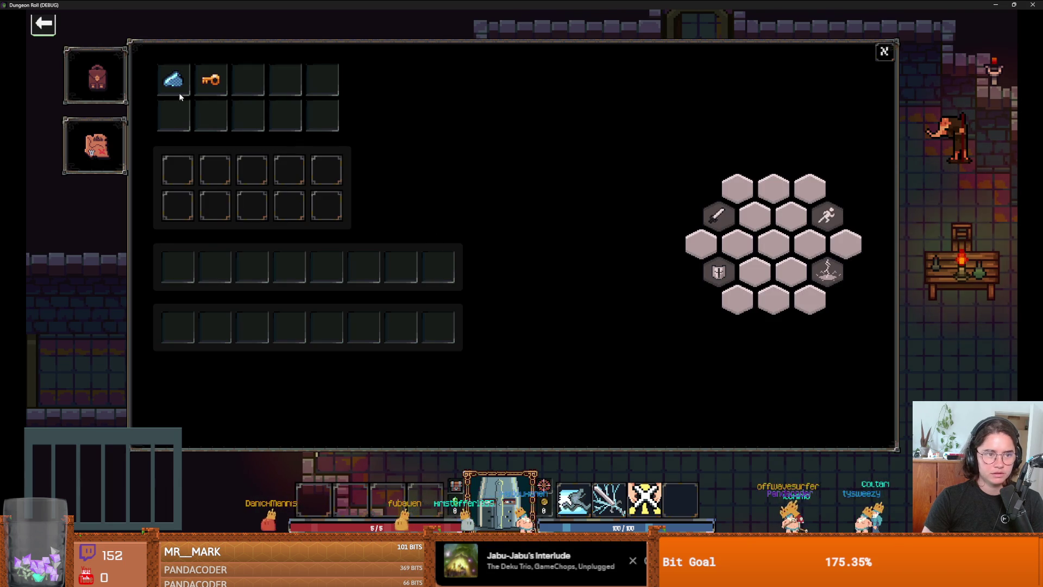
key(i)
Break another box, check the inventory, and follow the east corridor into the next room.
key(a)
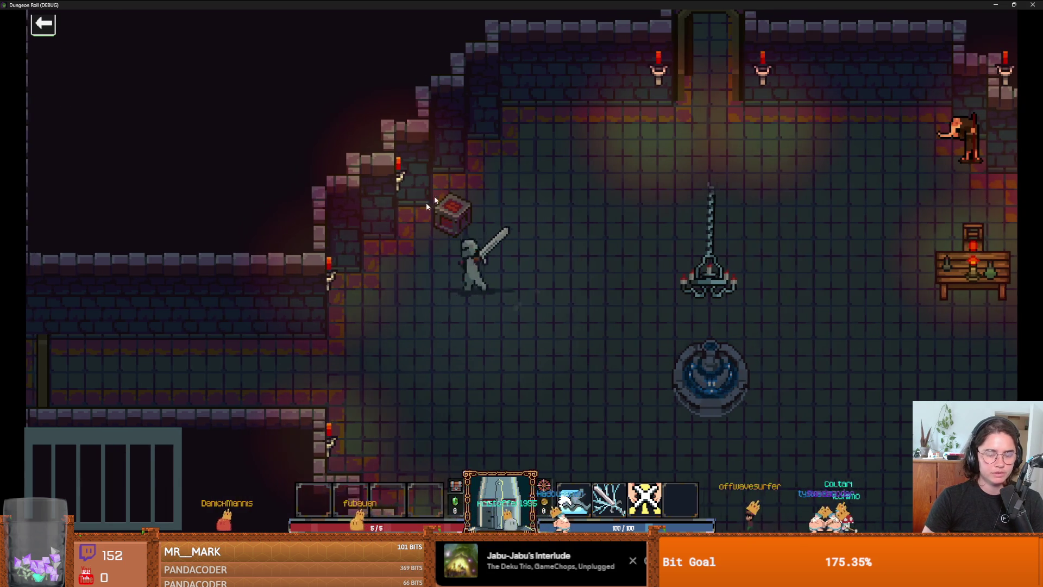
click(477, 185)
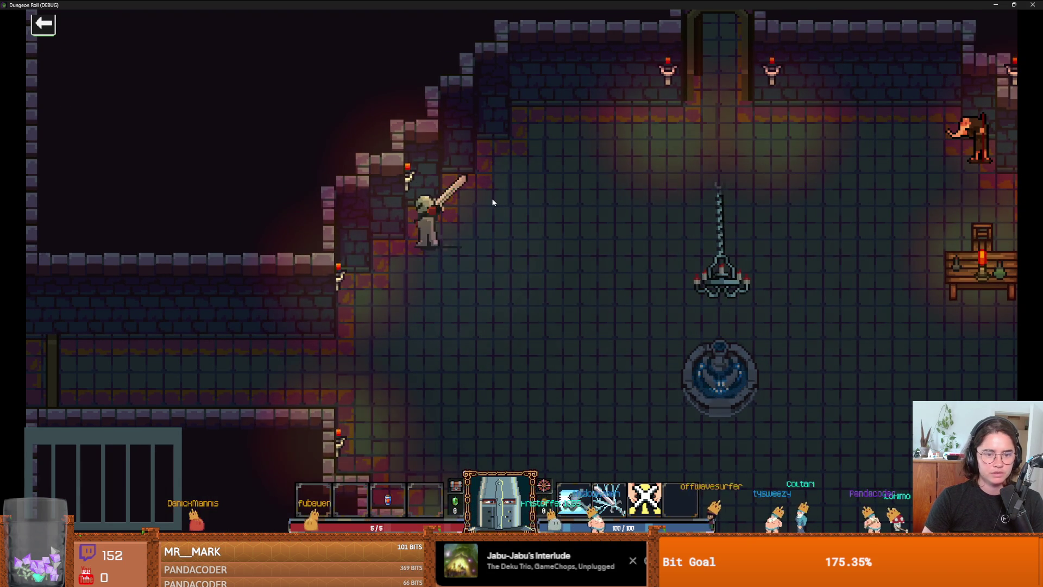
key(i)
key(i)
key(d)
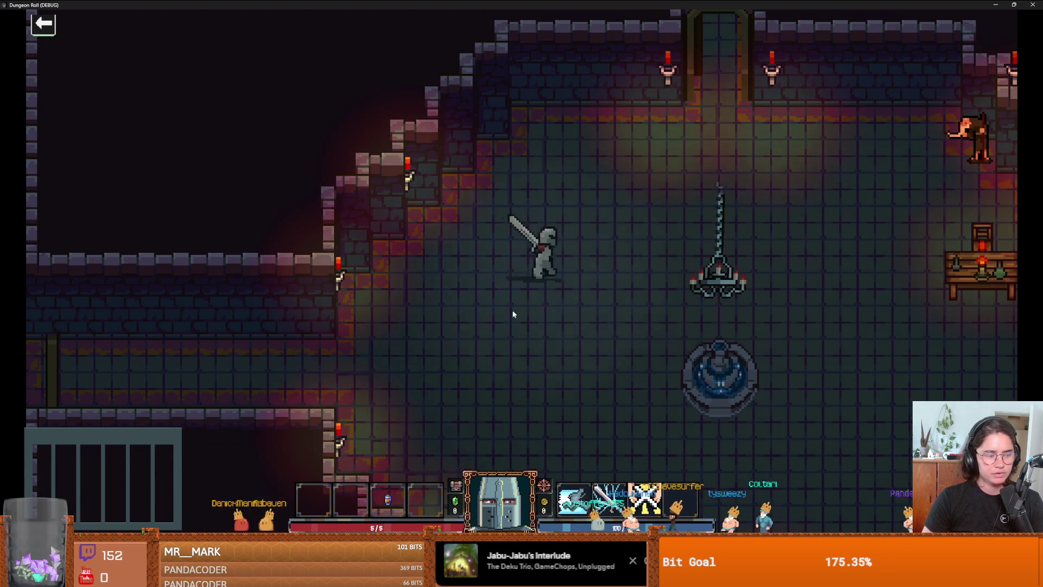
key(s)
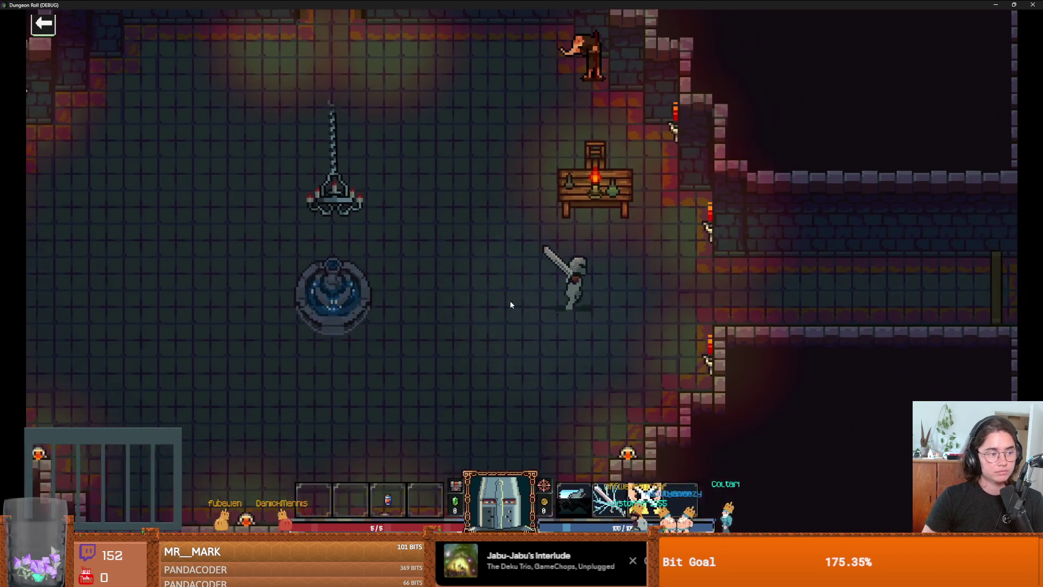
key(d)
key(d)
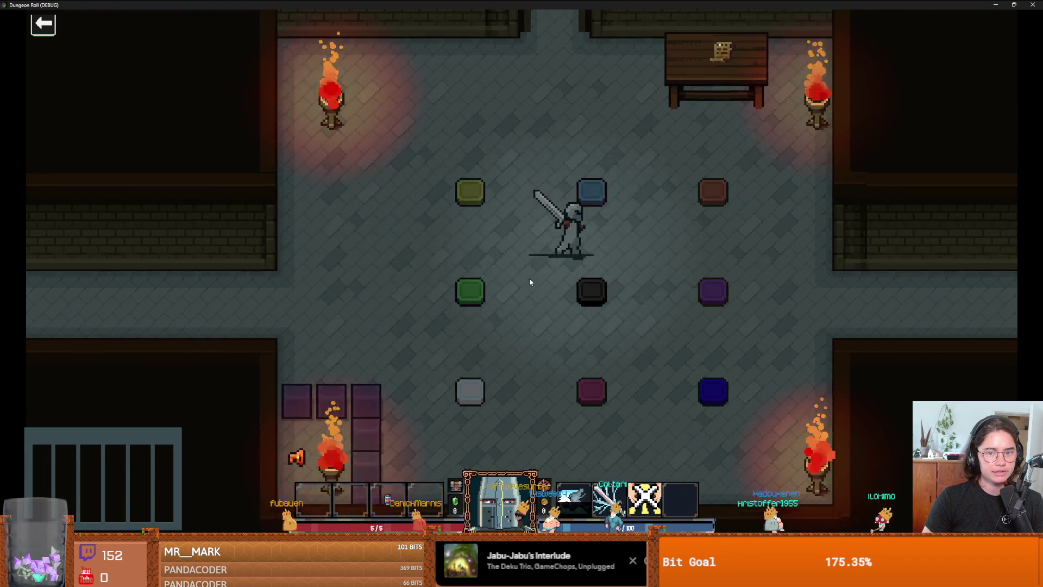
key(w)
key(w)
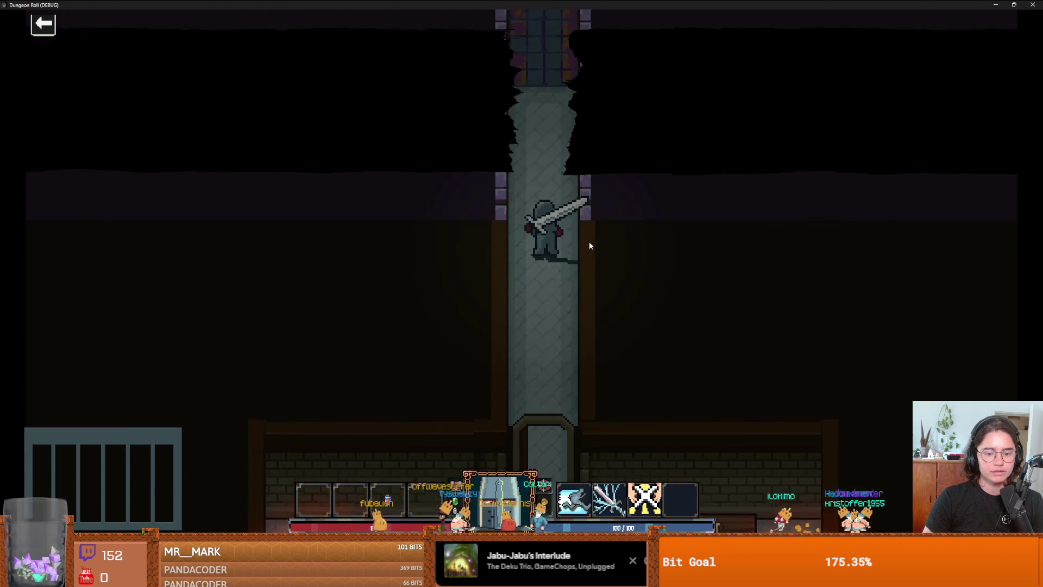
key(i)
key(i)
key(w)
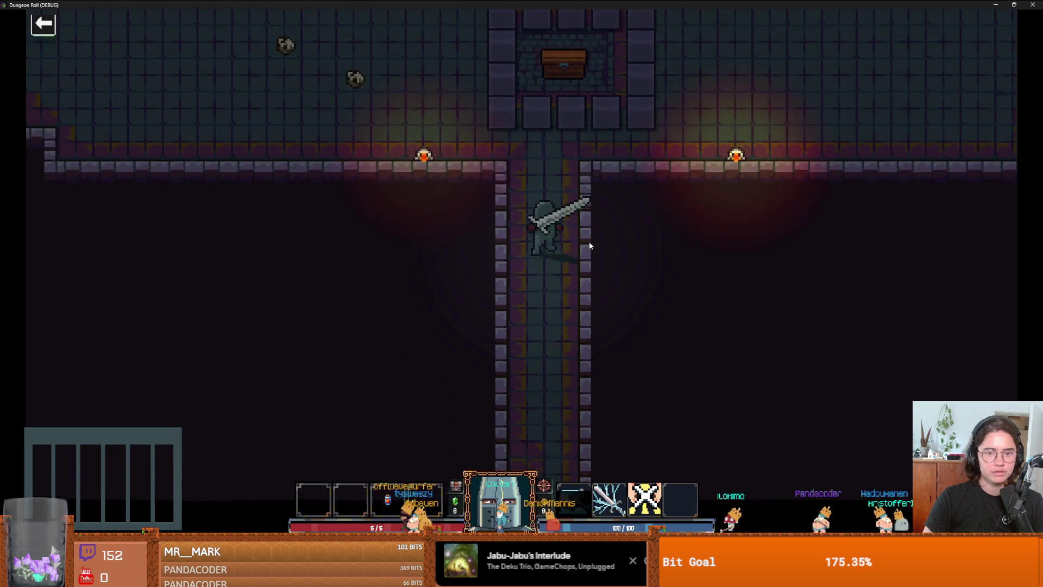
Fight and defeat the skeleton near the statue.
key(w)
key(a)
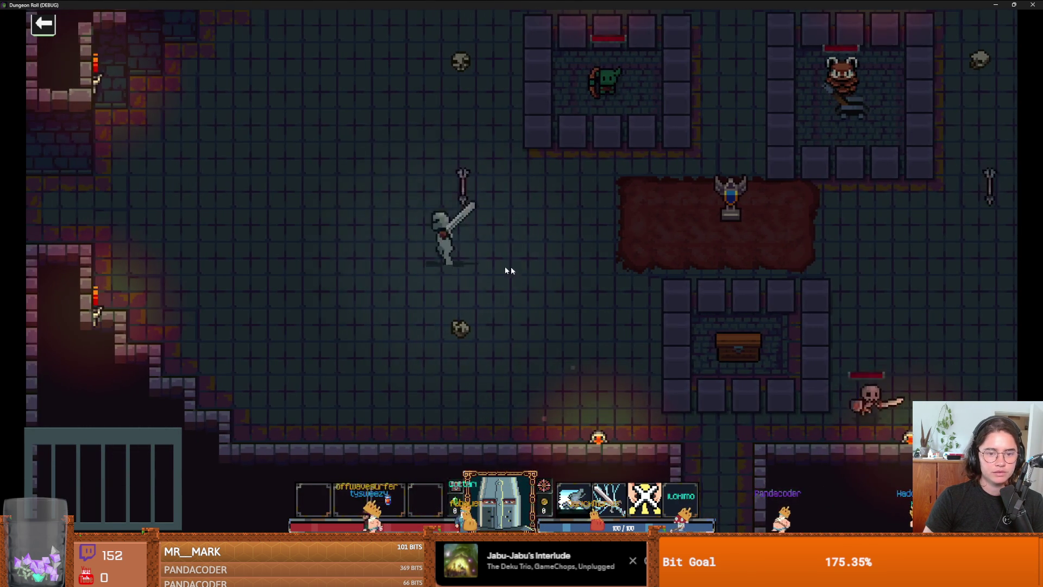
key(w)
key(d)
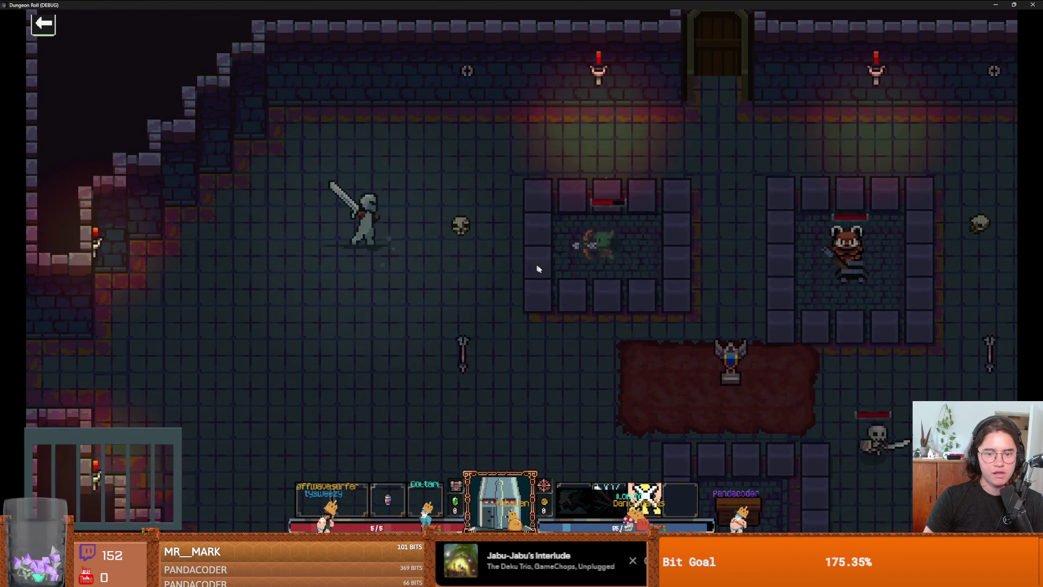
key(d)
key(s)
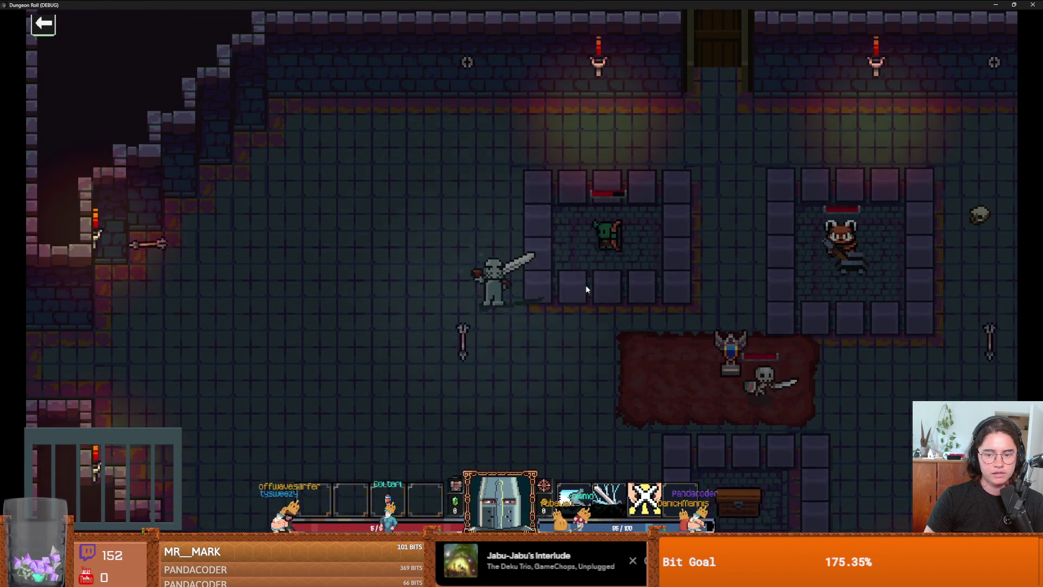
key(d)
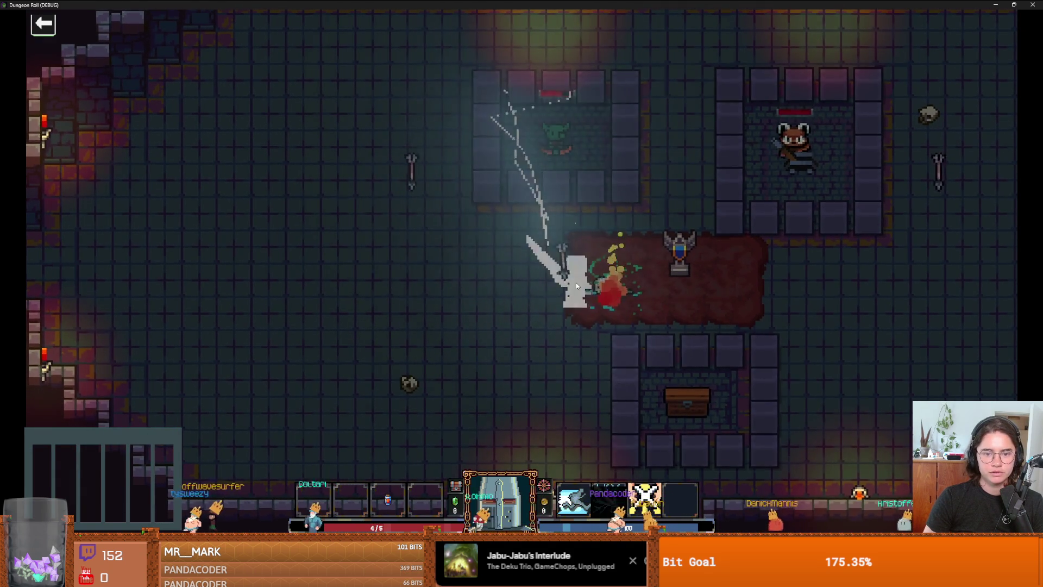
key(d)
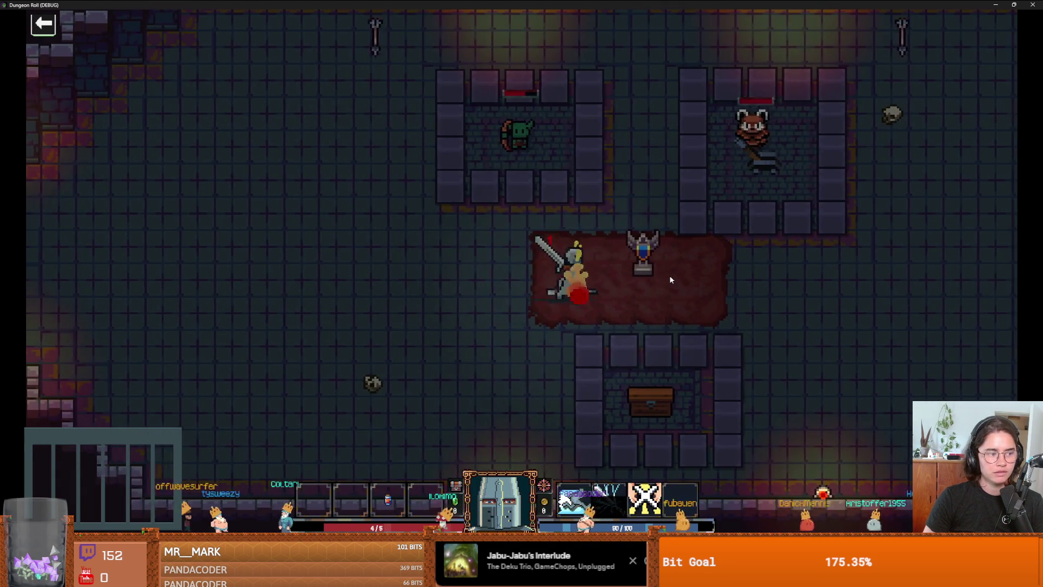
key(a)
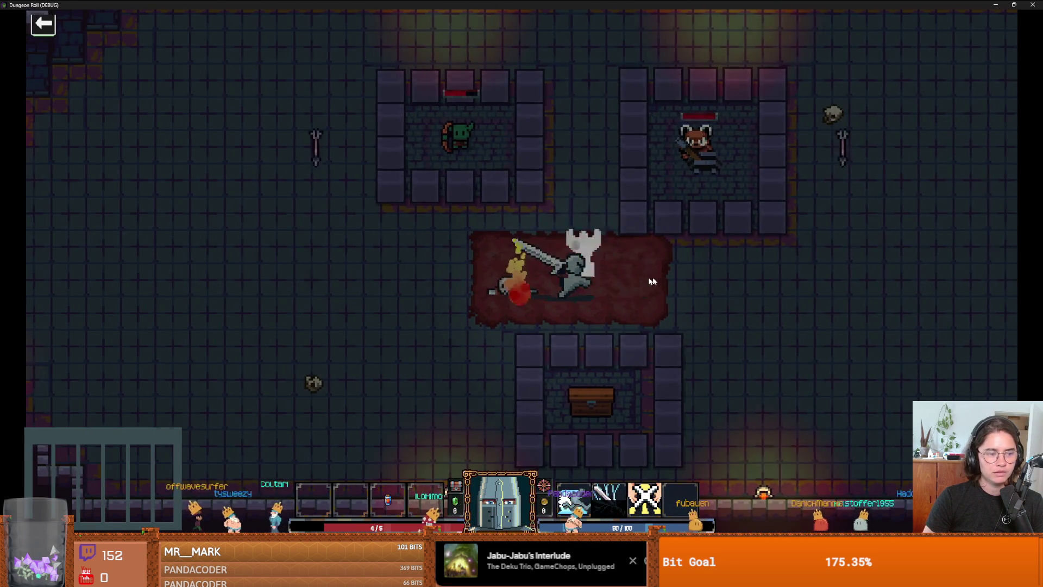
key(d)
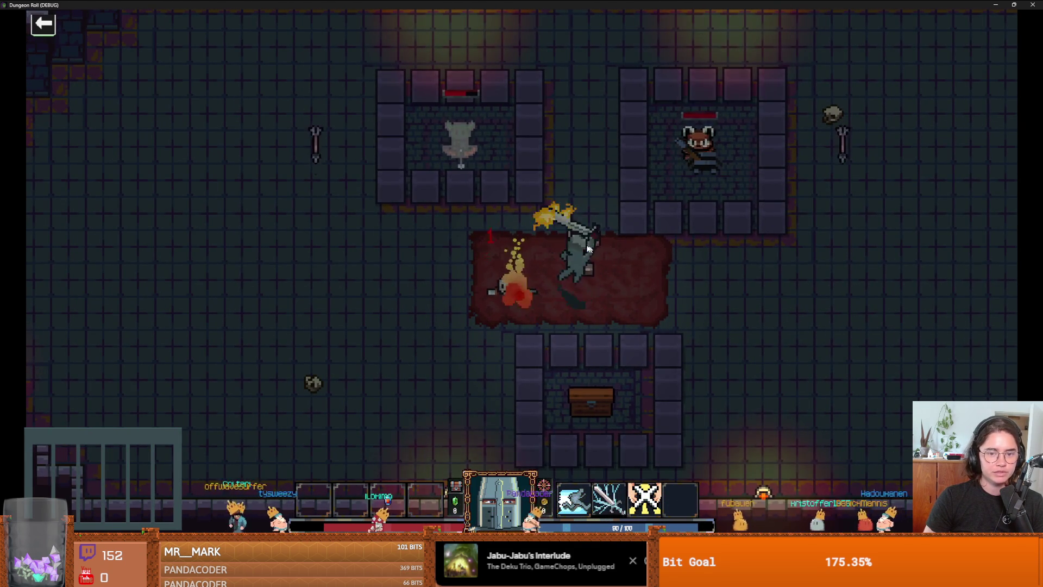
key(s)
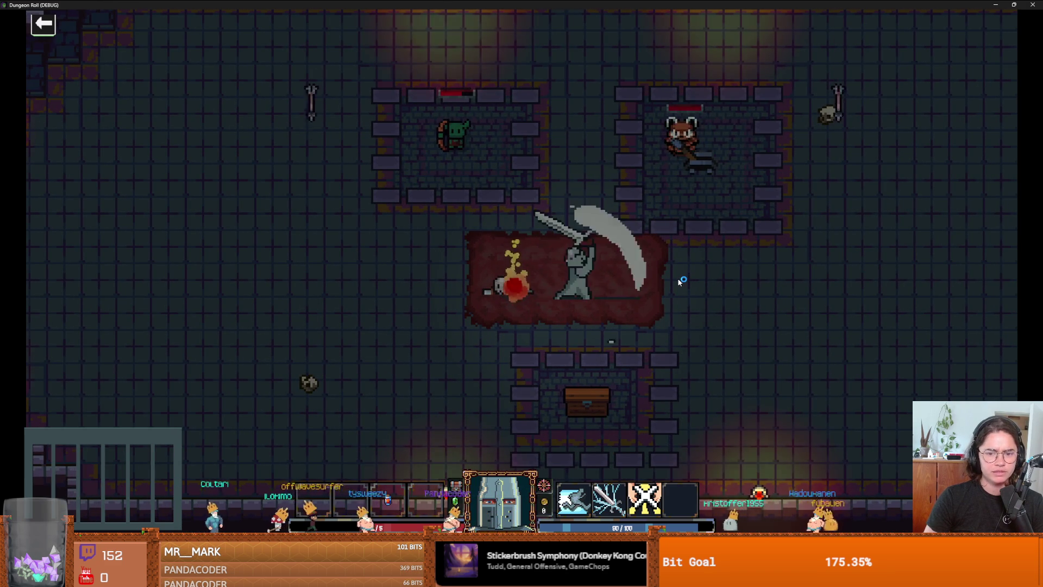
key(d)
key(d)
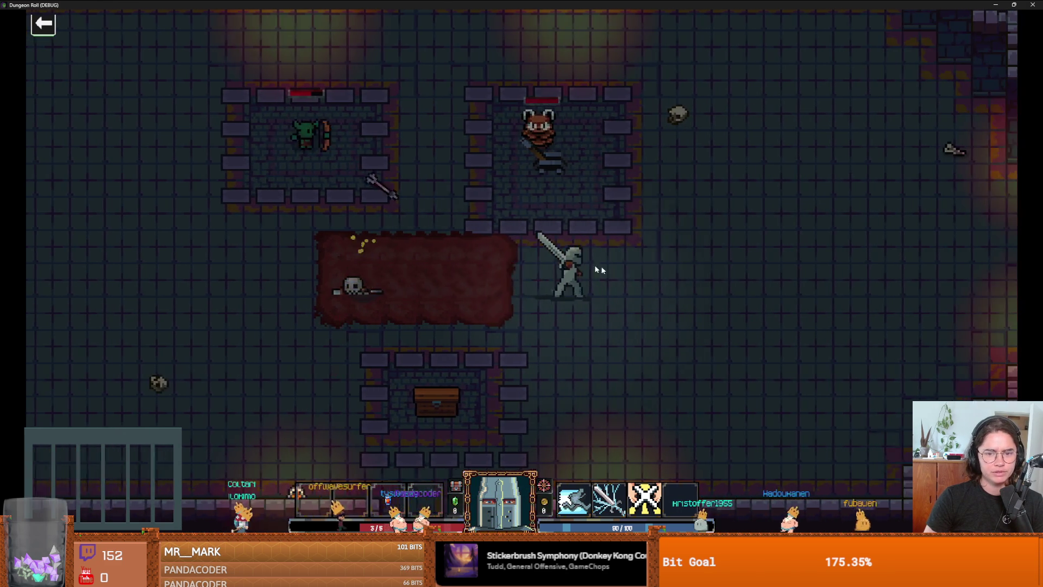
key(d)
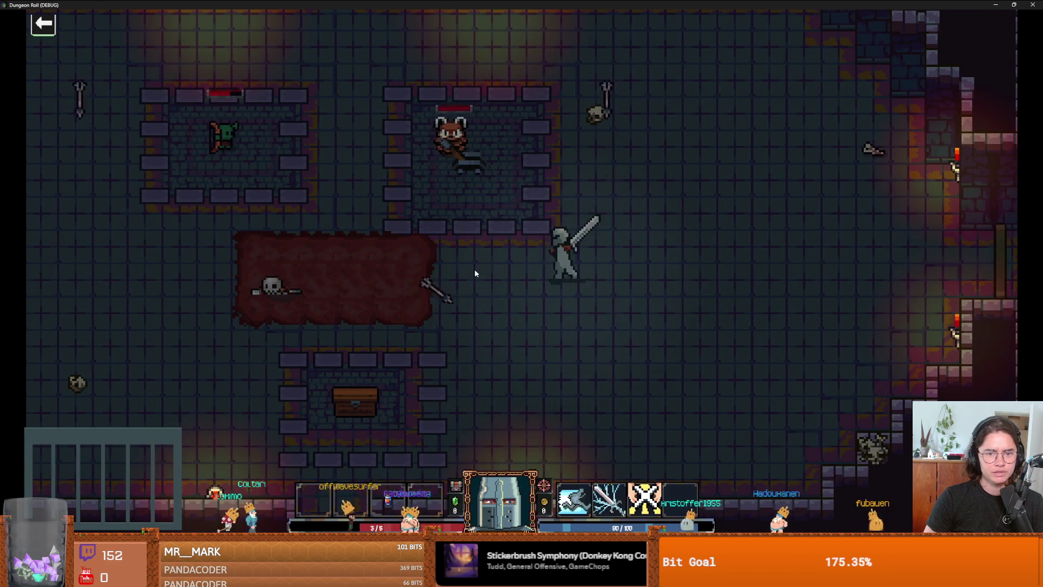
Attack the raccoon in the central room and walk up out of it.
key(w)
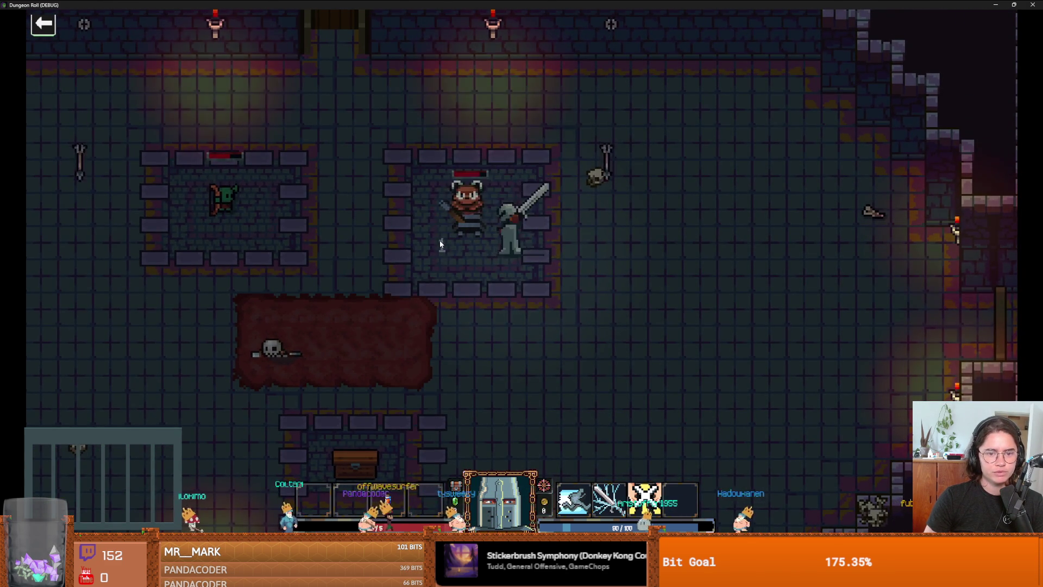
key(w)
key(a)
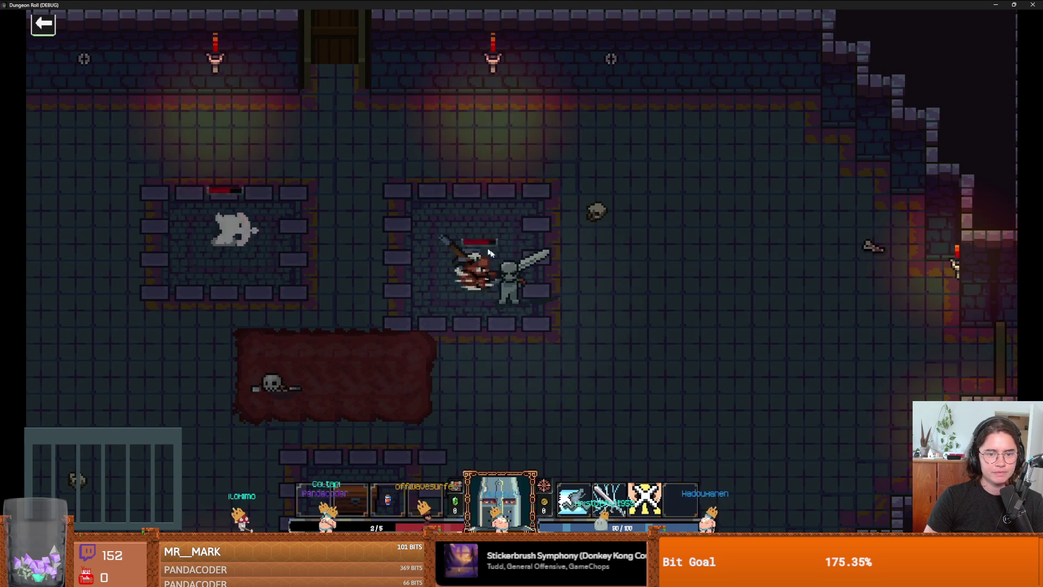
key(d)
key(w)
Make your way around into the goblin's room.
key(s)
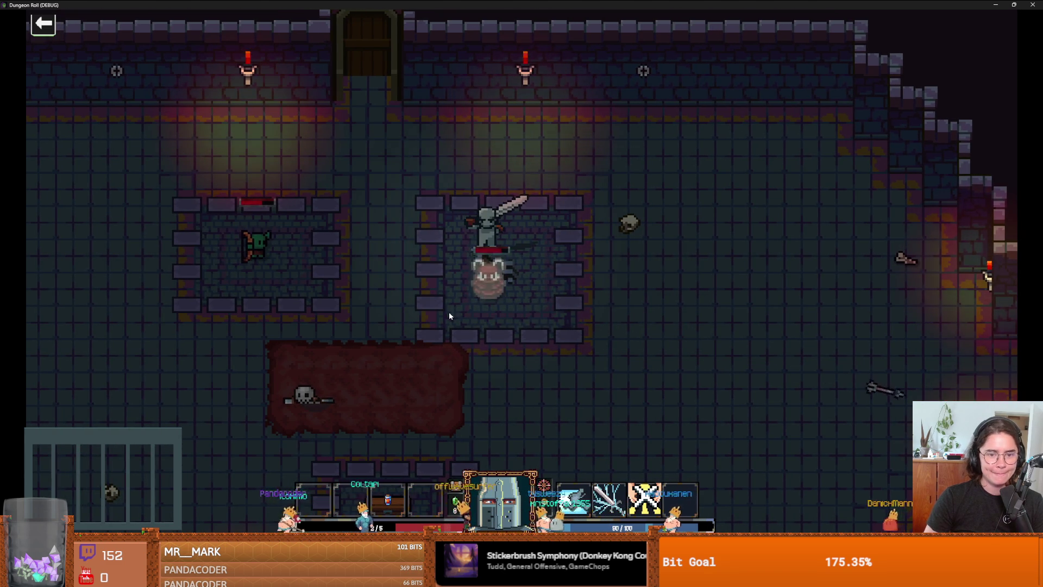
key(a)
key(a)
key(w)
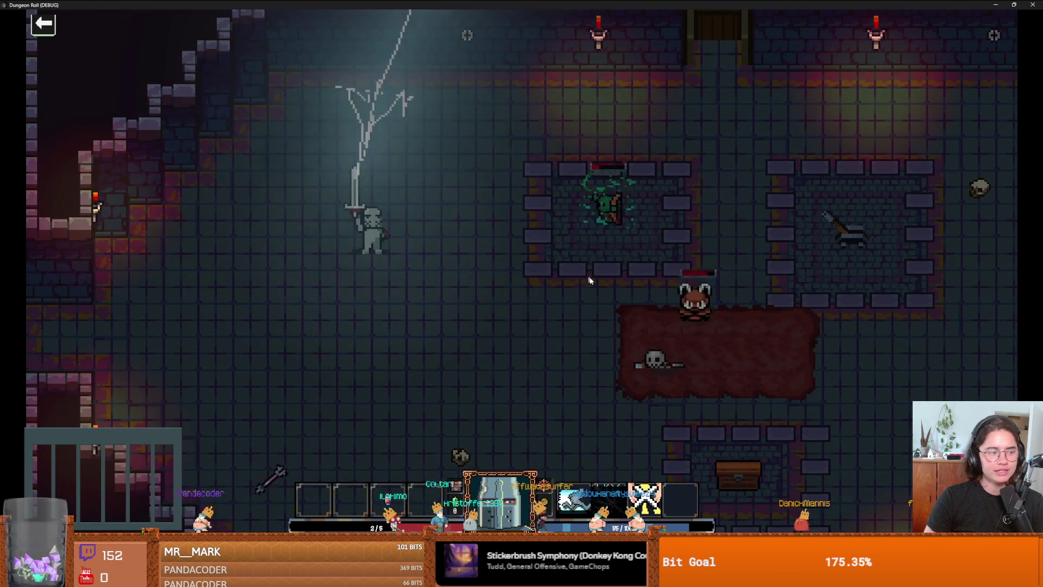
key(d)
key(w)
key(d)
key(w)
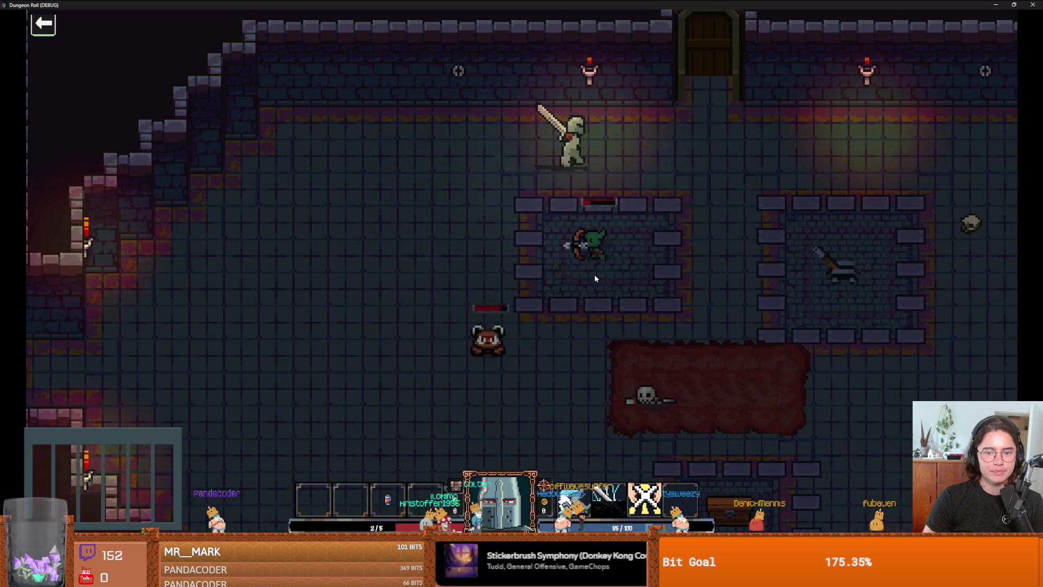
key(s)
key(a)
Strike the goblin, the charging enemy and the teal enemy with the sword.
click(341, 252)
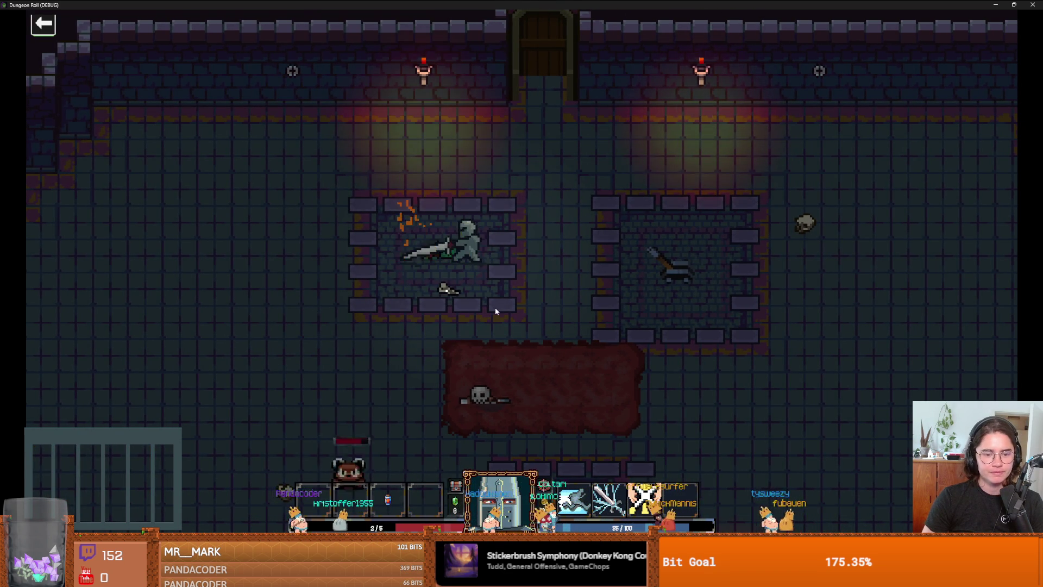
key(a)
key(s)
key(a)
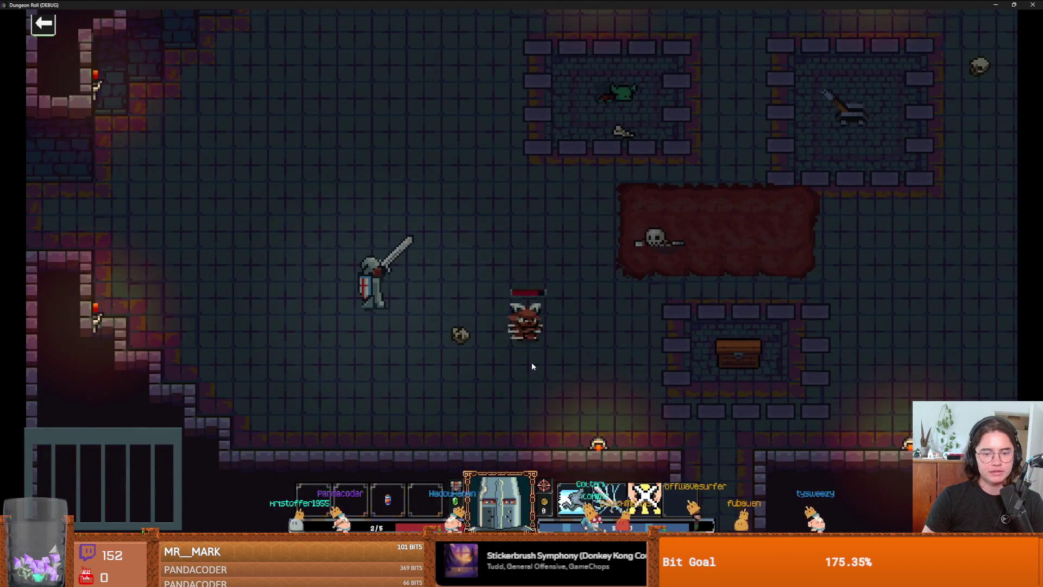
click(282, 298)
key(a)
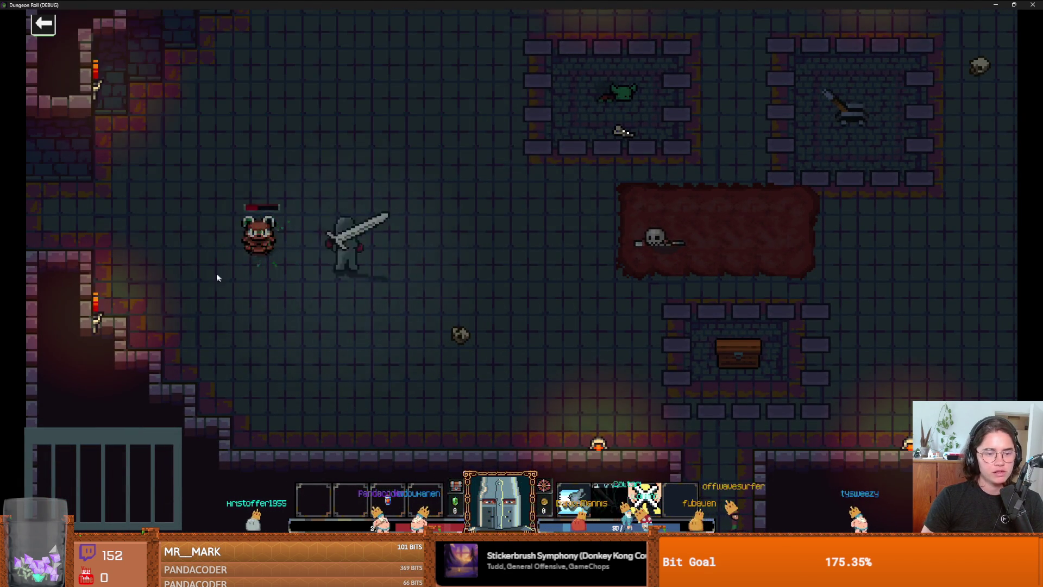
click(214, 272)
Walk past the chest to the top door and confirm the Unlock Door prompt.
key(d)
key(s)
key(d)
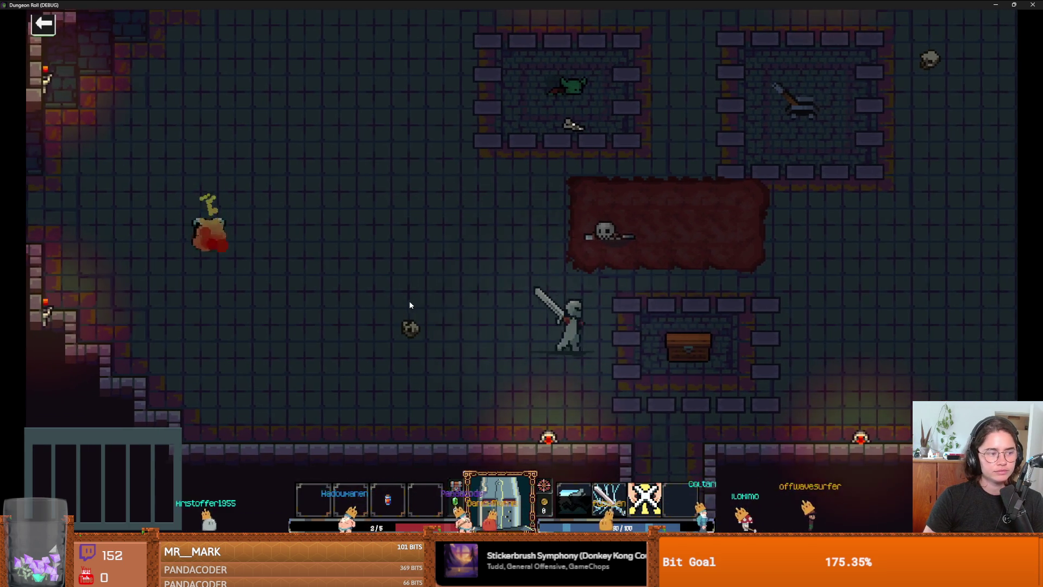
key(a)
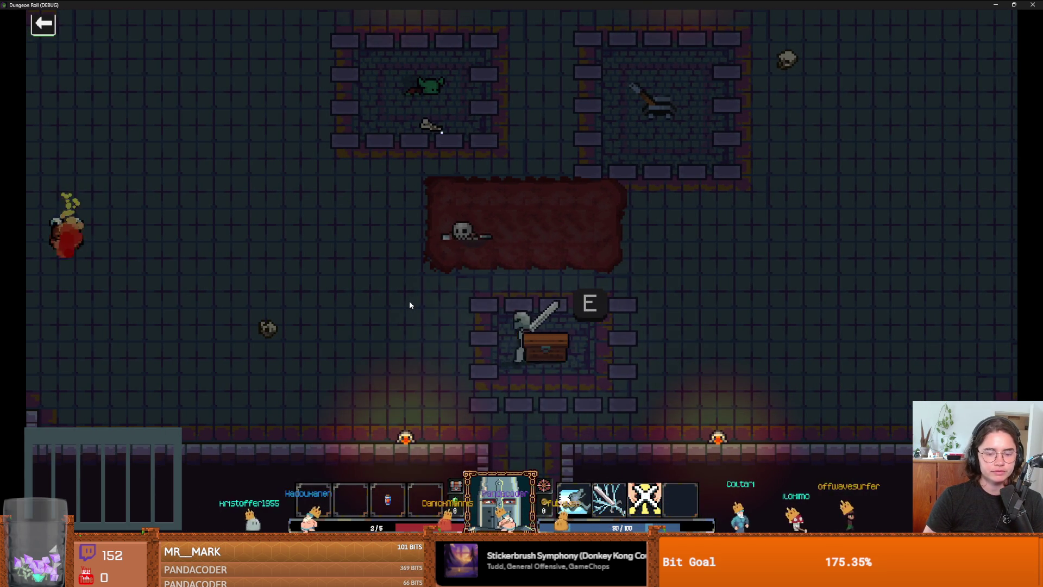
key(w)
key(w)
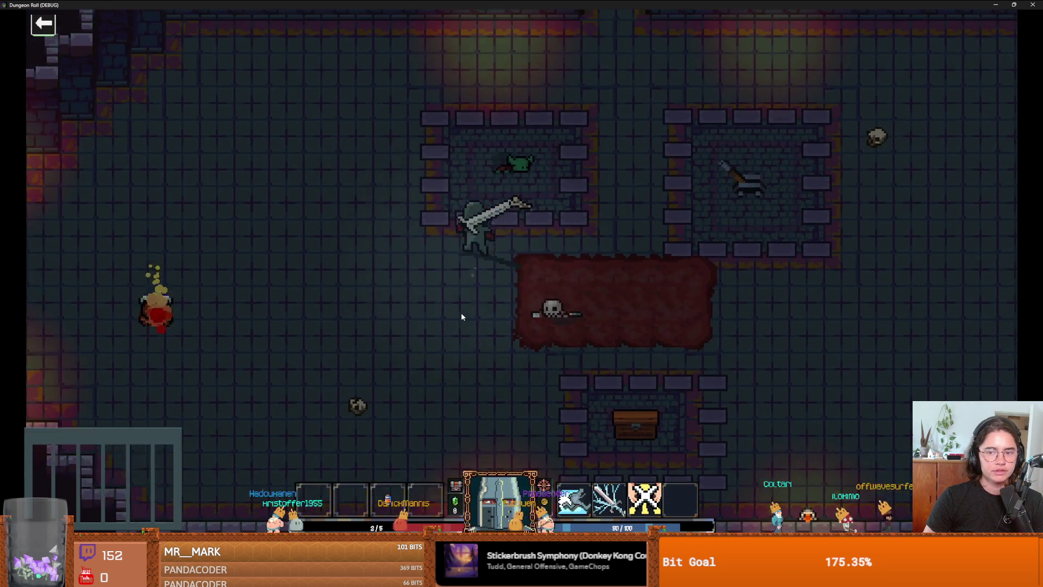
key(e)
click(461, 315)
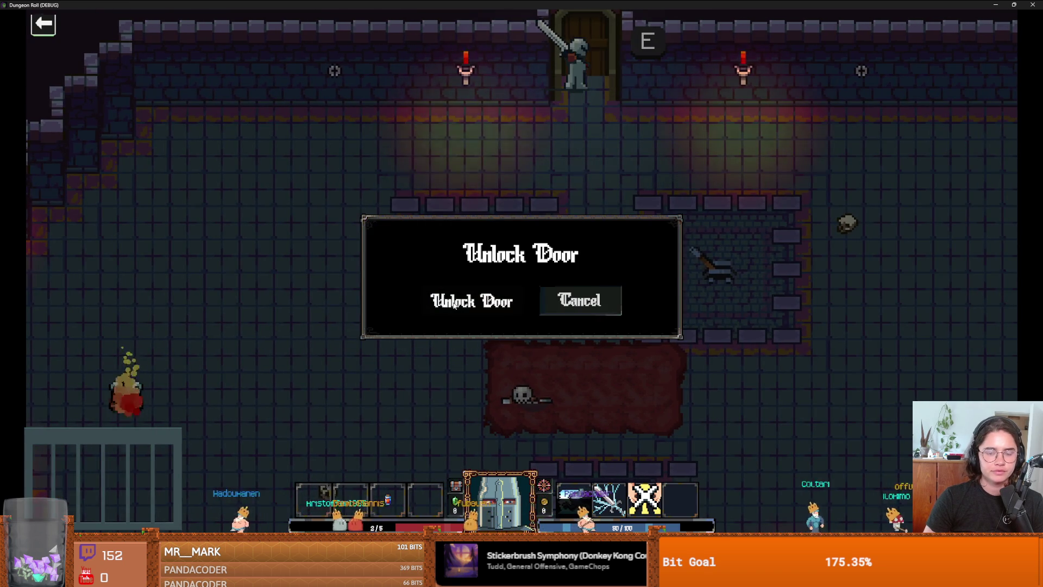
Walk up the corridor into the next room and fight the bats until the knight dies.
key(w)
key(w)
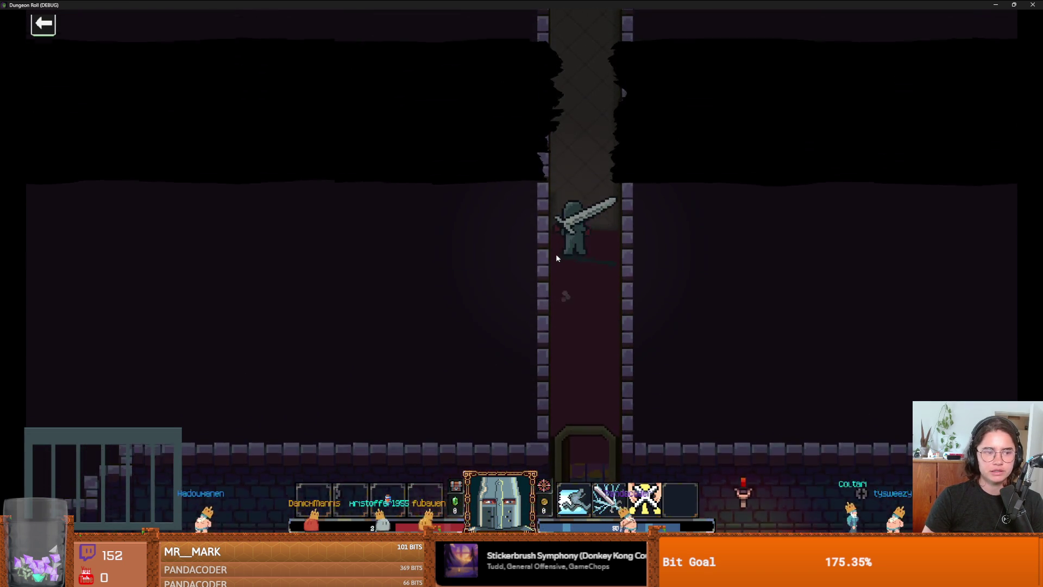
key(w)
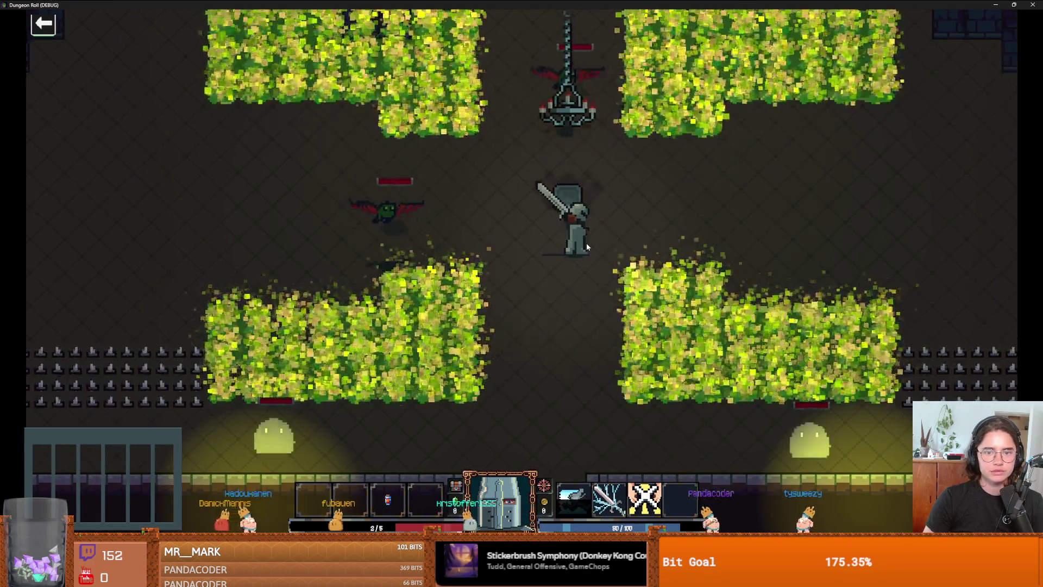
key(a)
click(586, 243)
key(w)
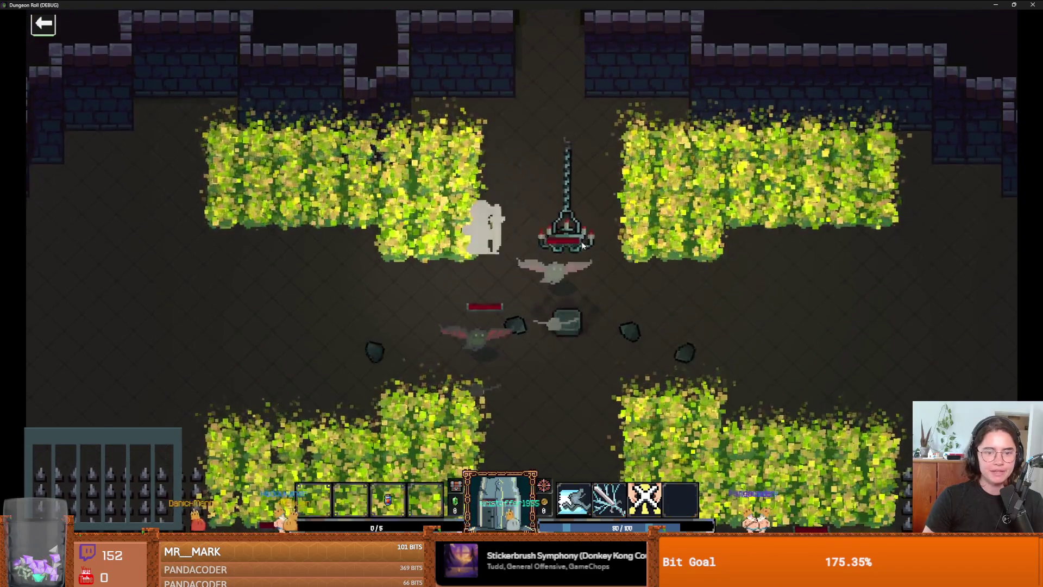
click(579, 233)
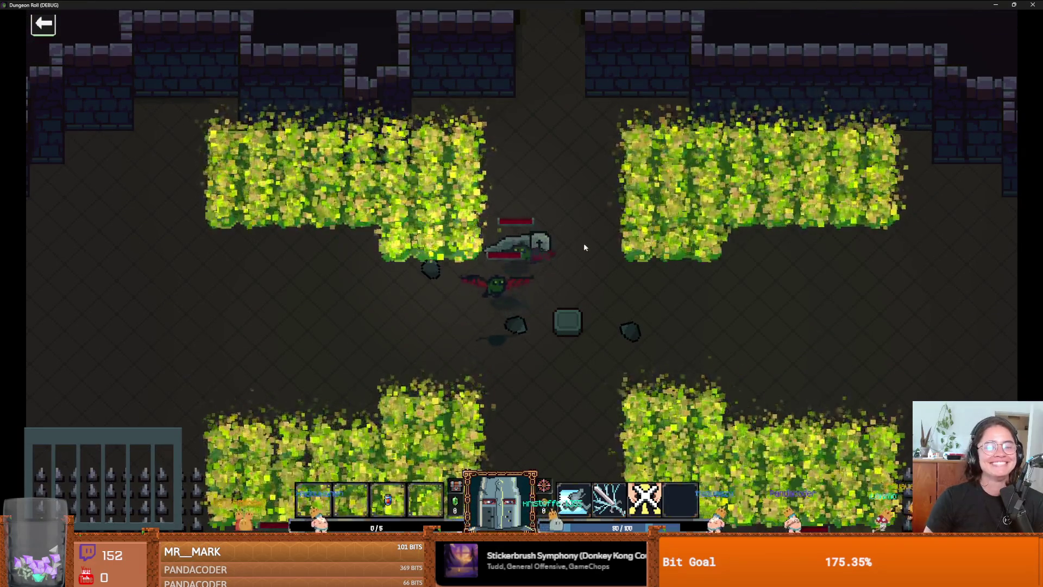
click(585, 239)
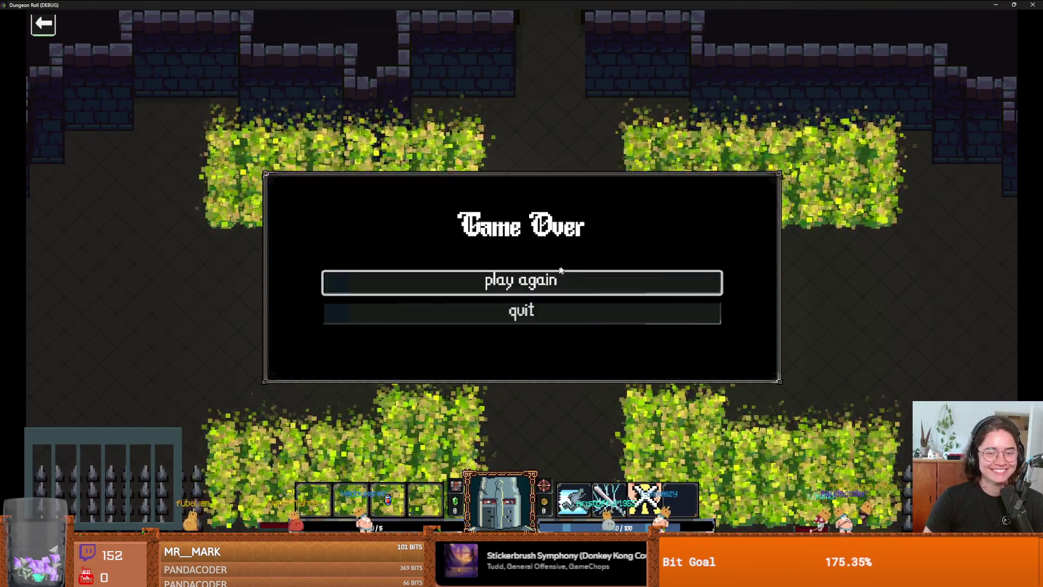
Restart the run from Game Over, move left in the hub room, and open the debug console.
click(549, 275)
key(a)
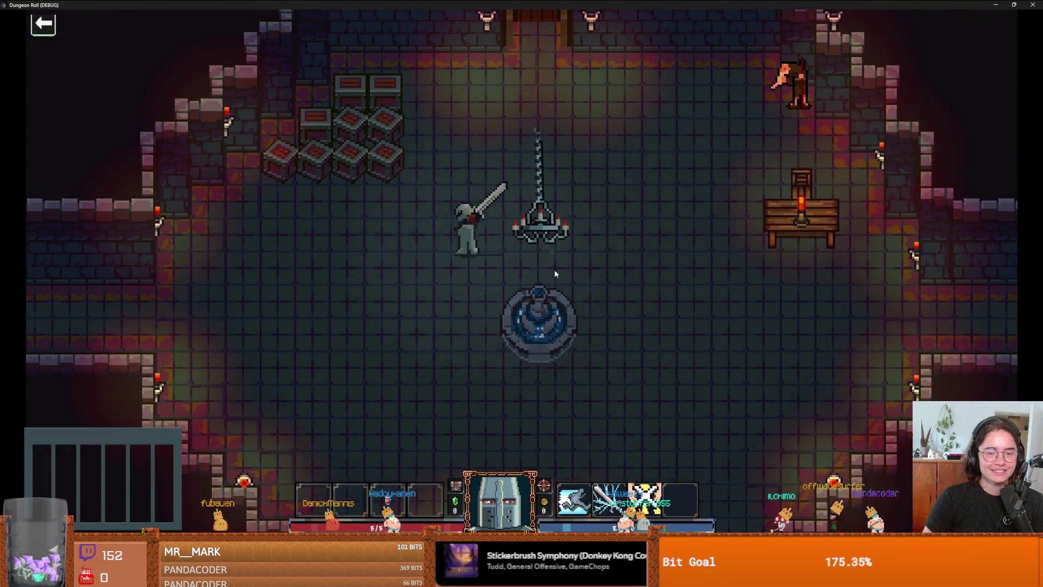
key(grave)
text(write_item_ids)
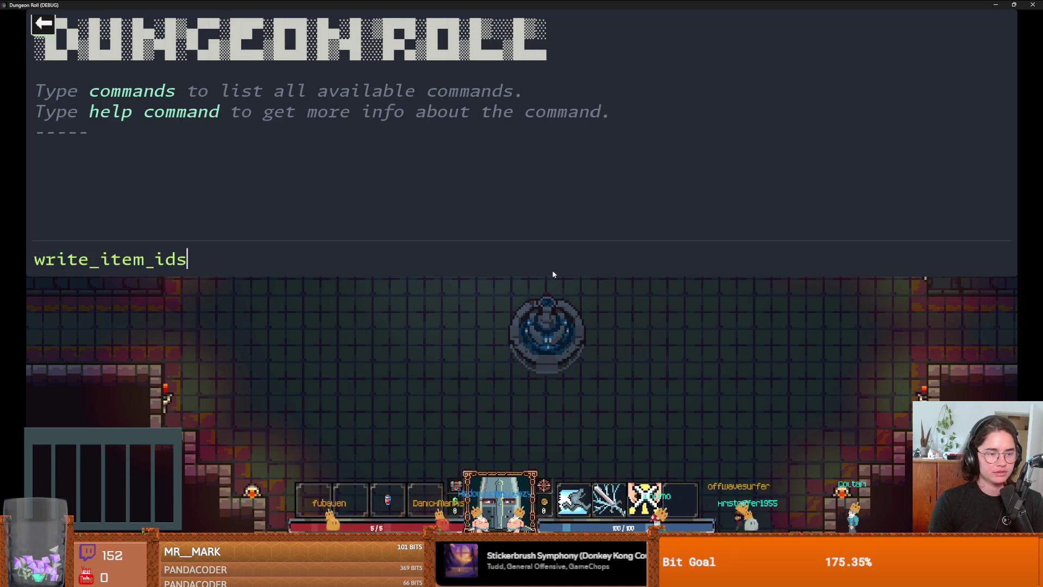
Run write_item_ids in the debug console to list item IDs 0–12.
key(Return)
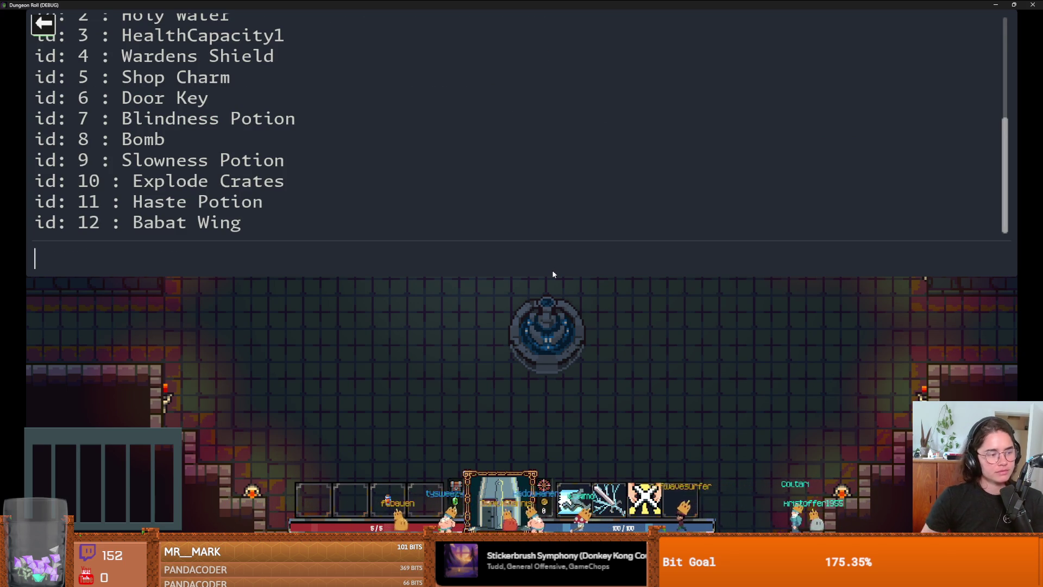
scroll(273, 245, up, 3)
scroll(284, 223, down, 3)
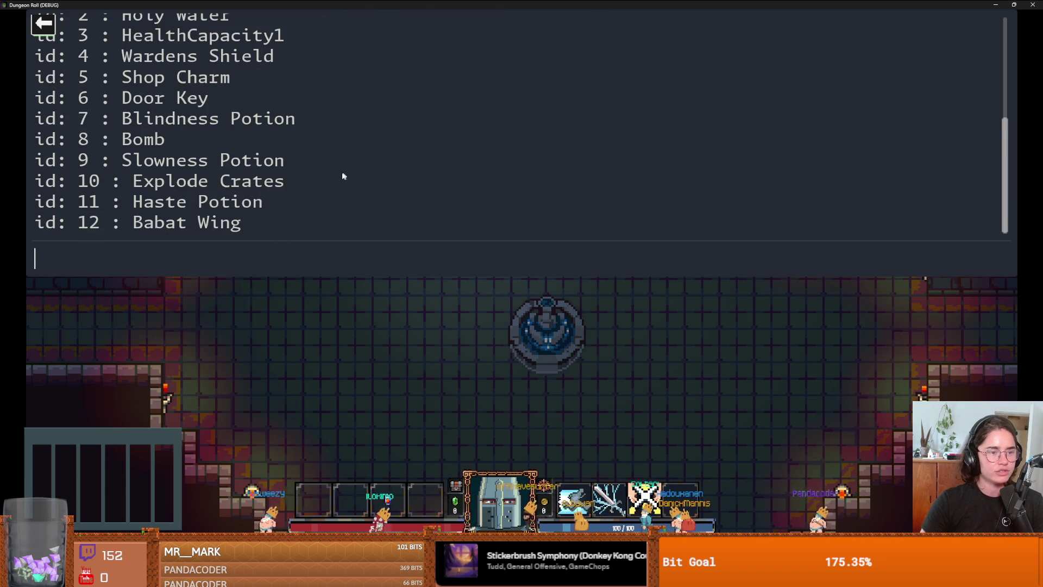
Spawn item 10 with 'spawn_item 10 1', close the console, and walk through the top door.
scroll(344, 176, up, 3)
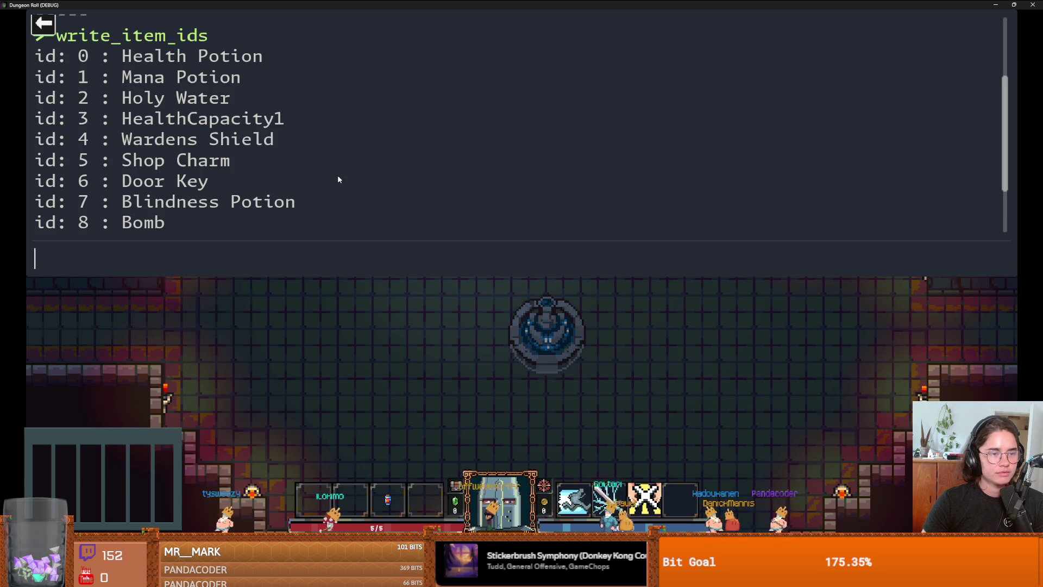
scroll(338, 179, down, 1)
scroll(338, 179, down, 3)
text(spawn_item 10 1)
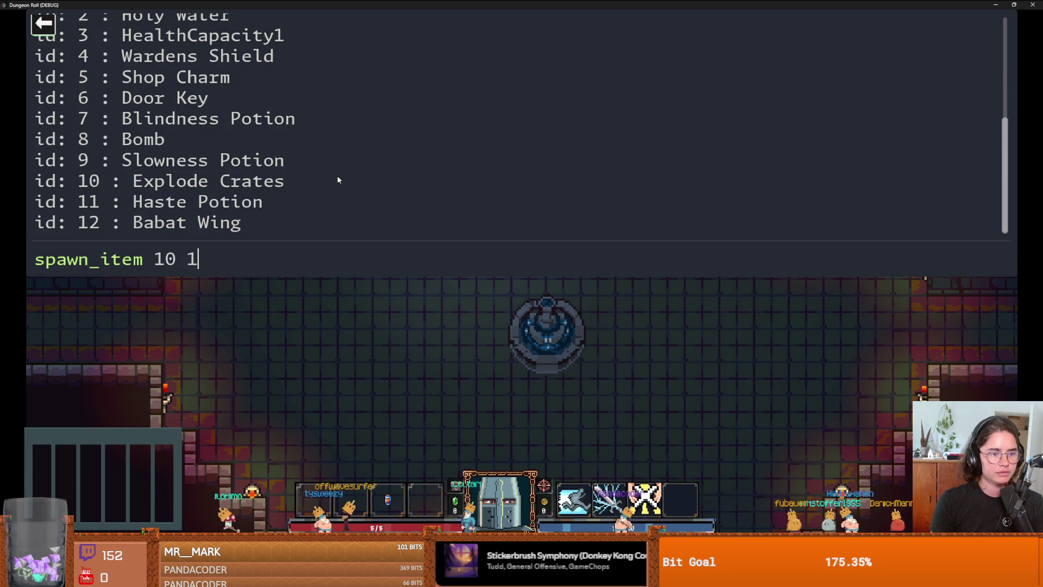
key(Return)
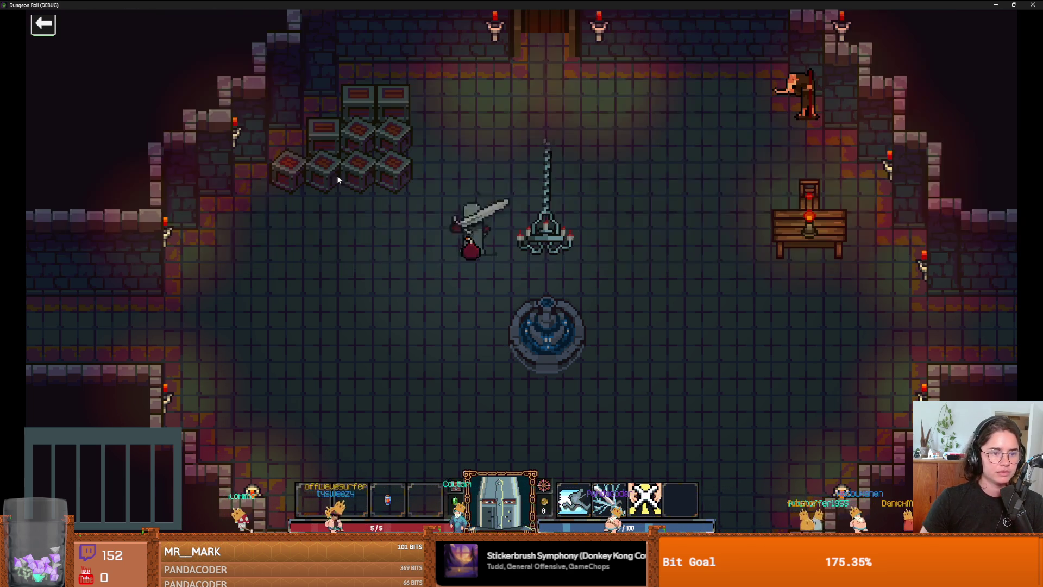
key(w)
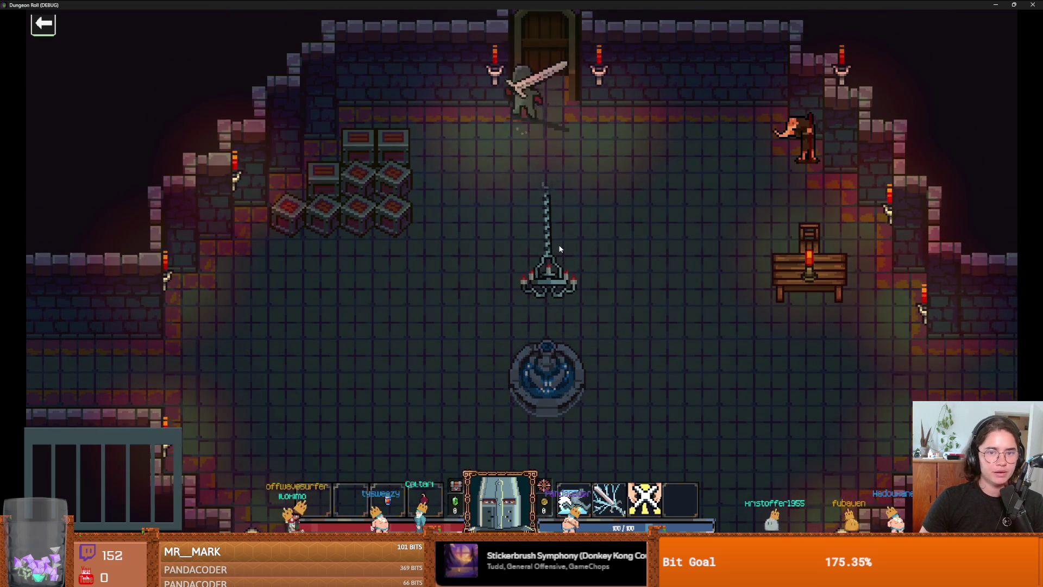
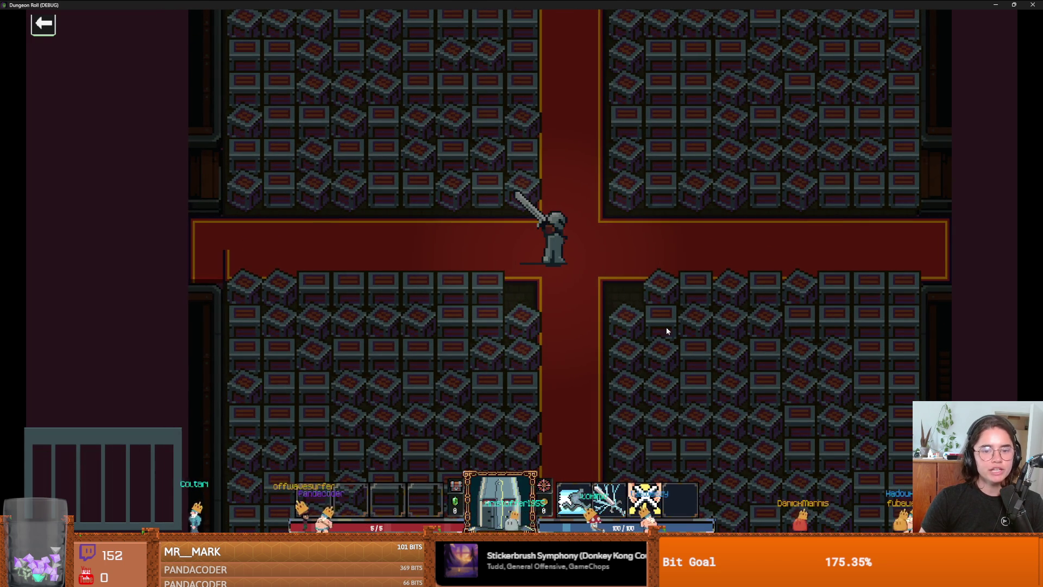
Swing at the crates next to the knight and briefly check the inventory panel.
click(467, 285)
key(i)
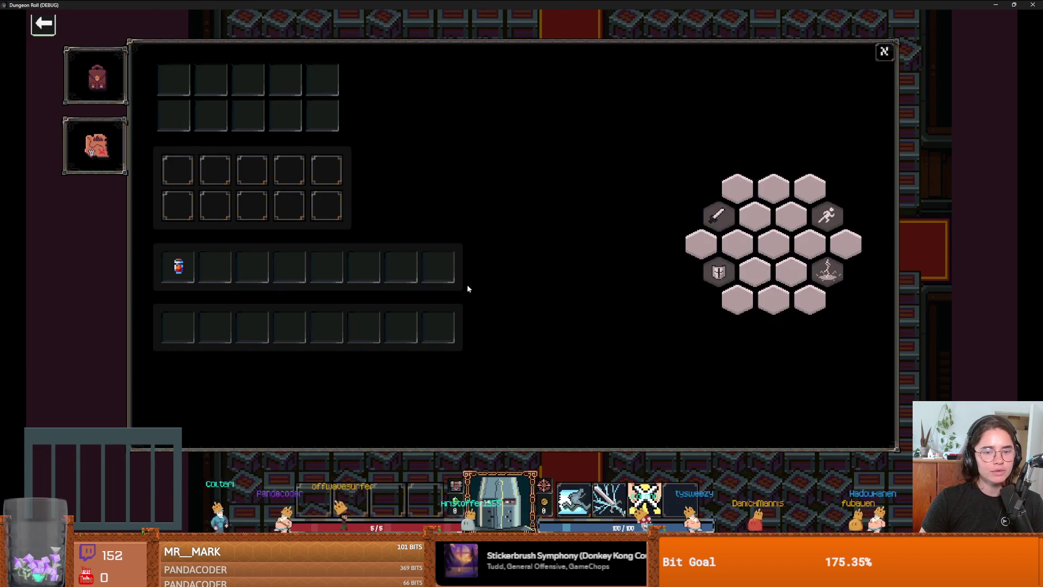
key(i)
Move the knight around the room, smashing crates below, left and right.
click(481, 379)
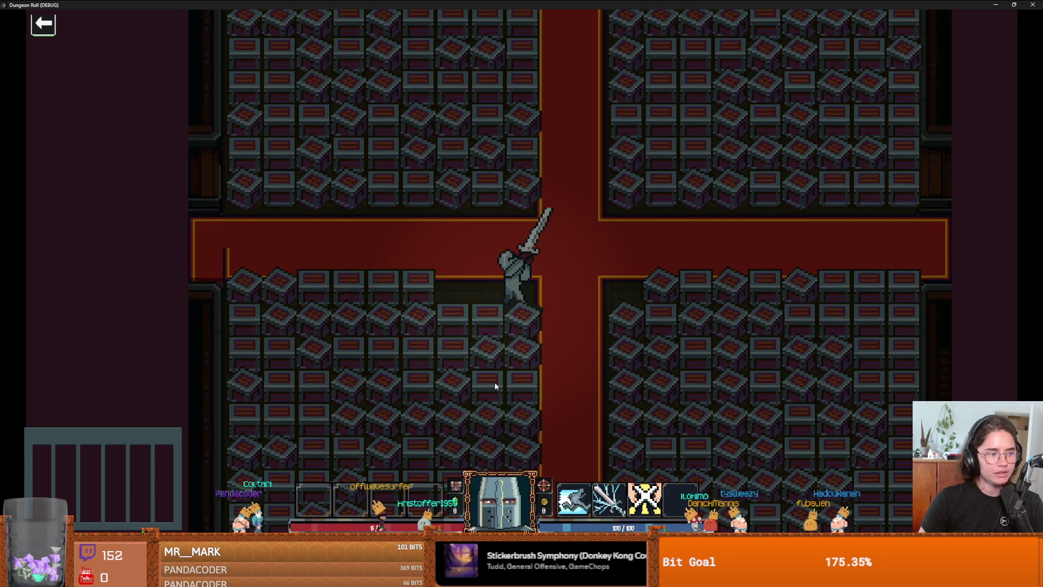
key(s)
click(512, 361)
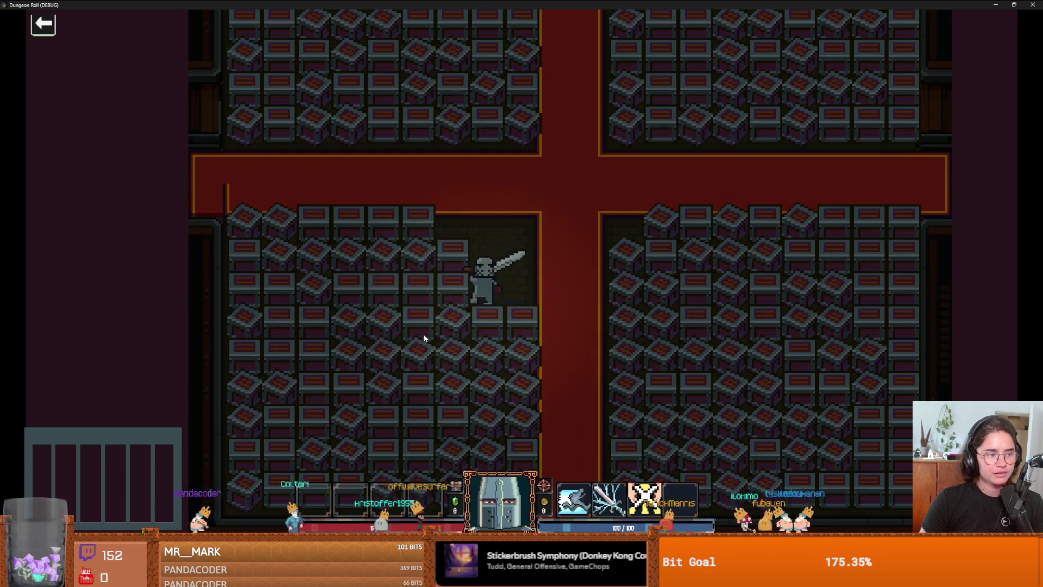
click(394, 330)
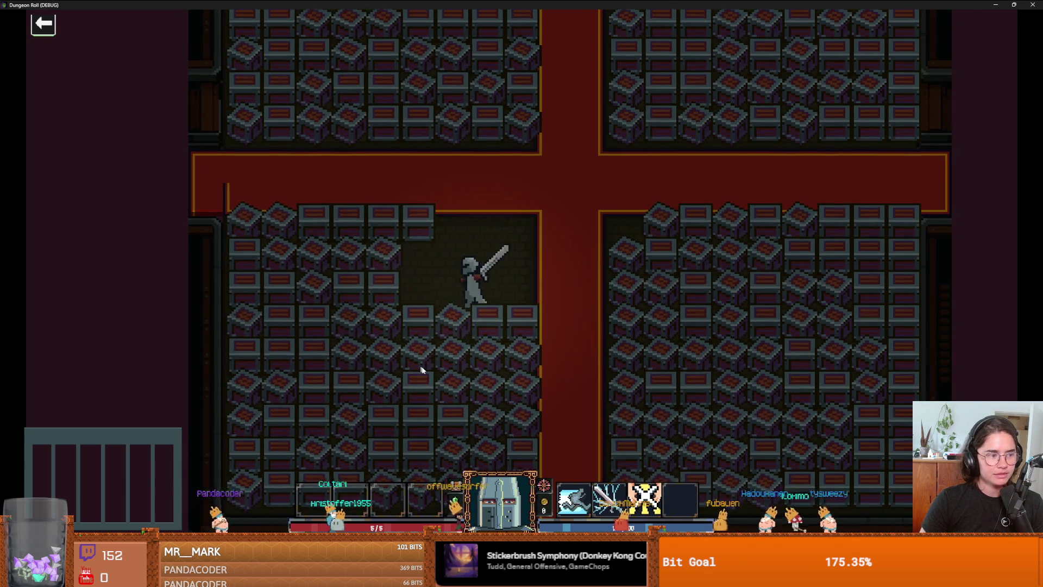
key(a)
click(425, 366)
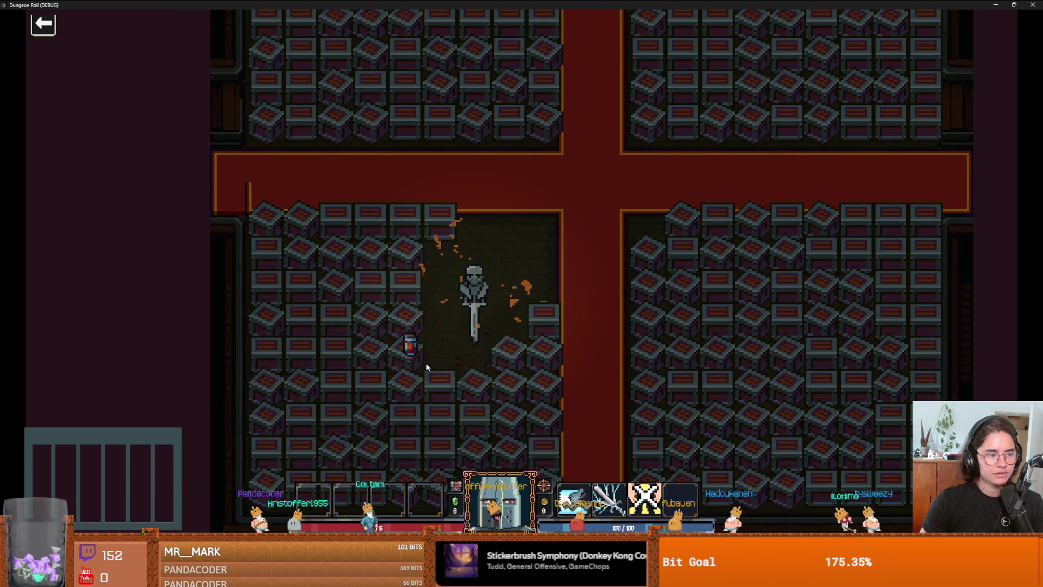
key(d)
click(544, 378)
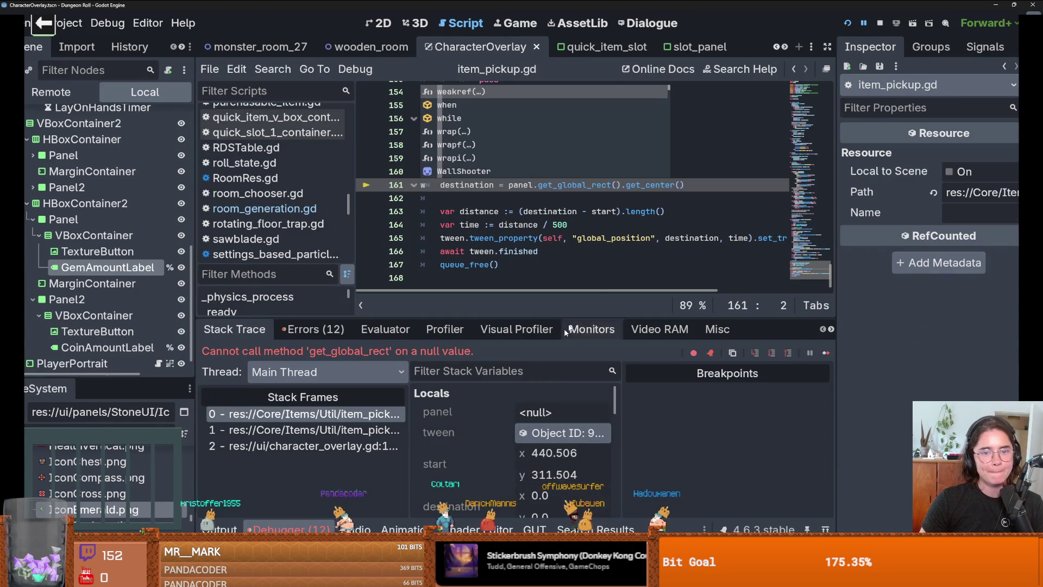
Resize the left-side docks so the FileSystem list and scene tree get more room.
click(583, 261)
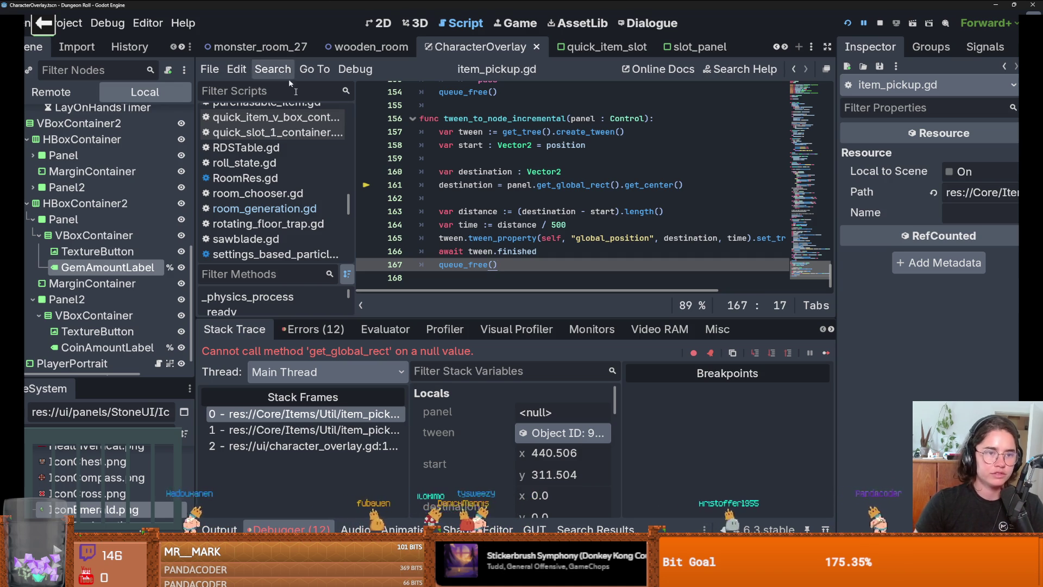
drag(116, 378, 117, 172)
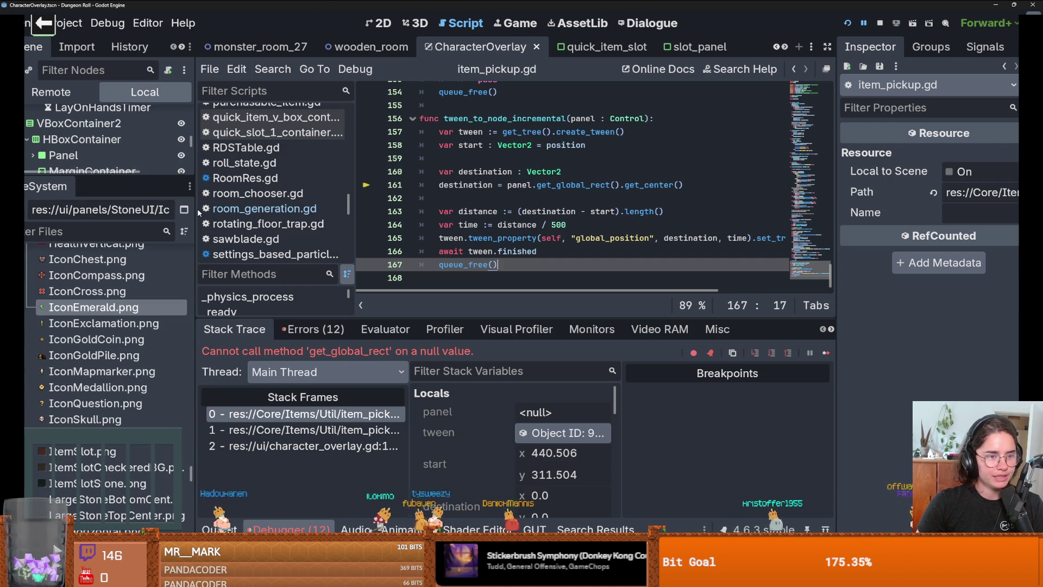
drag(195, 210, 214, 206)
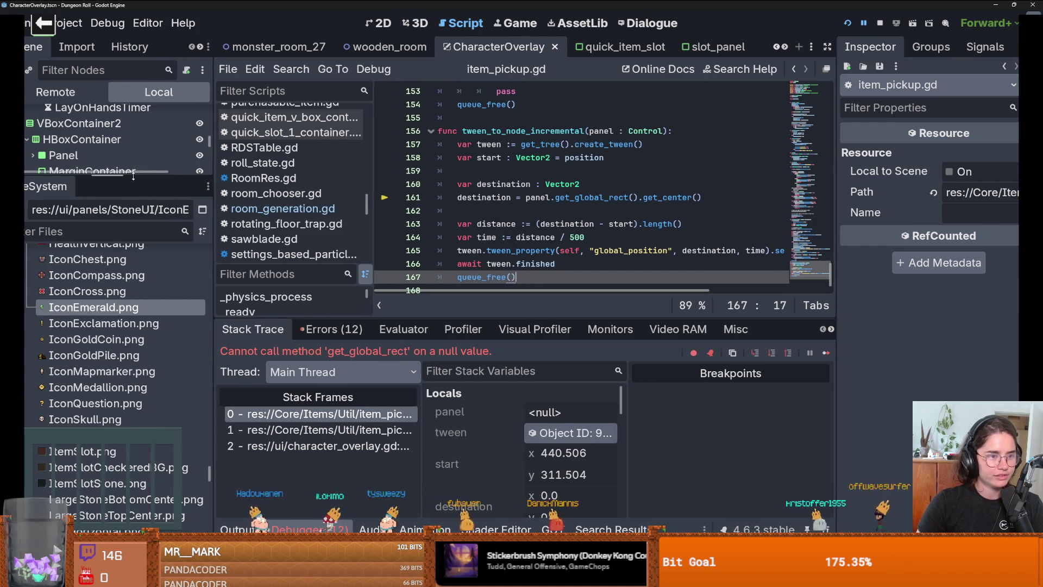
drag(133, 176, 127, 239)
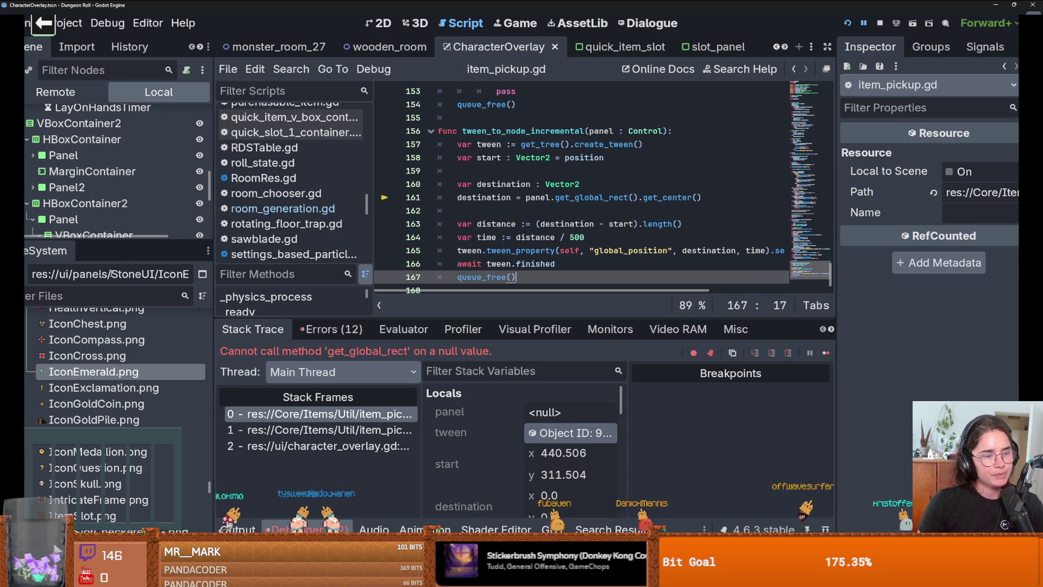
Filter the FileSystem by 'overwo' and select Overworld.tscn.
click(81, 296)
text(erwo)
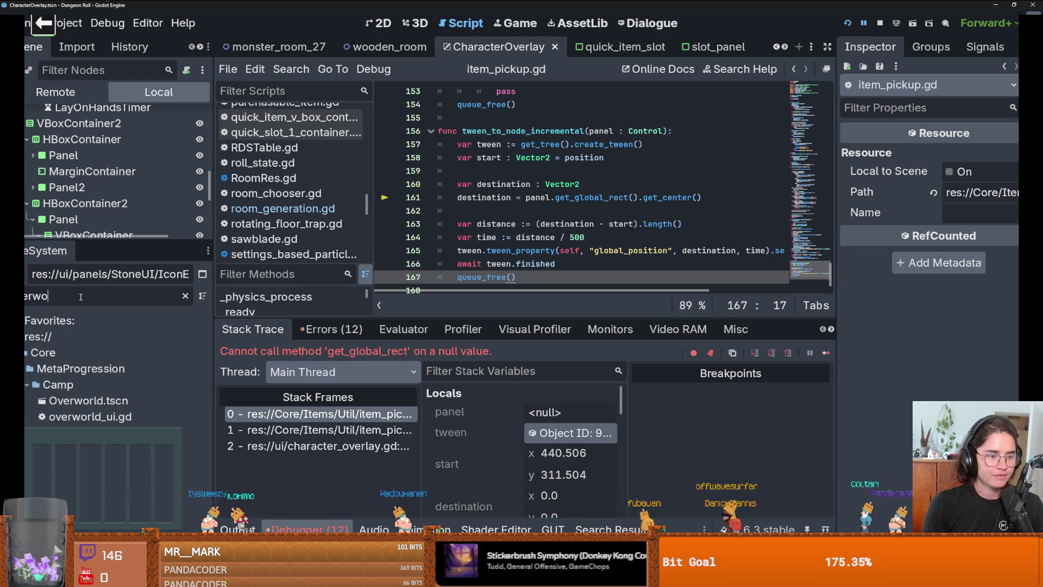
click(99, 406)
Open Overworld.tscn, zoom over the level layout, and view the renderer dropdown without changing anything.
double_click(100, 405)
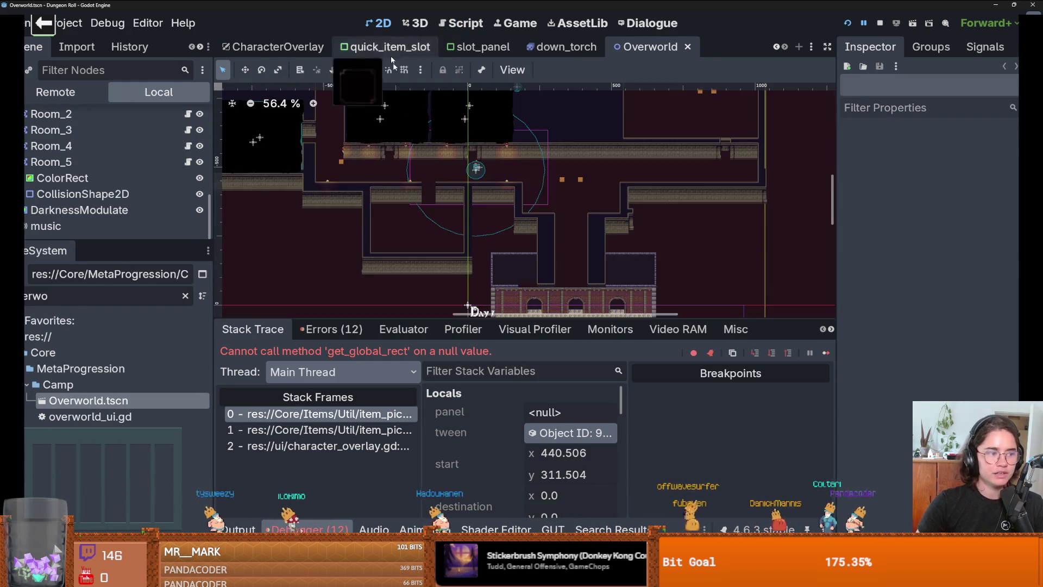
scroll(542, 232, up, 5)
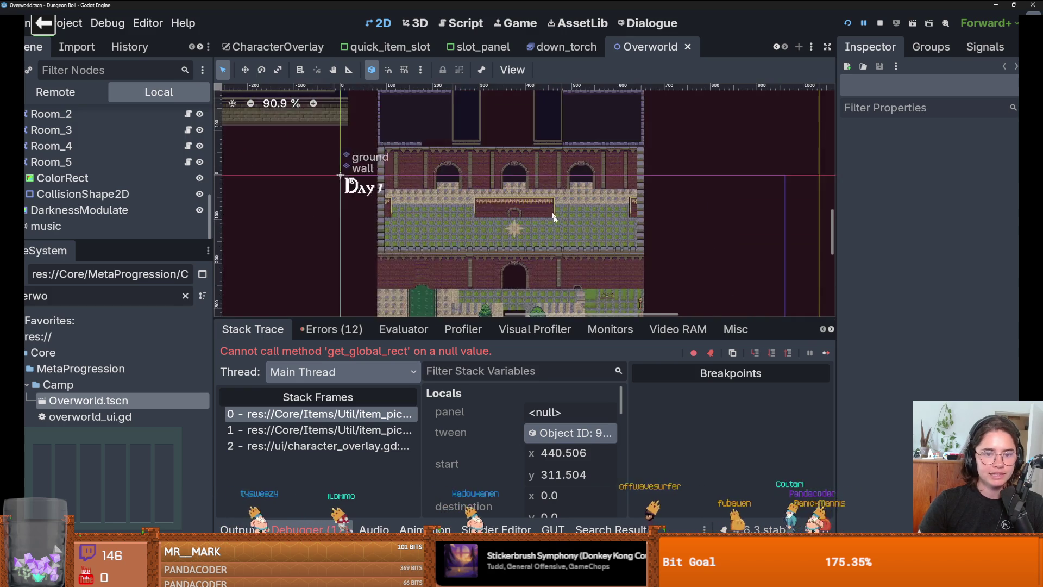
scroll(557, 118, down, 2)
scroll(557, 118, up, 10)
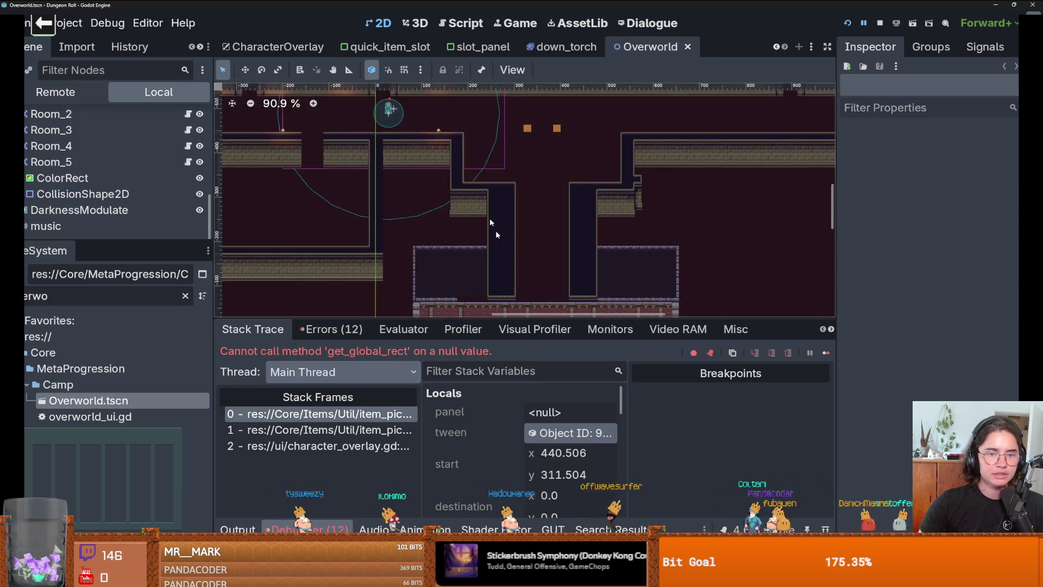
scroll(444, 158, down, 6)
scroll(445, 161, up, 4)
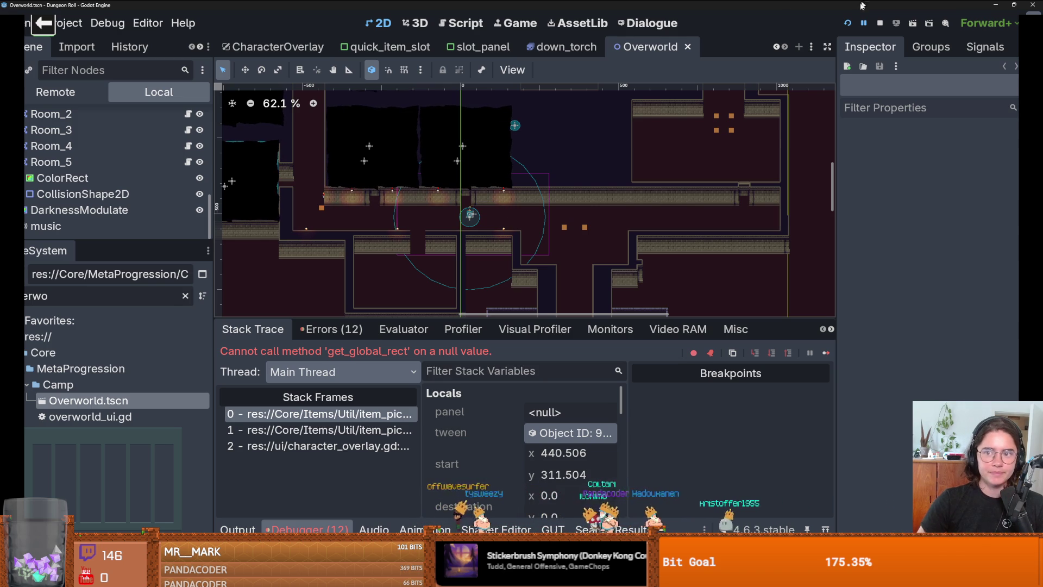
click(994, 24)
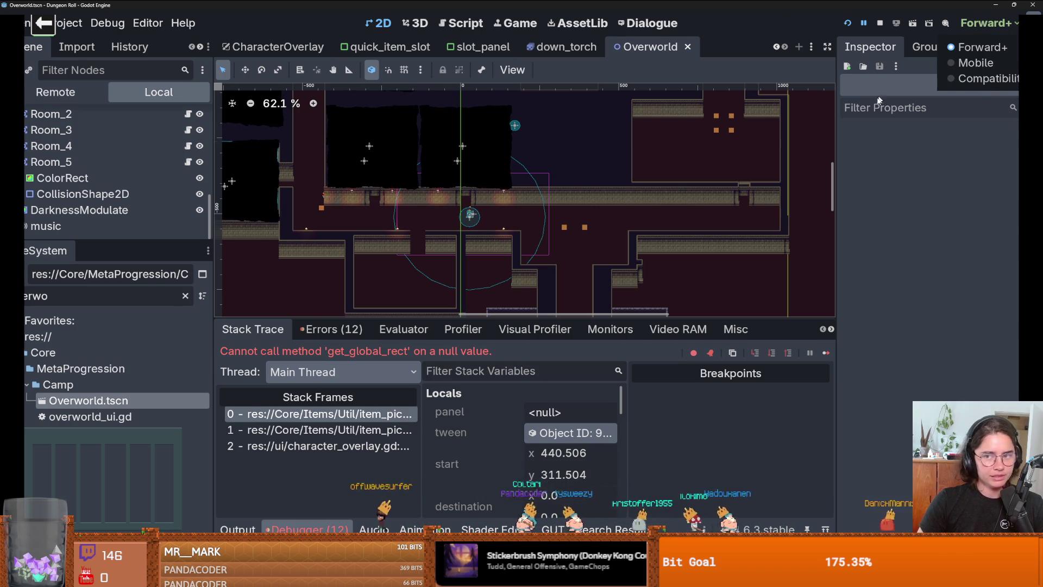
click(964, 24)
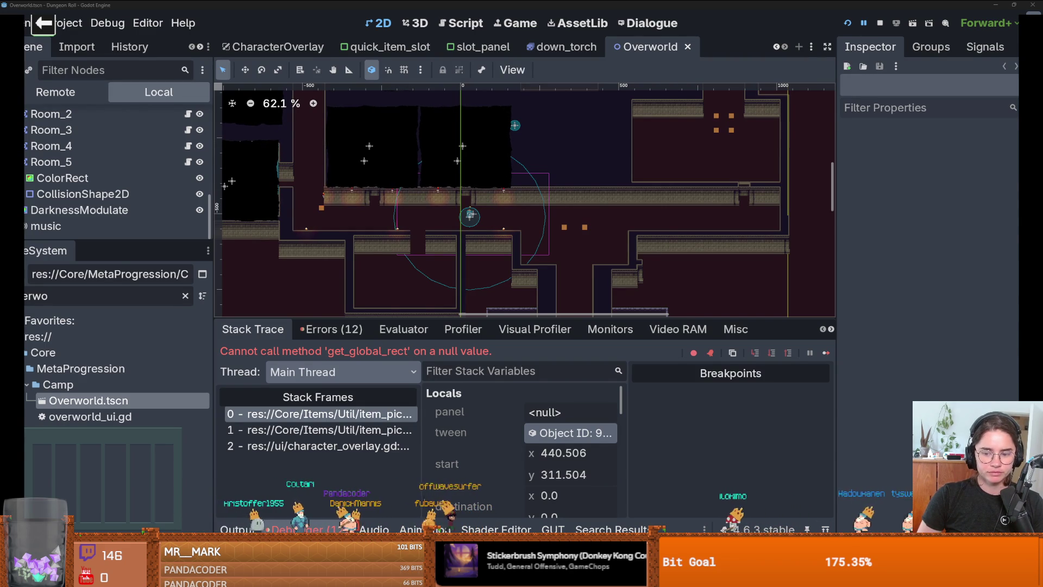
Launch the project manager, try the new-project renderer options, then close it.
key(F5)
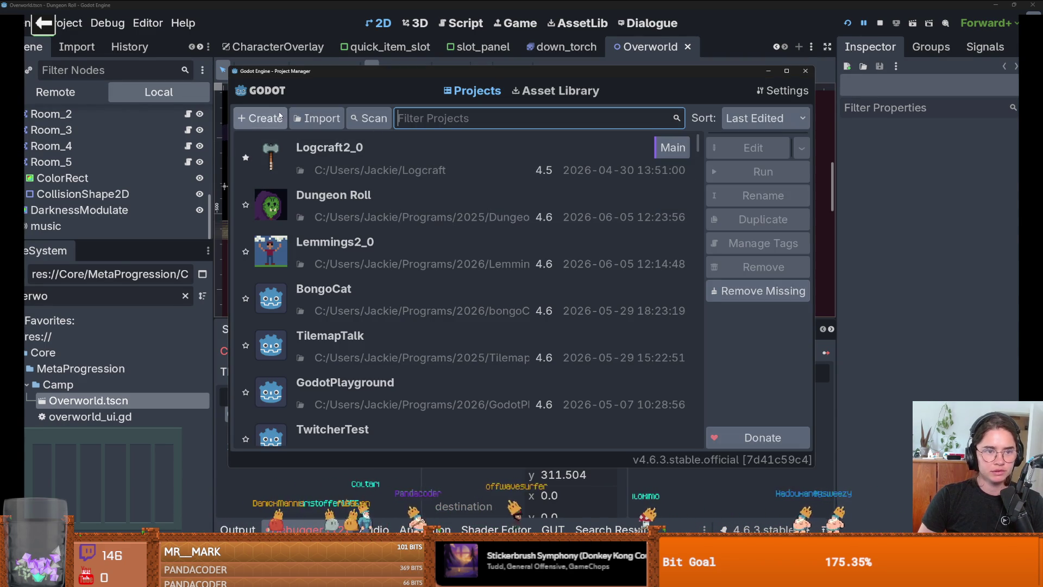
click(261, 118)
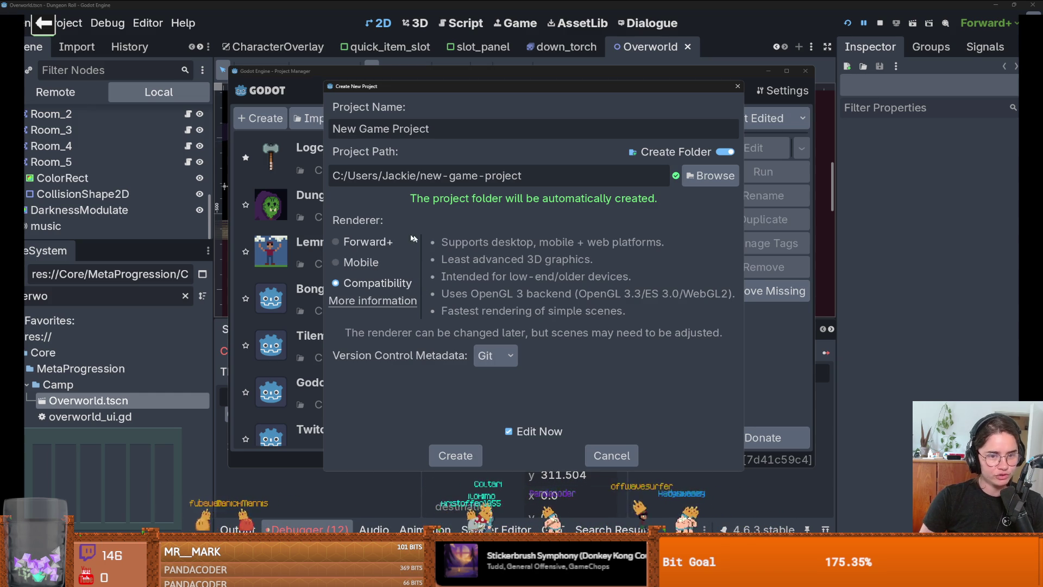
click(374, 242)
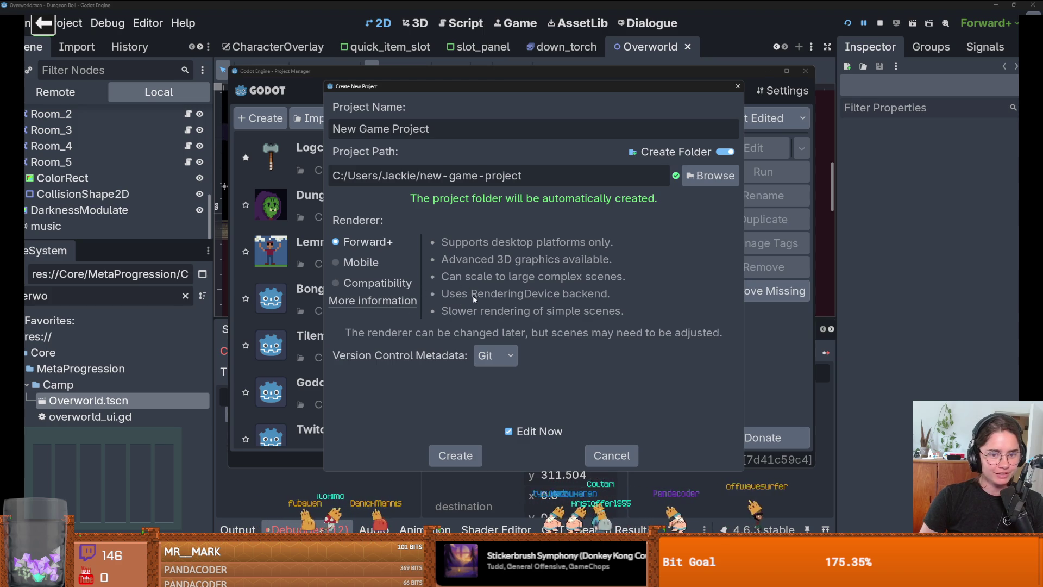
click(367, 281)
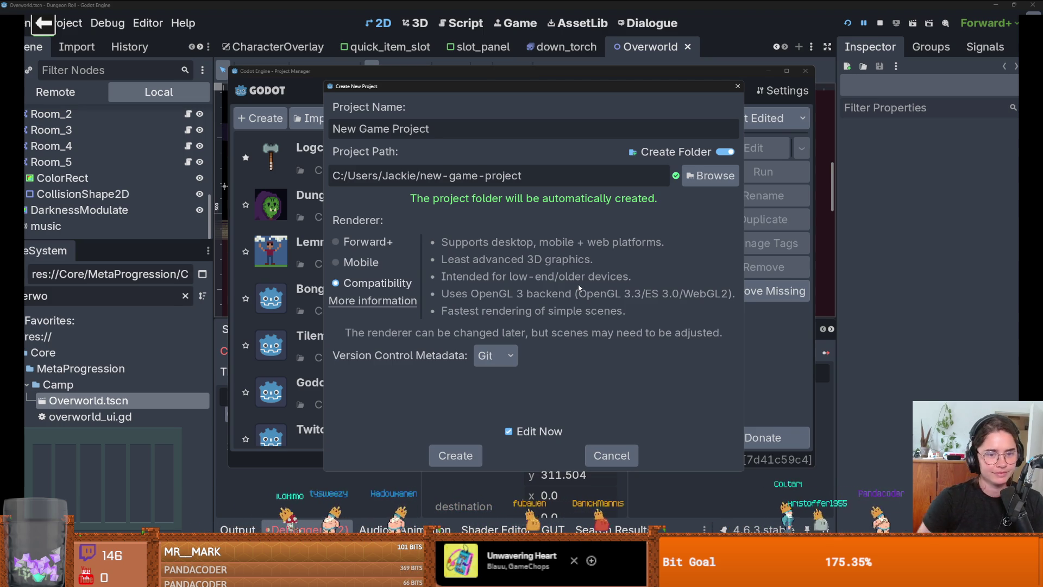
click(361, 262)
click(353, 240)
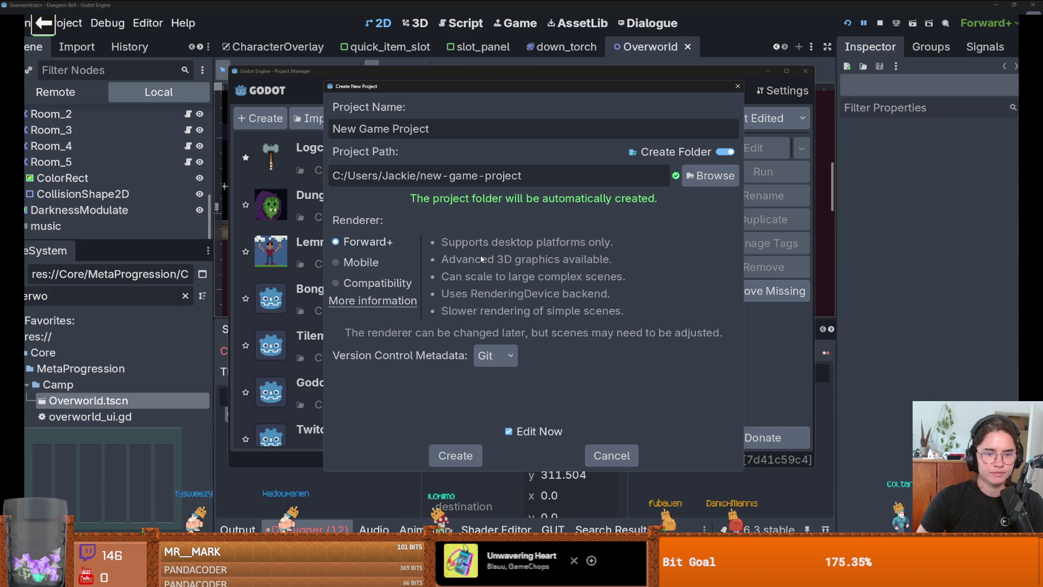
click(738, 87)
click(801, 71)
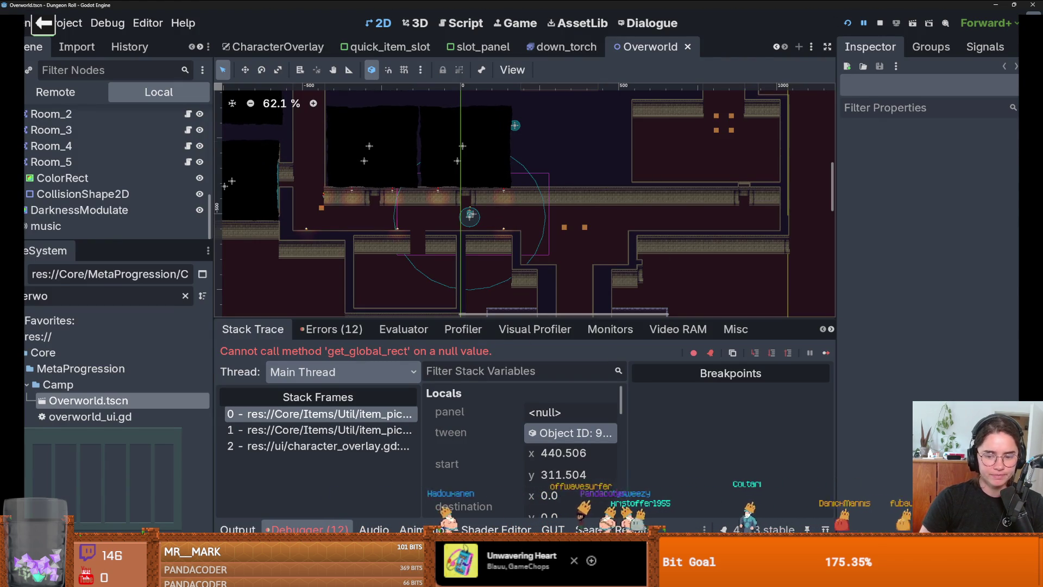
Revisit the new-project renderer choices, then restore the project manager from full screen and close it.
key(alt+Tab)
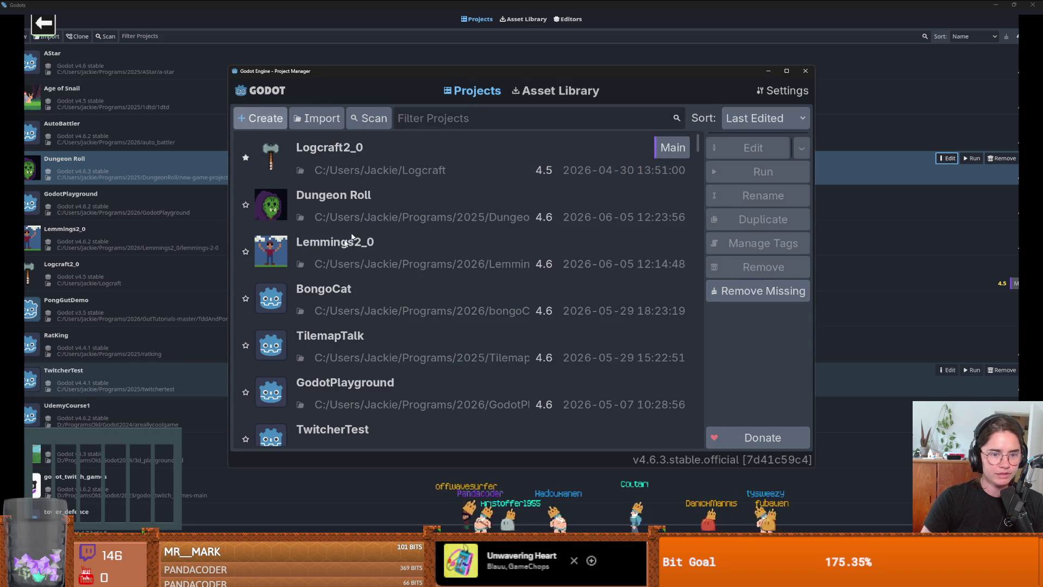
click(261, 117)
click(351, 263)
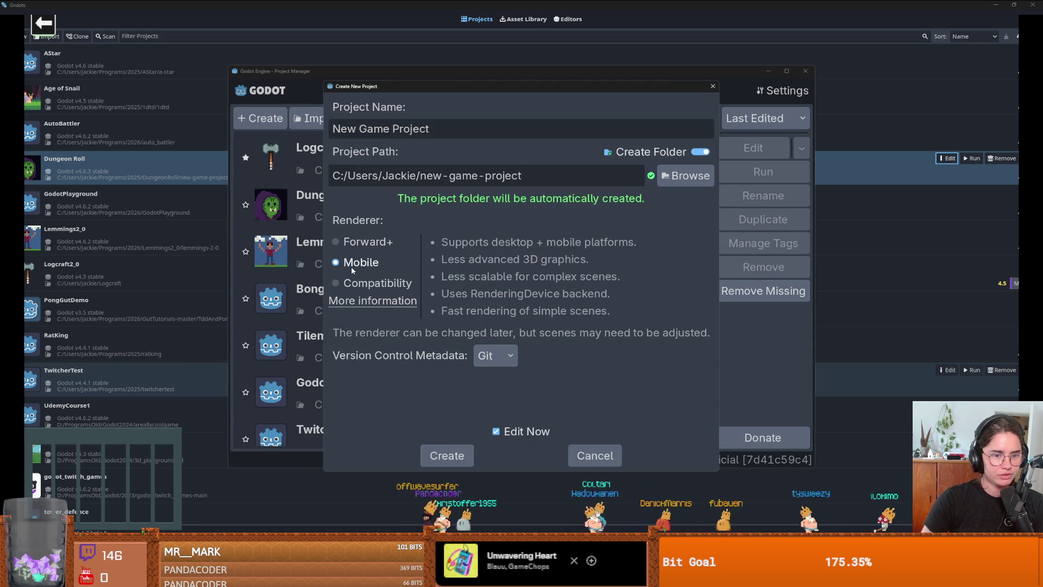
click(361, 283)
click(359, 242)
click(359, 262)
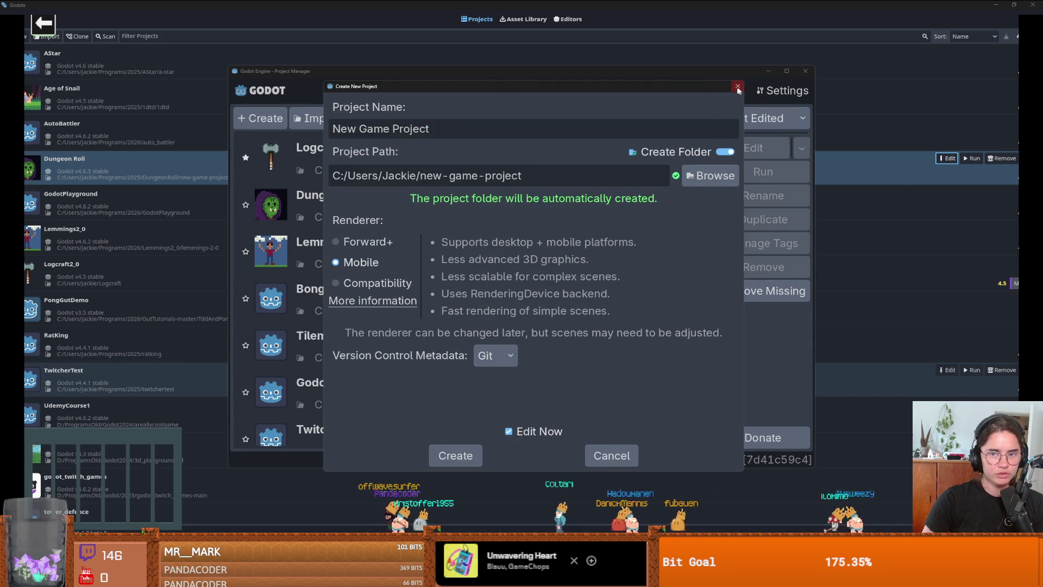
click(737, 85)
click(805, 71)
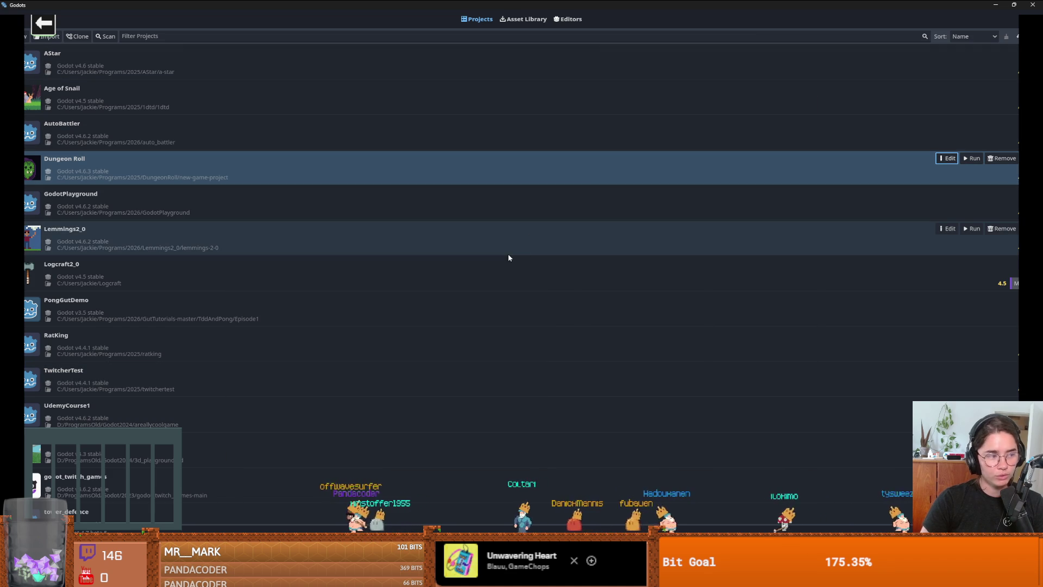
drag(513, 7, 512, 185)
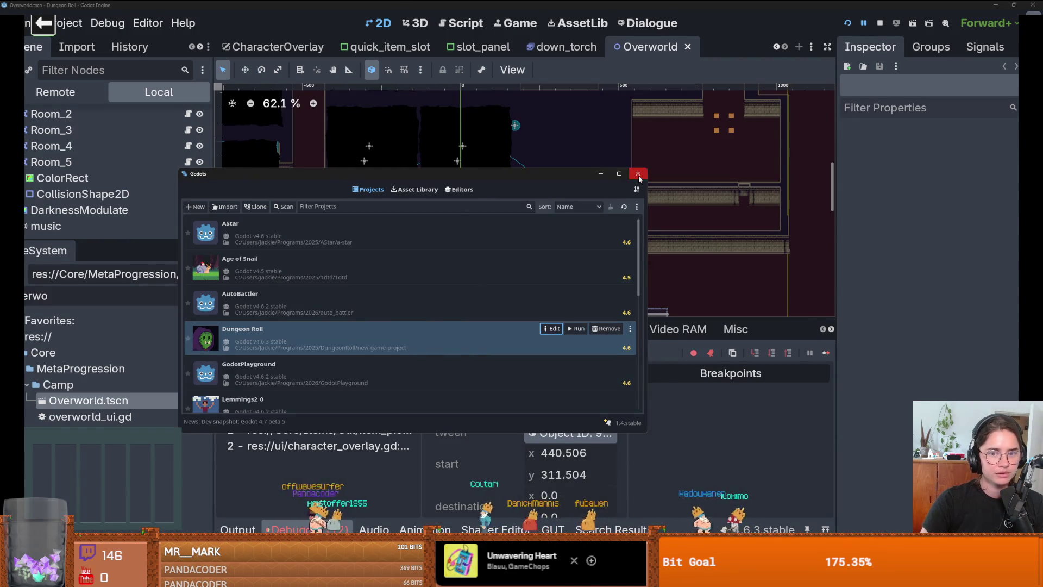
click(638, 175)
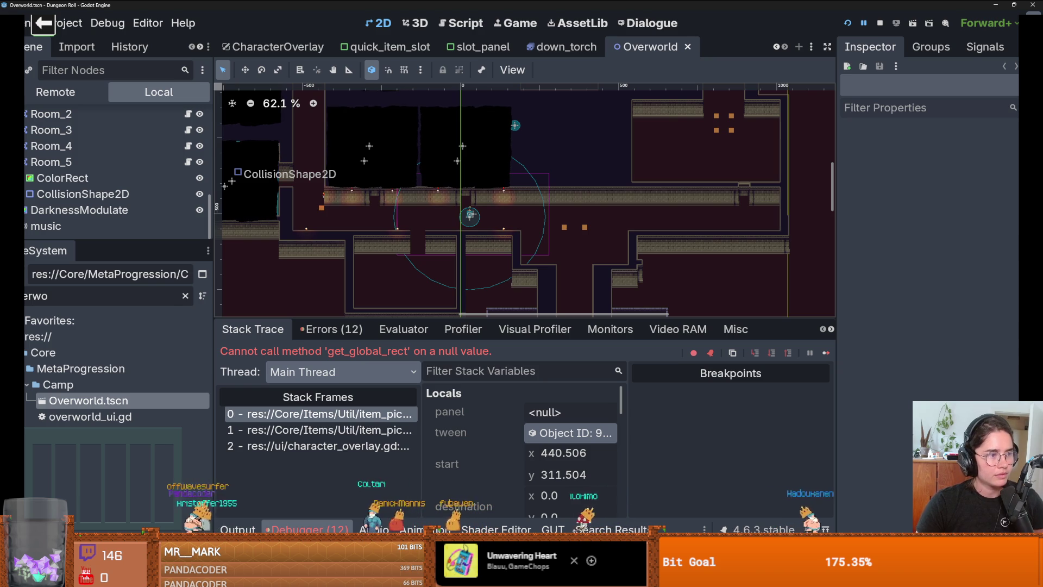
scroll(450, 263, down, 1)
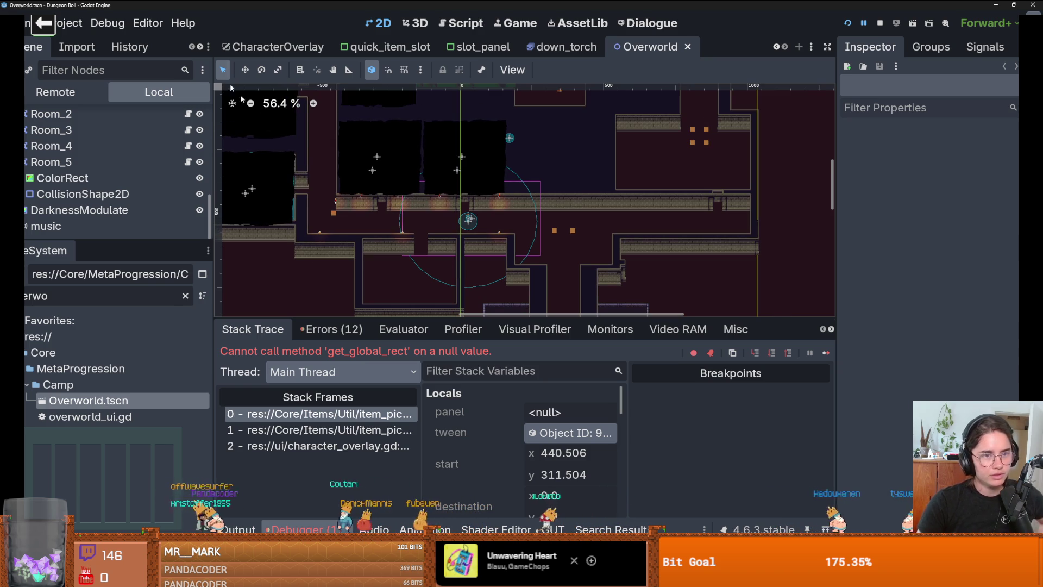
click(87, 27)
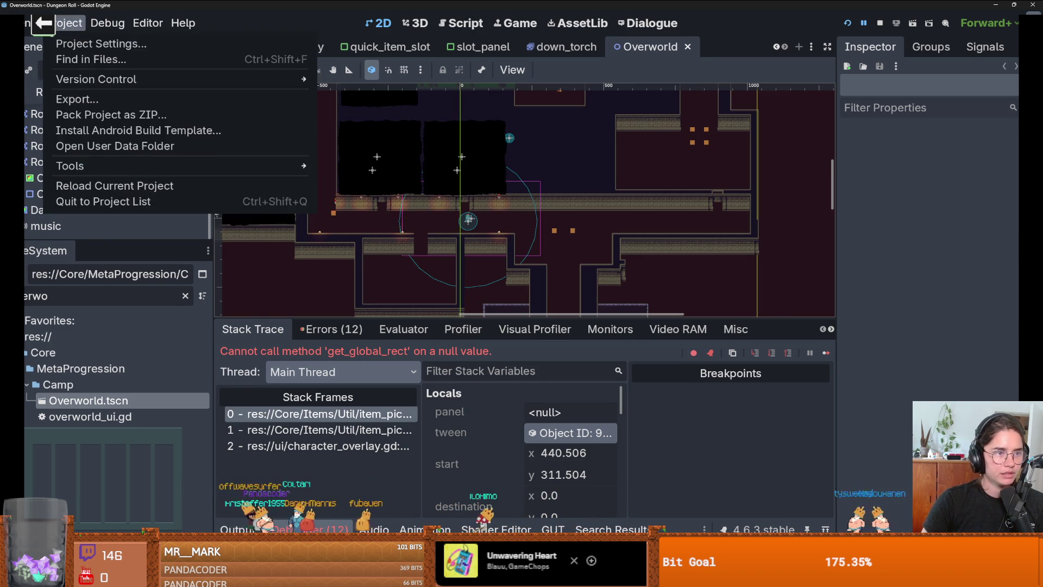
click(101, 44)
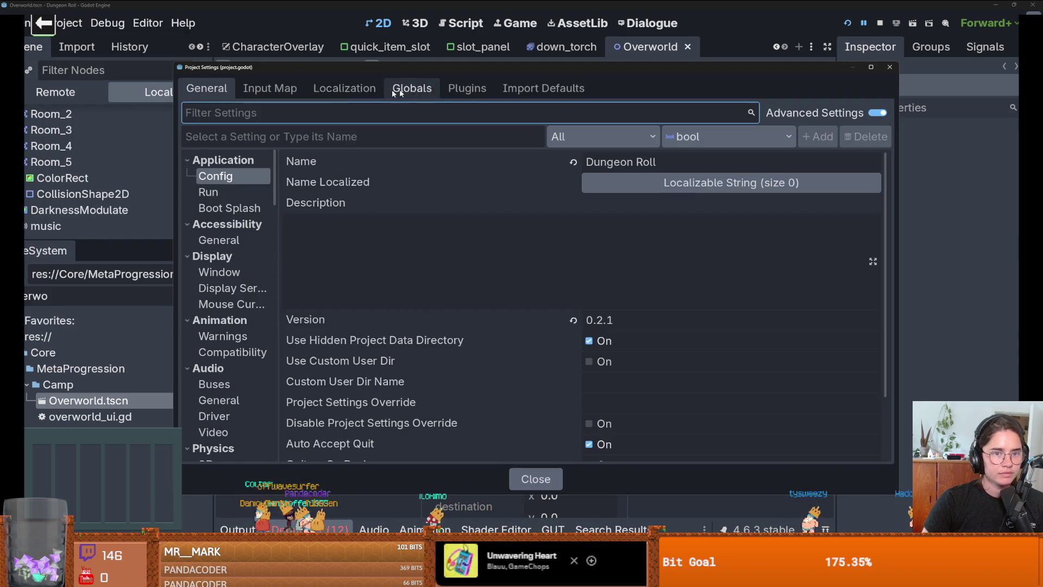
click(467, 88)
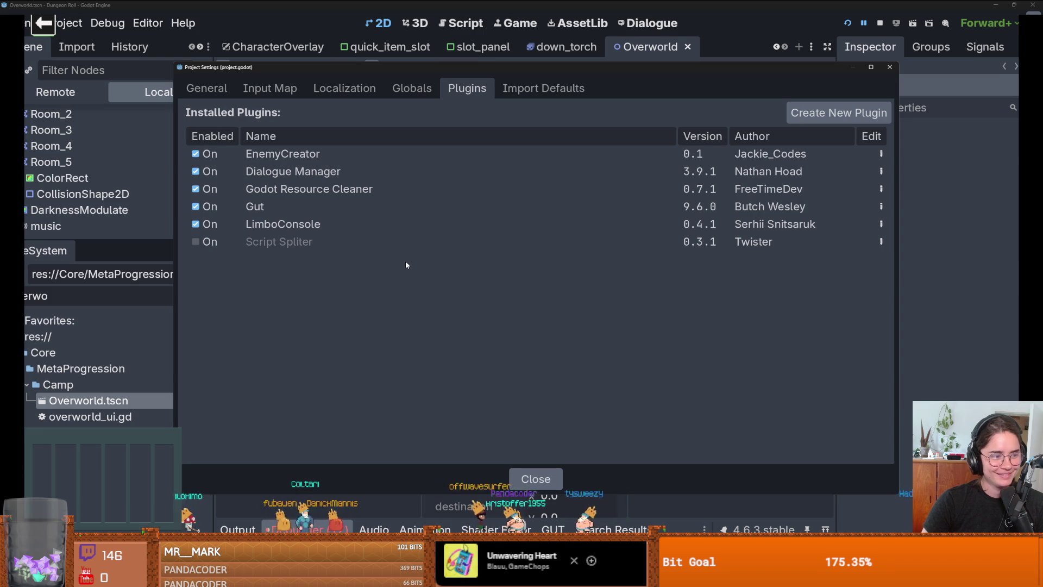
key(Escape)
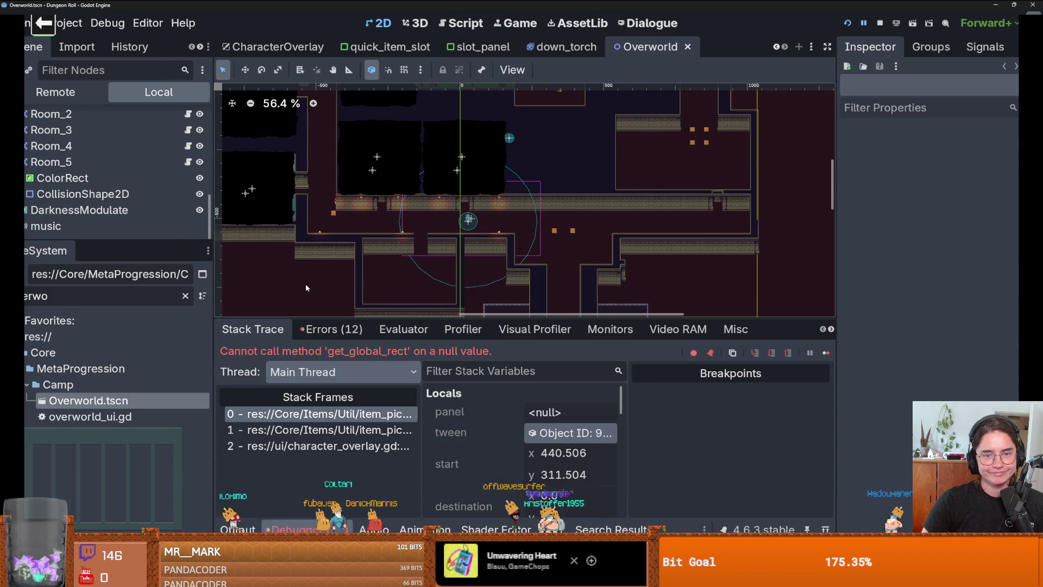
Open item_pickup.gd at line 161 from the top stack frame.
scroll(310, 287, up, 2)
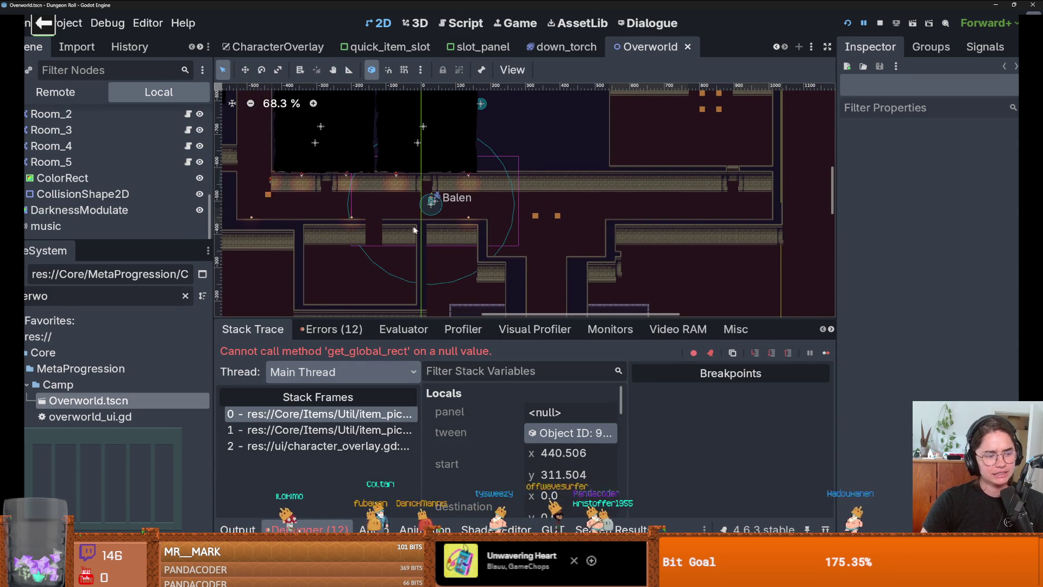
scroll(356, 230, up, 2)
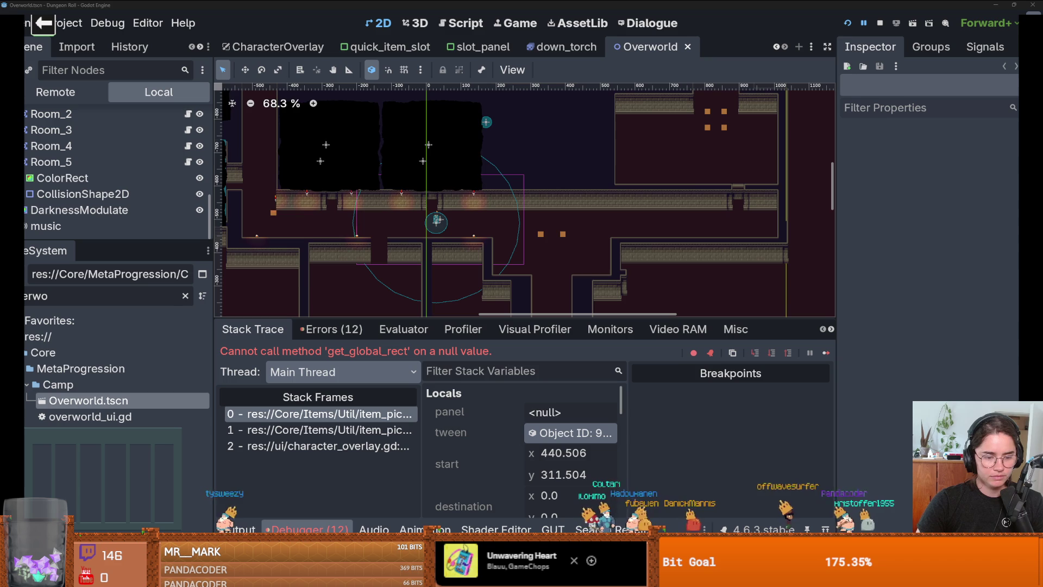
click(318, 414)
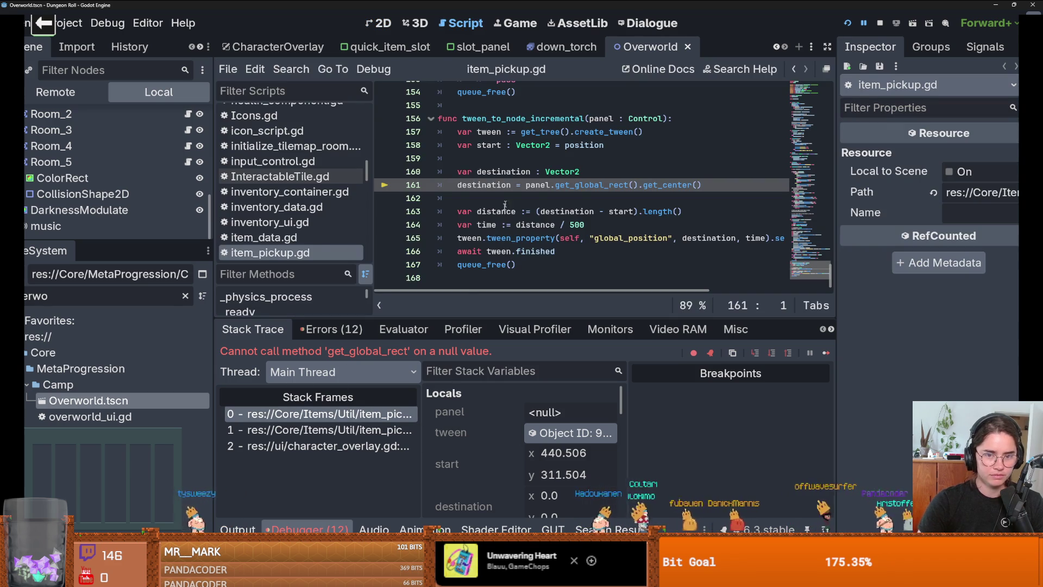
Step up the call stack to the character_overlay.gd frame and enlarge the code editor.
scroll(486, 261, up, 1)
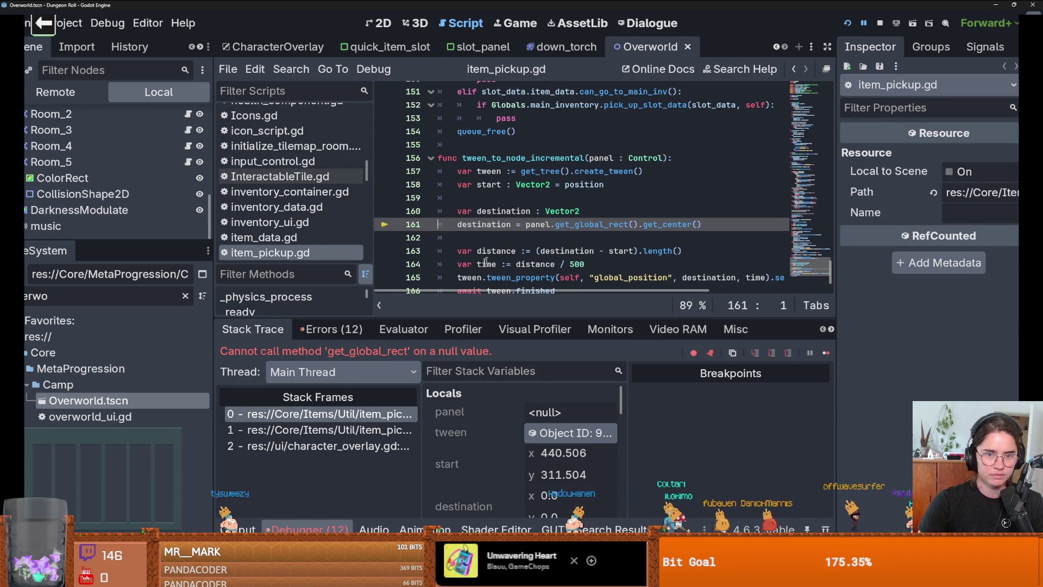
click(379, 428)
key(Down)
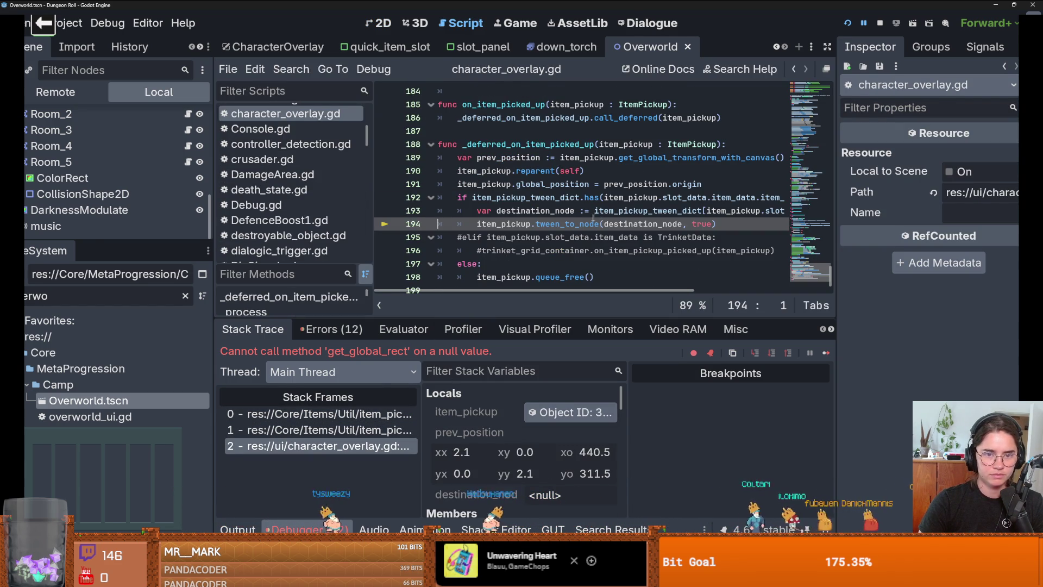
scroll(570, 237, up, 1)
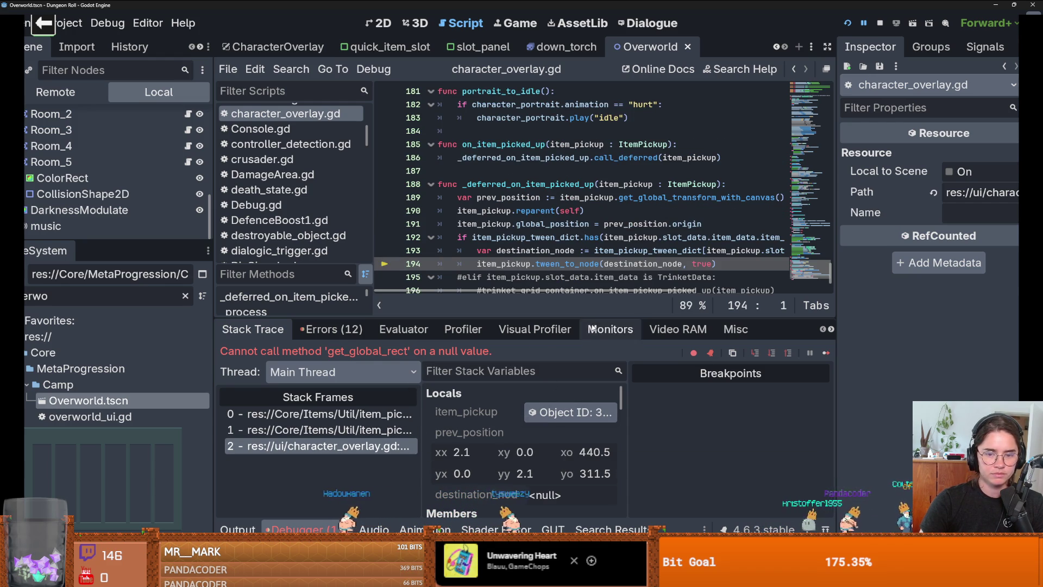
drag(592, 321, 598, 399)
Select item_pickup_tween_dict on line 193 and search to its declaration at line 41.
click(644, 290)
double_click(644, 290)
scroll(767, 311, right, 3)
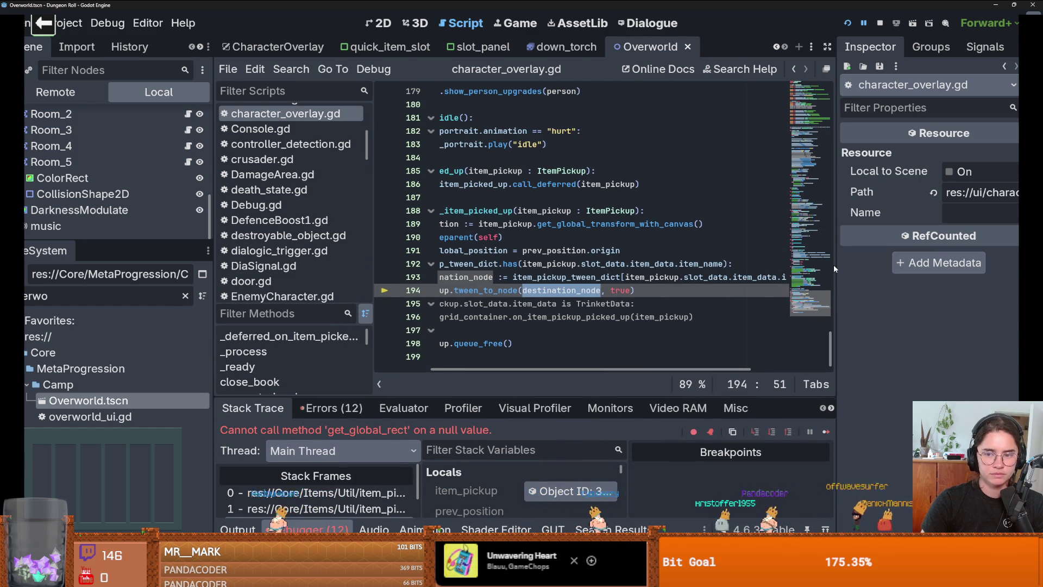
drag(835, 265, 927, 265)
double_click(572, 277)
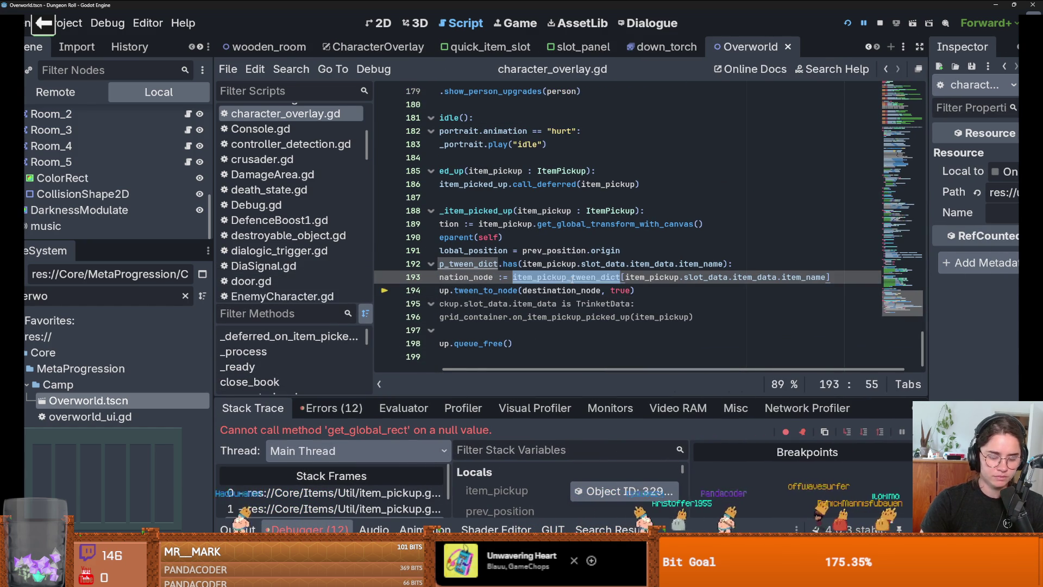
key(ctrl+f)
key(Return)
click(580, 210)
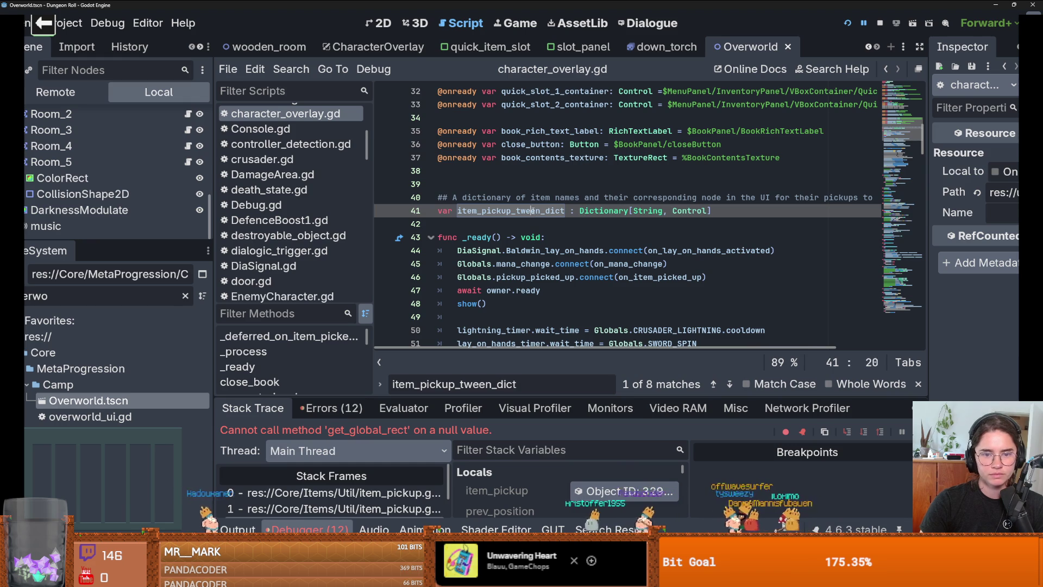
Inspect where item_pickup_tween_dict is filled and select its coin_texture entry.
click(564, 211)
scroll(559, 261, down, 5)
scroll(560, 275, down, 1)
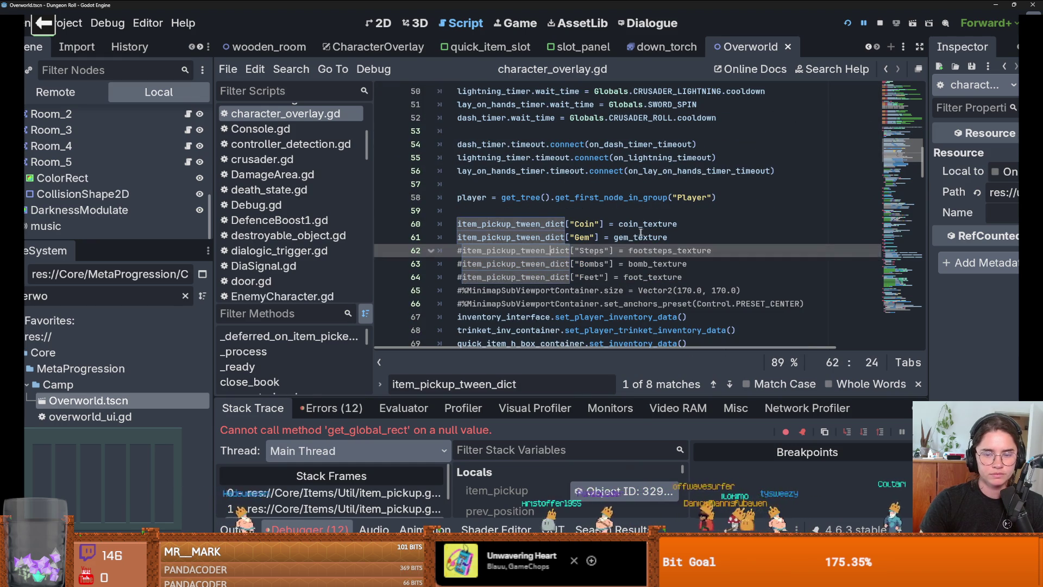
double_click(616, 224)
scroll(616, 223, up, 13)
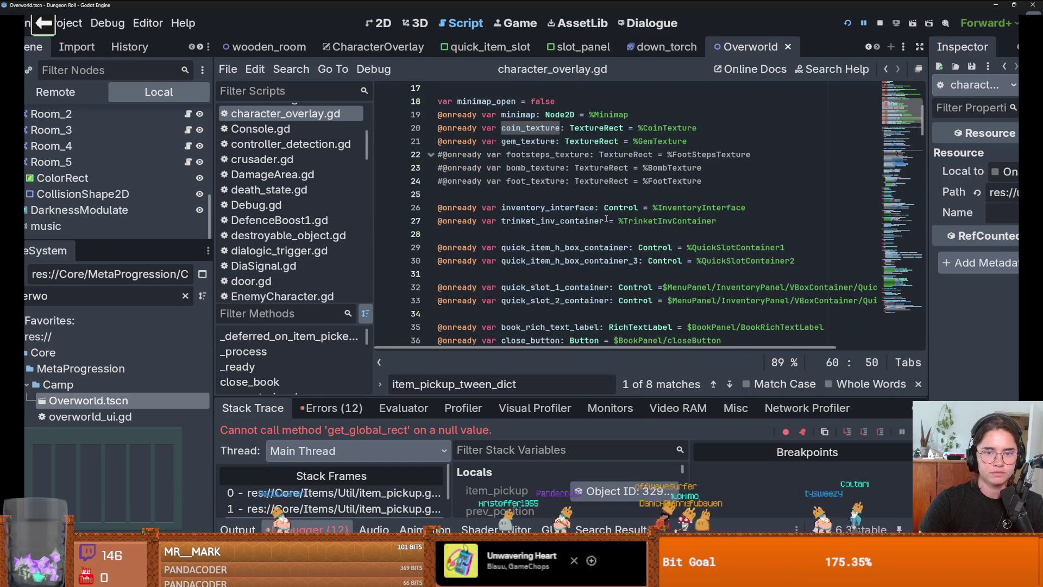
Find coin_texture's %CoinTexture declaration on line 20, then return to the 2D scene view.
mouse_move(170, 239)
mouse_down()
mouse_move(170, 201)
mouse_move(170, 342)
mouse_up()
scroll(109, 261, down, 3)
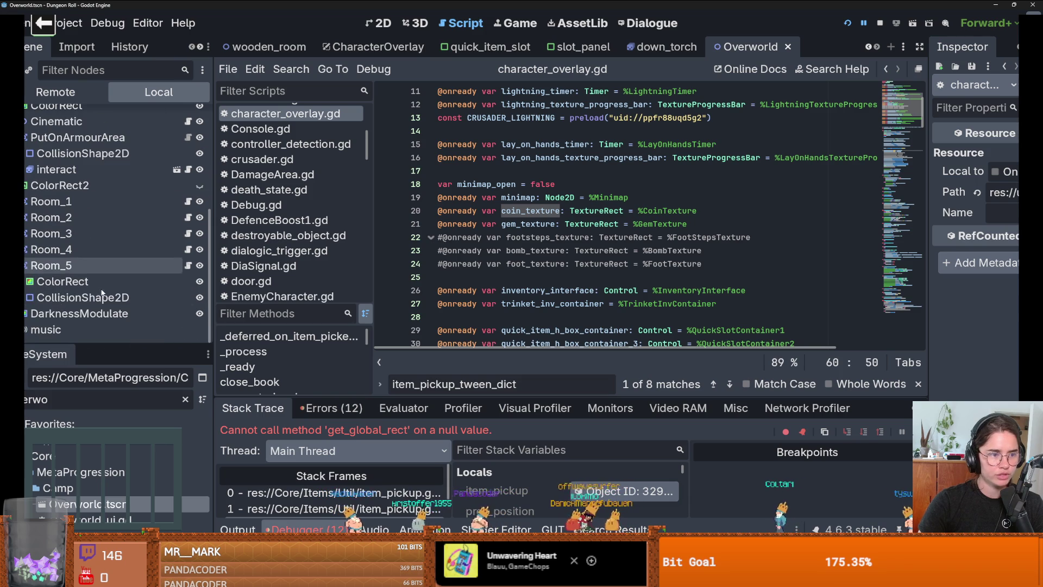
click(696, 211)
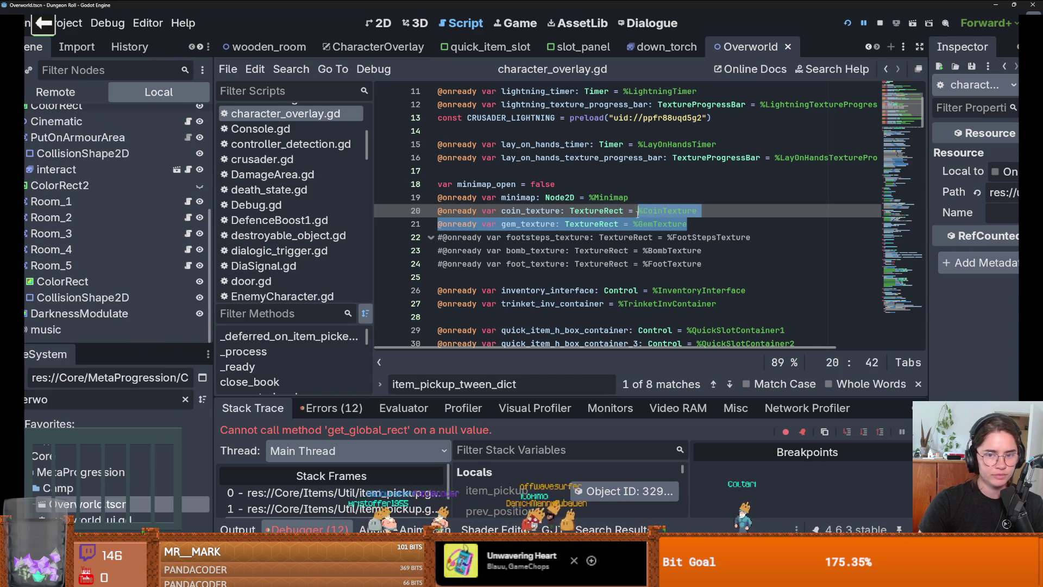
drag(695, 211, 643, 211)
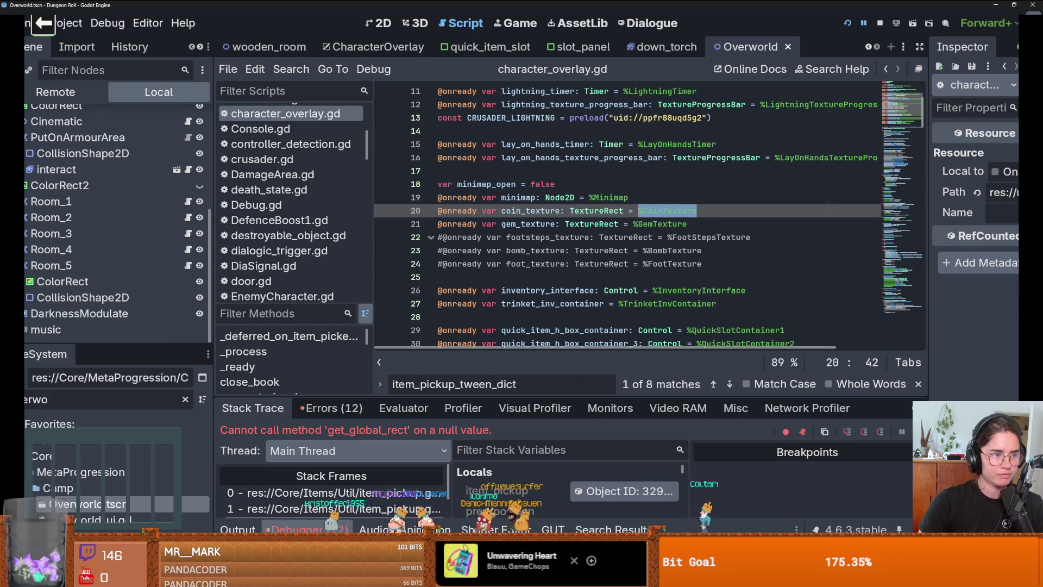
scroll(65, 233, up, 2)
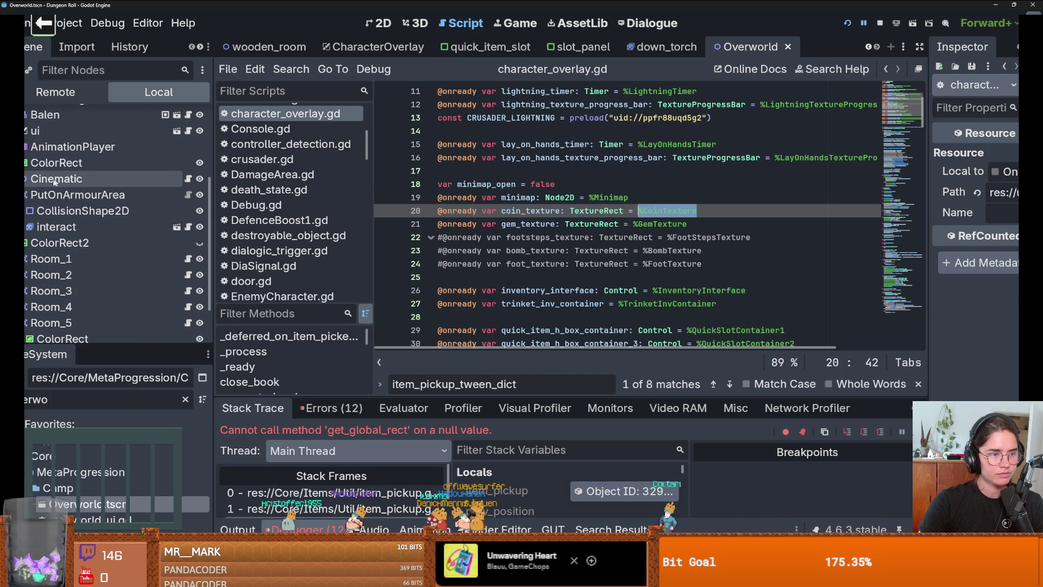
click(25, 195)
click(378, 23)
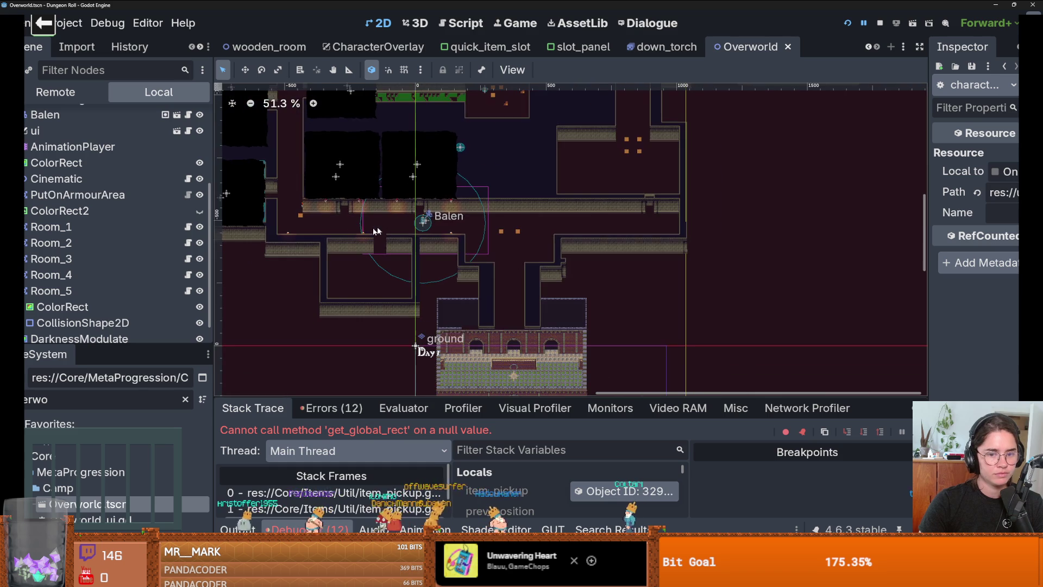
In CharacterOverlay, rename Panel2's texture node to CoinTexture and save the scene.
click(375, 47)
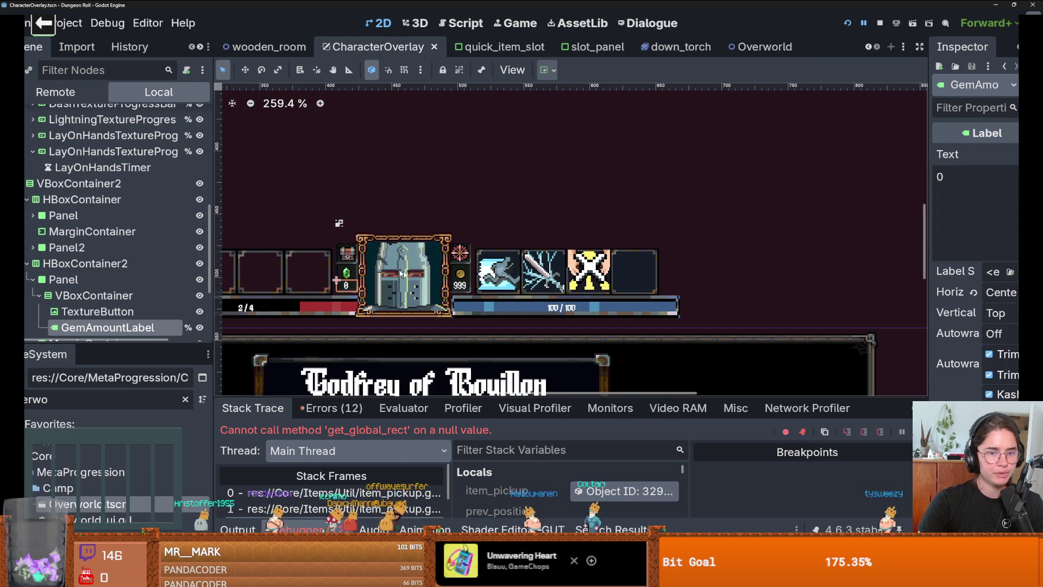
click(350, 277)
click(102, 296)
click(106, 297)
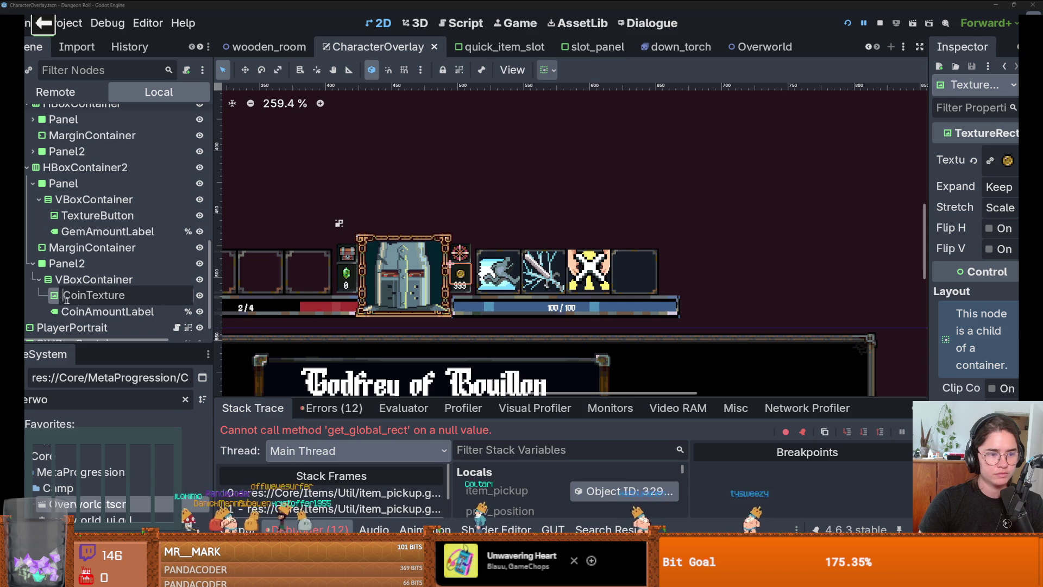
key(Return)
right_click(97, 296)
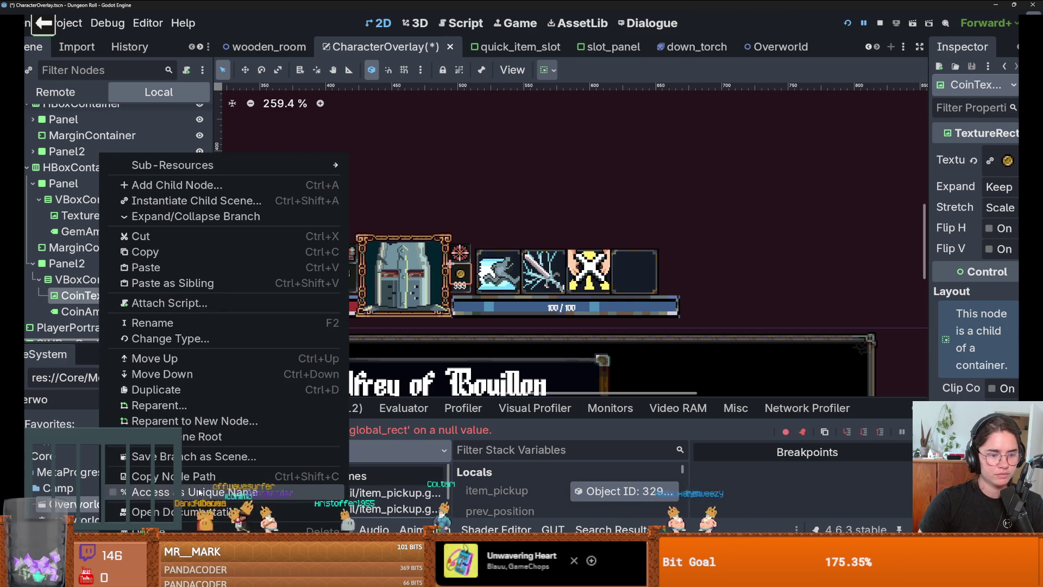
key(Escape)
key(ctrl+s)
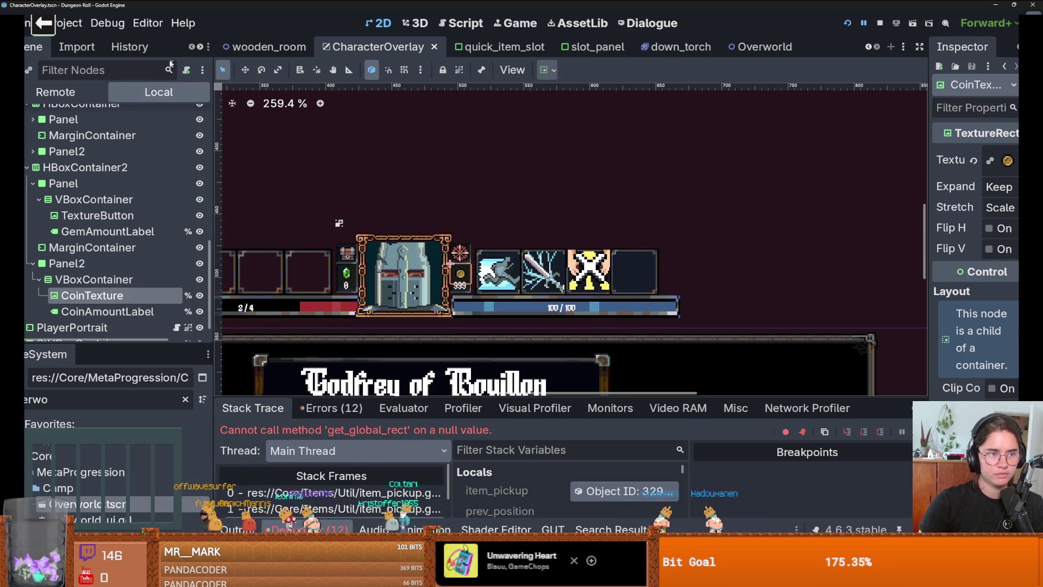
Open character_overlay.gd and scroll through its texture references.
scroll(174, 124, up, 3)
scroll(174, 124, up, 5)
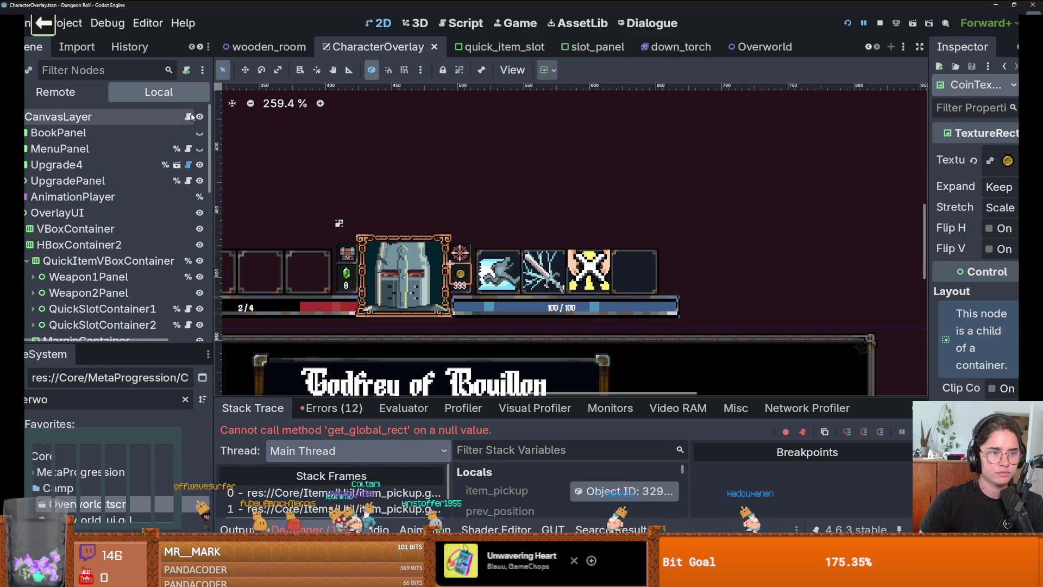
click(188, 117)
drag(704, 224, 639, 224)
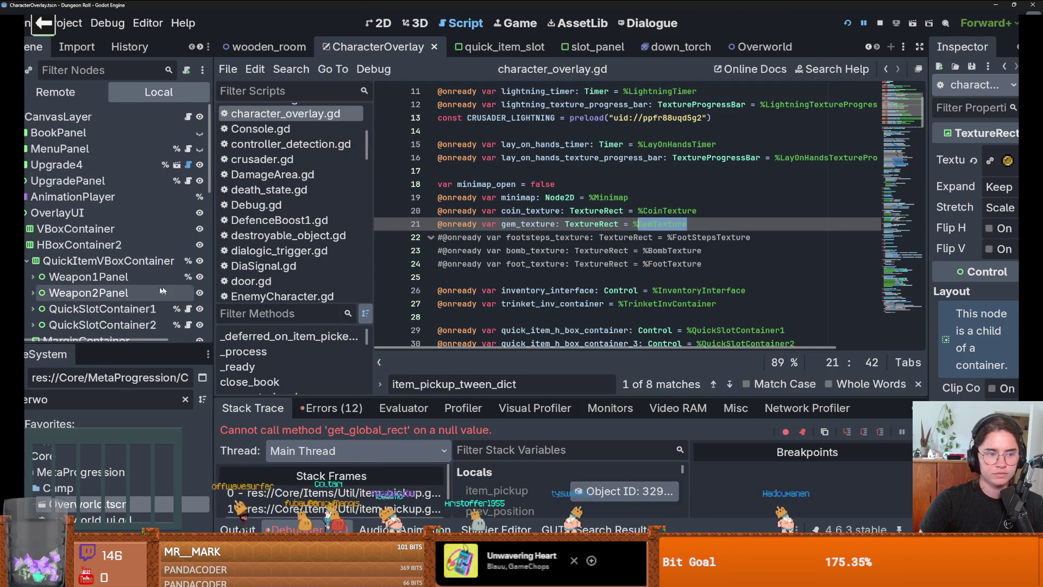
scroll(114, 246, down, 4)
scroll(114, 246, down, 4)
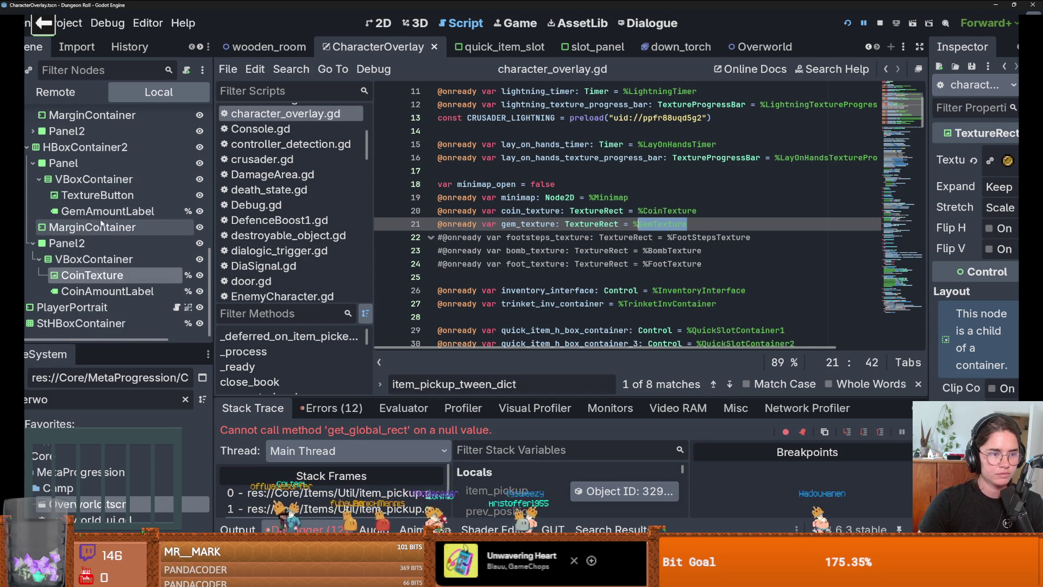
Rename the gem icon node to GemTexture, give it a unique name, and run the game.
double_click(109, 210)
double_click(98, 194)
text(GemTexture)
key(Return)
right_click(157, 194)
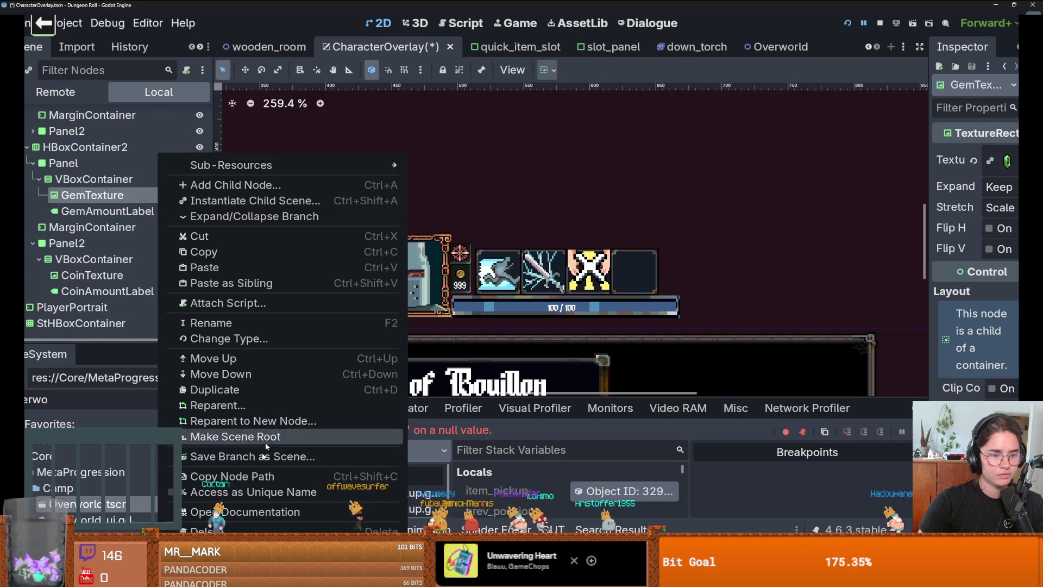
click(256, 491)
key(F5)
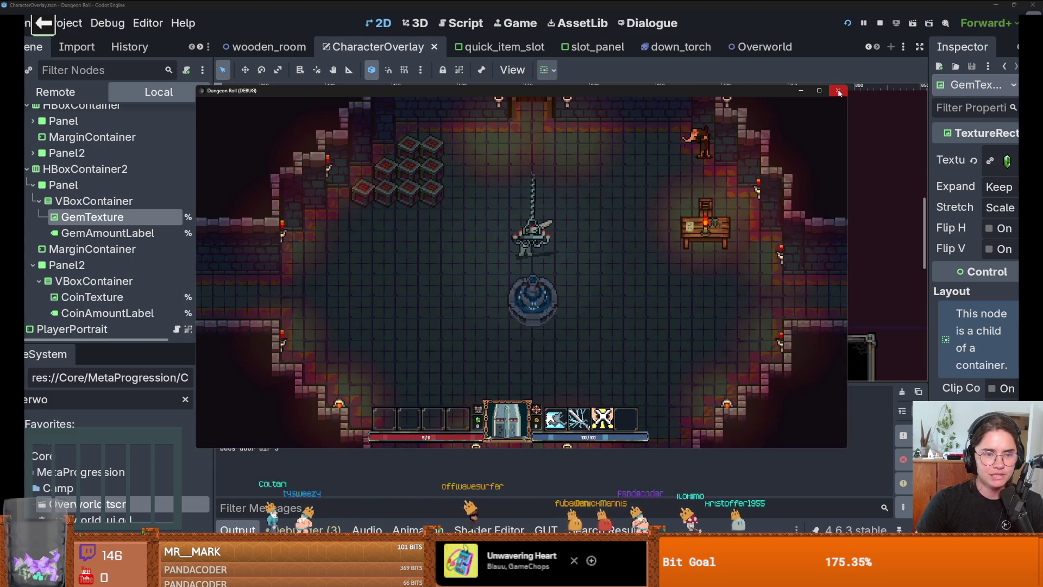
Walk the knight down-left and smash the crates in the first room.
key(w)
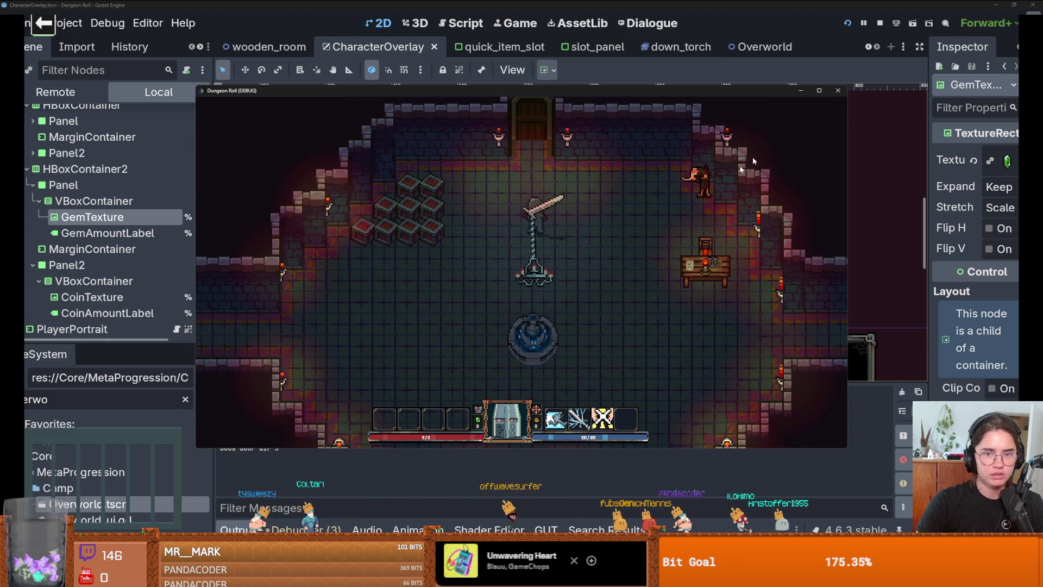
key(s)
key(a)
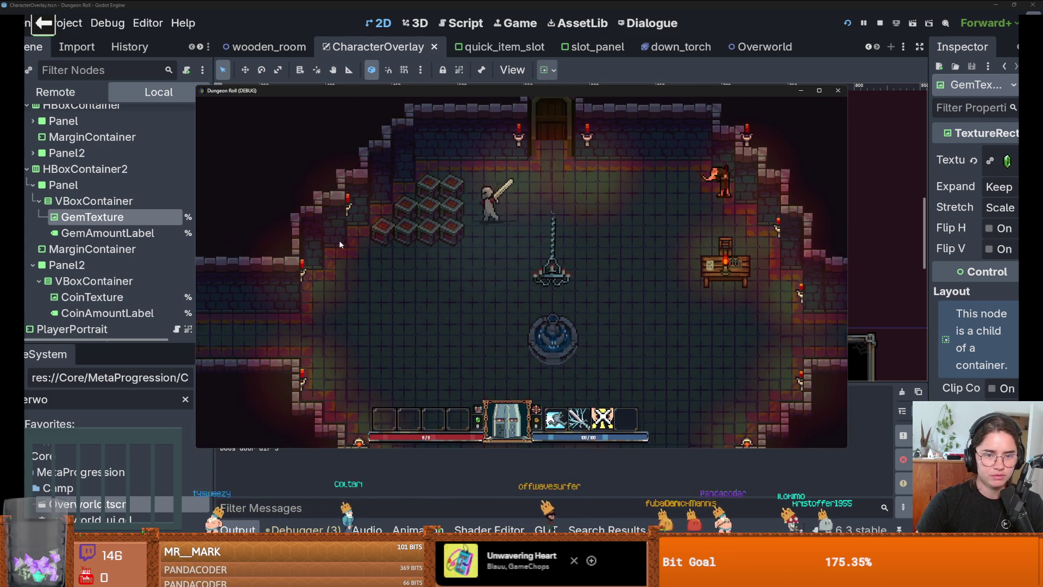
click(342, 243)
key(a)
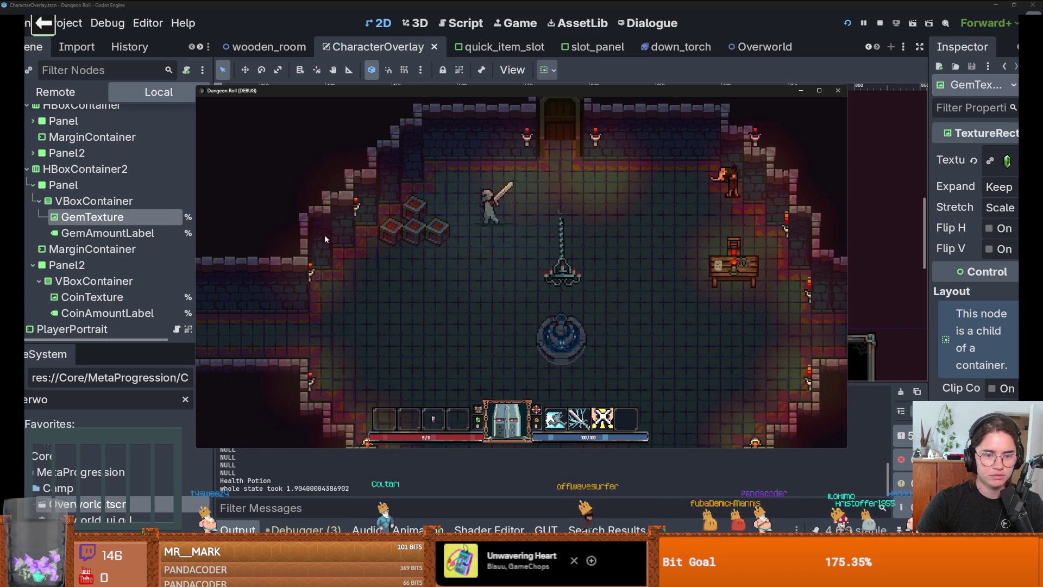
click(324, 239)
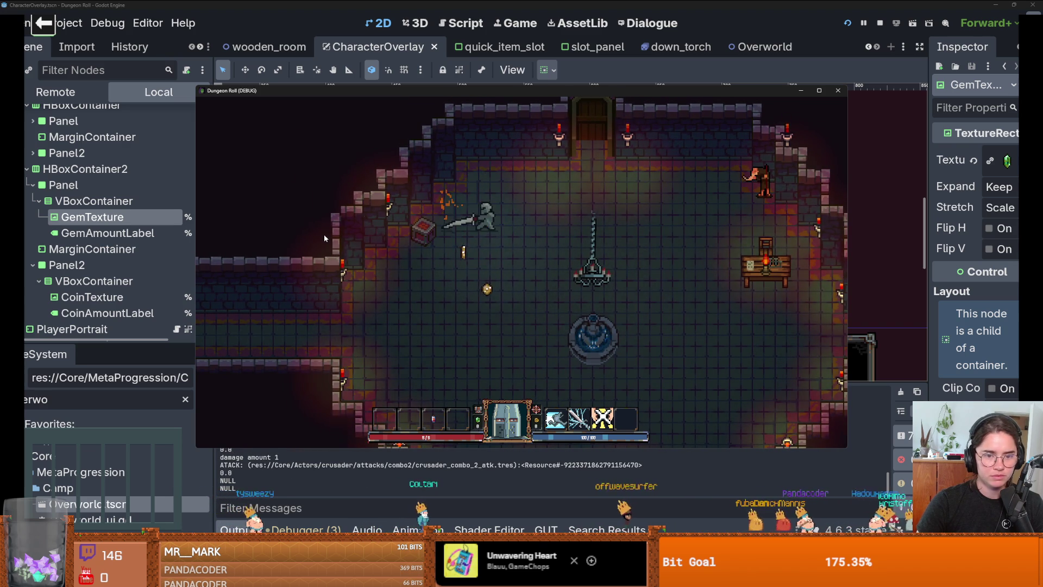
key(a)
key(a)
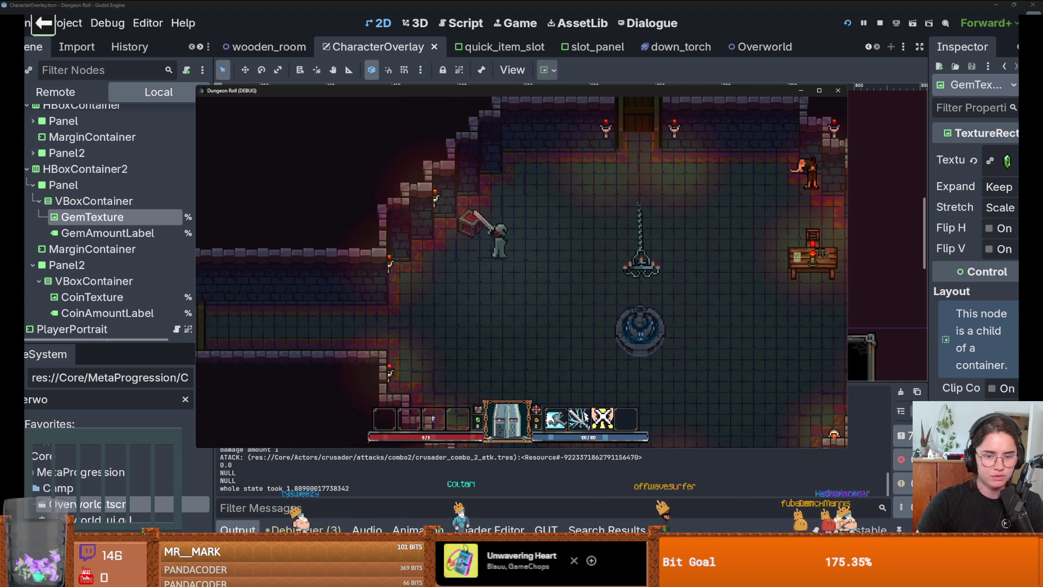
click(405, 288)
Go to the top door, pick the next room, and walk through it.
key(w)
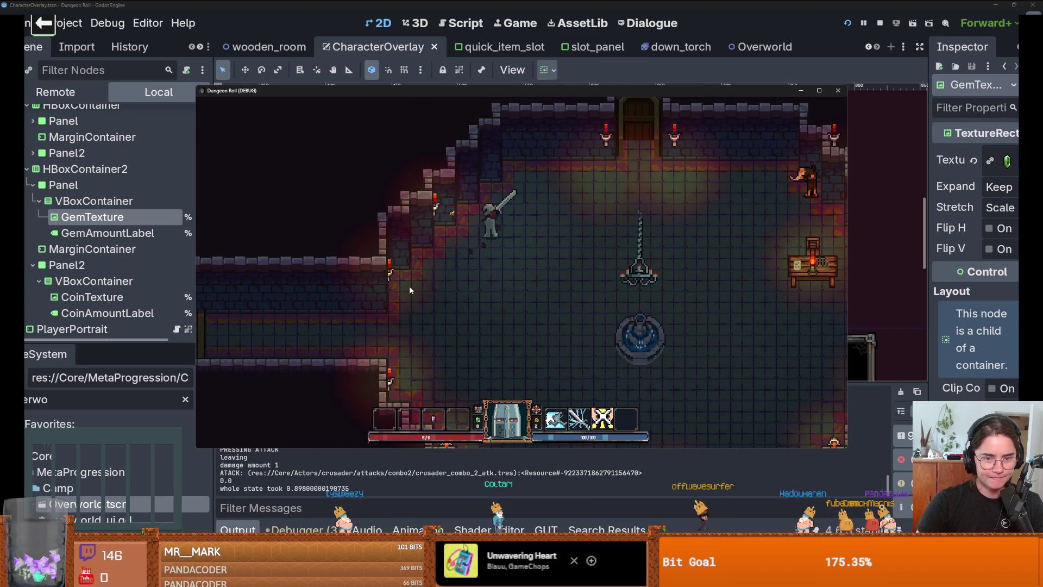
key(d)
key(w)
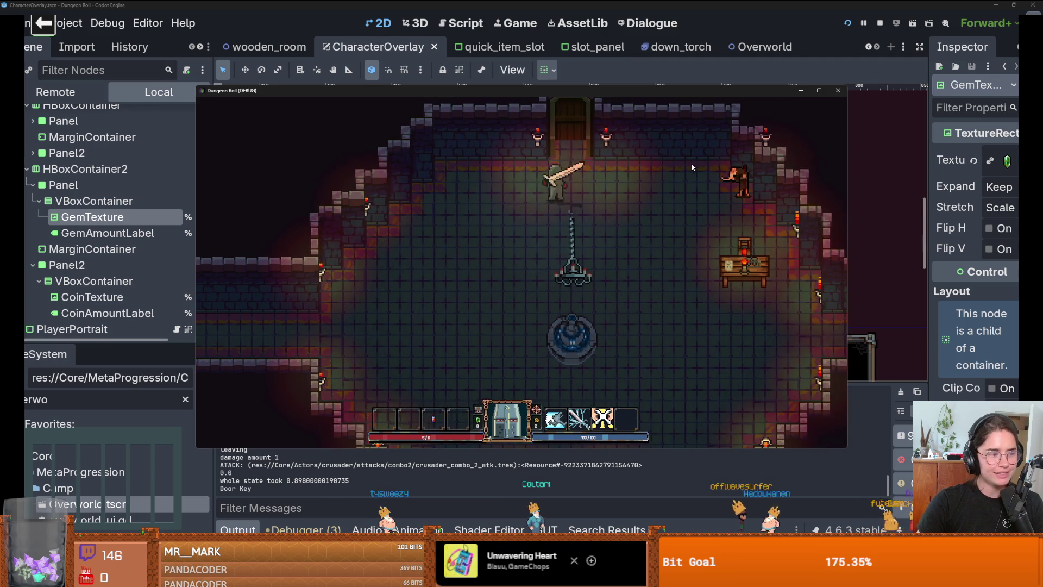
key(e)
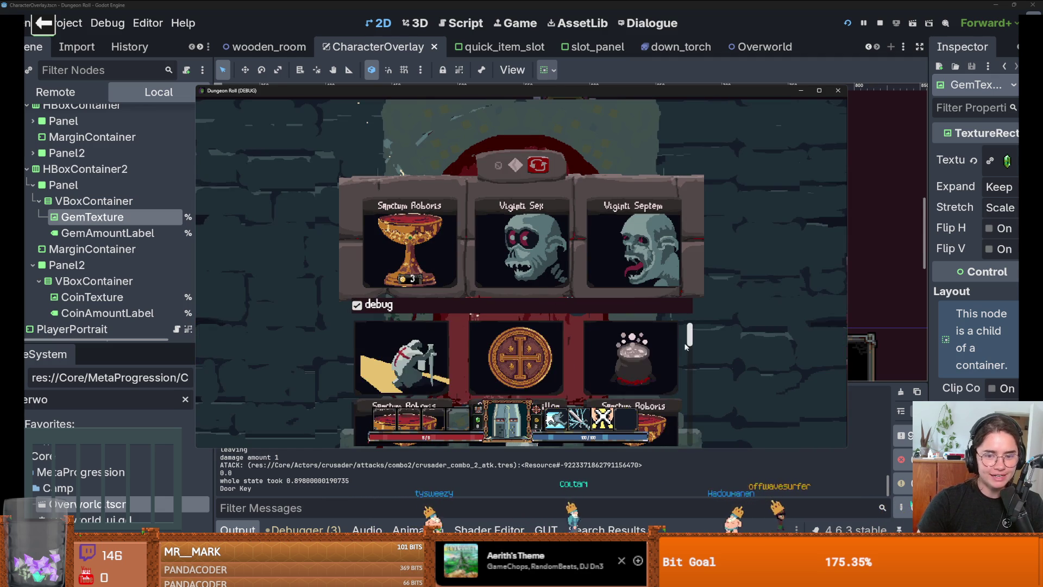
click(674, 282)
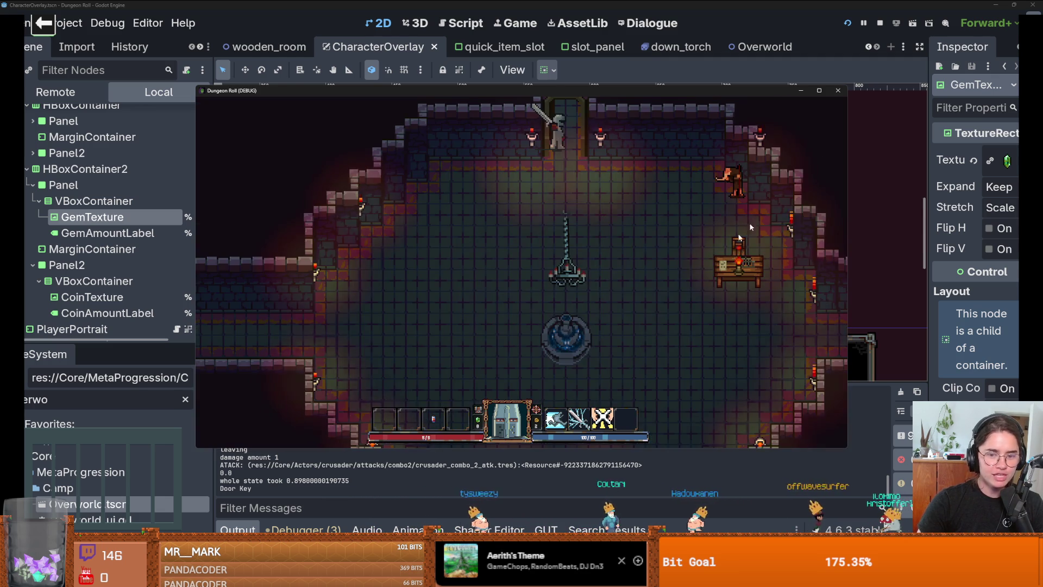
click(826, 92)
key(w)
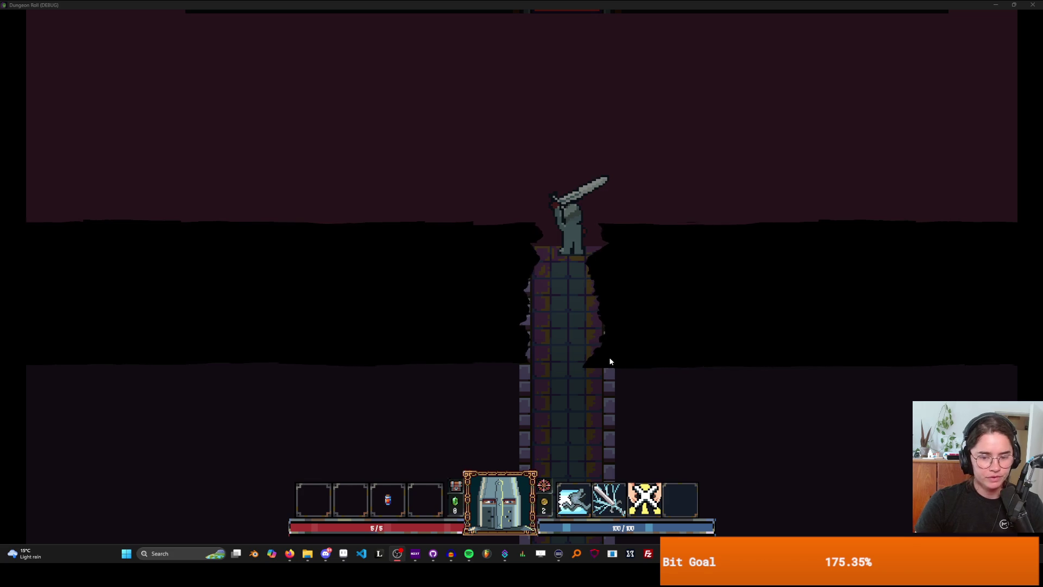
Walk the knight into the shelf room, attack the enemies, and collect the dropped coin.
key(w)
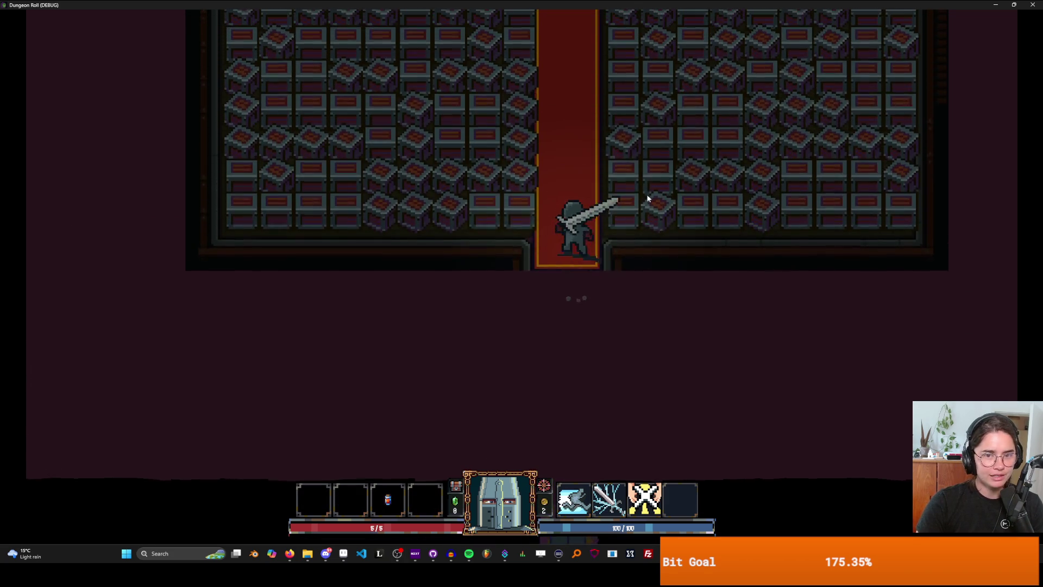
click(658, 198)
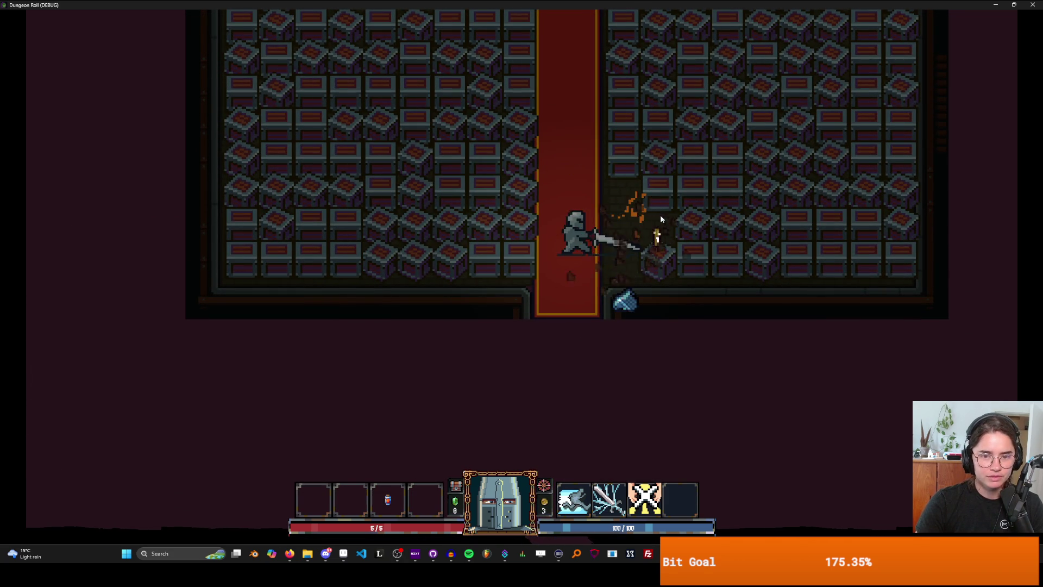
key(d)
key(w)
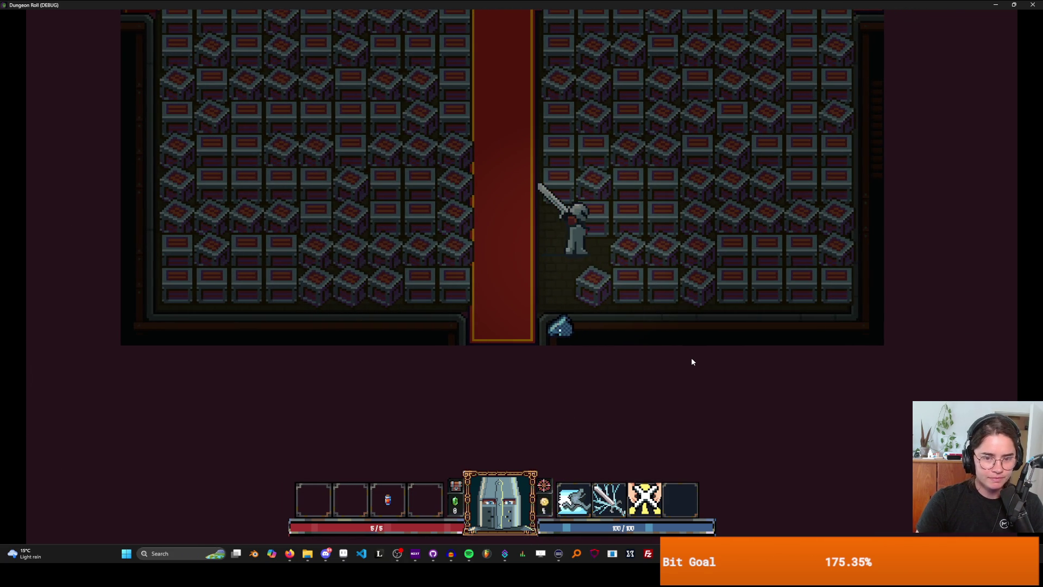
key(s)
key(a)
Move up the carpet, smashing the crates to the knight's left.
key(a)
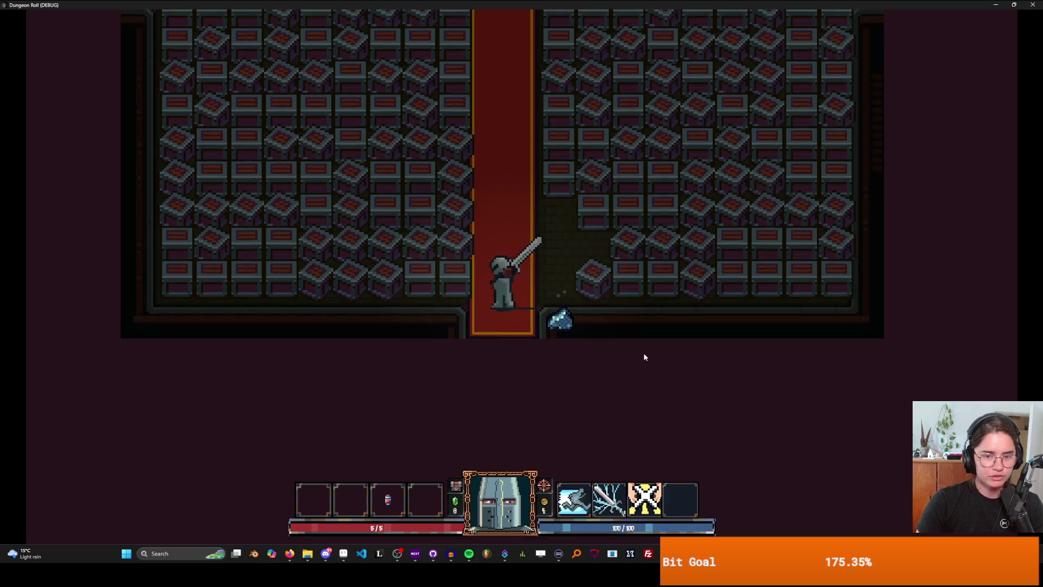
key(w)
click(421, 241)
click(420, 237)
key(w)
key(w)
click(355, 234)
click(319, 233)
key(w)
click(305, 233)
Head down and left, breaking the nearby crates and those below the knight.
key(a)
click(273, 233)
click(279, 238)
key(s)
click(275, 244)
key(s)
click(274, 268)
click(275, 268)
key(a)
key(a)
click(254, 265)
key(a)
click(432, 366)
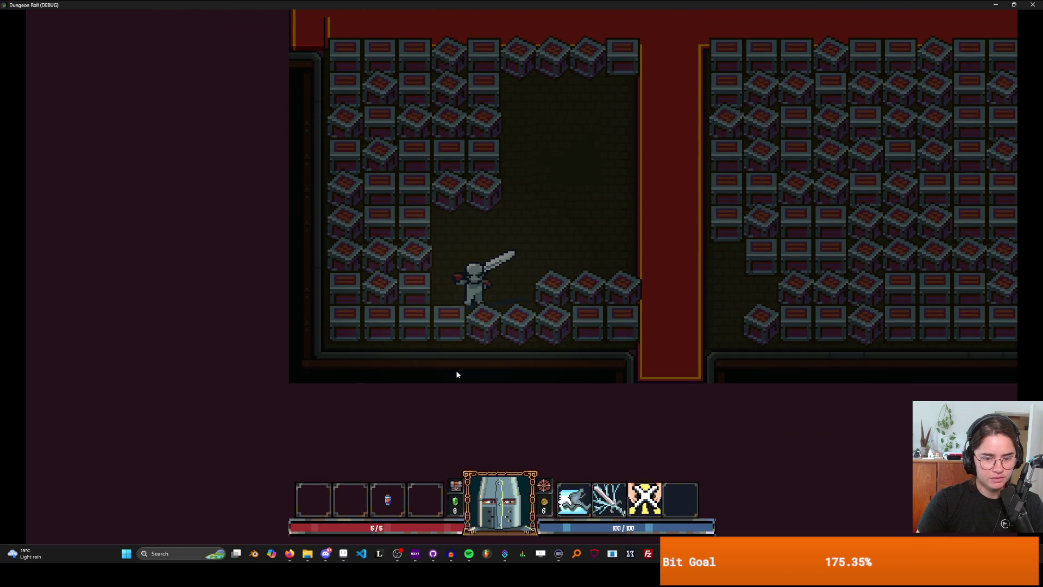
Slash the crates up-left and collect the dropped coins.
key(w)
click(345, 285)
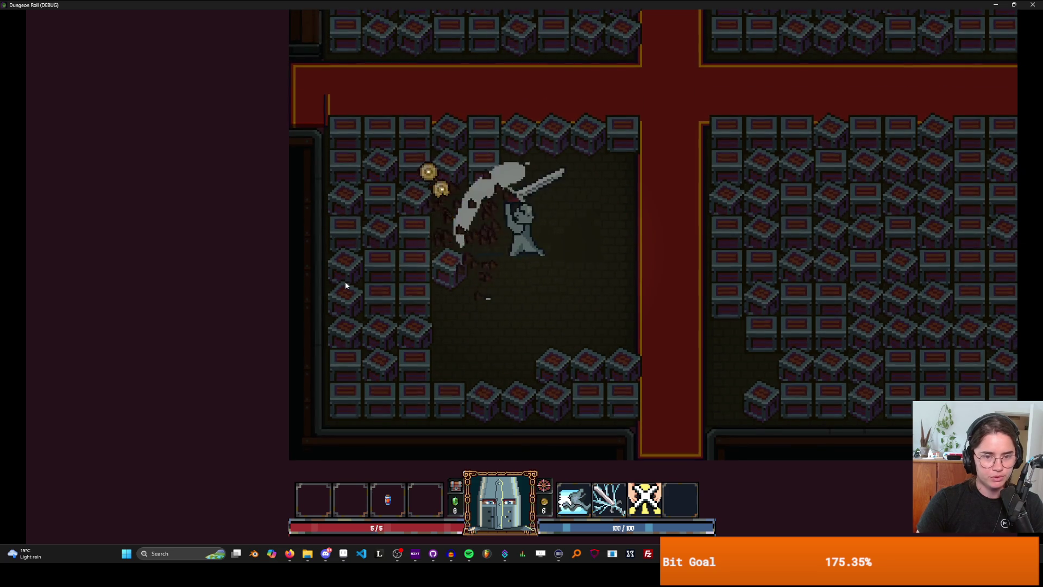
key(a)
click(289, 275)
key(d)
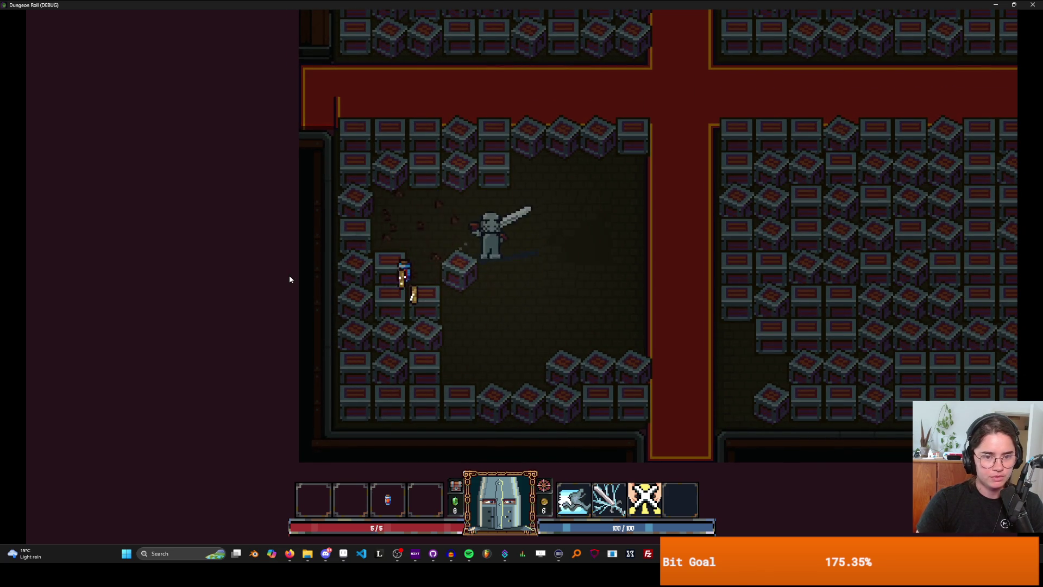
key(s)
click(275, 286)
key(a)
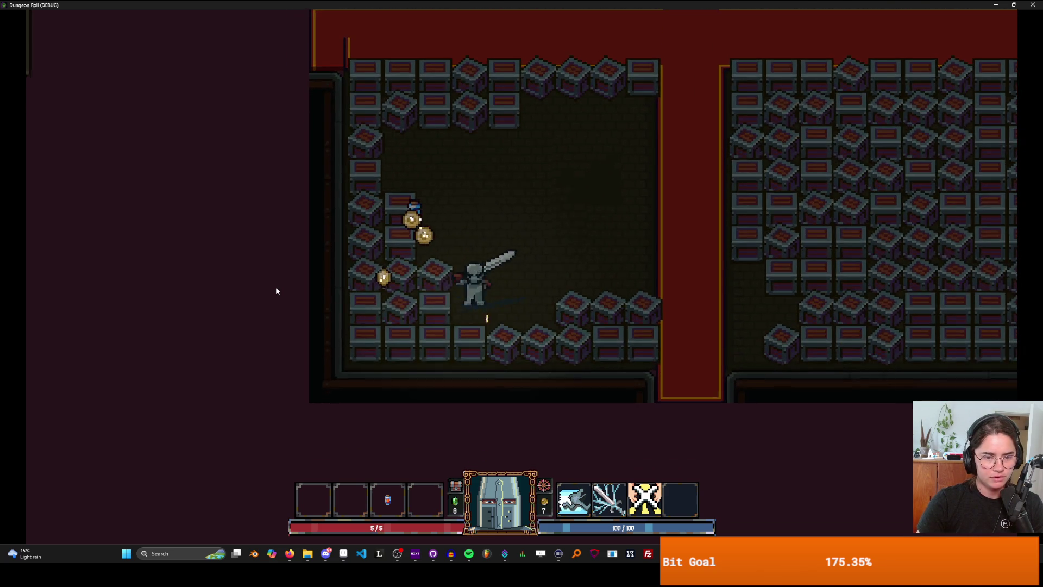
Smash the crates at the lower left and pick up their coins.
key(w)
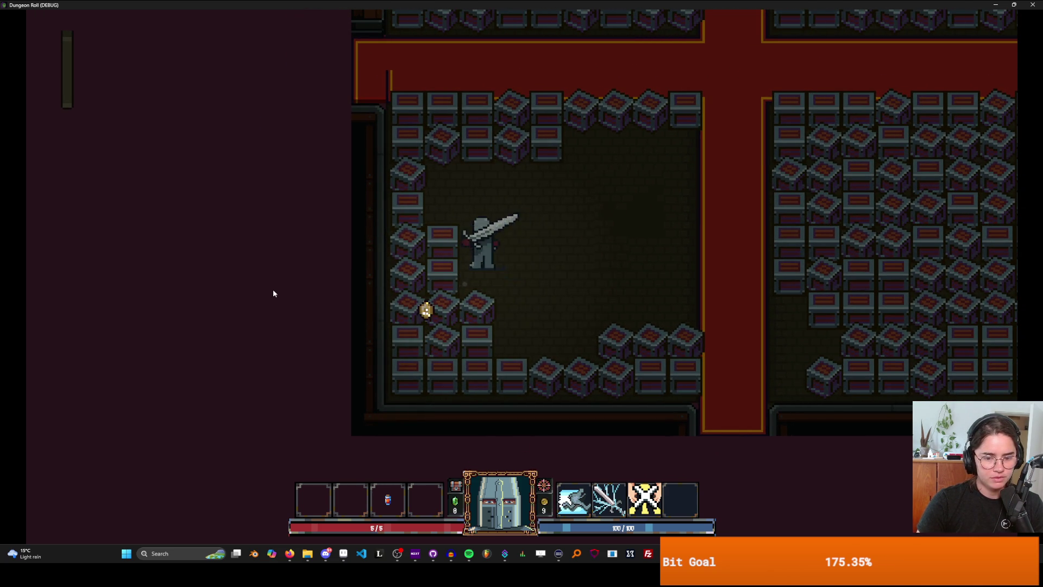
click(283, 315)
click(282, 317)
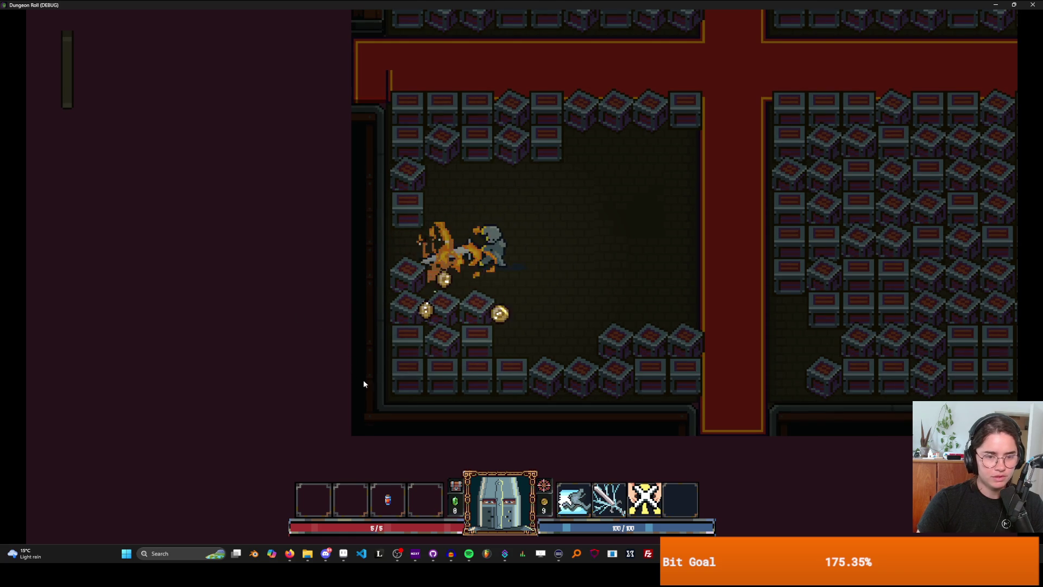
key(s)
click(412, 391)
key(s)
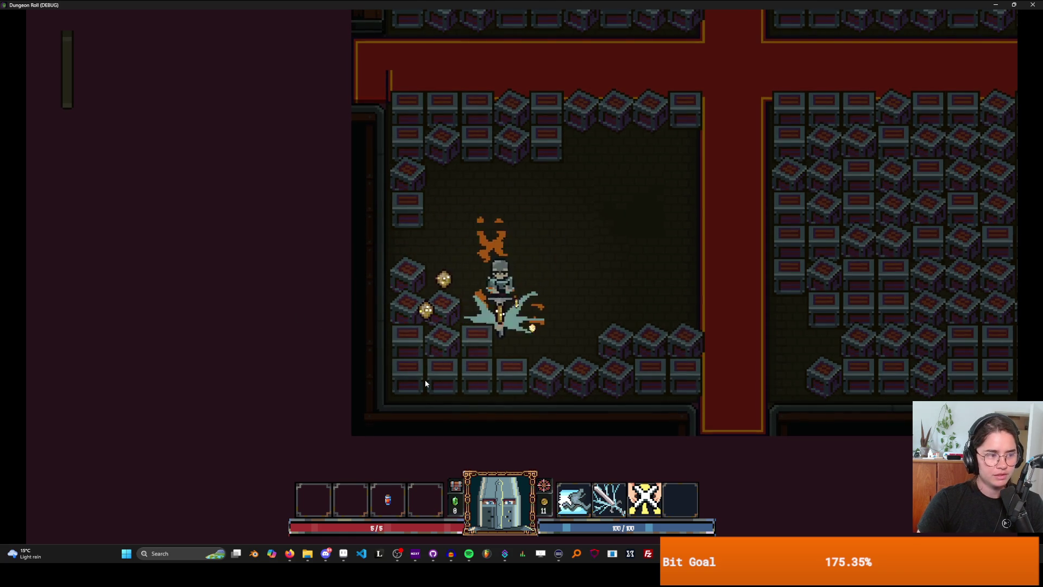
Pick up a coin and break the crates to the upper left near the key.
key(w)
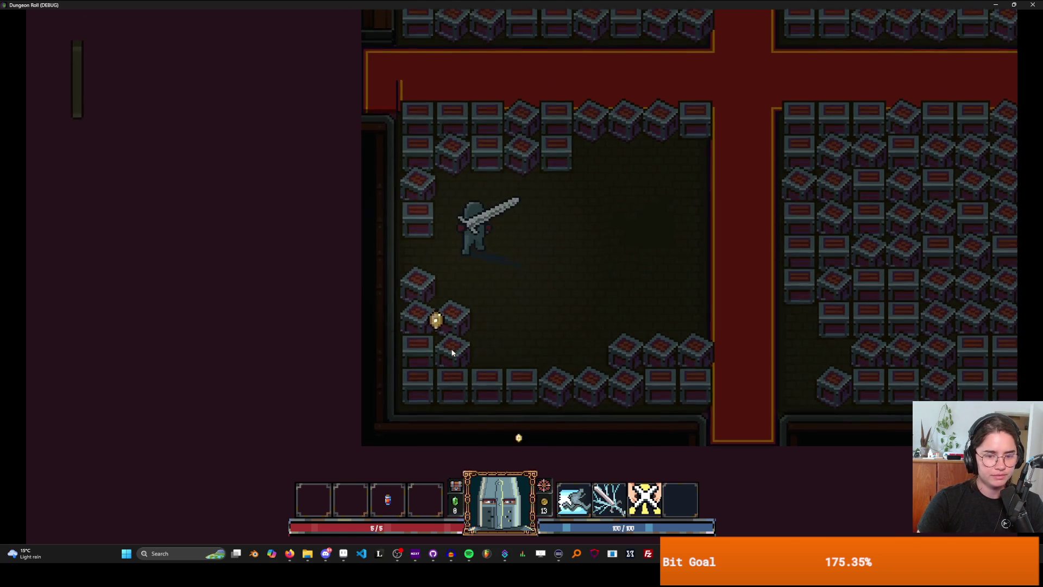
click(484, 167)
click(476, 207)
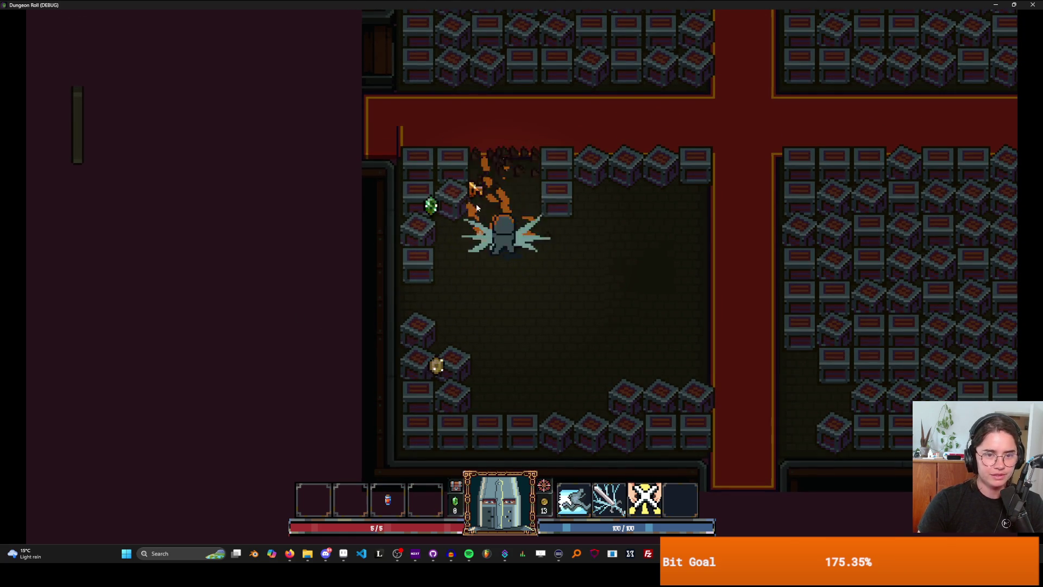
key(w)
click(434, 274)
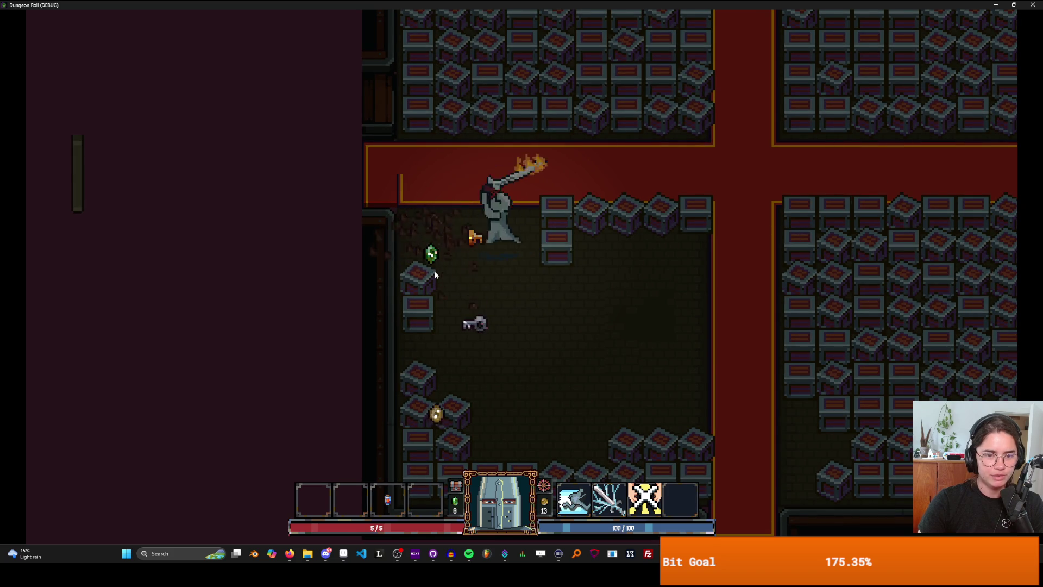
Collect the green gem, break crates along the top wall, and stop the game.
key(a)
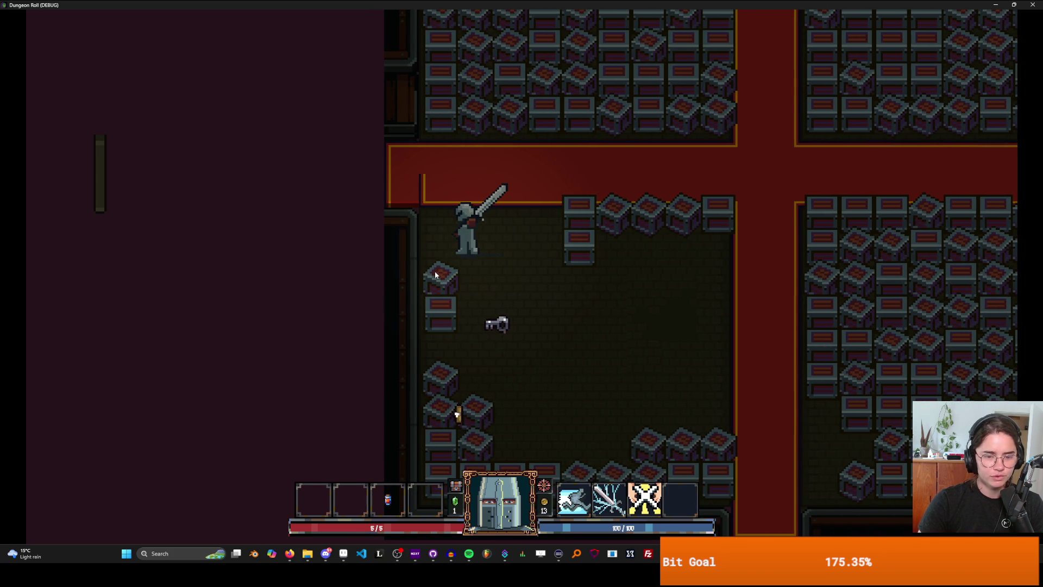
key(d)
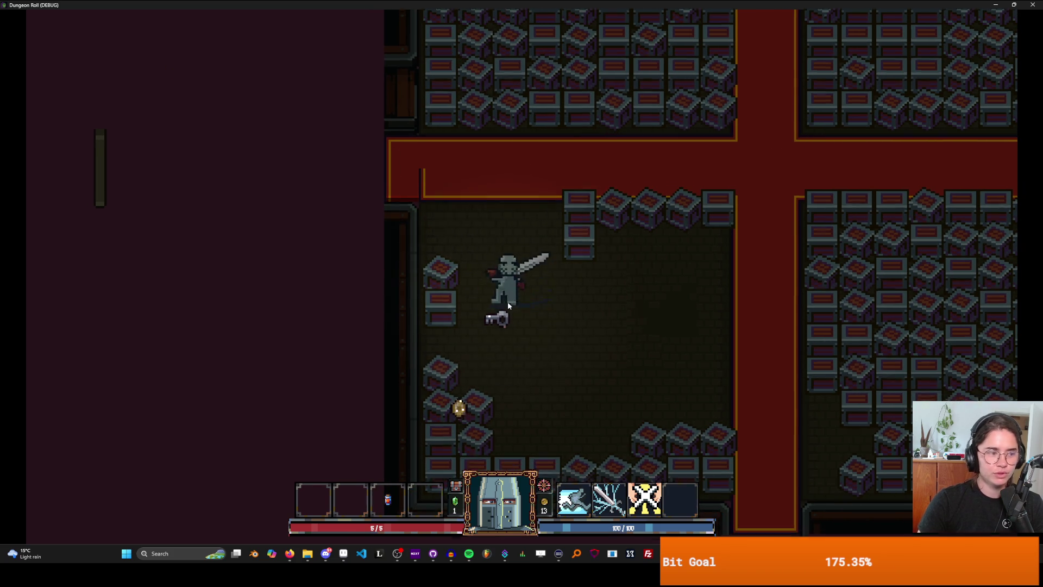
click(624, 227)
key(alt+F4)
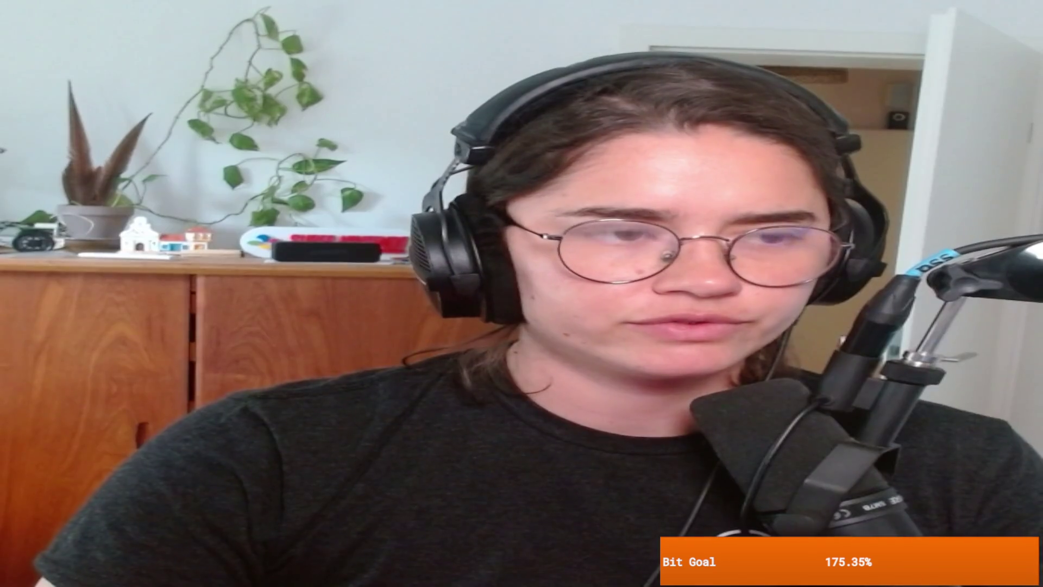
Open character_overlay.gd and select the _deferred_on_item_picked_up and on_item_picked_up function names.
scroll(131, 173, up, 5)
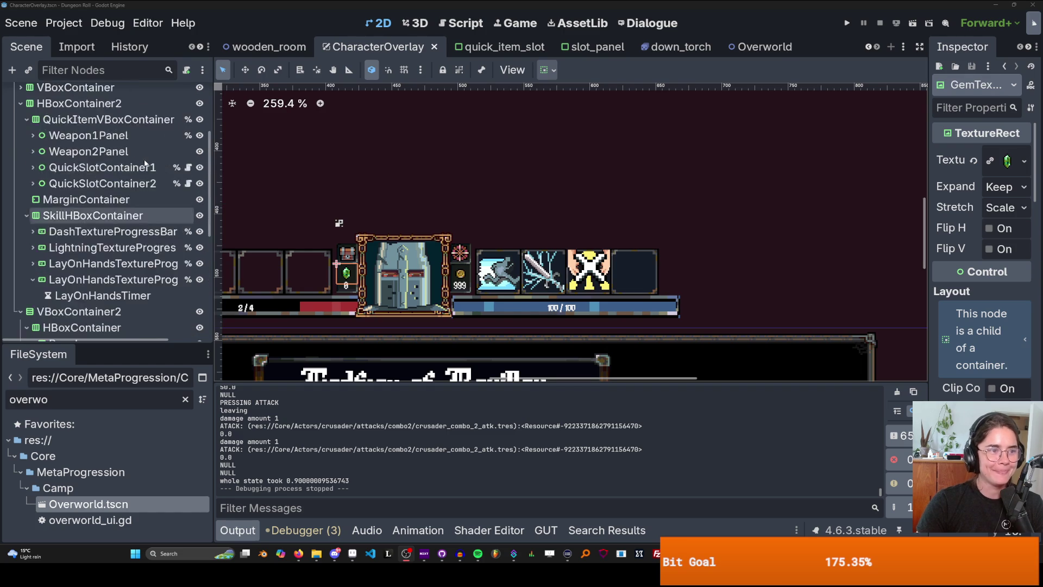
click(188, 94)
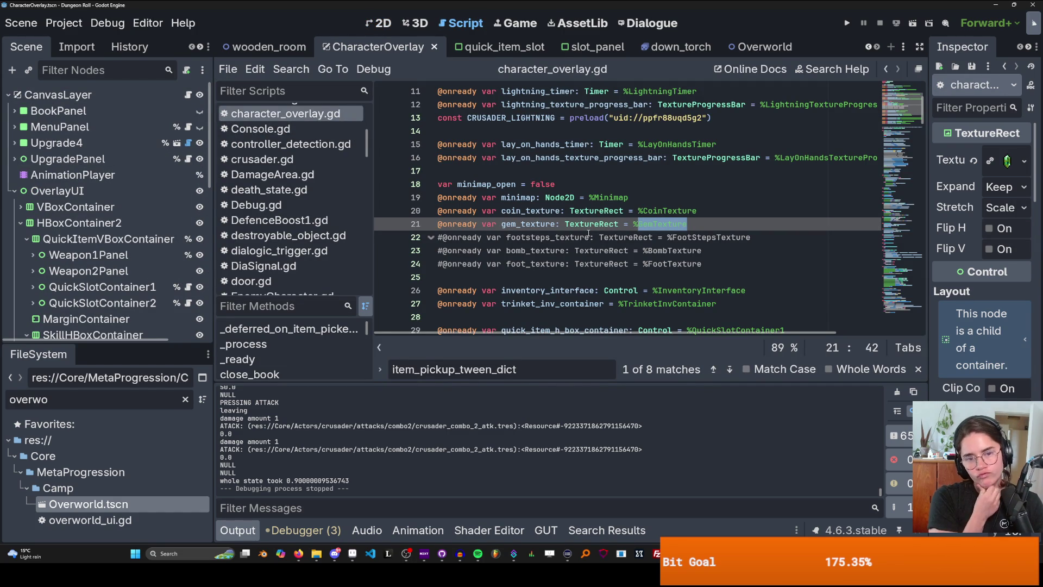
scroll(585, 221, down, 16)
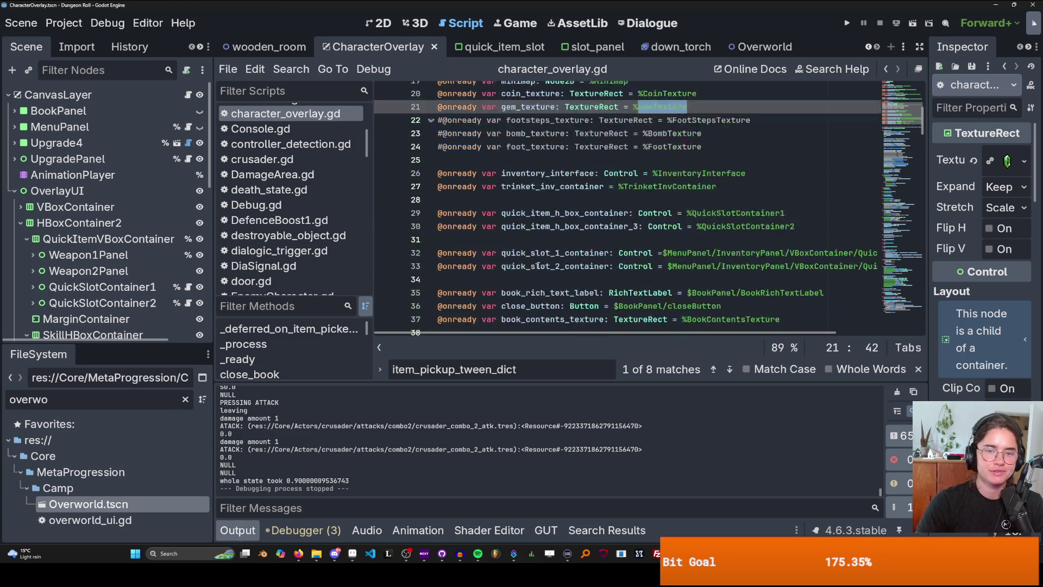
scroll(536, 272, down, 3)
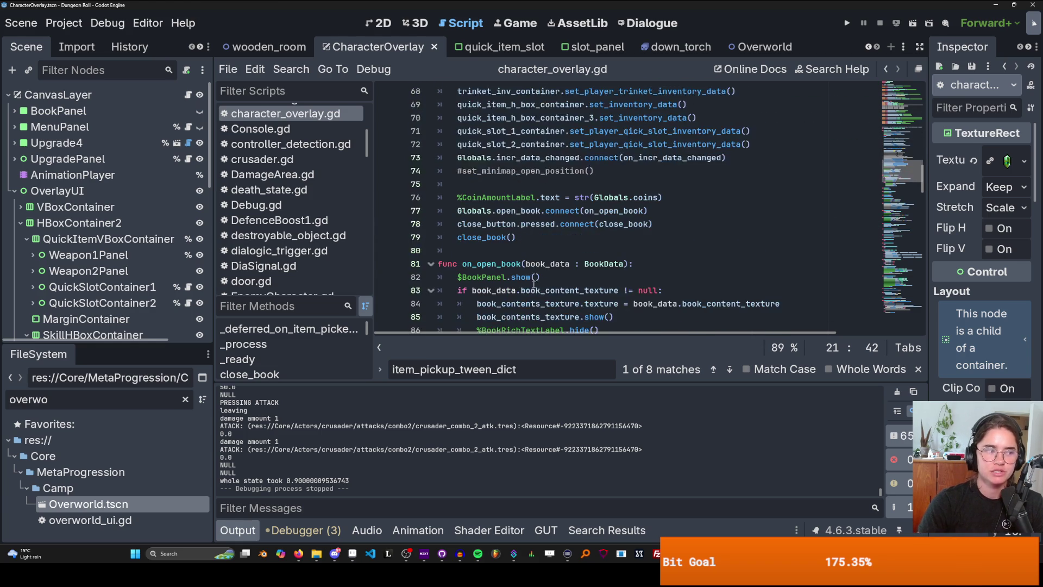
scroll(529, 299, down, 4)
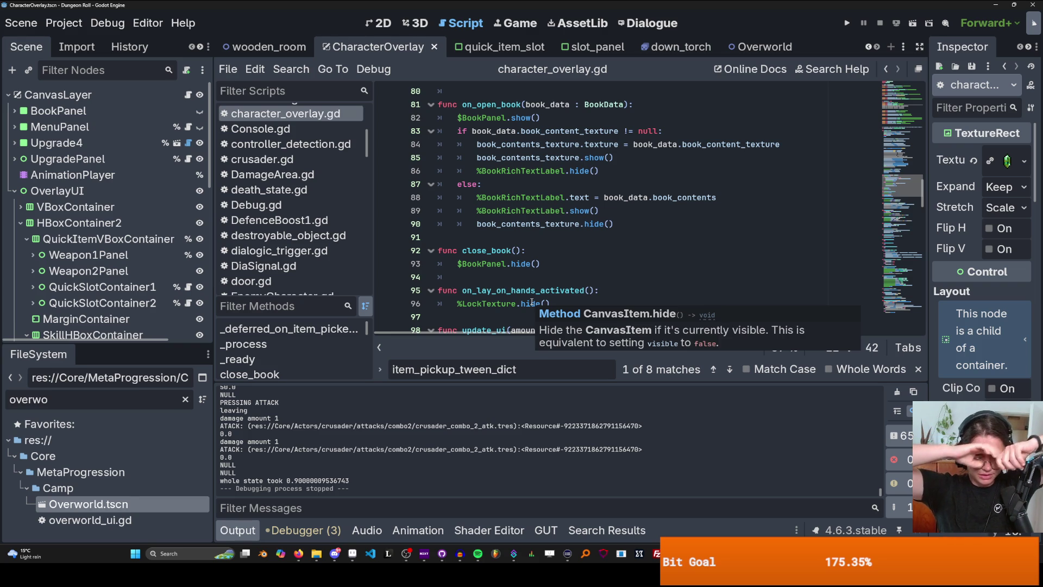
scroll(530, 293, down, 20)
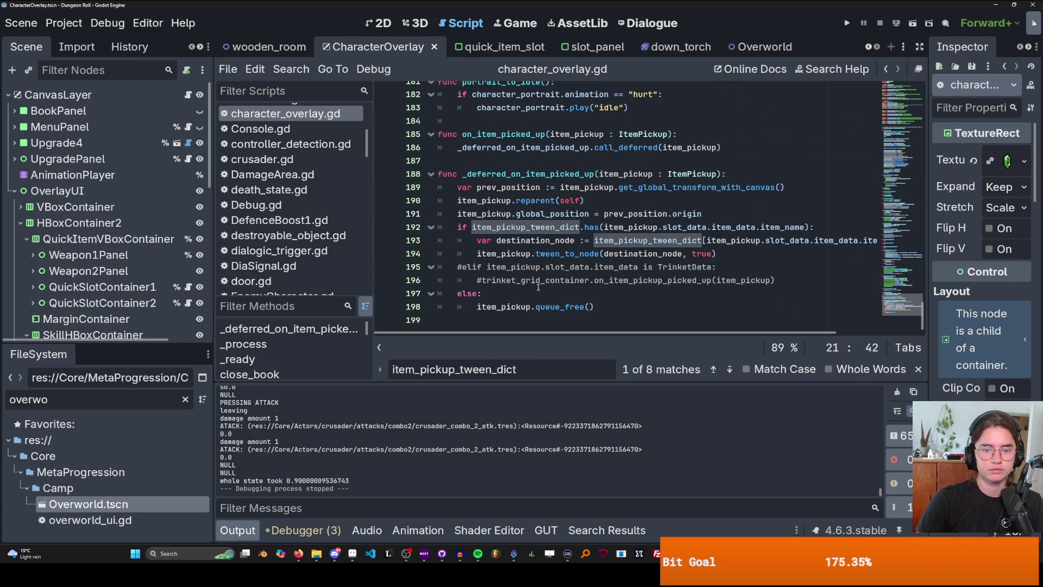
double_click(537, 180)
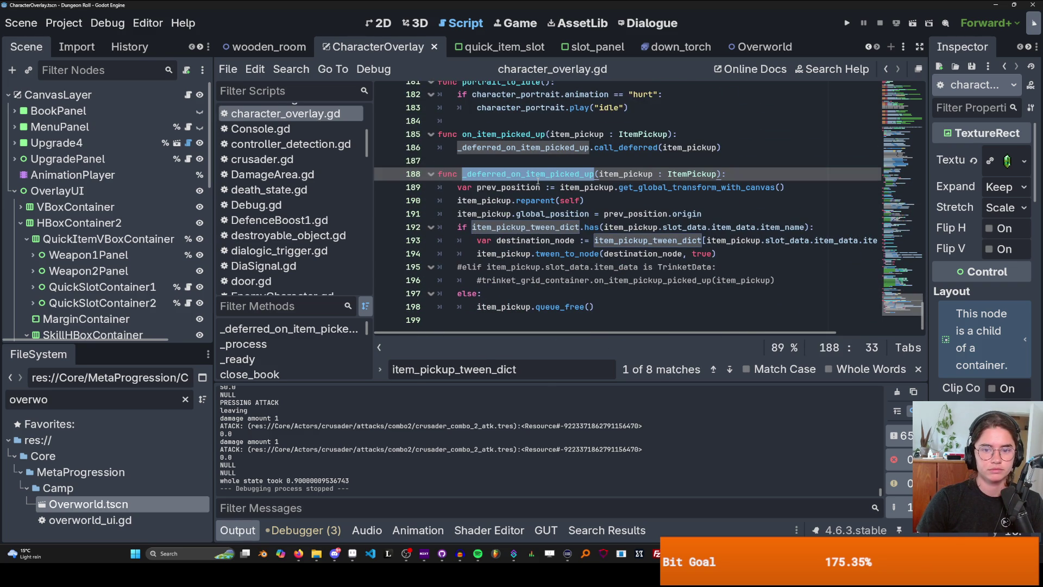
double_click(515, 134)
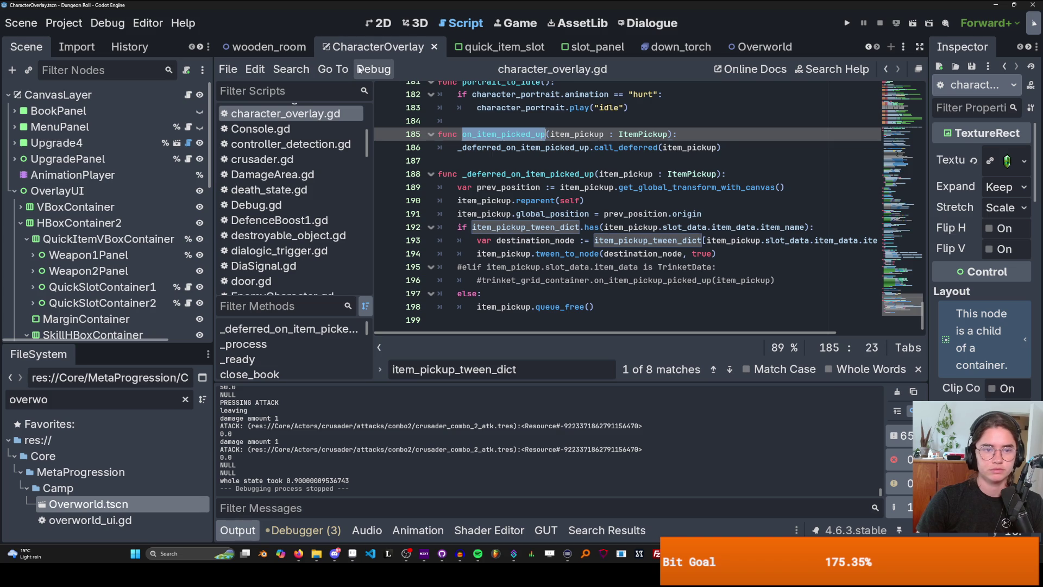
Find in Files for on_item_picked_up and enlarge the Search Results panel.
click(291, 69)
click(304, 175)
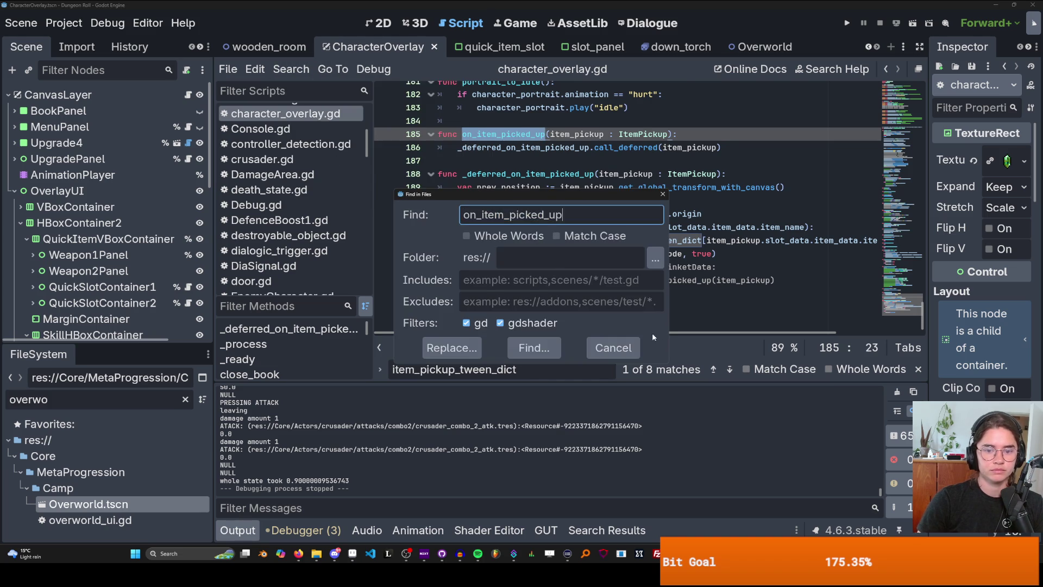
click(532, 350)
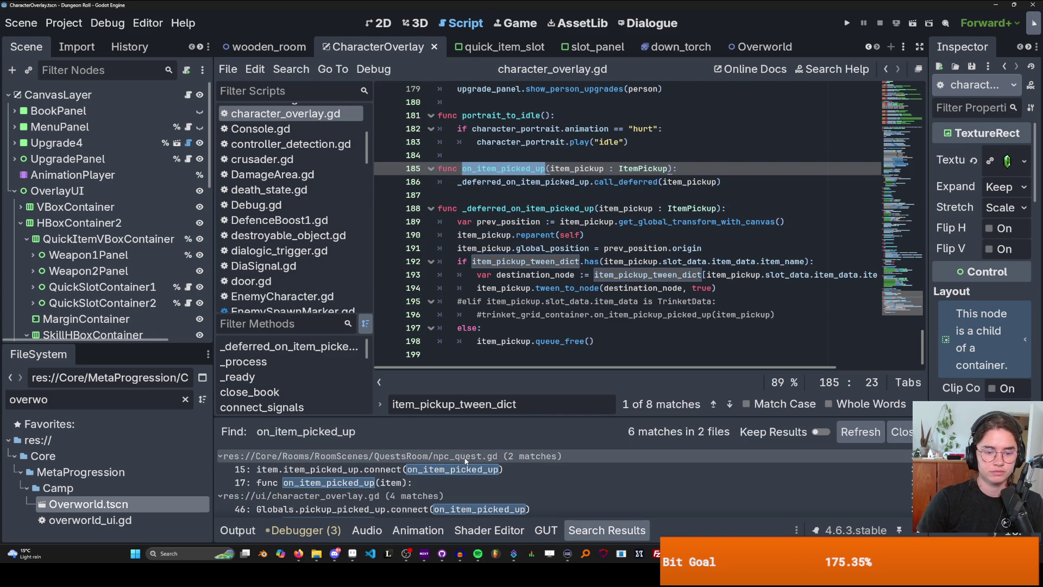
drag(474, 416, 474, 187)
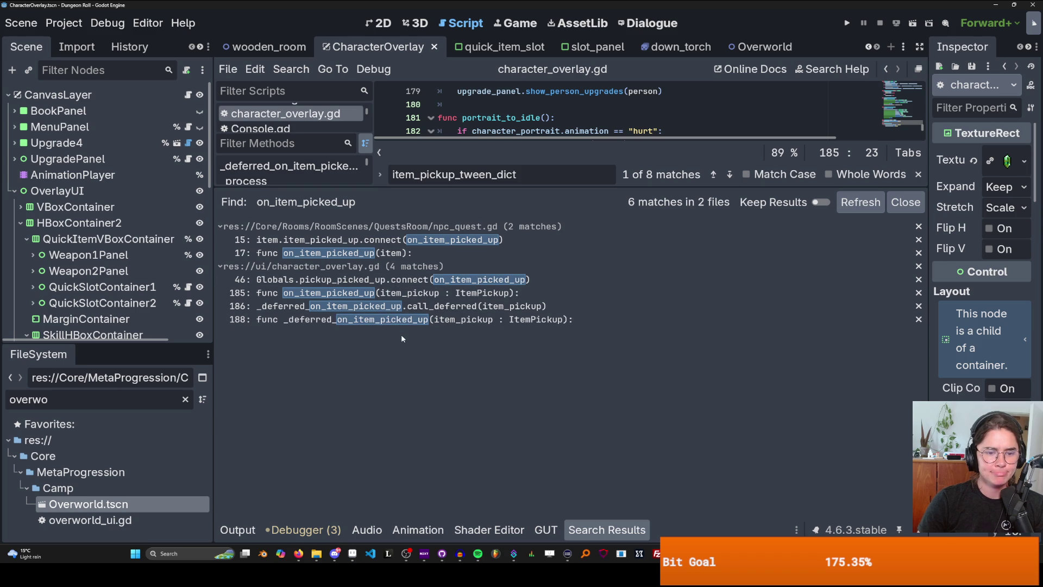
Jump to the line-186 call_deferred match, then select pickup_picked_up at the line-46 connection.
click(419, 307)
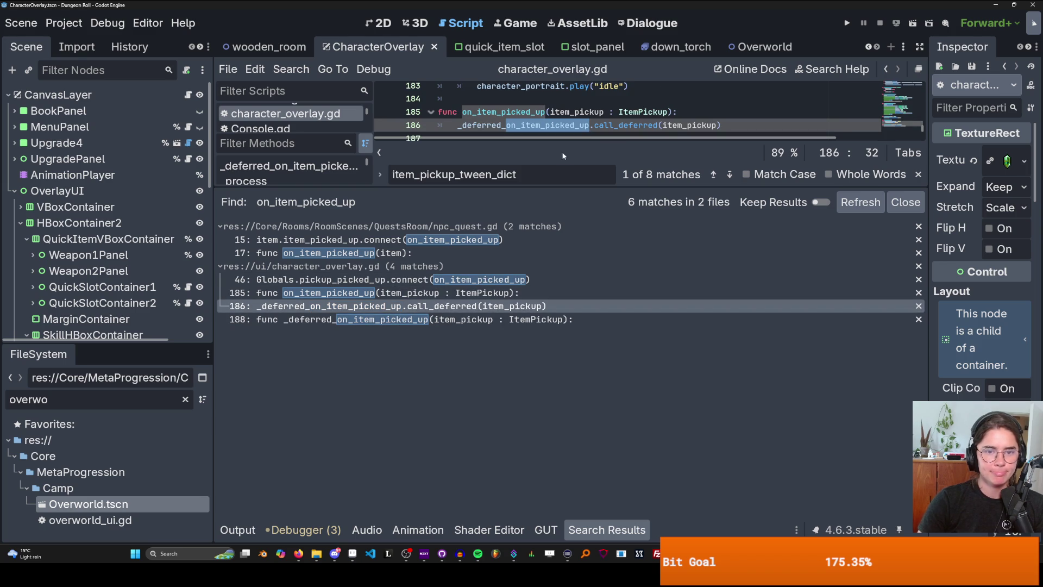
double_click(525, 112)
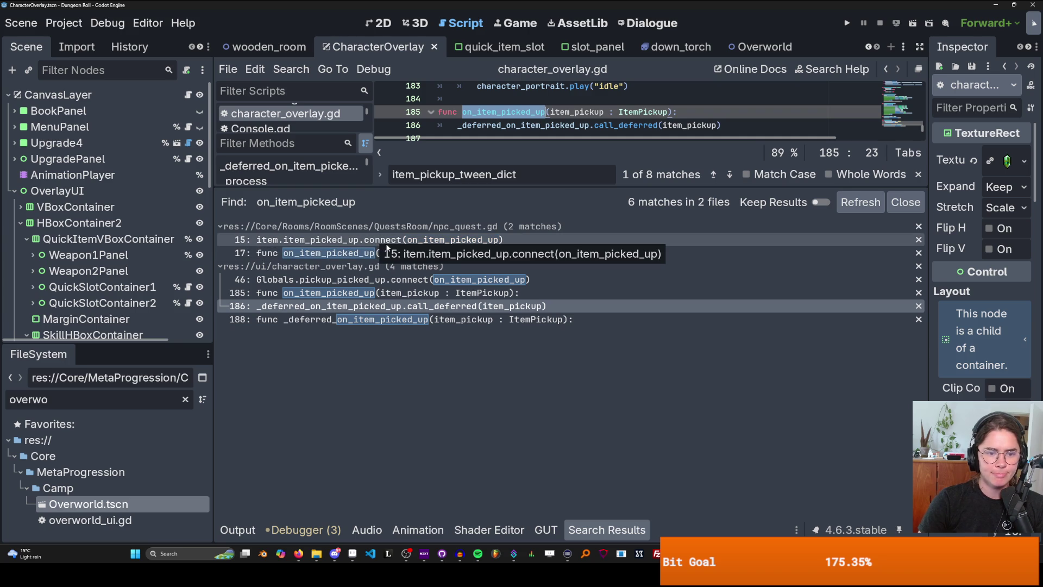
click(420, 280)
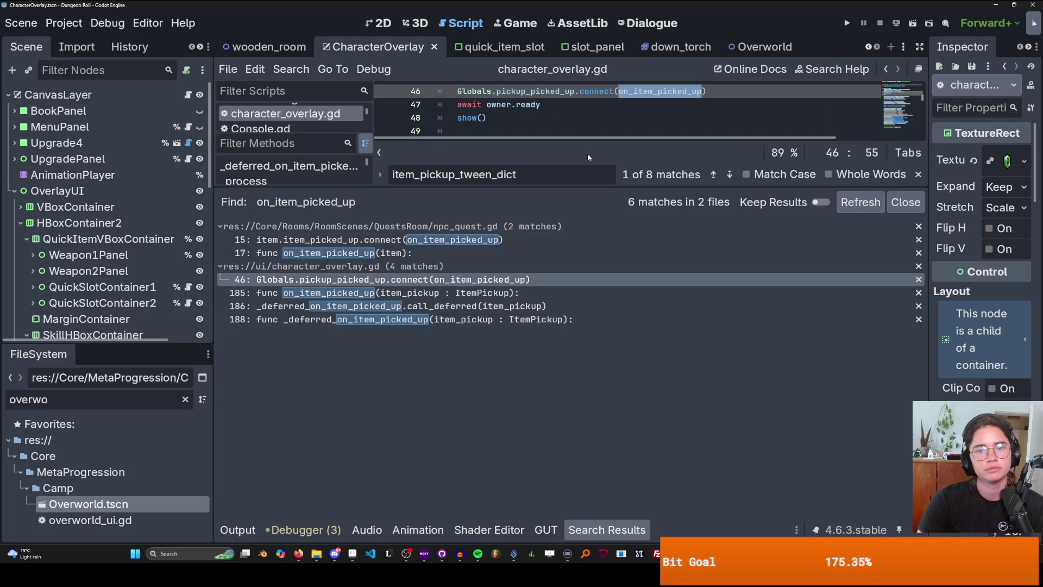
drag(574, 188, 574, 324)
double_click(522, 90)
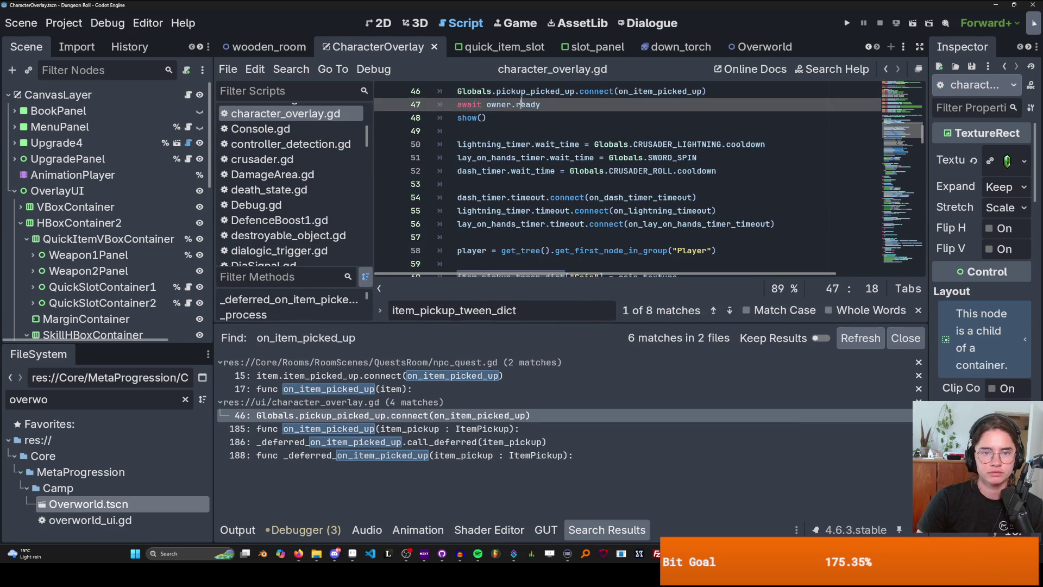
click(301, 71)
Search the project for pickup_picked_up (9 matches, 4 files) and open item_pickup.gd line 82.
click(318, 158)
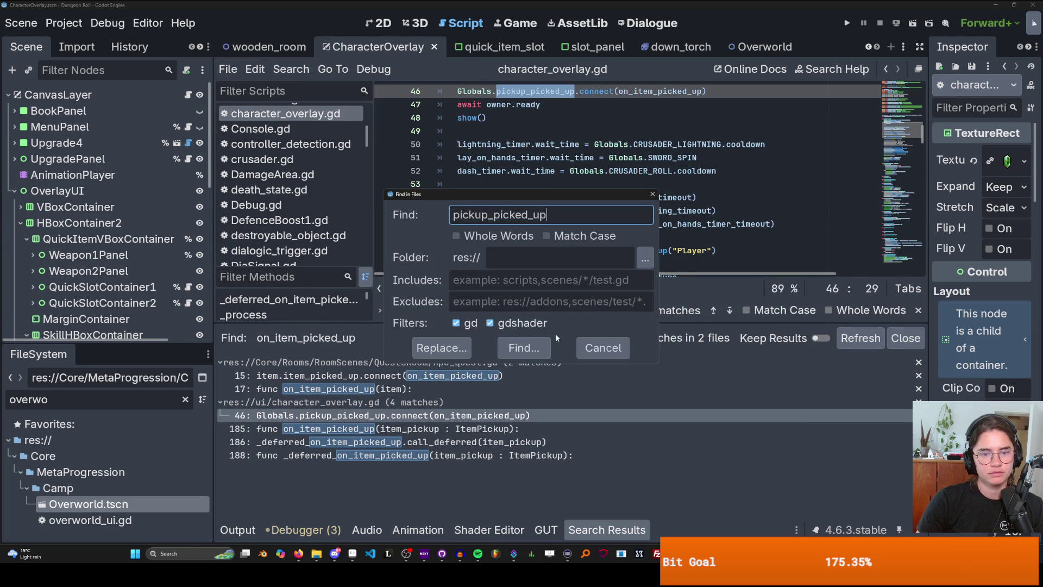
click(501, 342)
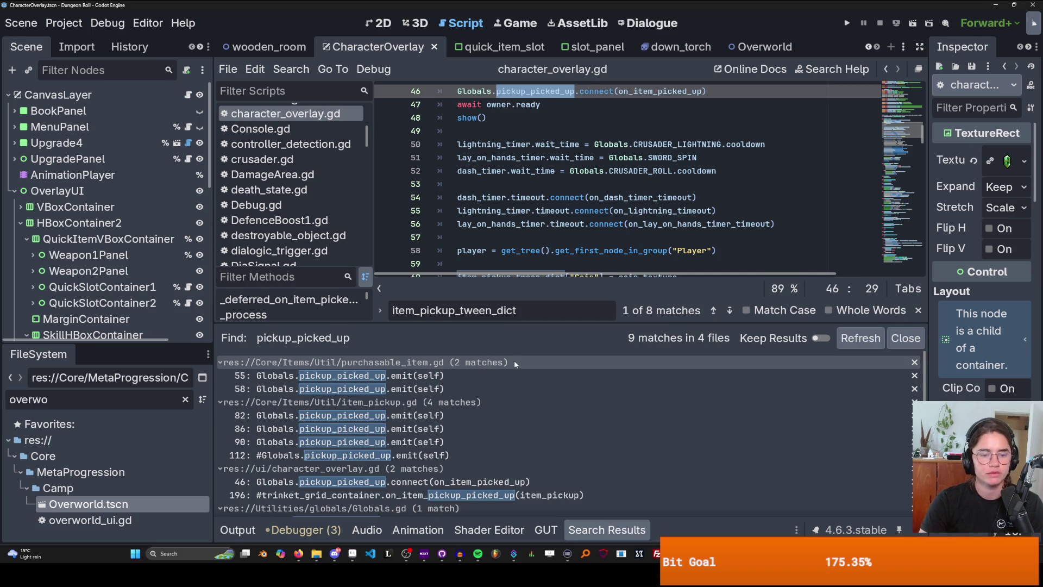
scroll(470, 462, down, 1)
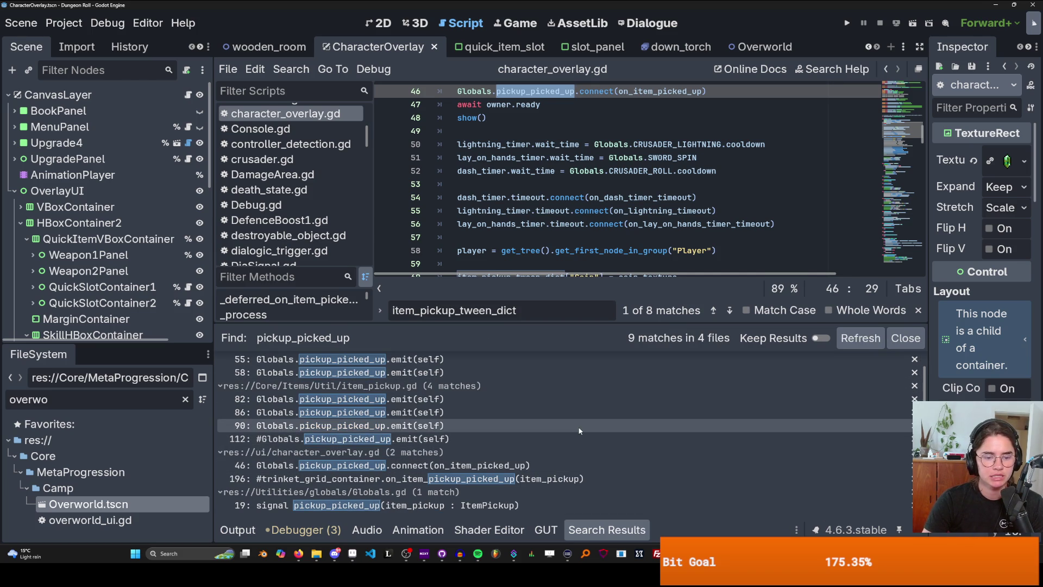
scroll(521, 436, up, 1)
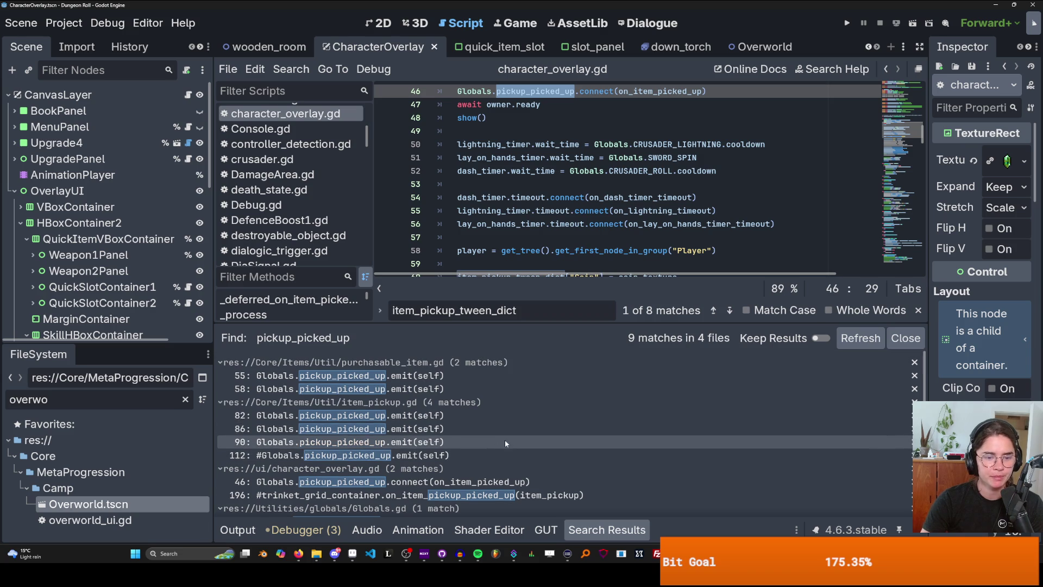
click(418, 419)
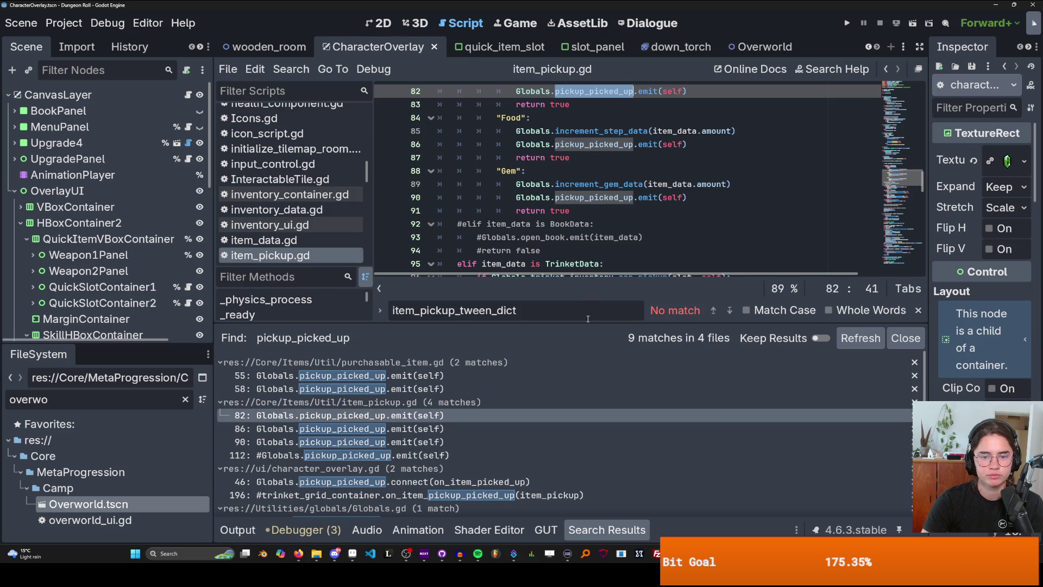
Shrink the bottom panel and scroll item_pickup.gd through the Gem, Trinket, Potion and Bomb branches.
drag(585, 325, 586, 419)
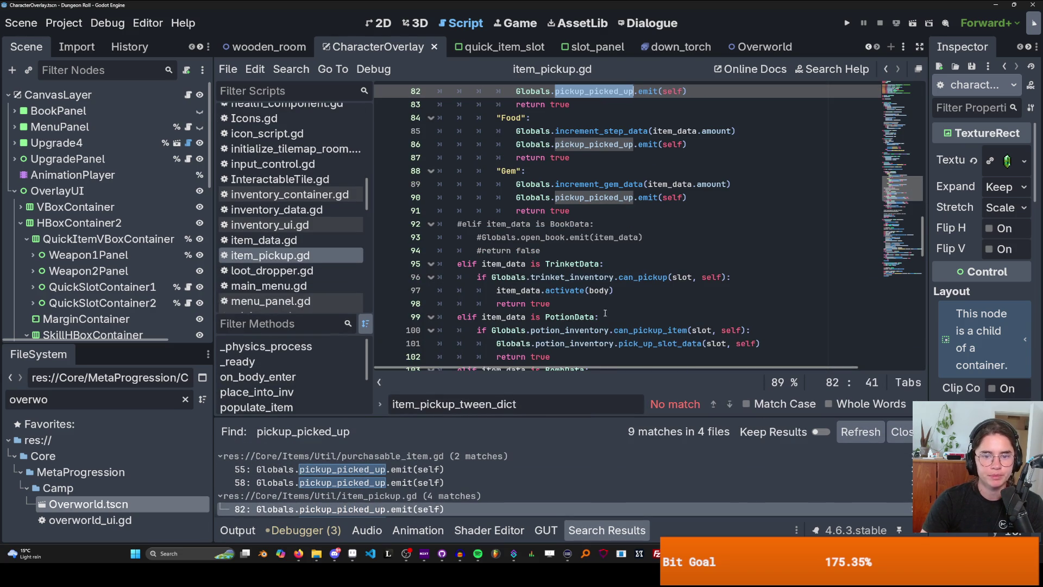
scroll(616, 322, down, 1)
scroll(615, 322, down, 1)
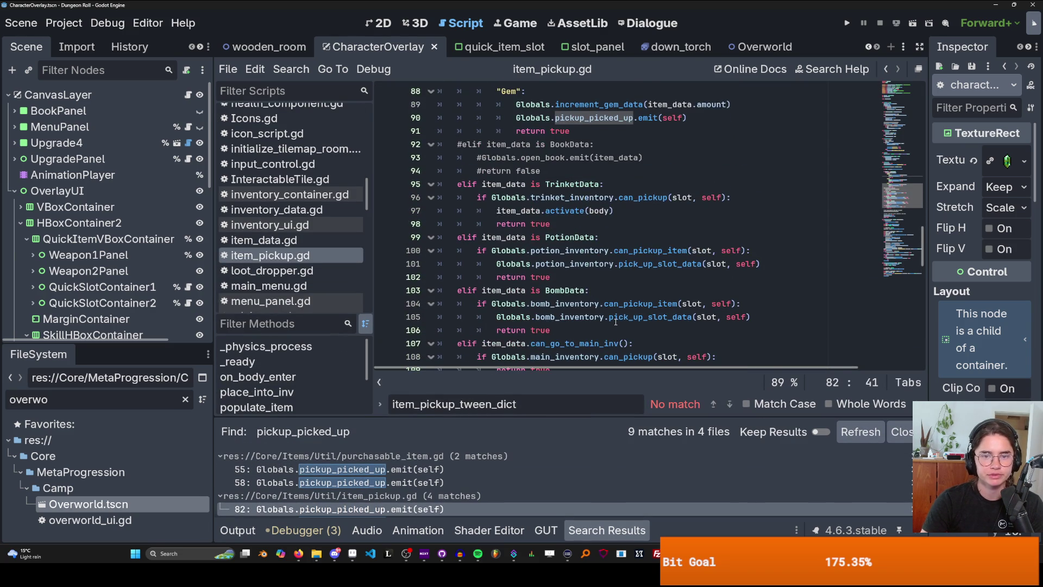
scroll(615, 322, up, 1)
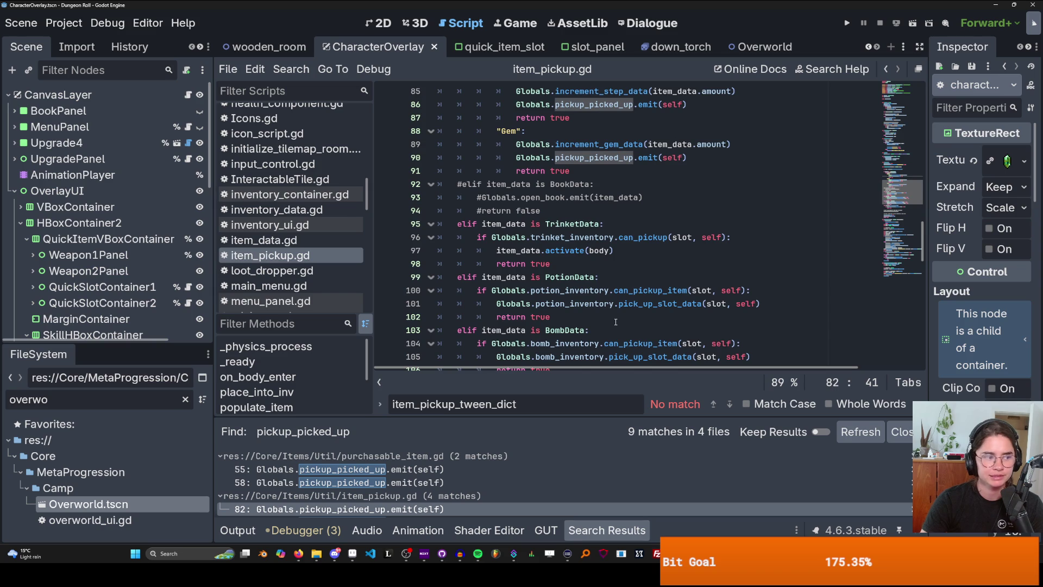